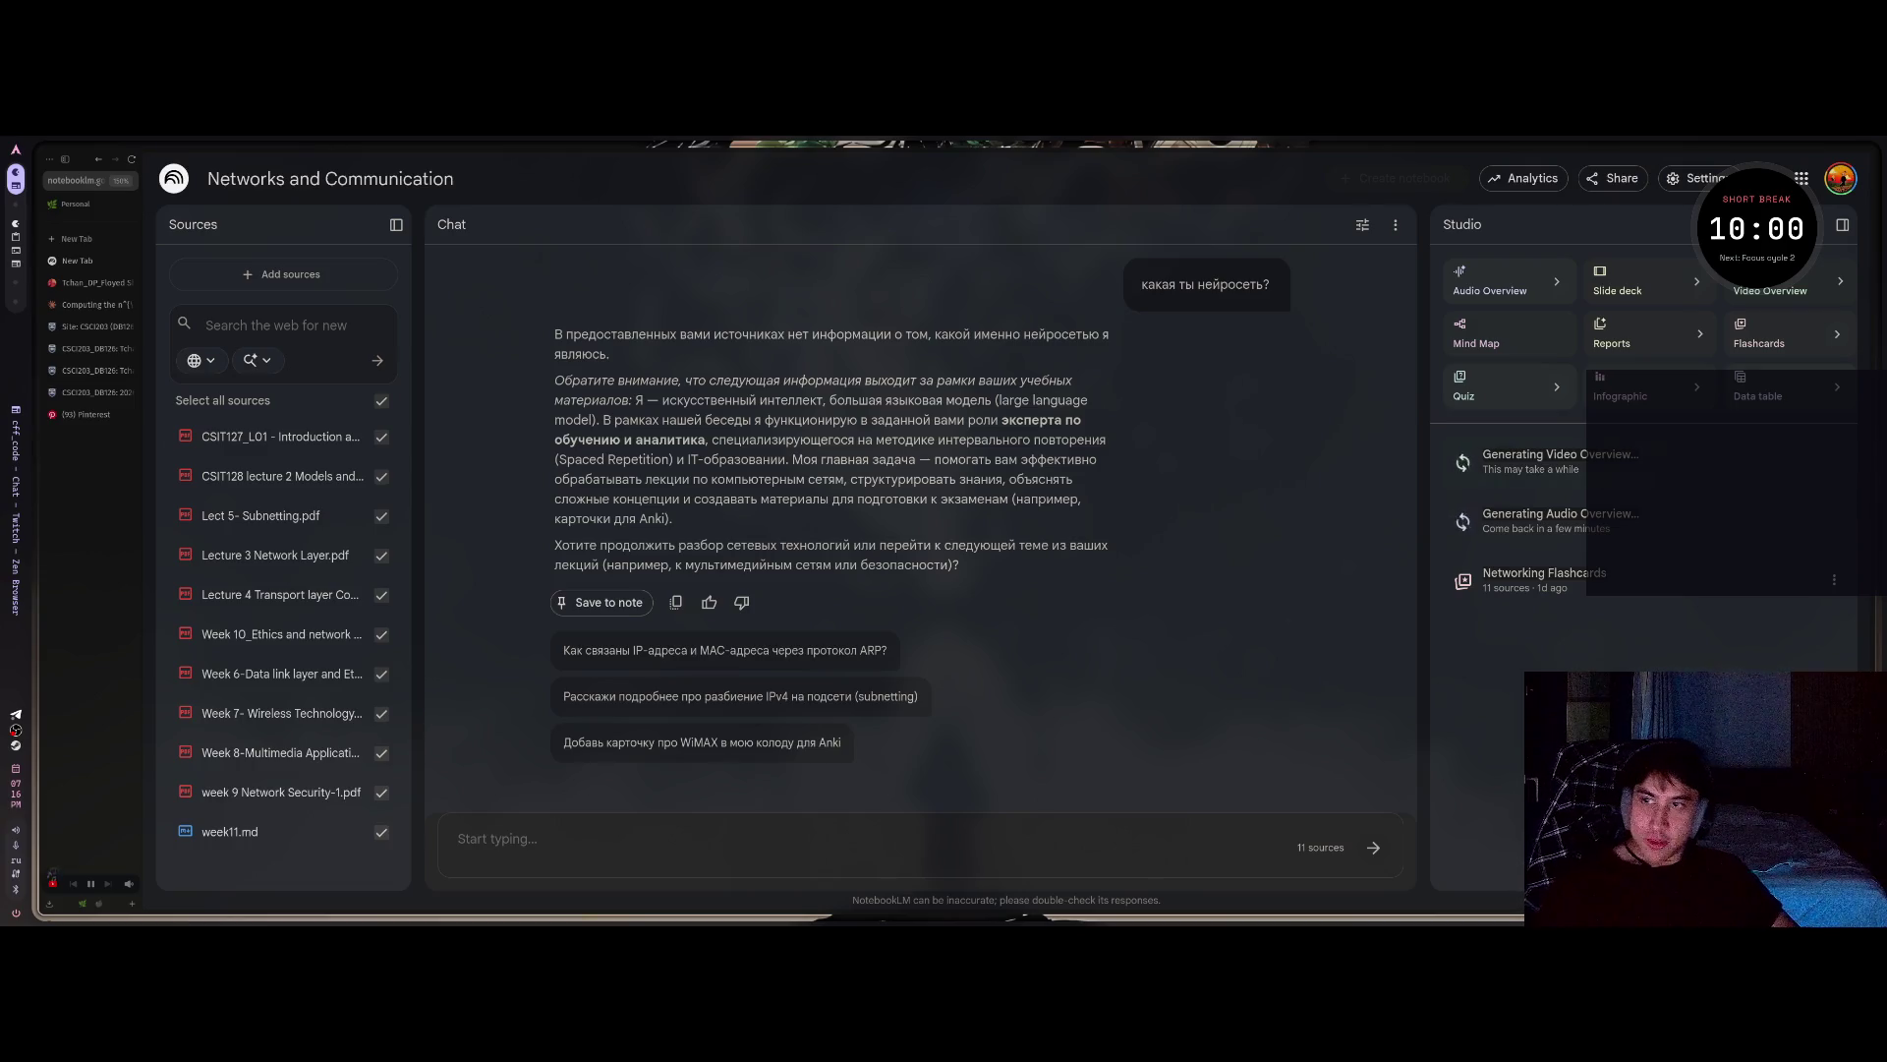
Switch from the NotebookLM notebook tab to the YouTube tab playing the Dillard's video.
key("ctrl+alt+Right")
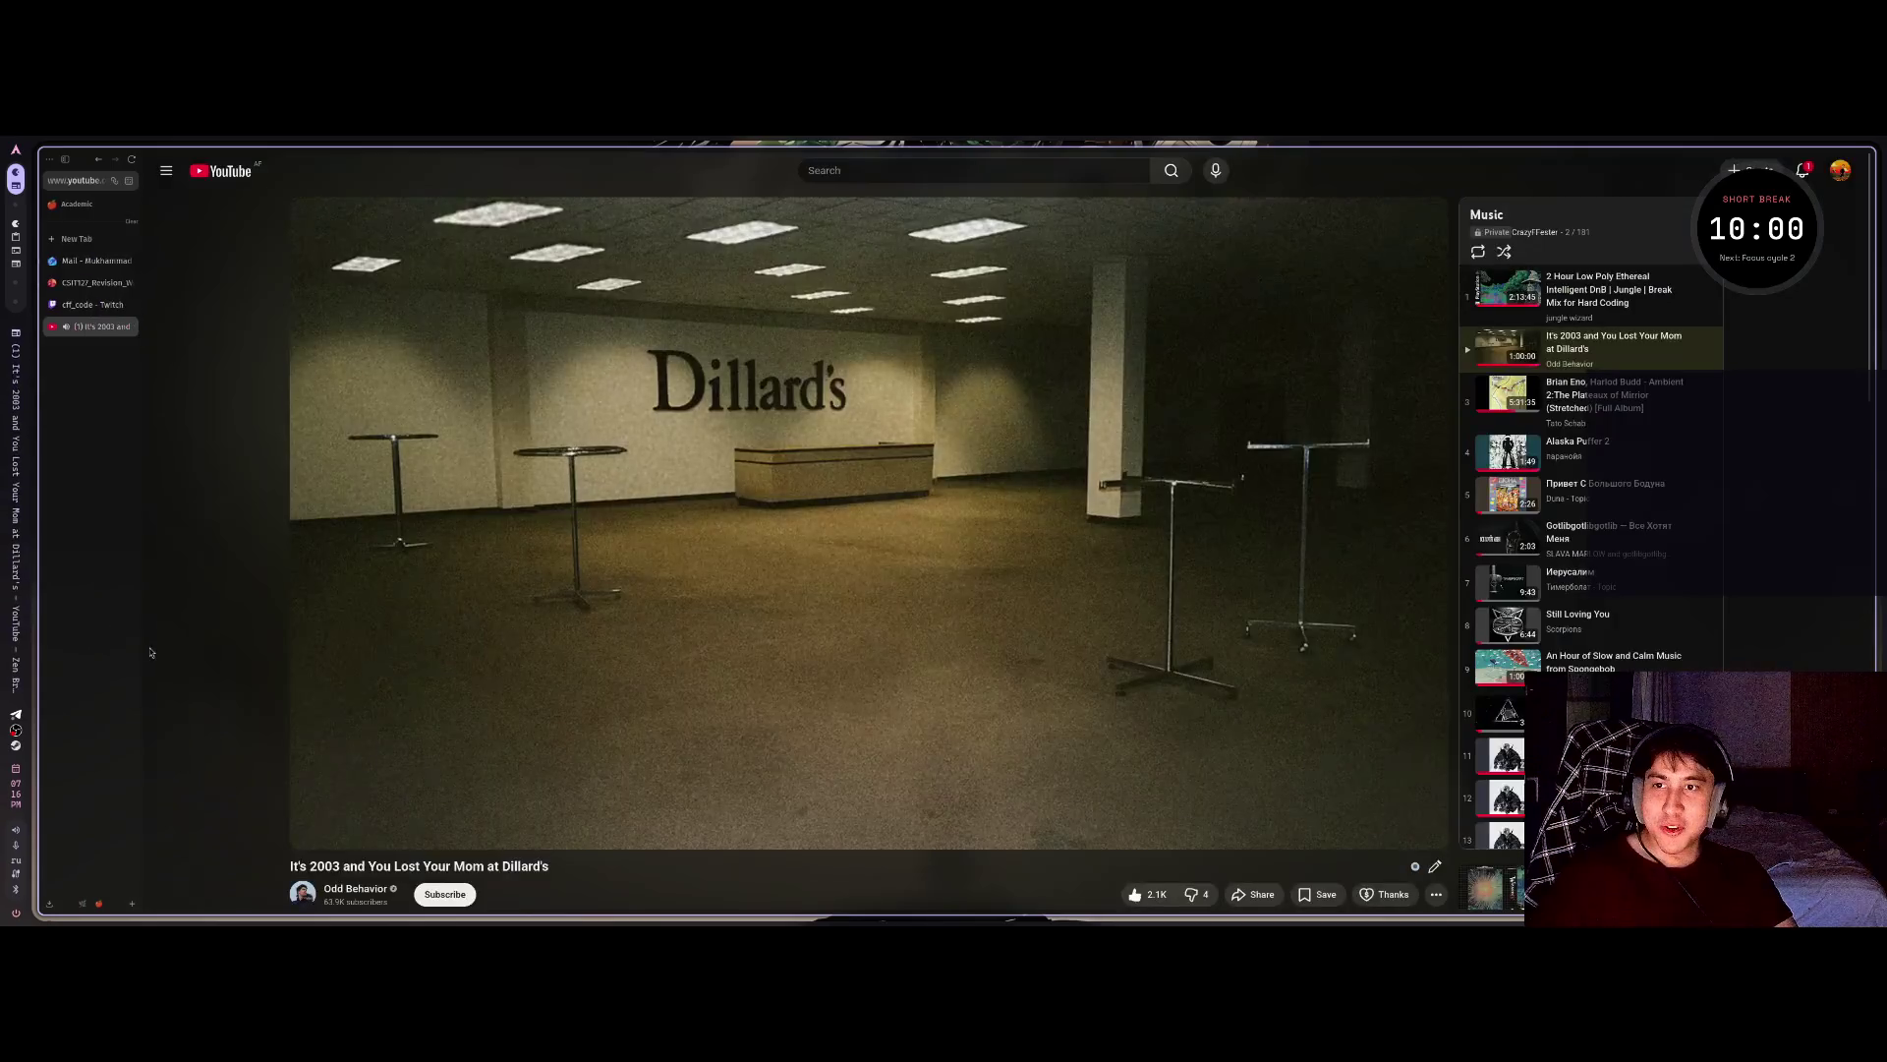
mouse_move(436, 833)
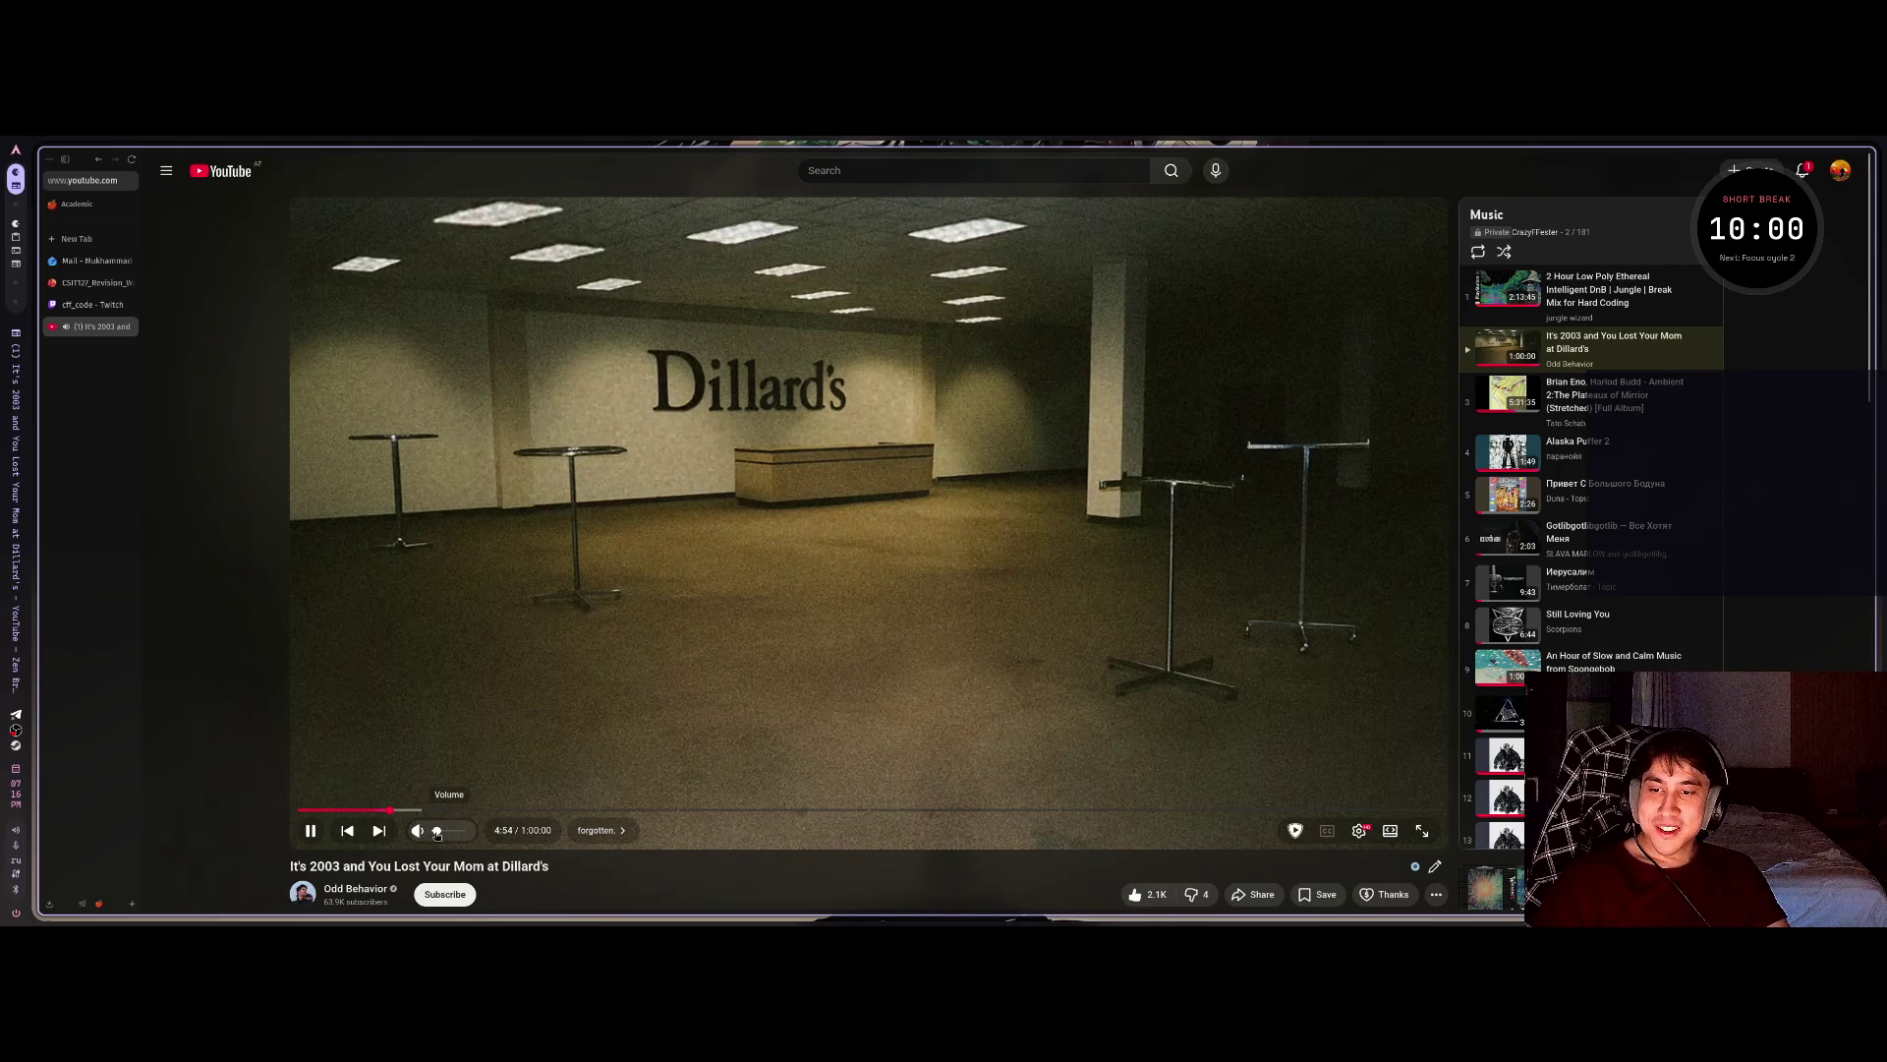
right_click(437, 833)
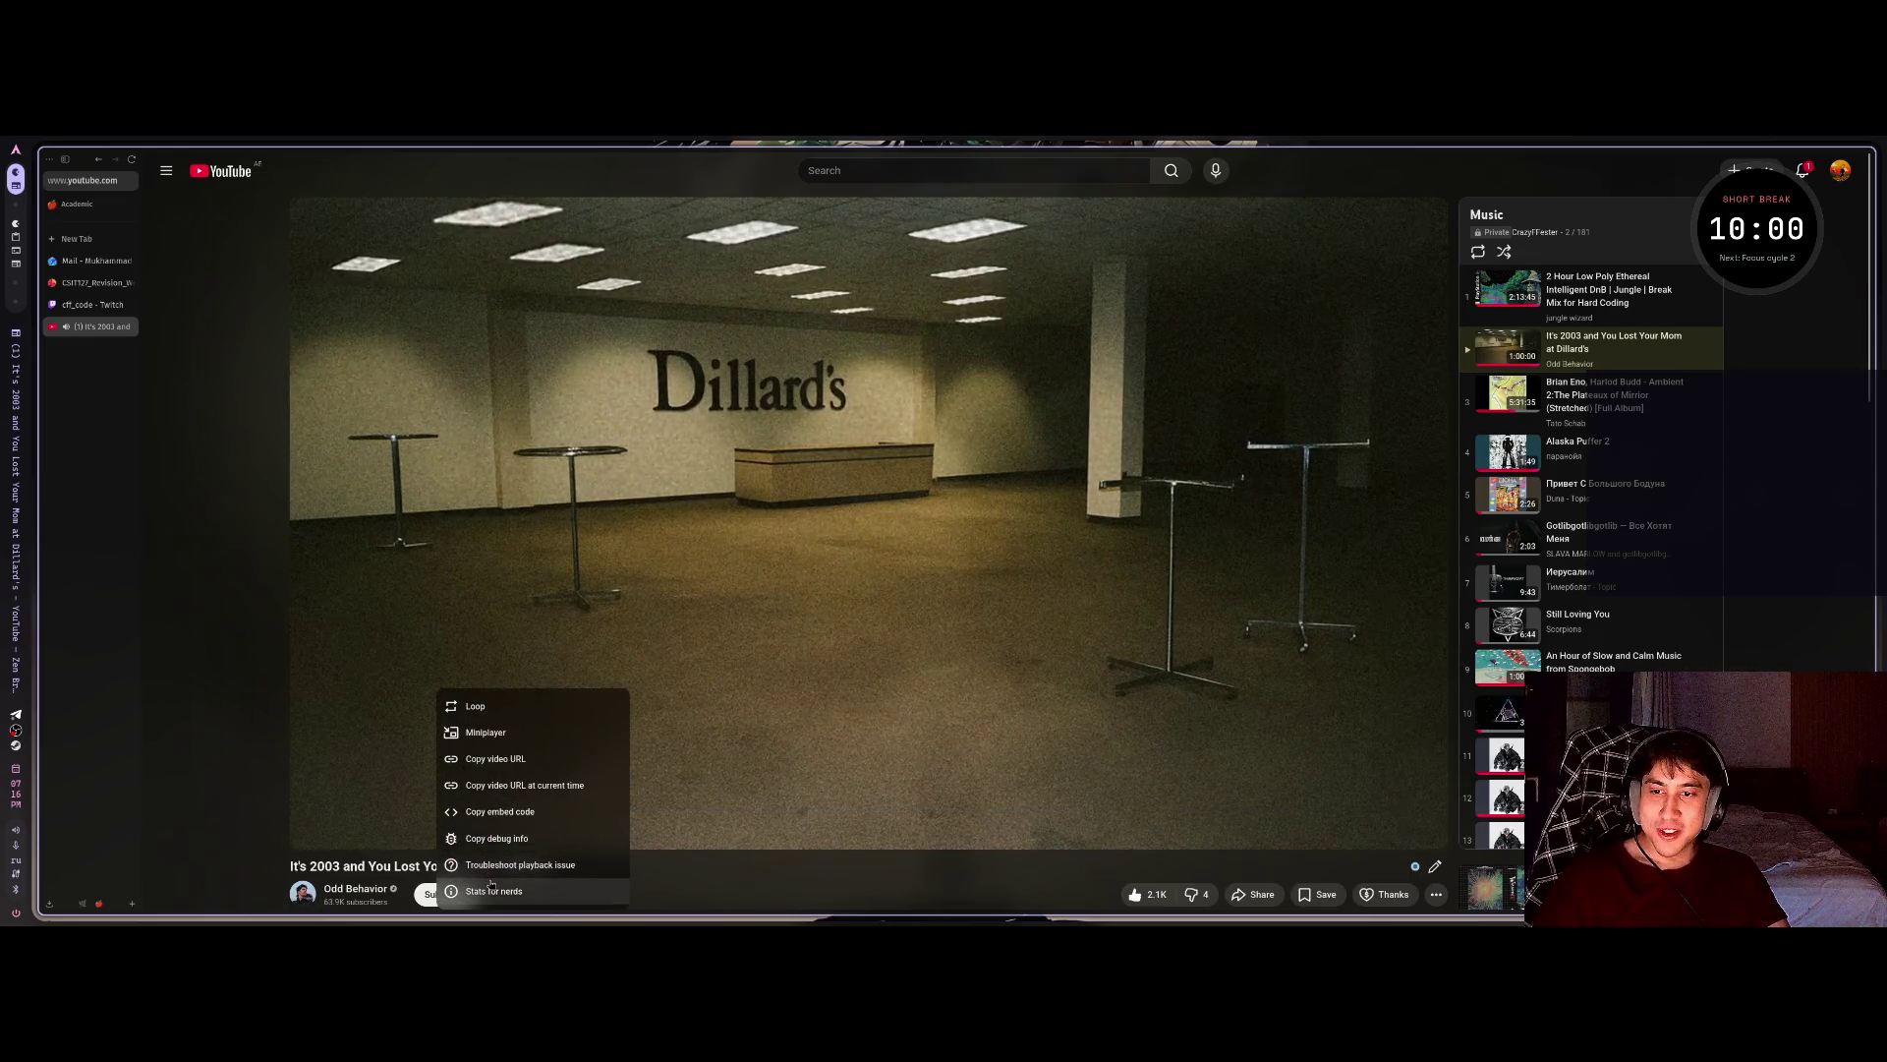
left_click(695, 899)
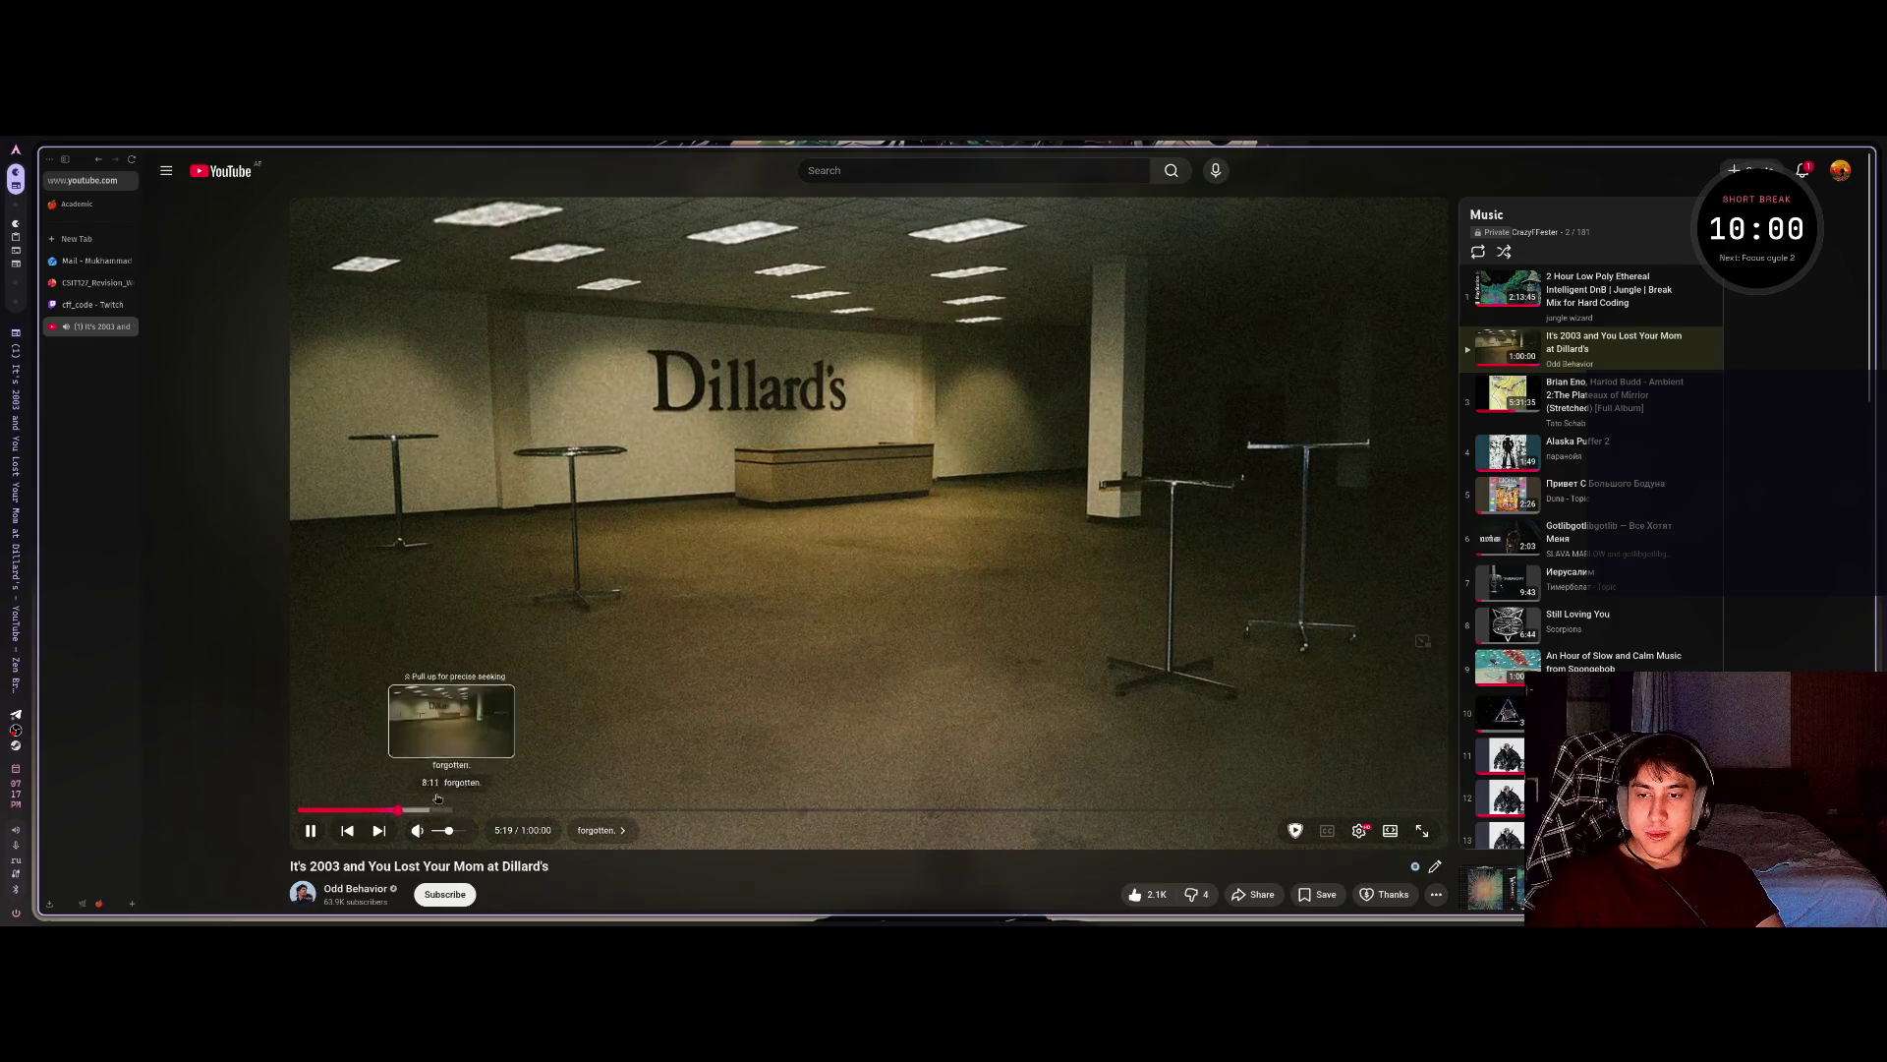
key("Down")
key("Down")
key("Down")
key("Down")
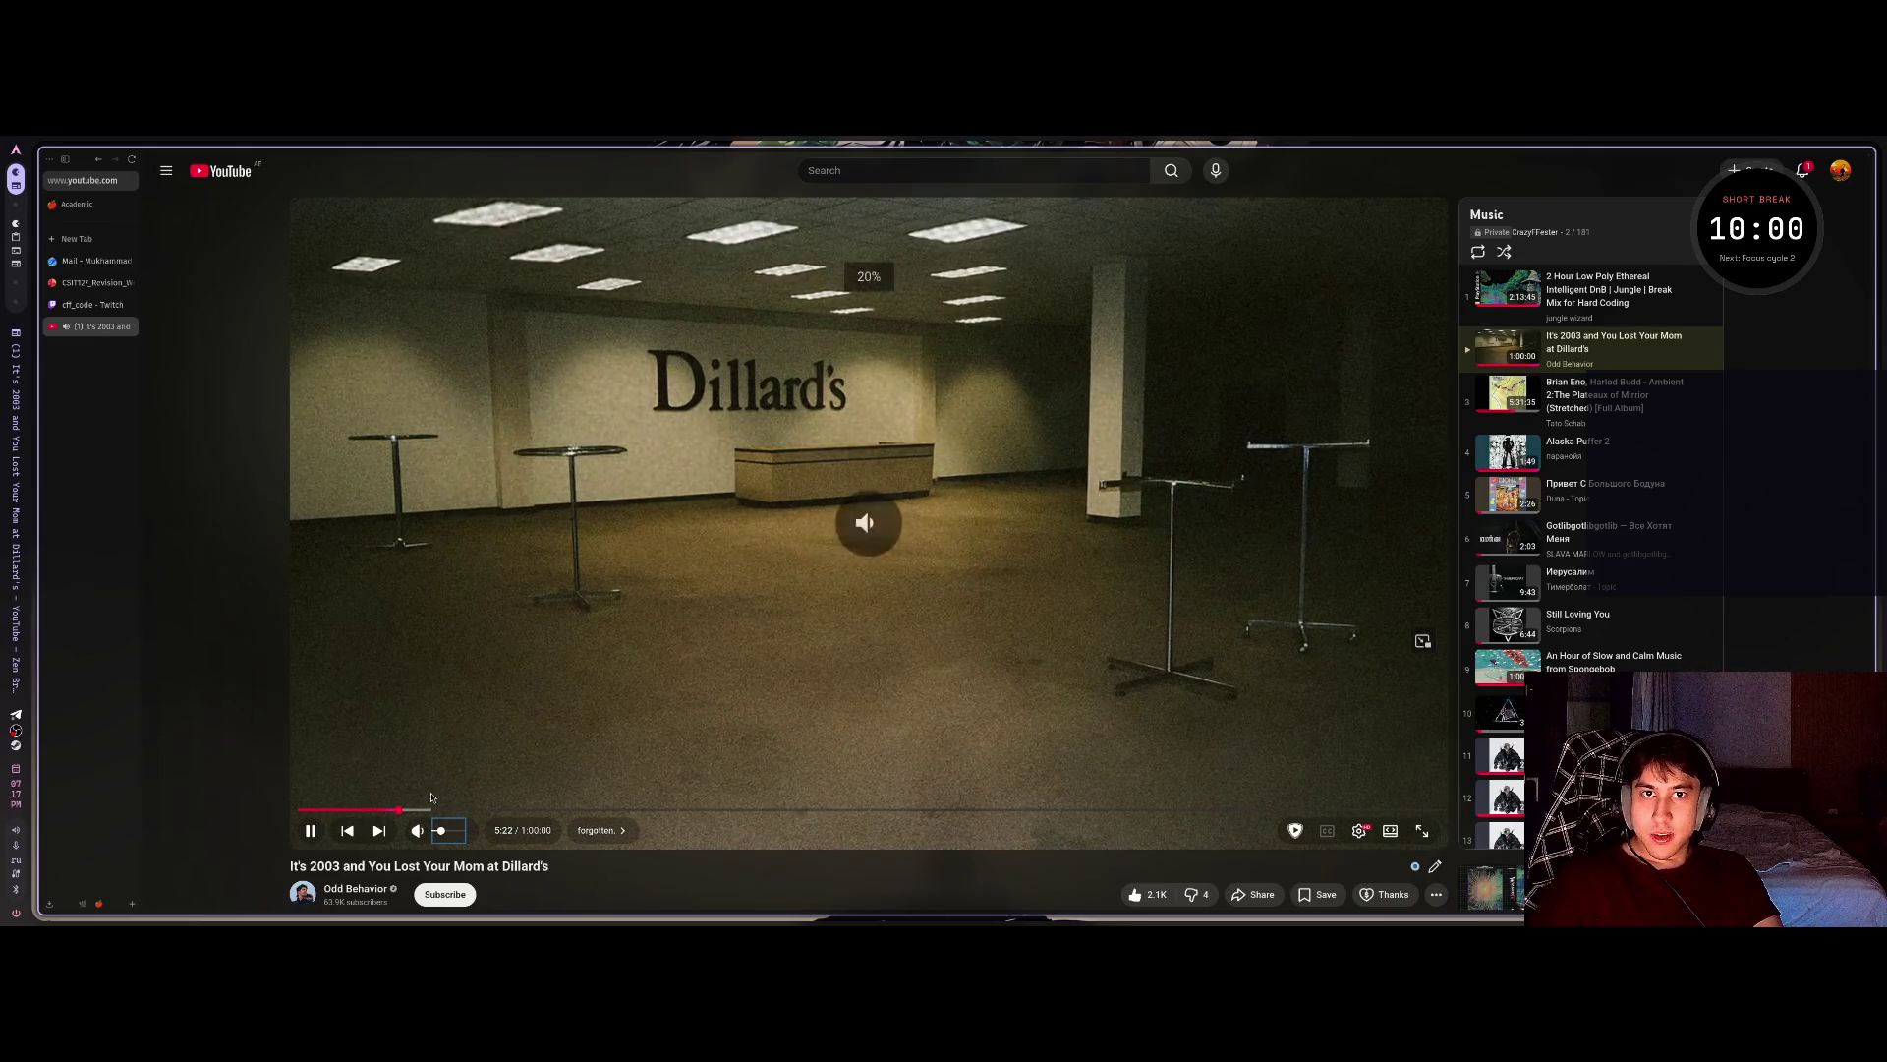
Nudge the Dillard's video volume up and down with the arrow keys and the volume slider.
key("Up")
key("Up")
key("Up")
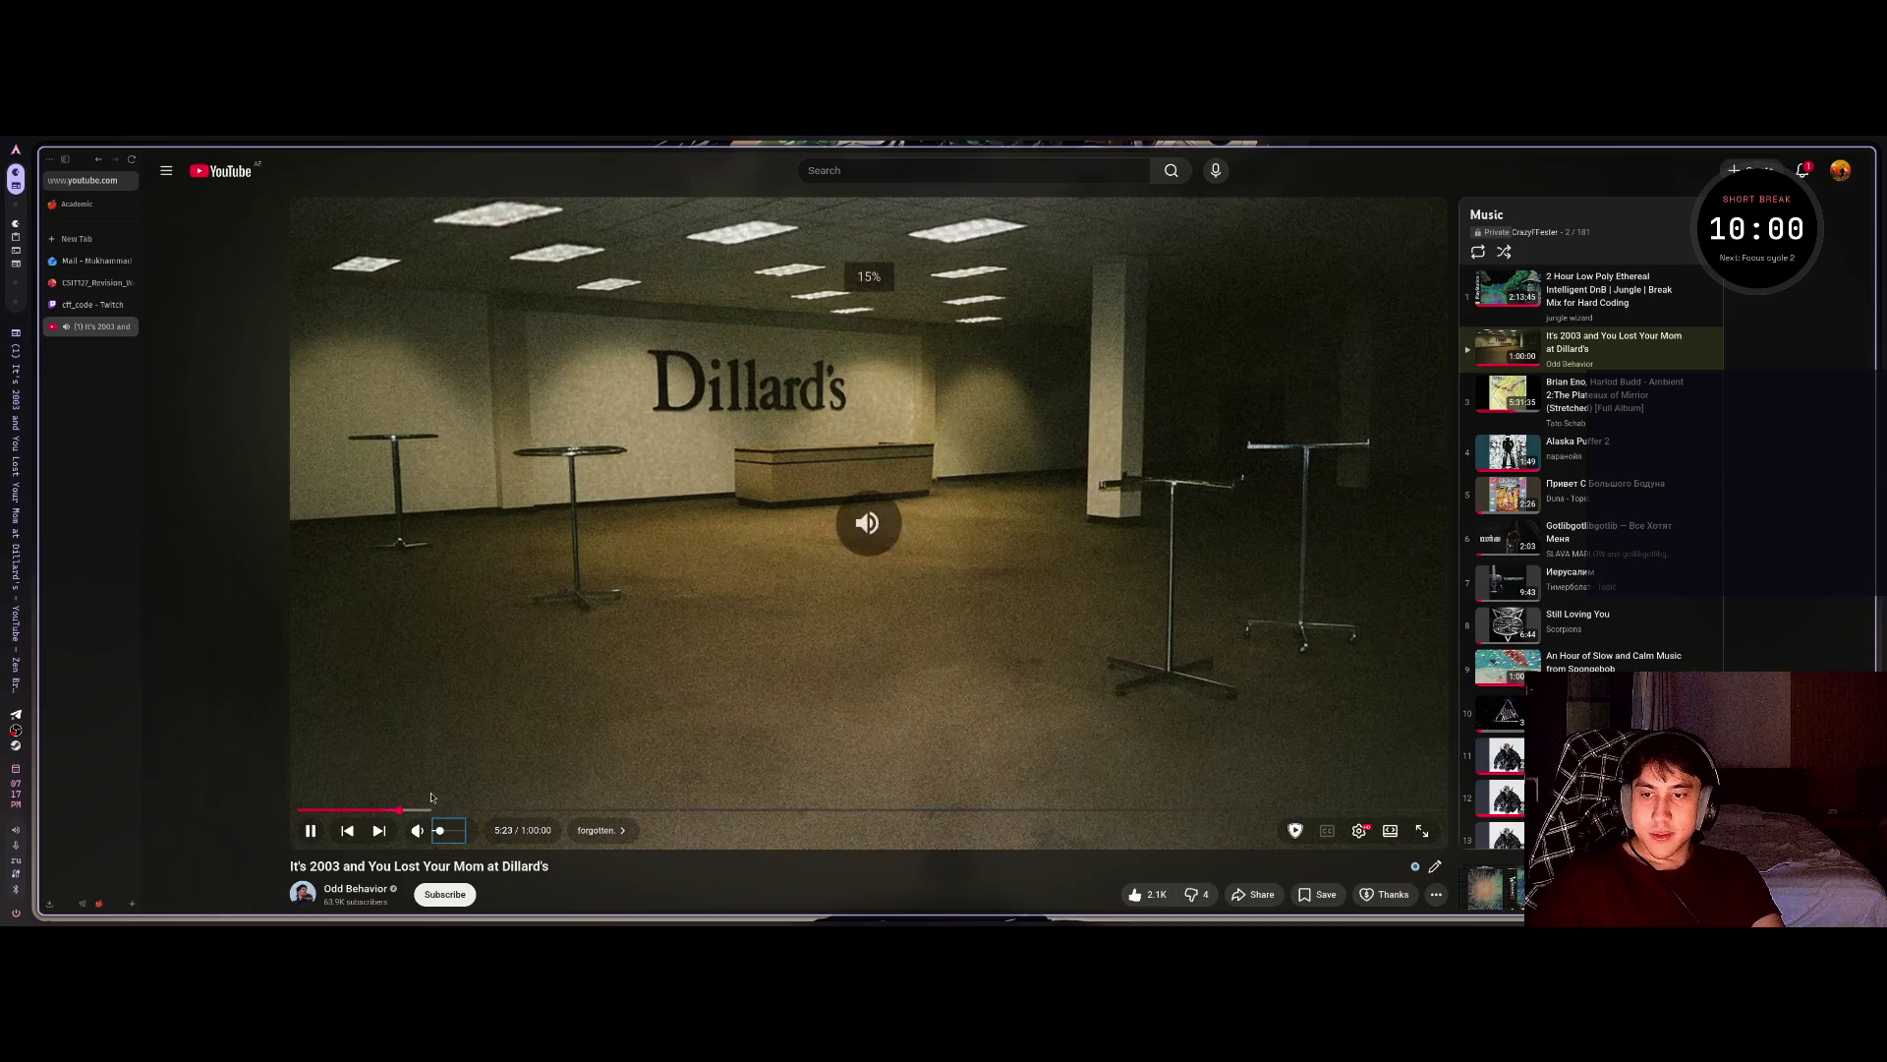
key("Down")
key("Down")
key("Down")
key("Down")
key("Down")
key("Down")
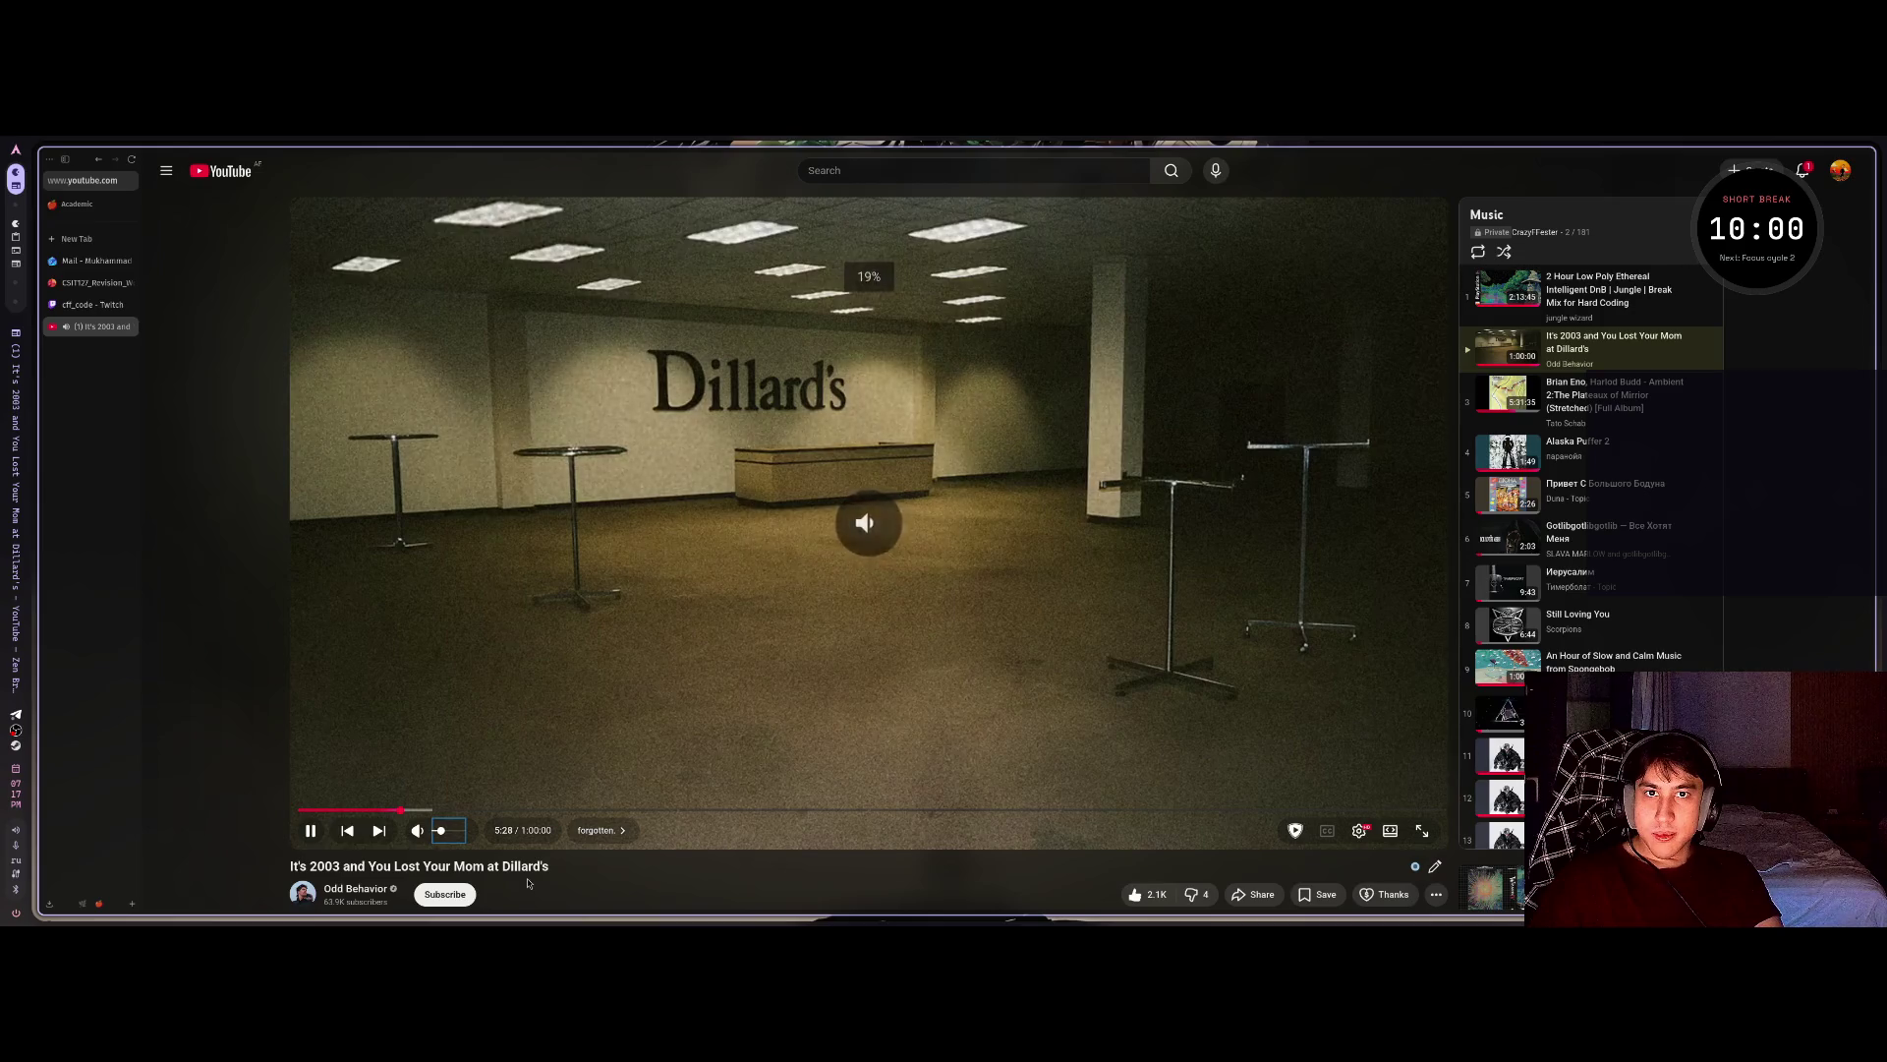
key("Up")
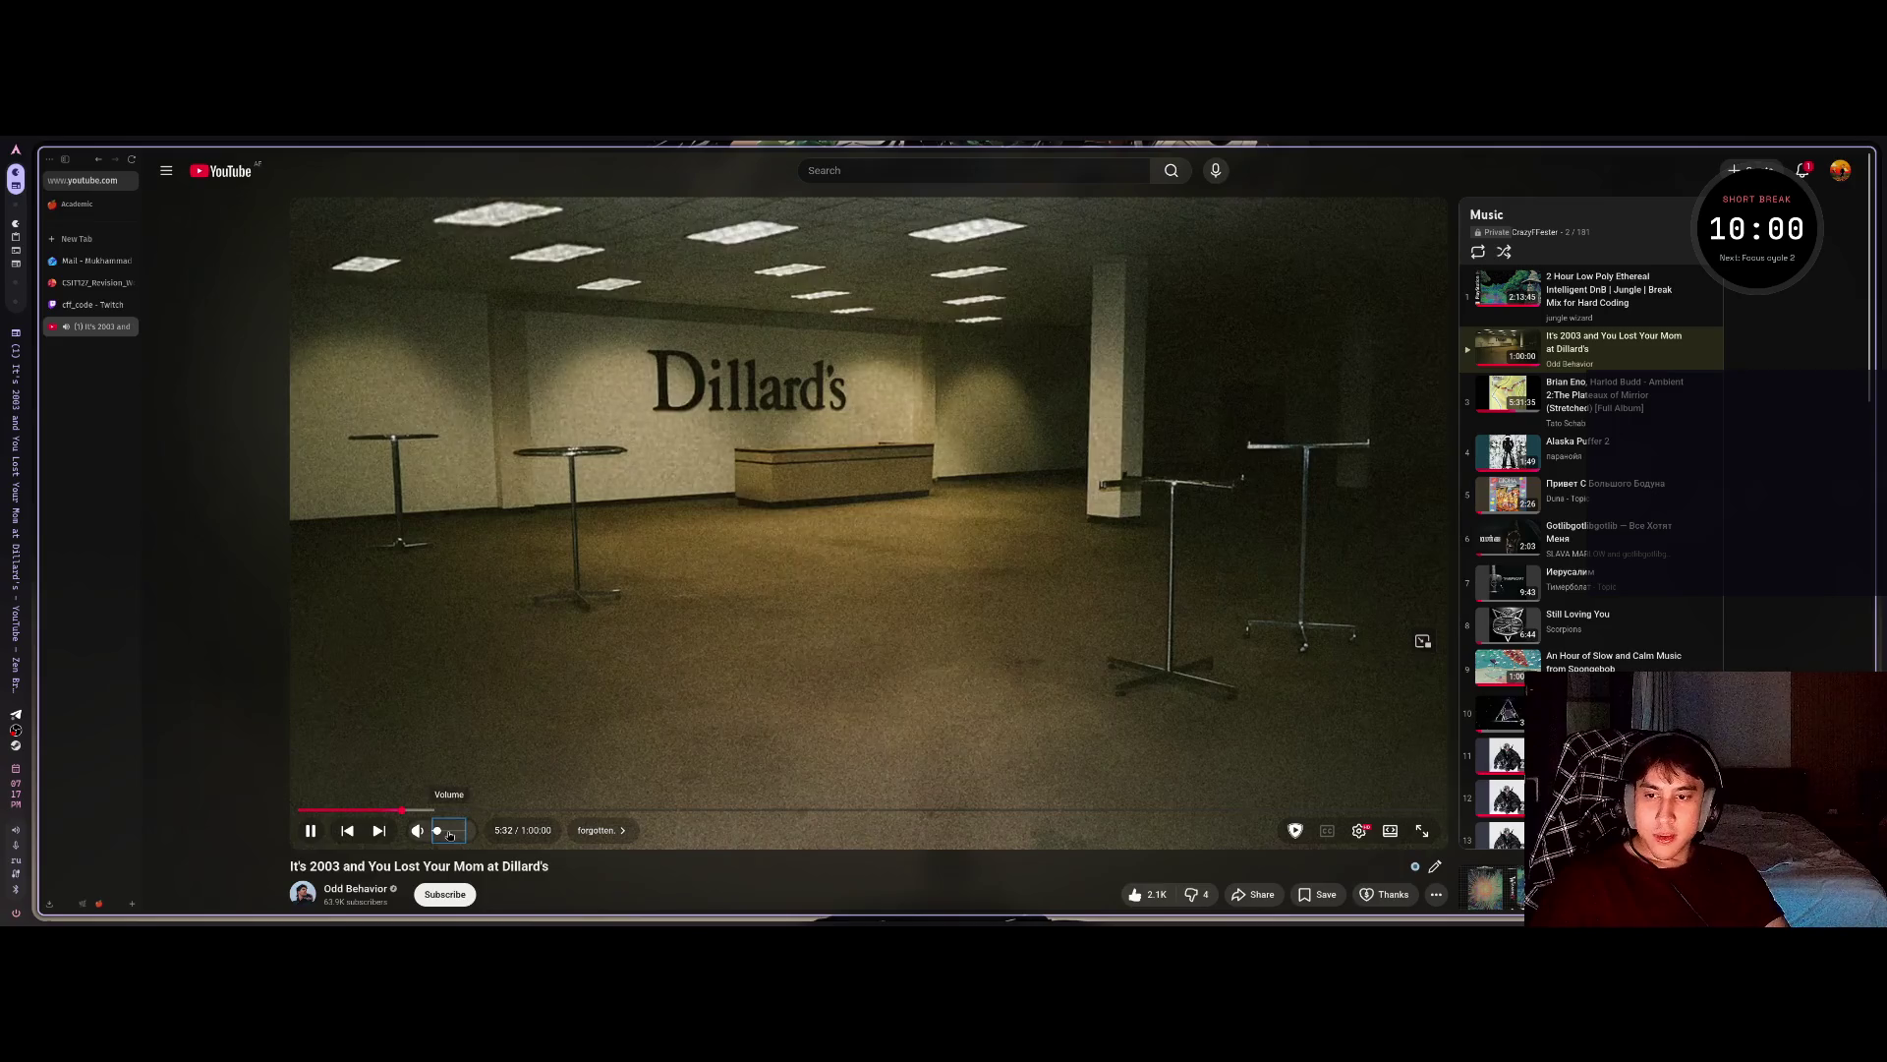
left_click(441, 832)
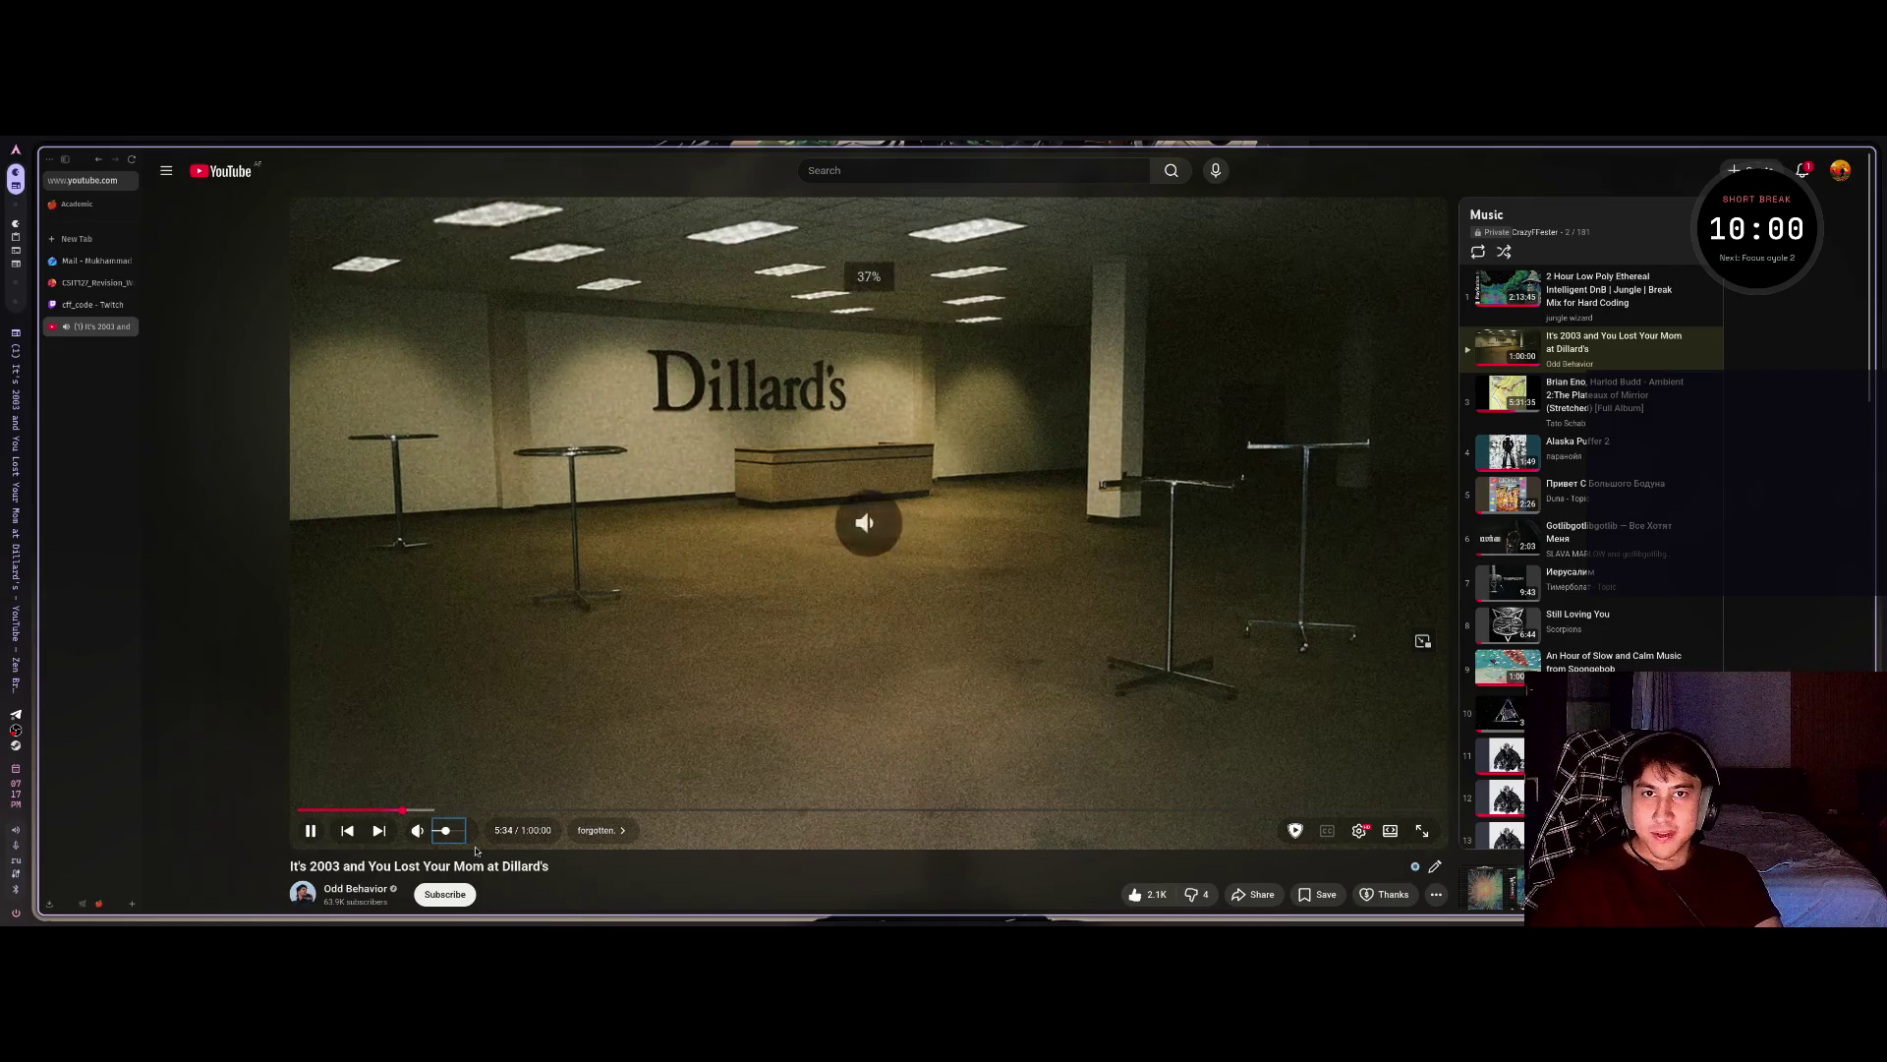
key("Down")
key("Down")
key("Down")
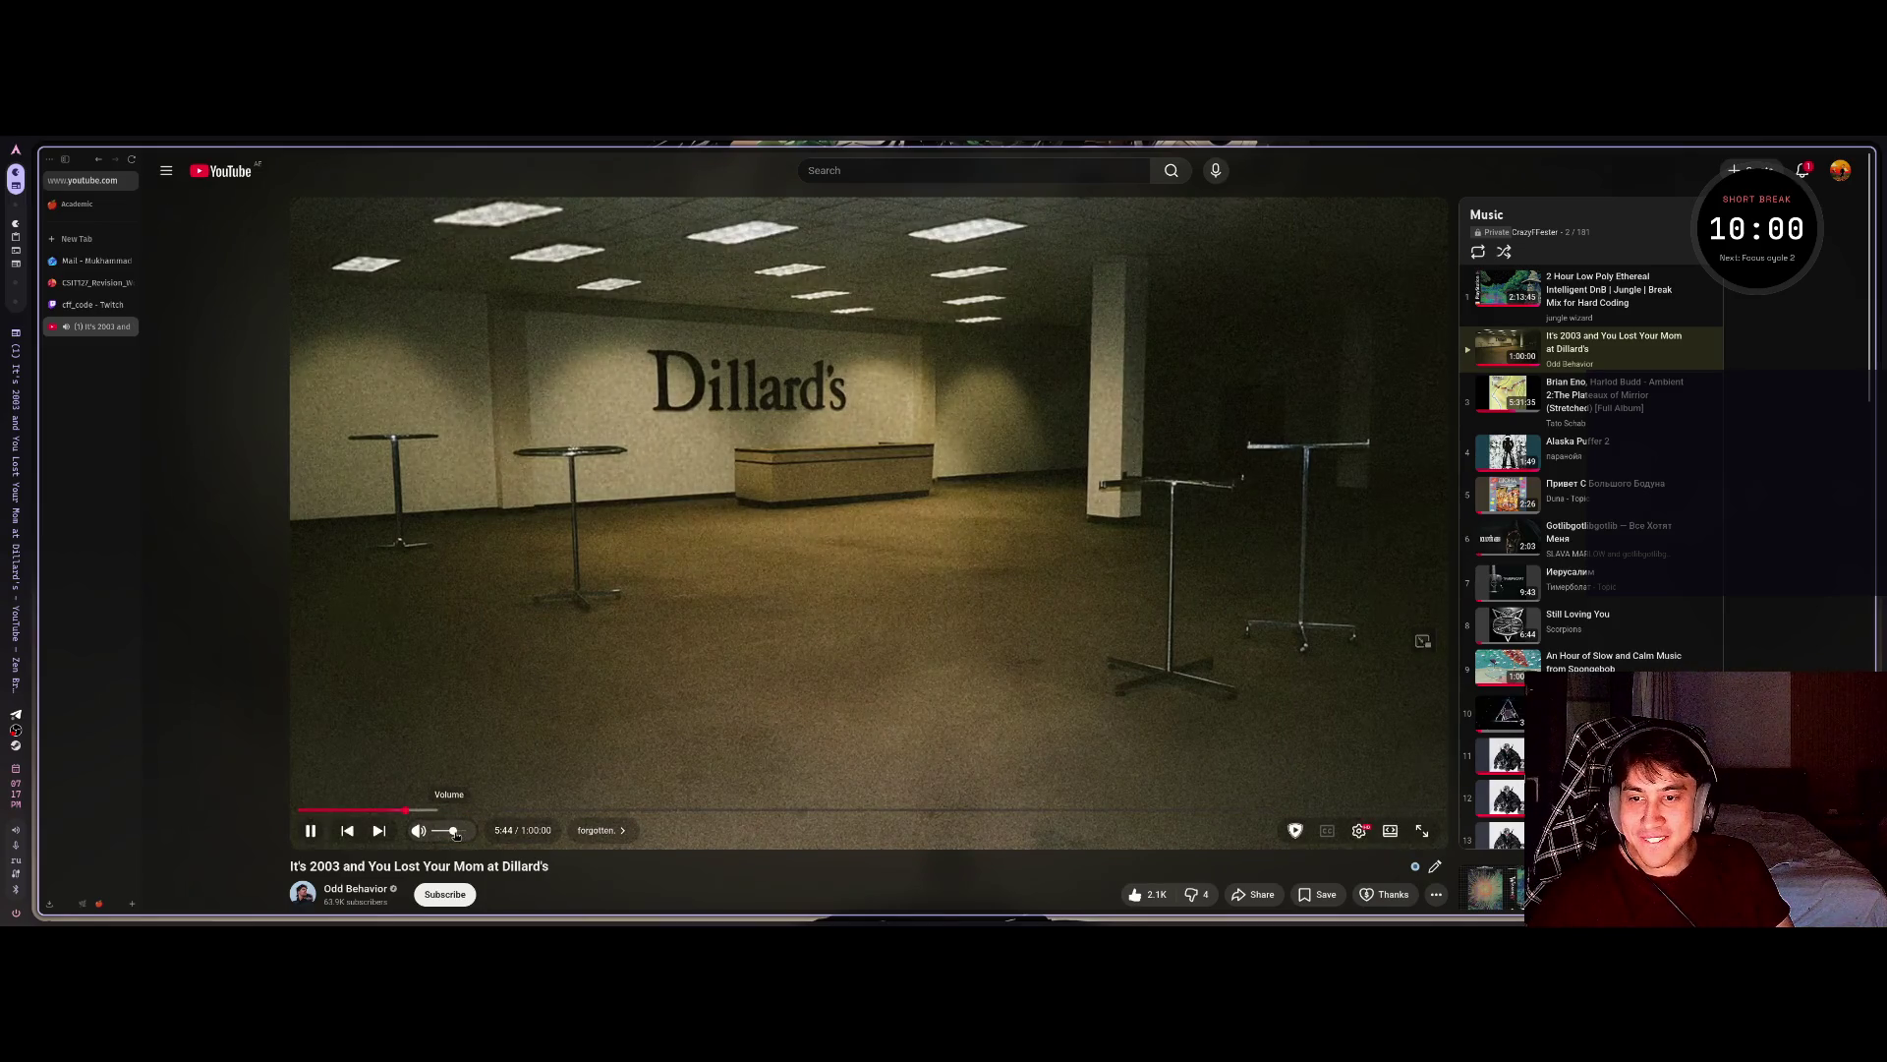
left_click(444, 832)
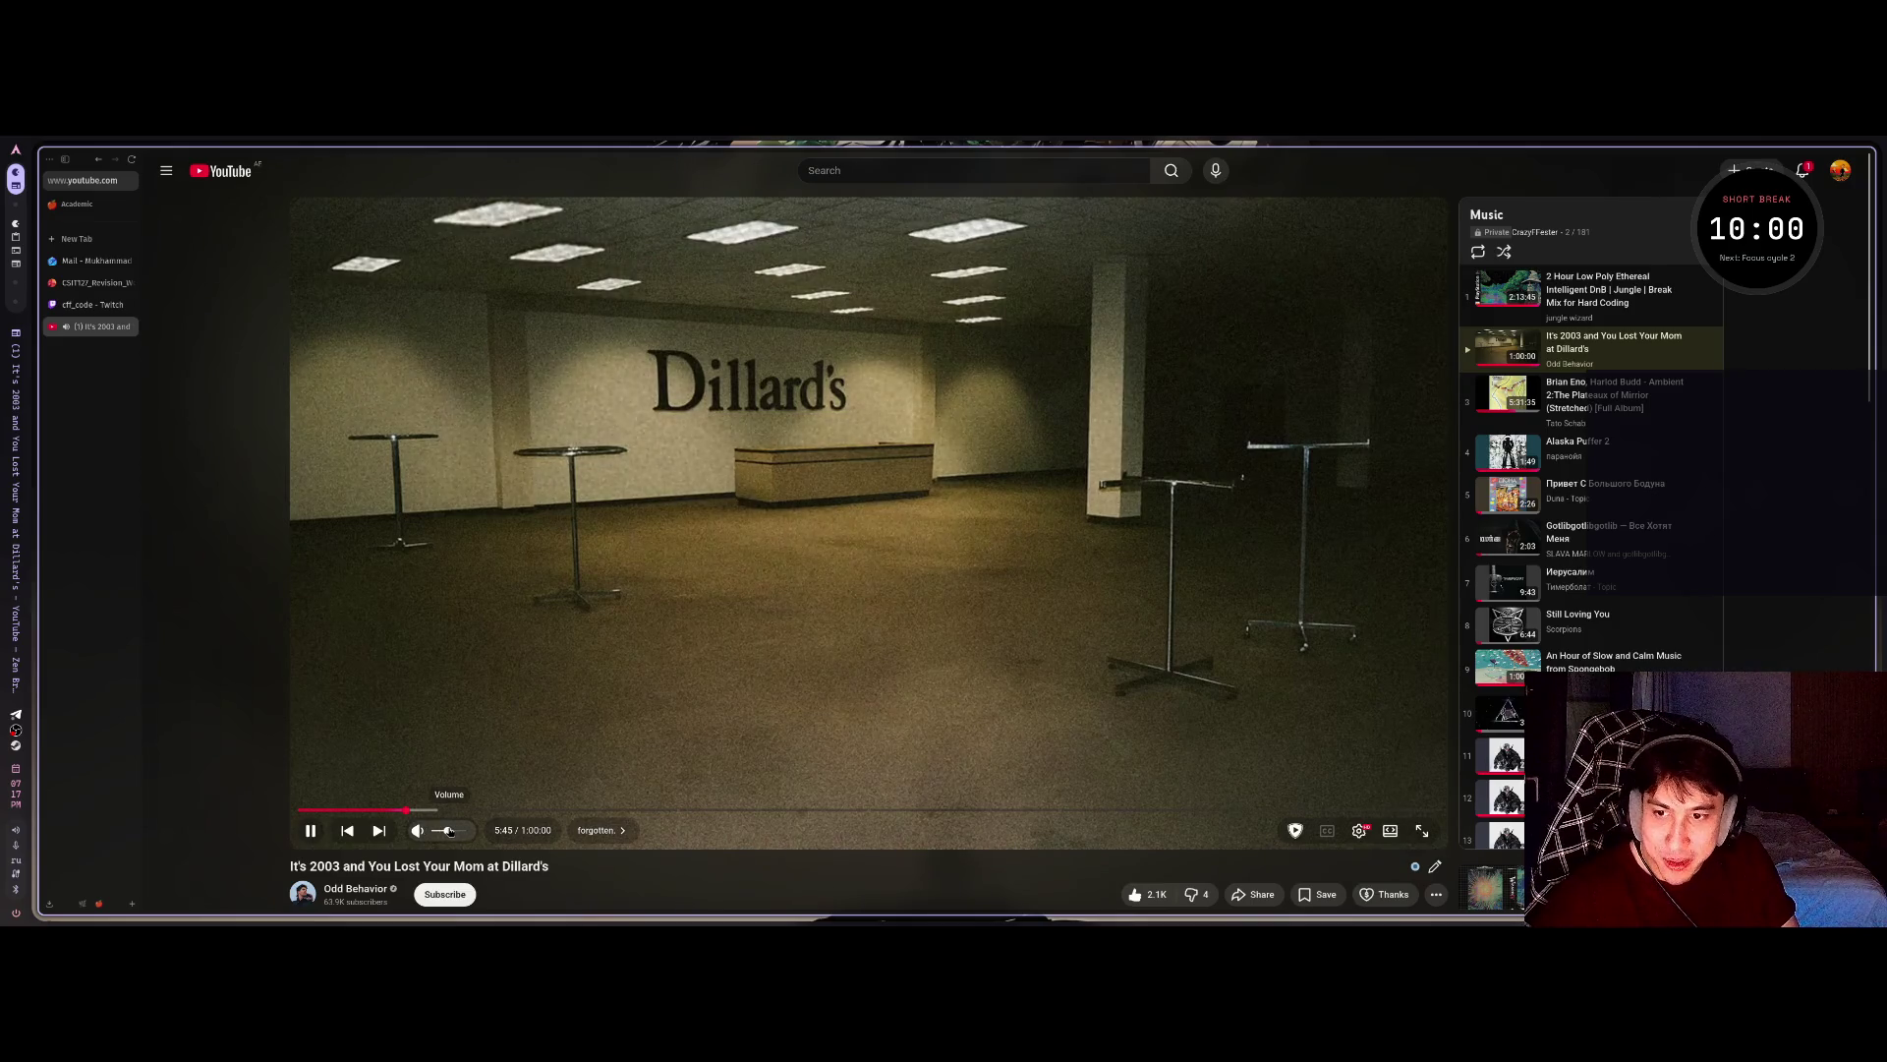
left_click_drag(447, 831, 442, 834)
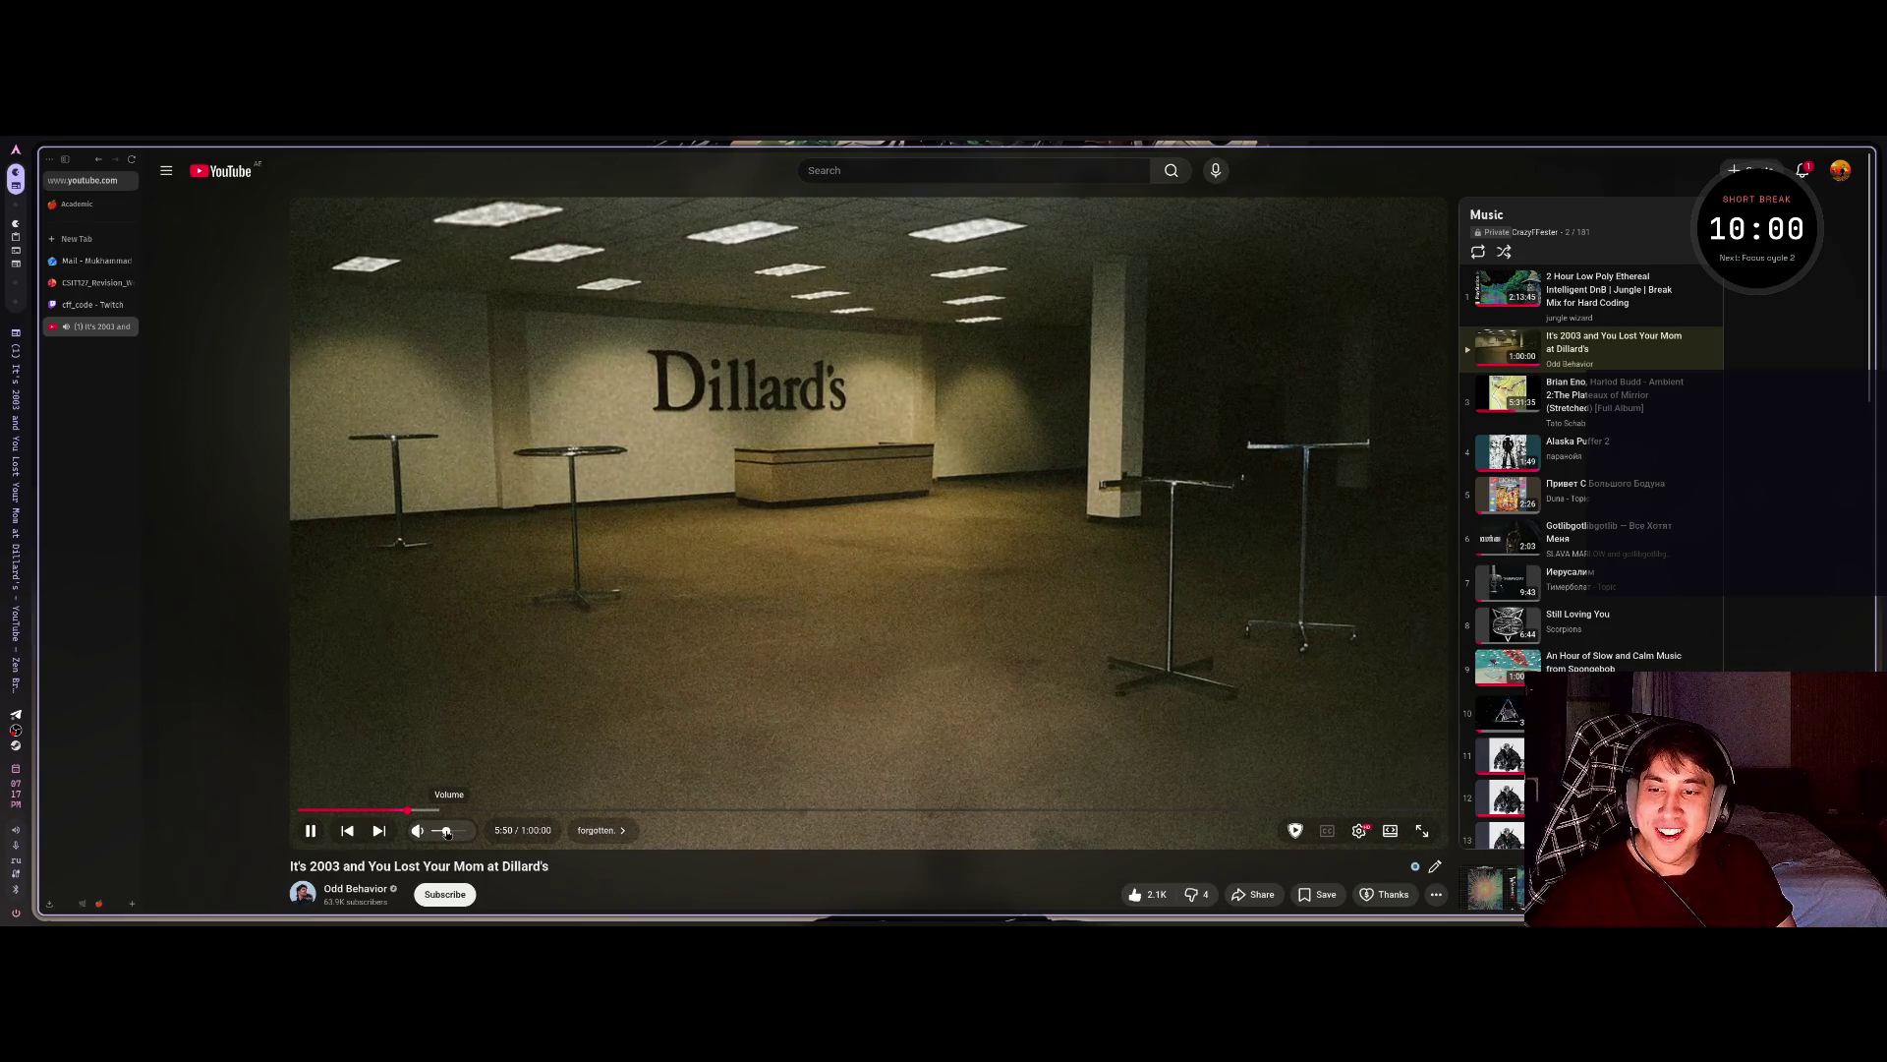
Keep lowering the volume with the Down key until it settles at 10%.
key("Down")
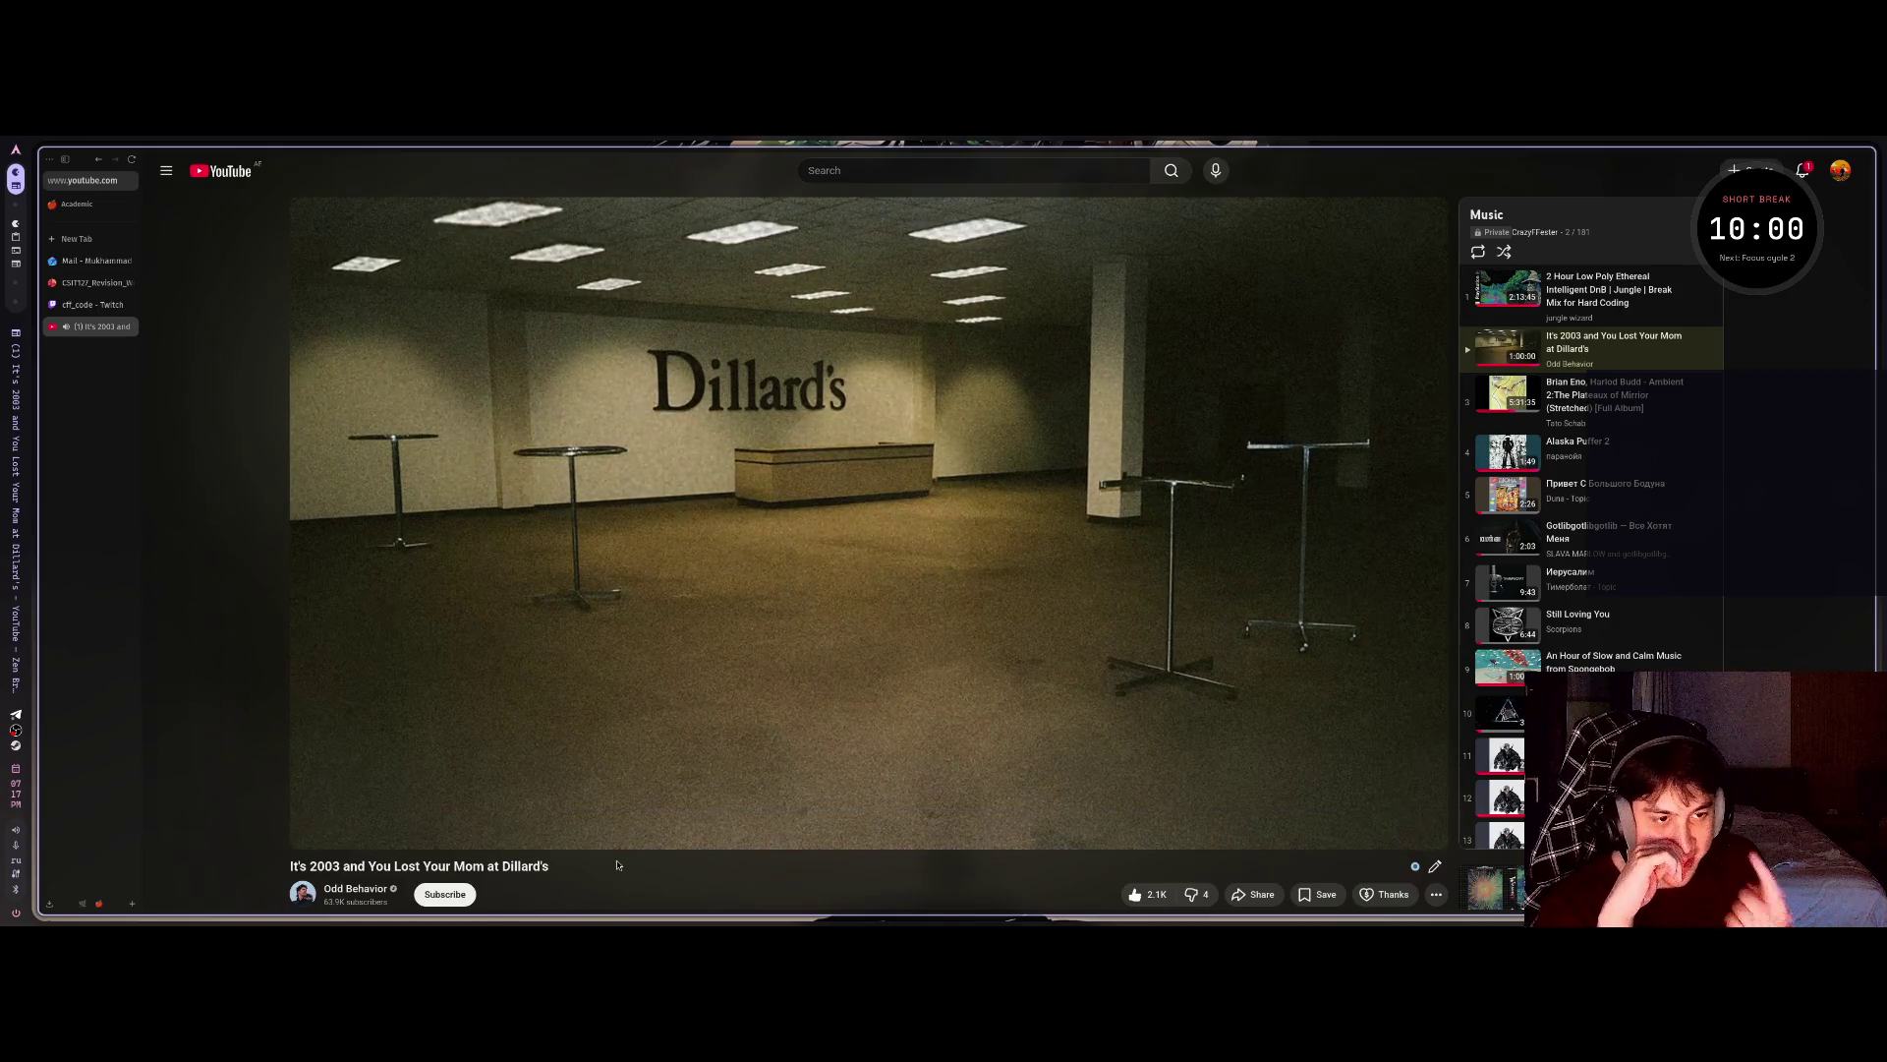
key("Down")
key("Down")
key("Down")
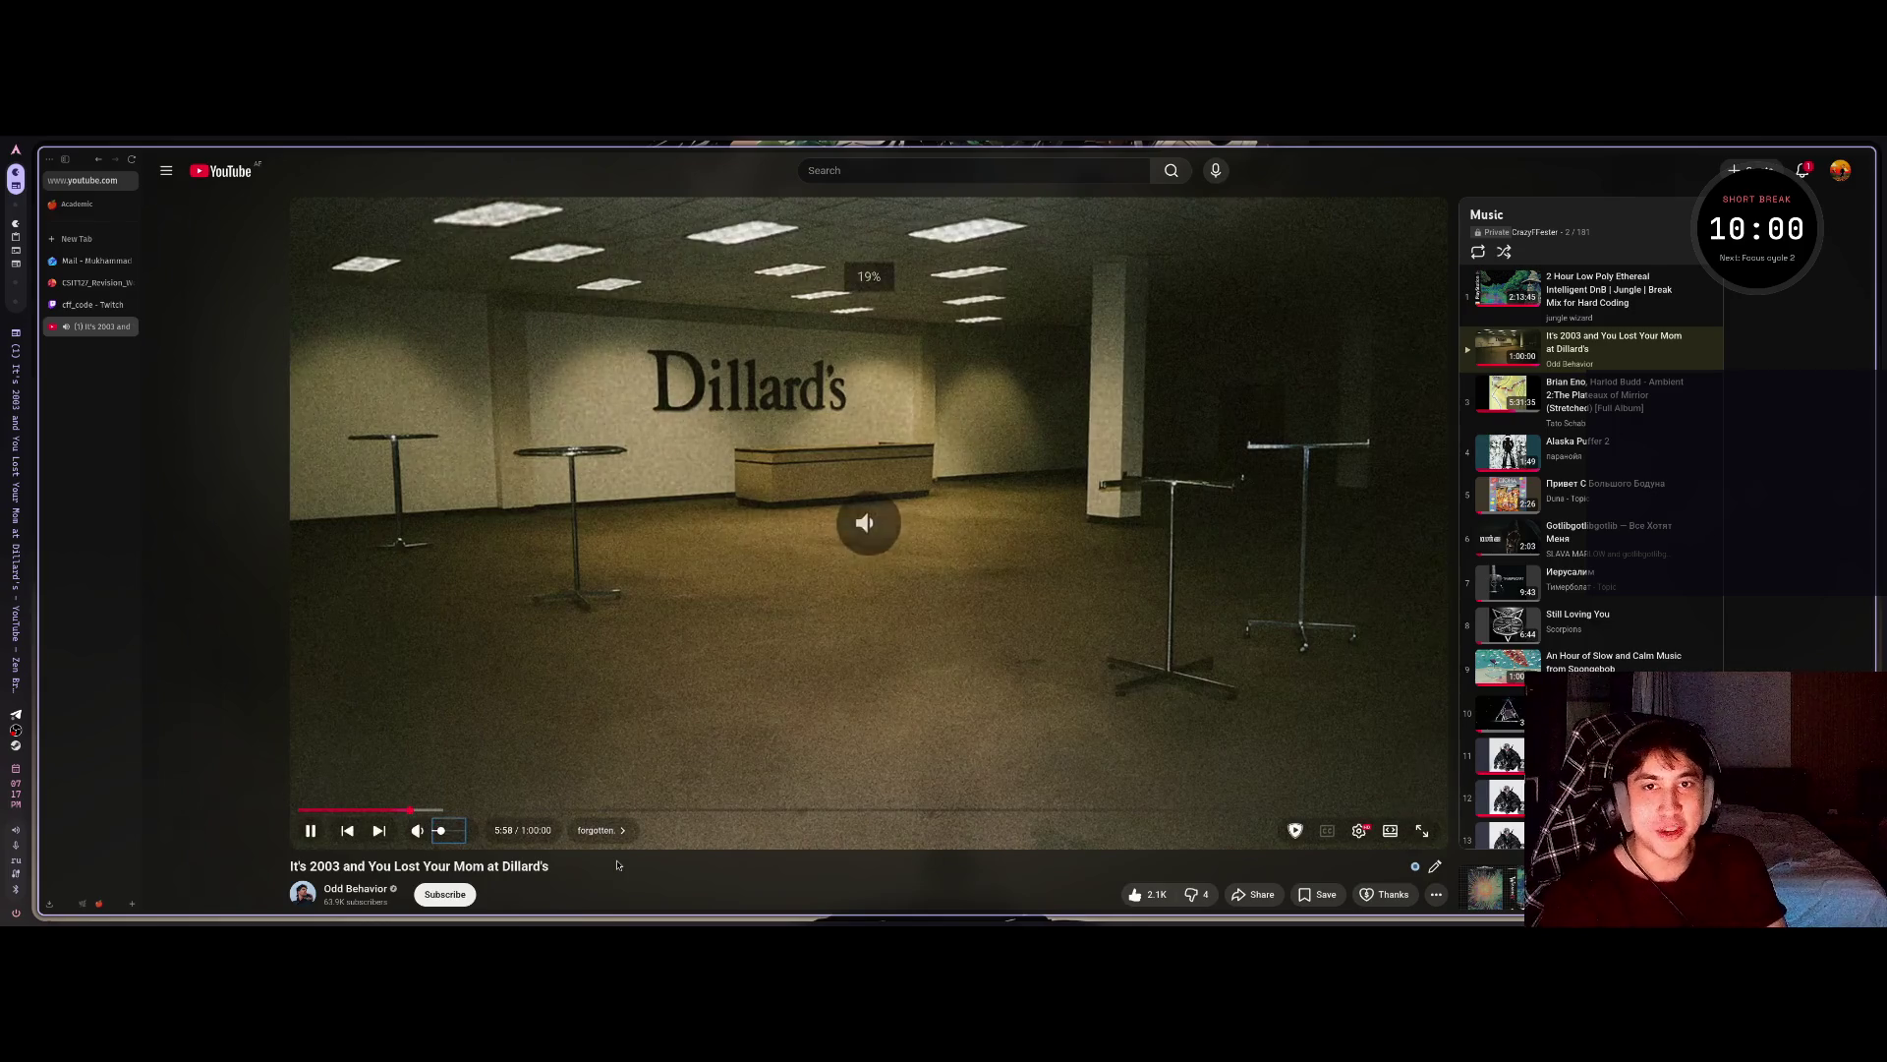
key("Up")
key("Up")
key("Up")
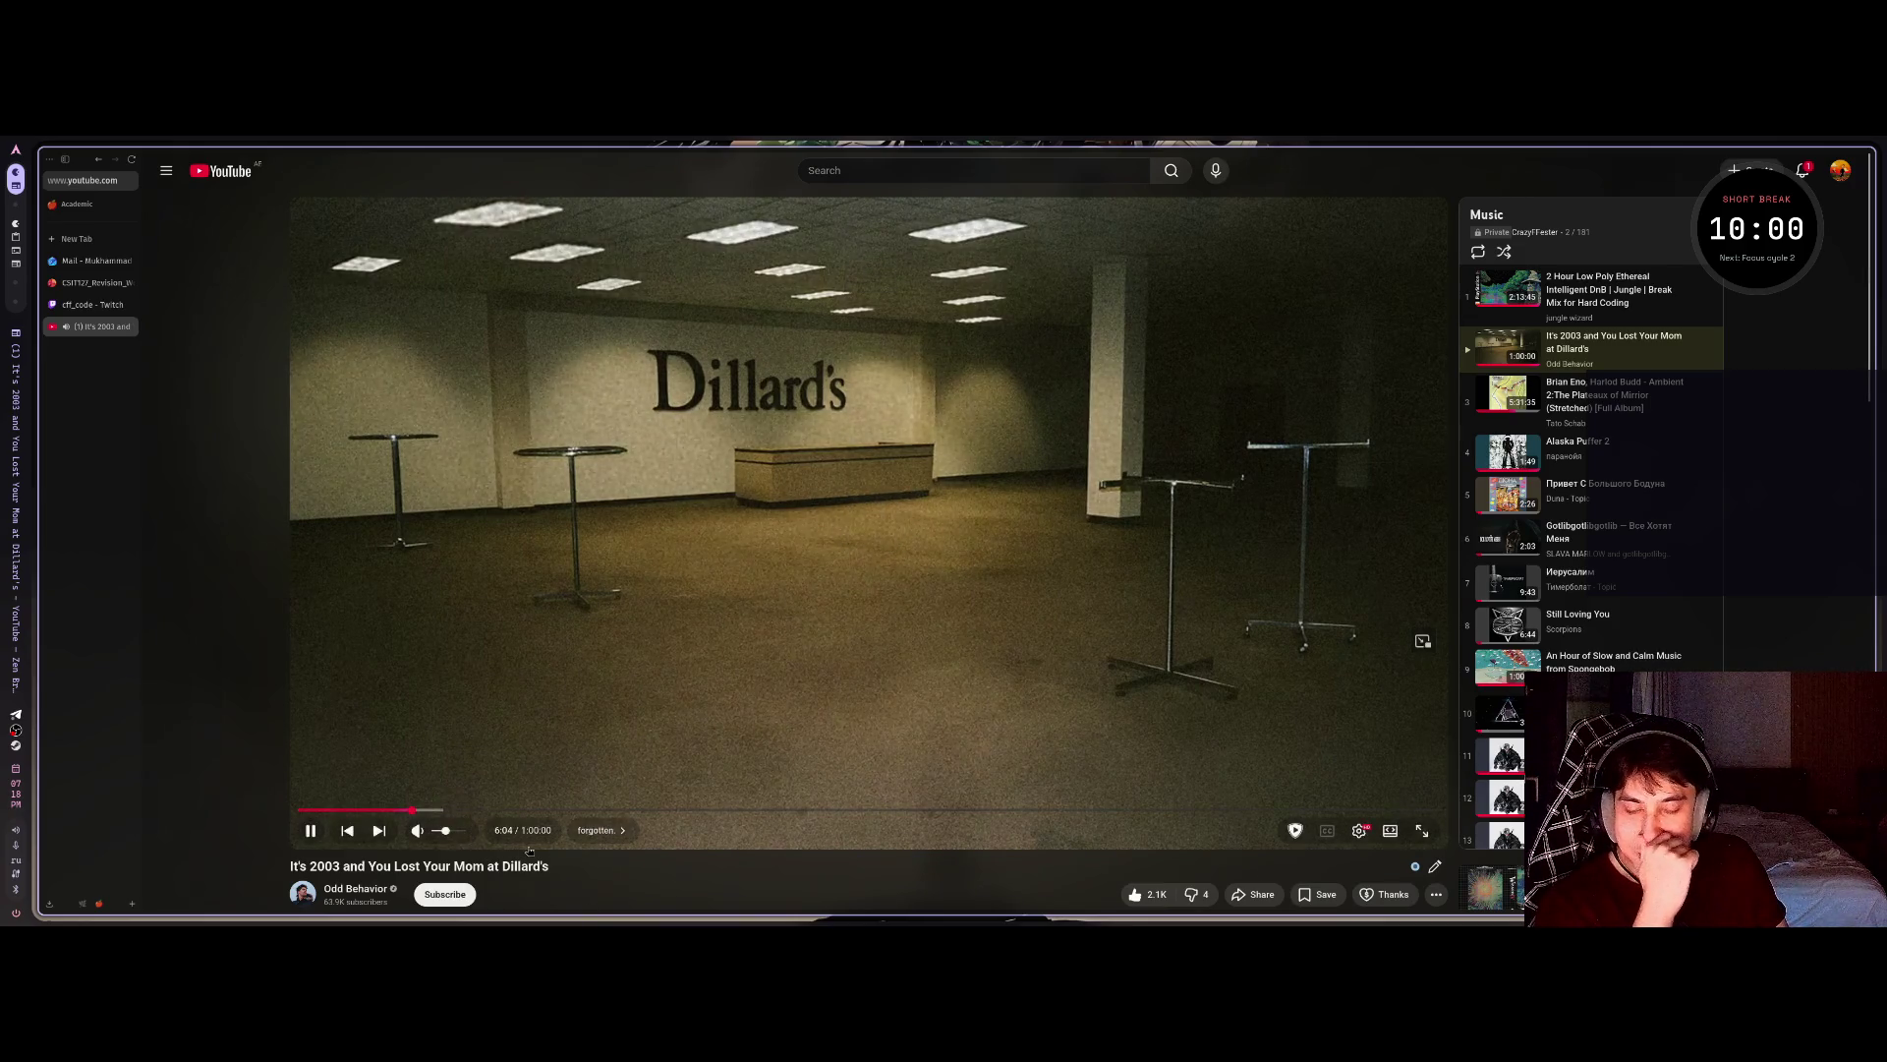
key("Down")
key("Down")
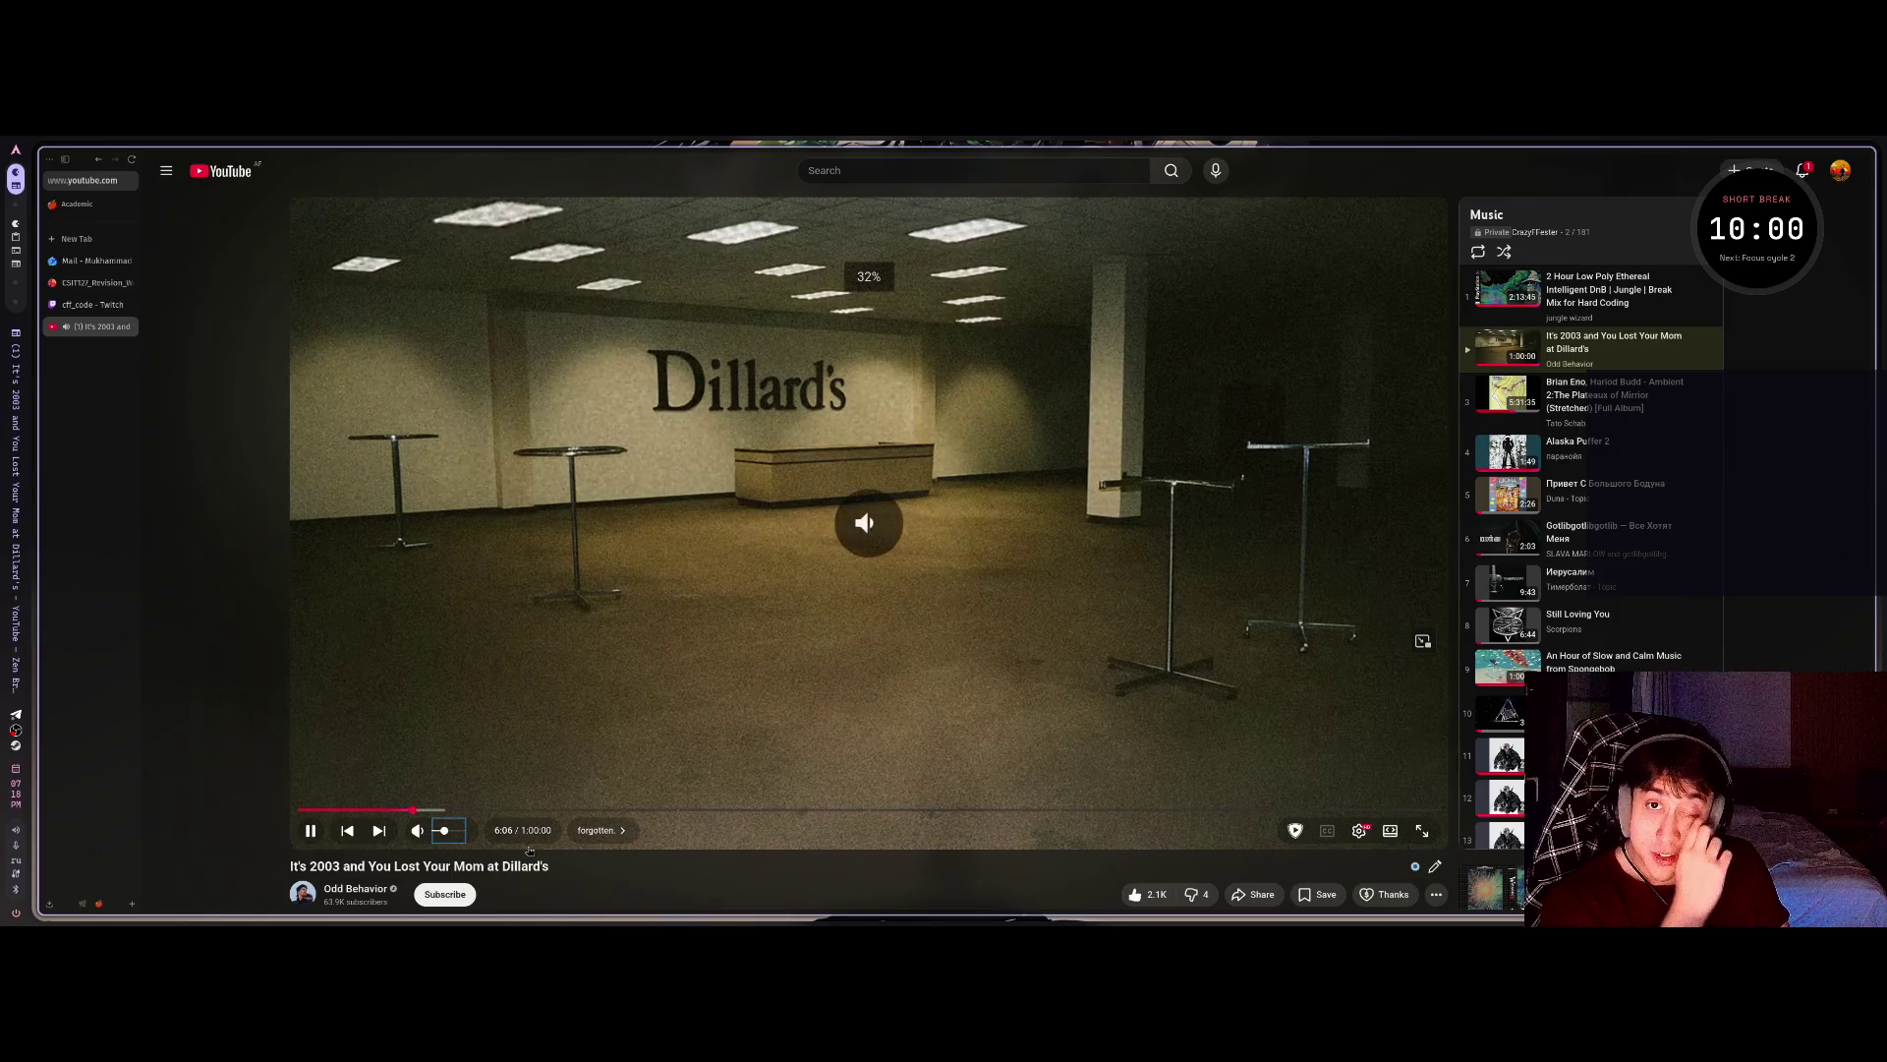
key("Down")
key("Down")
key("Down")
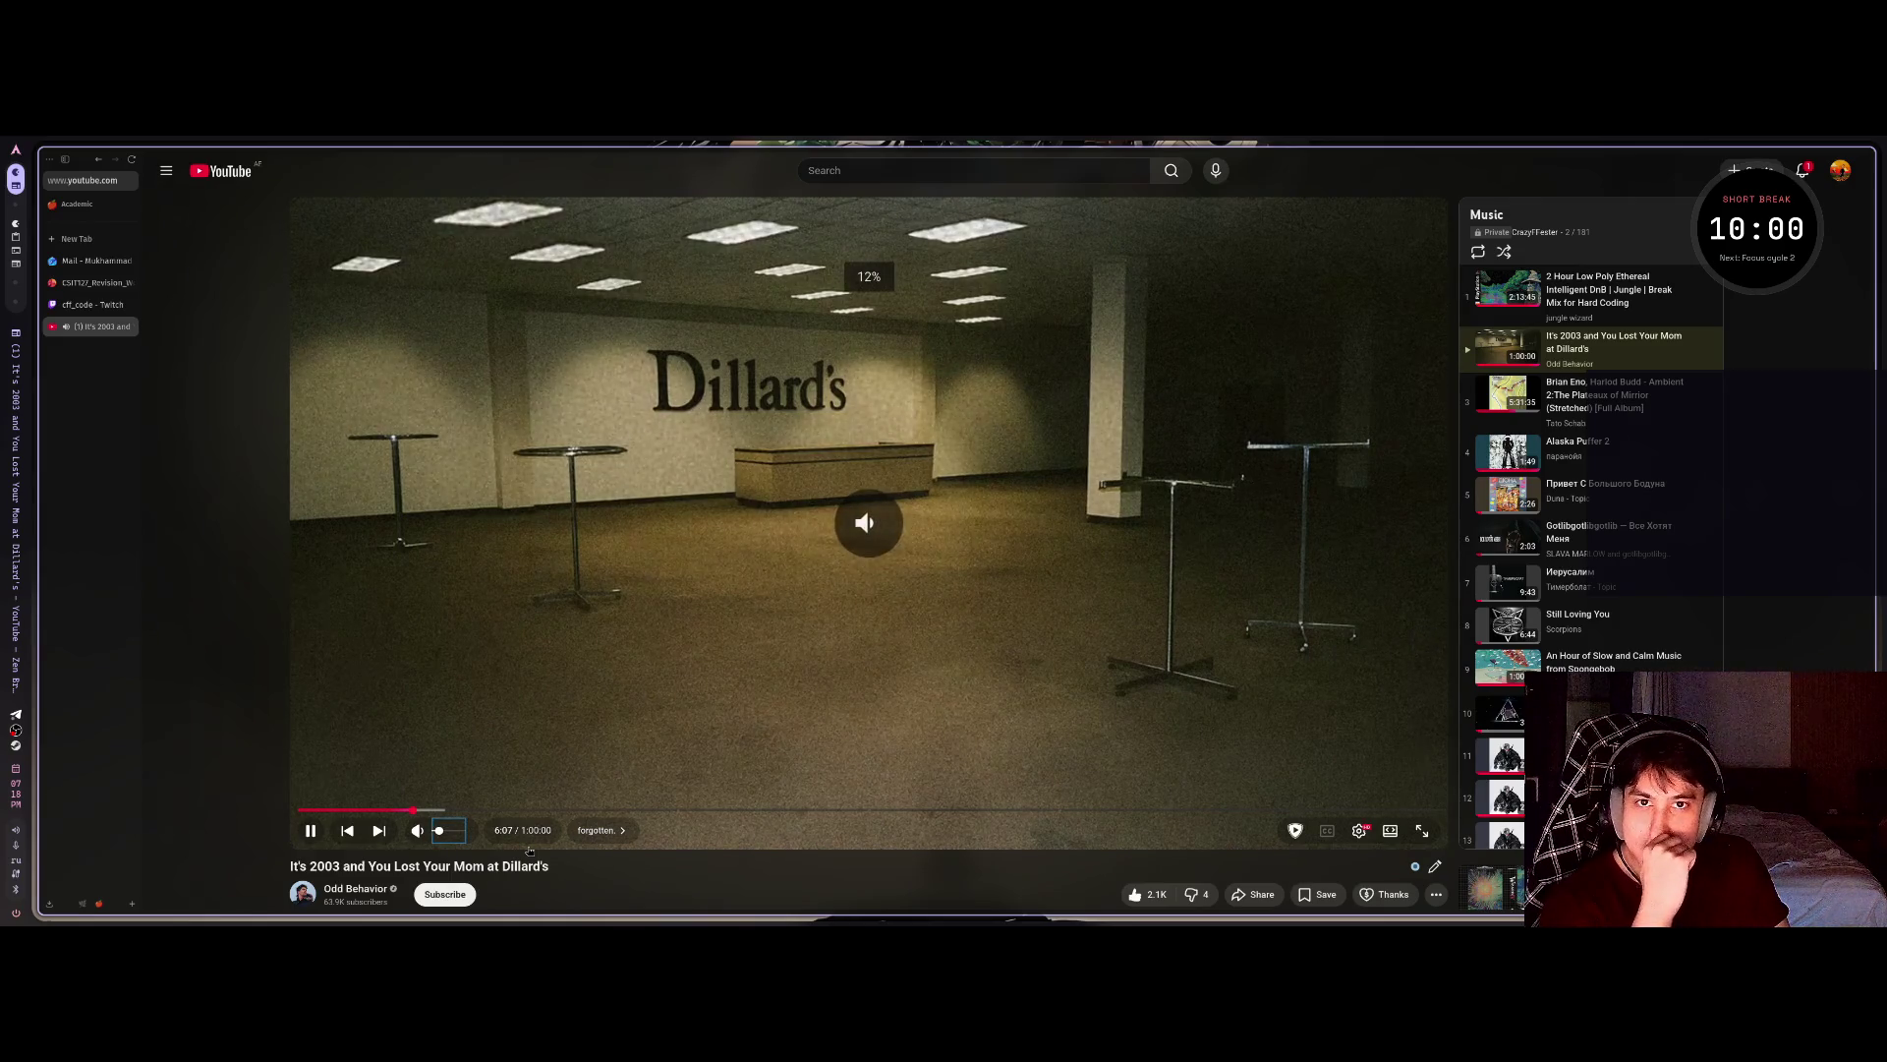
key("Down")
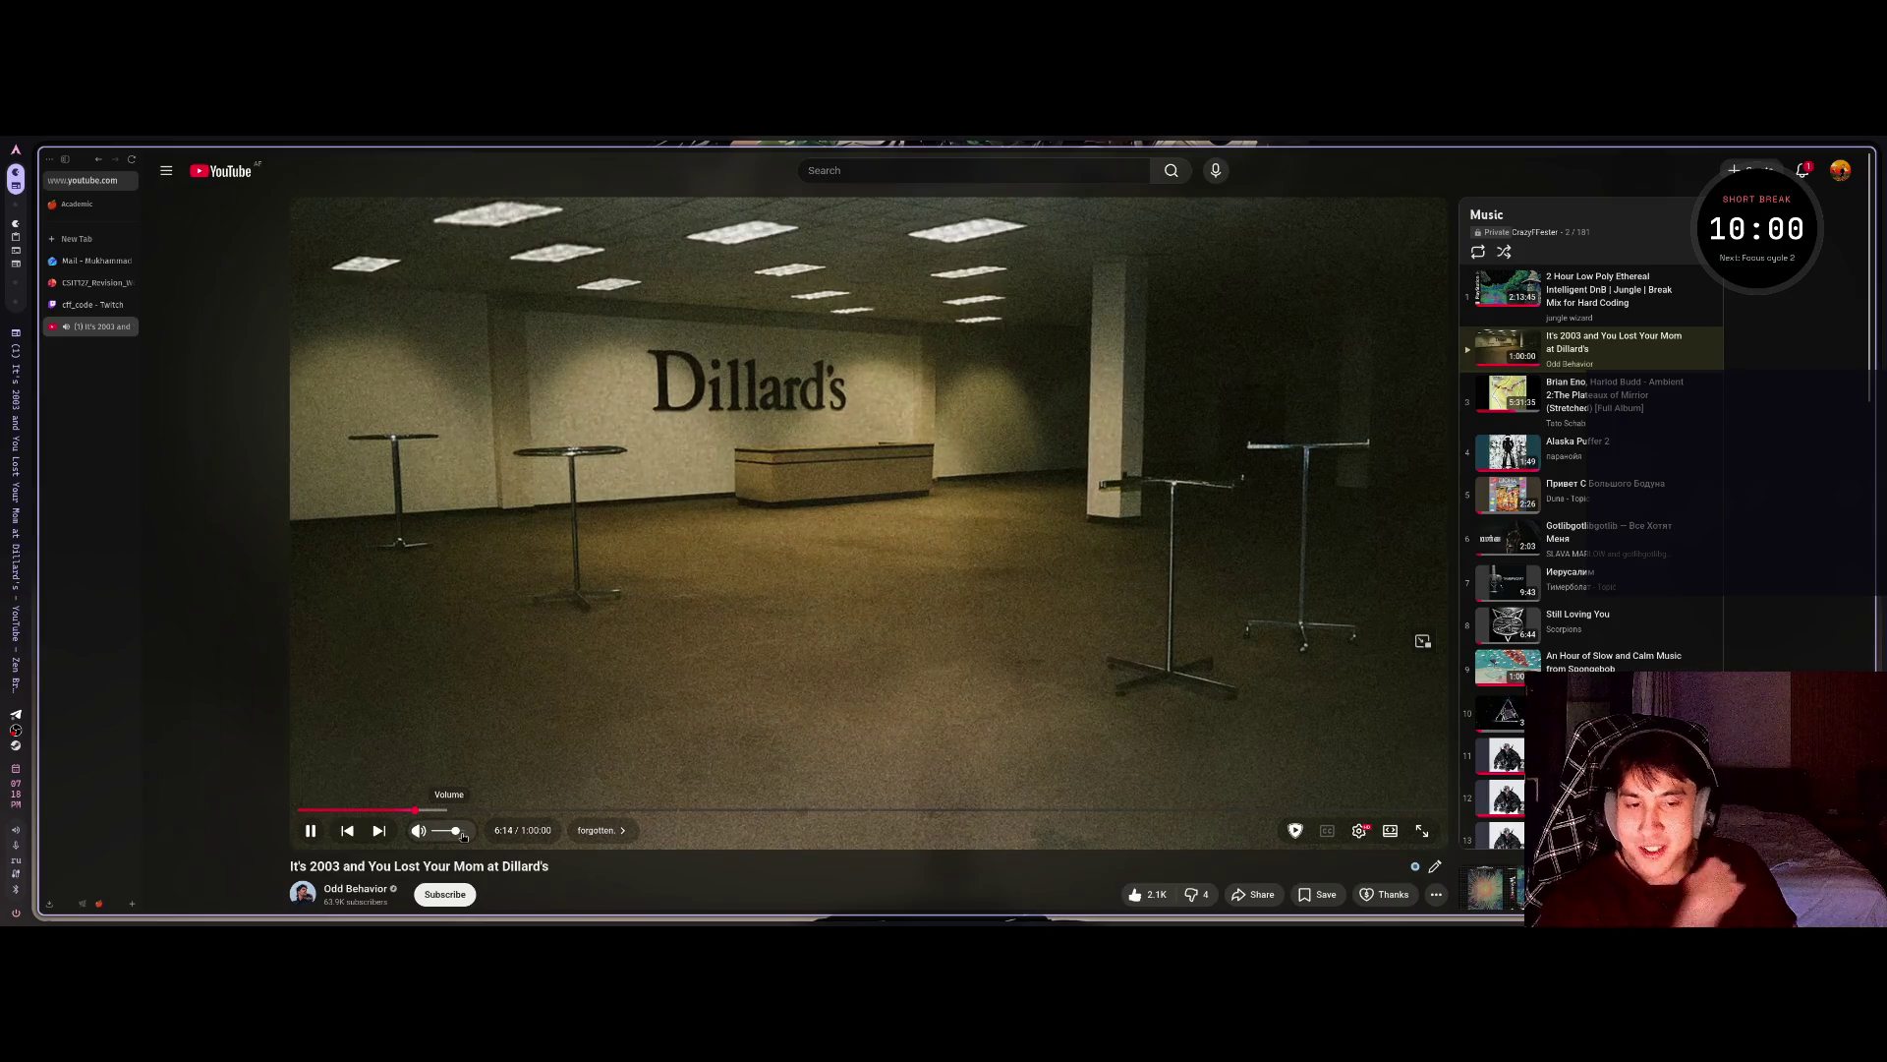
key("Down")
key("Down")
key("Down")
key("Down")
key("Down")
key("Down")
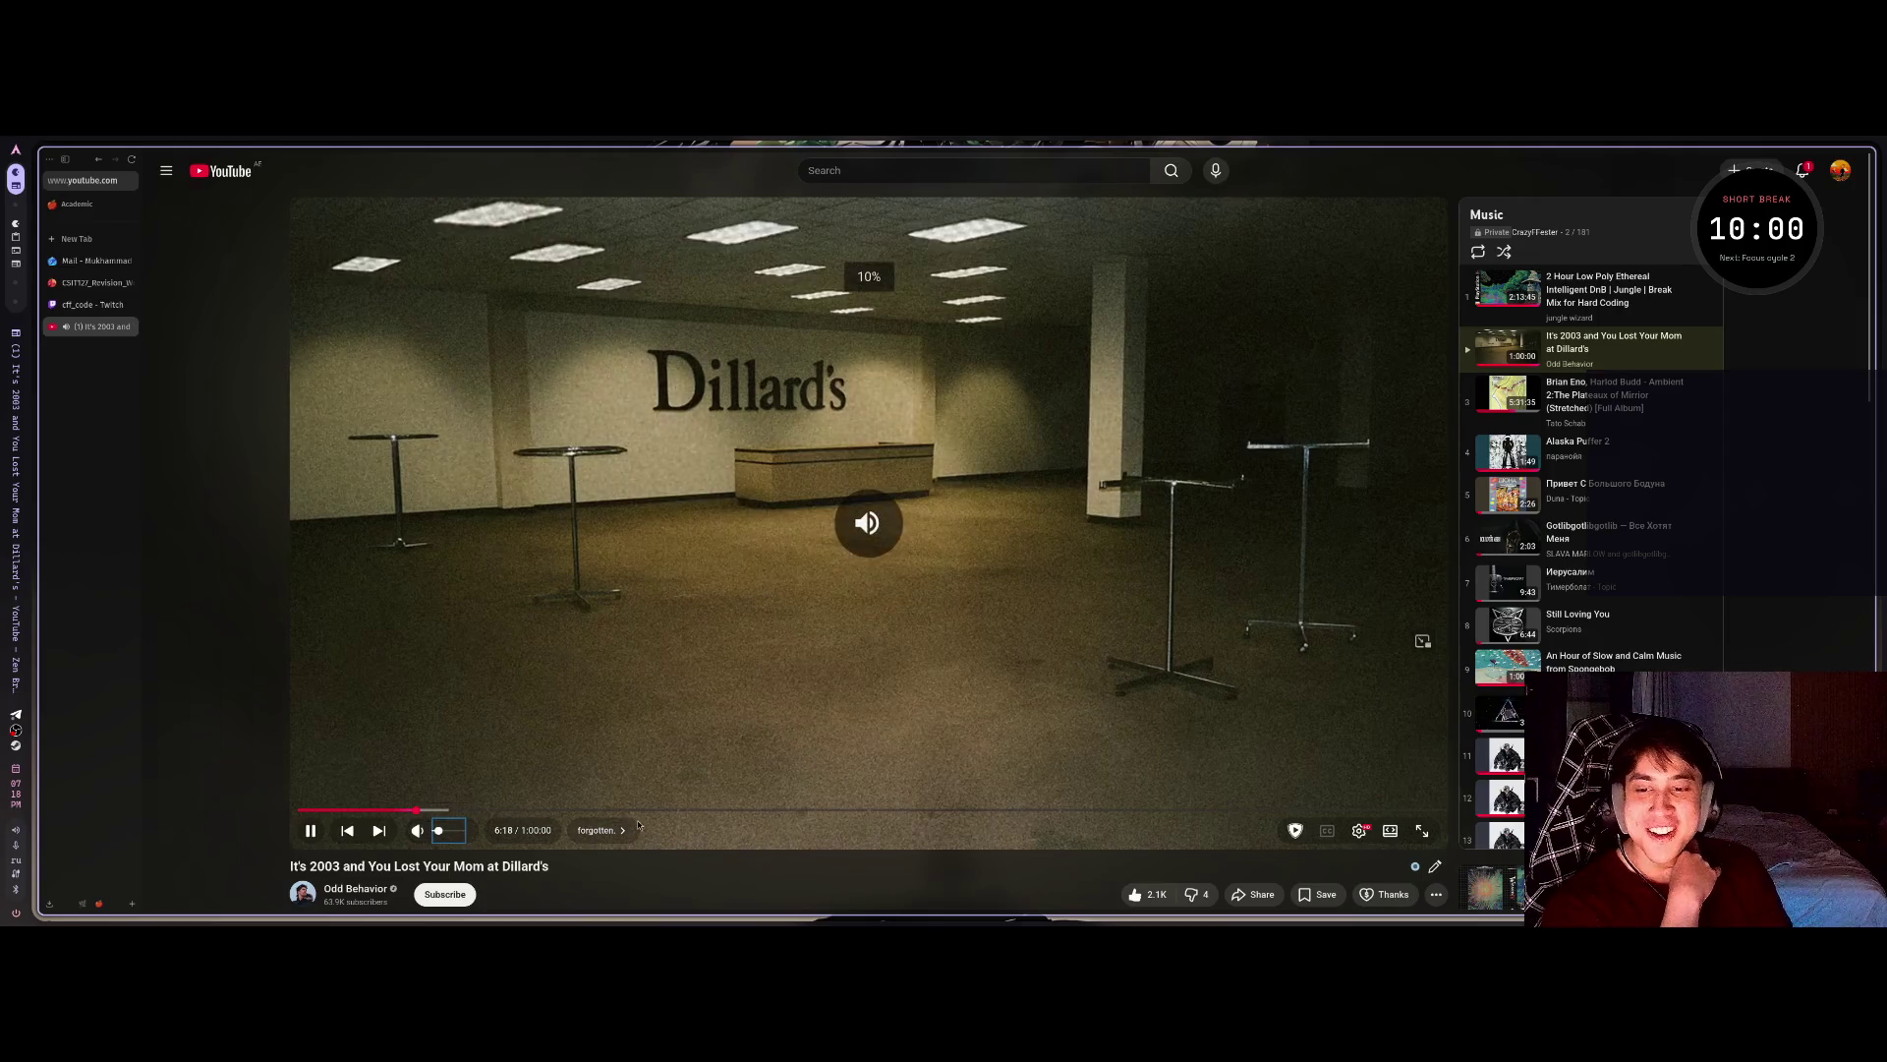
right_click(622, 592)
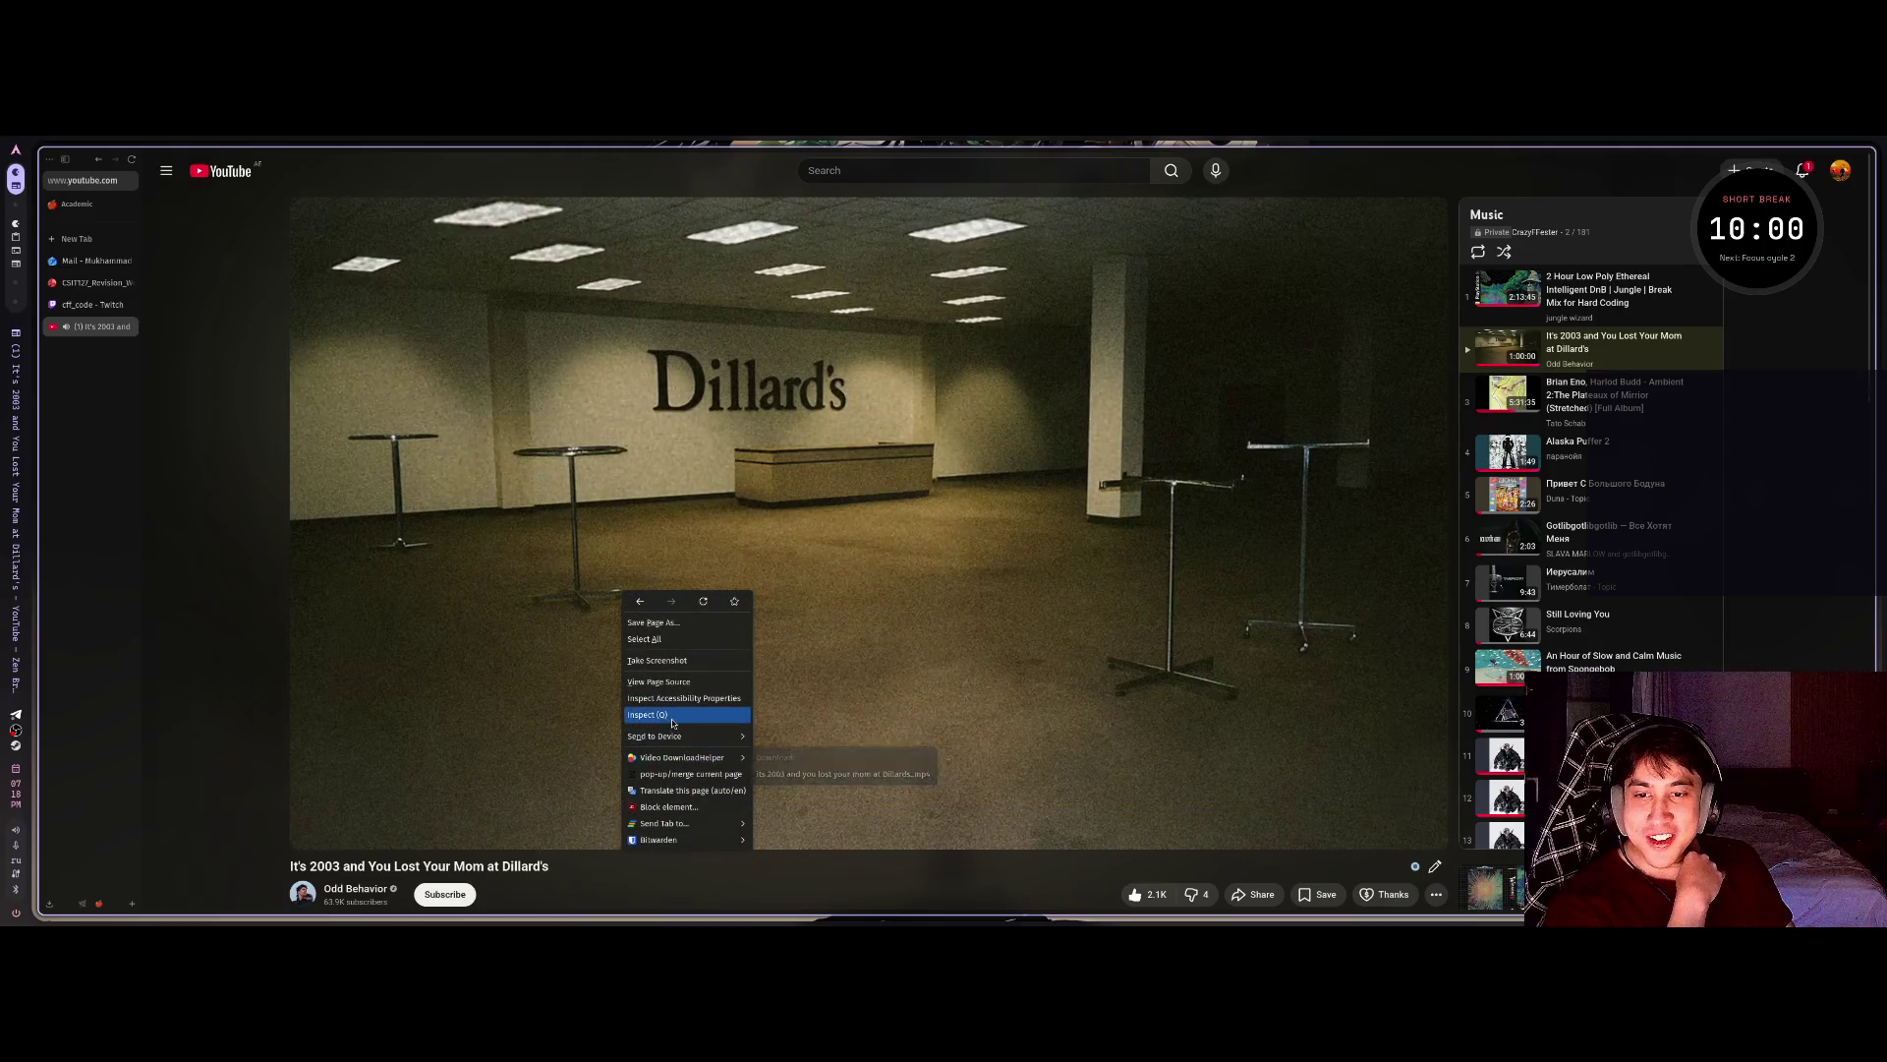
Inspect the video's mute button in DevTools and expand its svg to show the path elements.
left_click(673, 725)
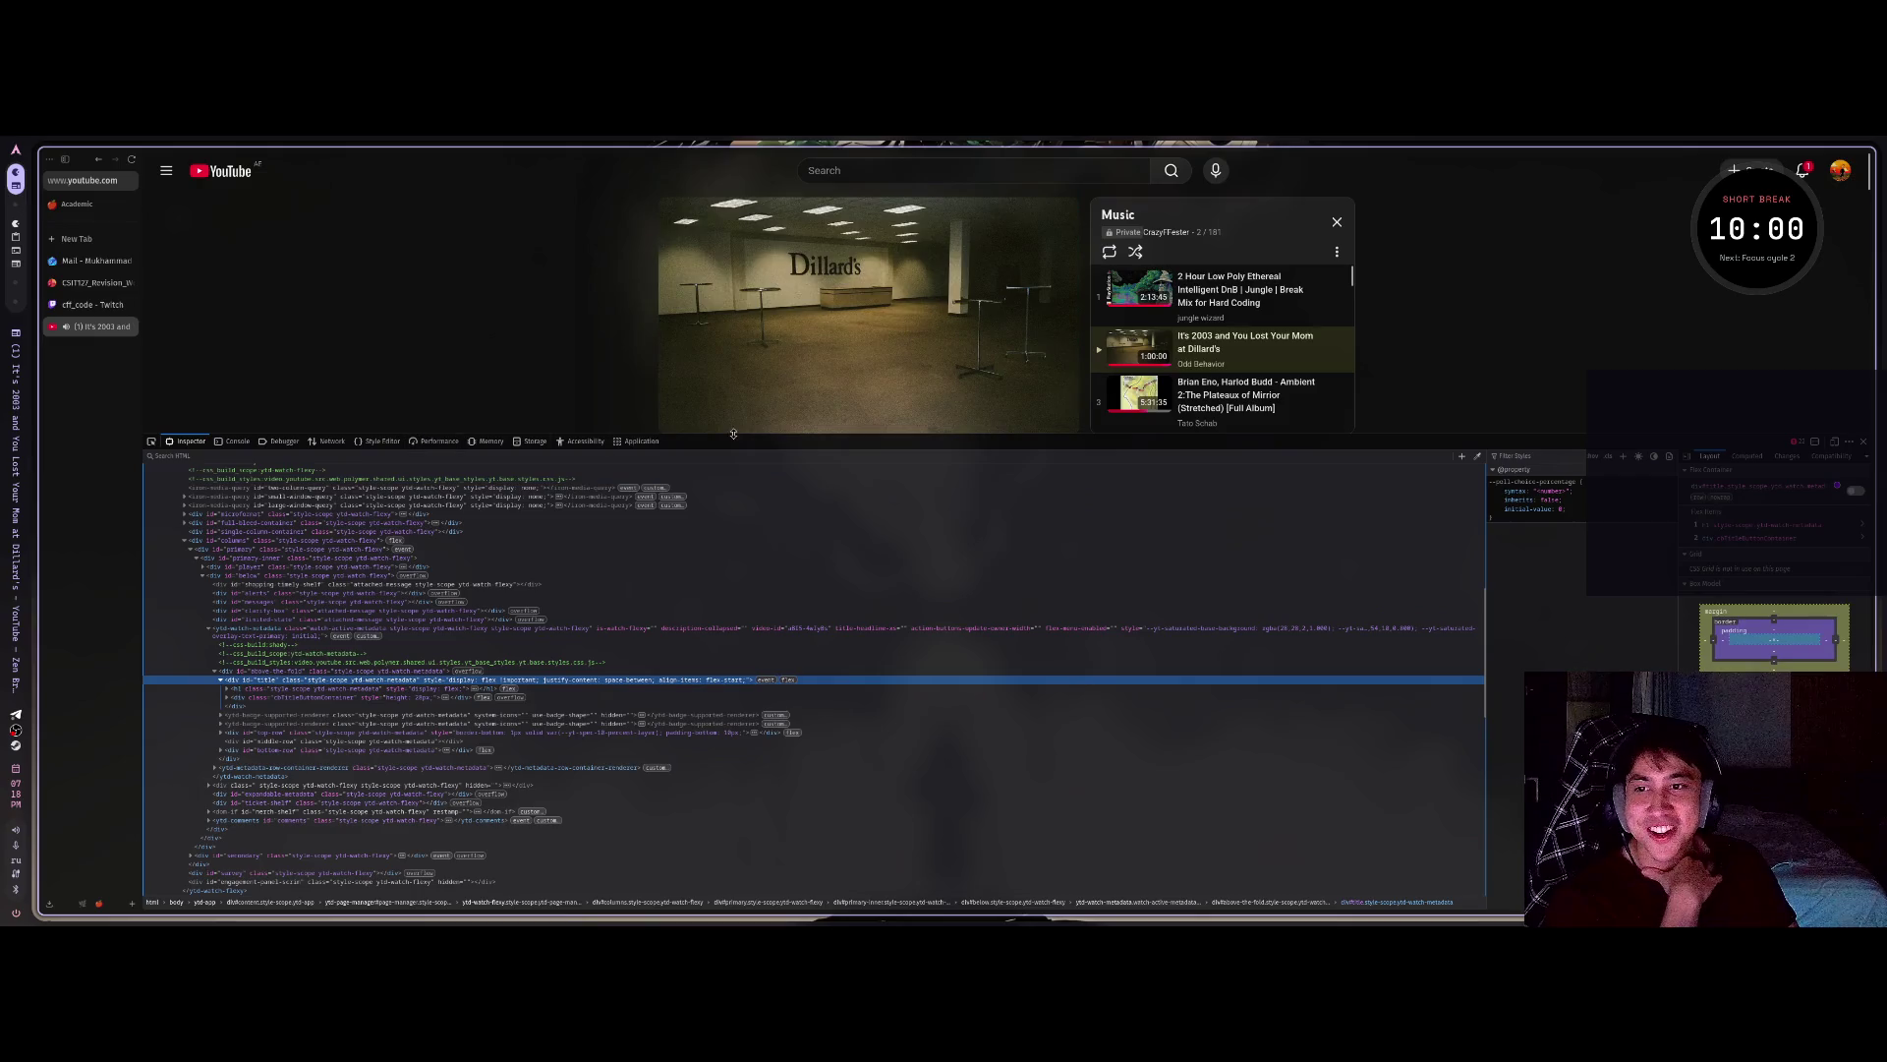
left_click_drag(729, 444, 729, 752)
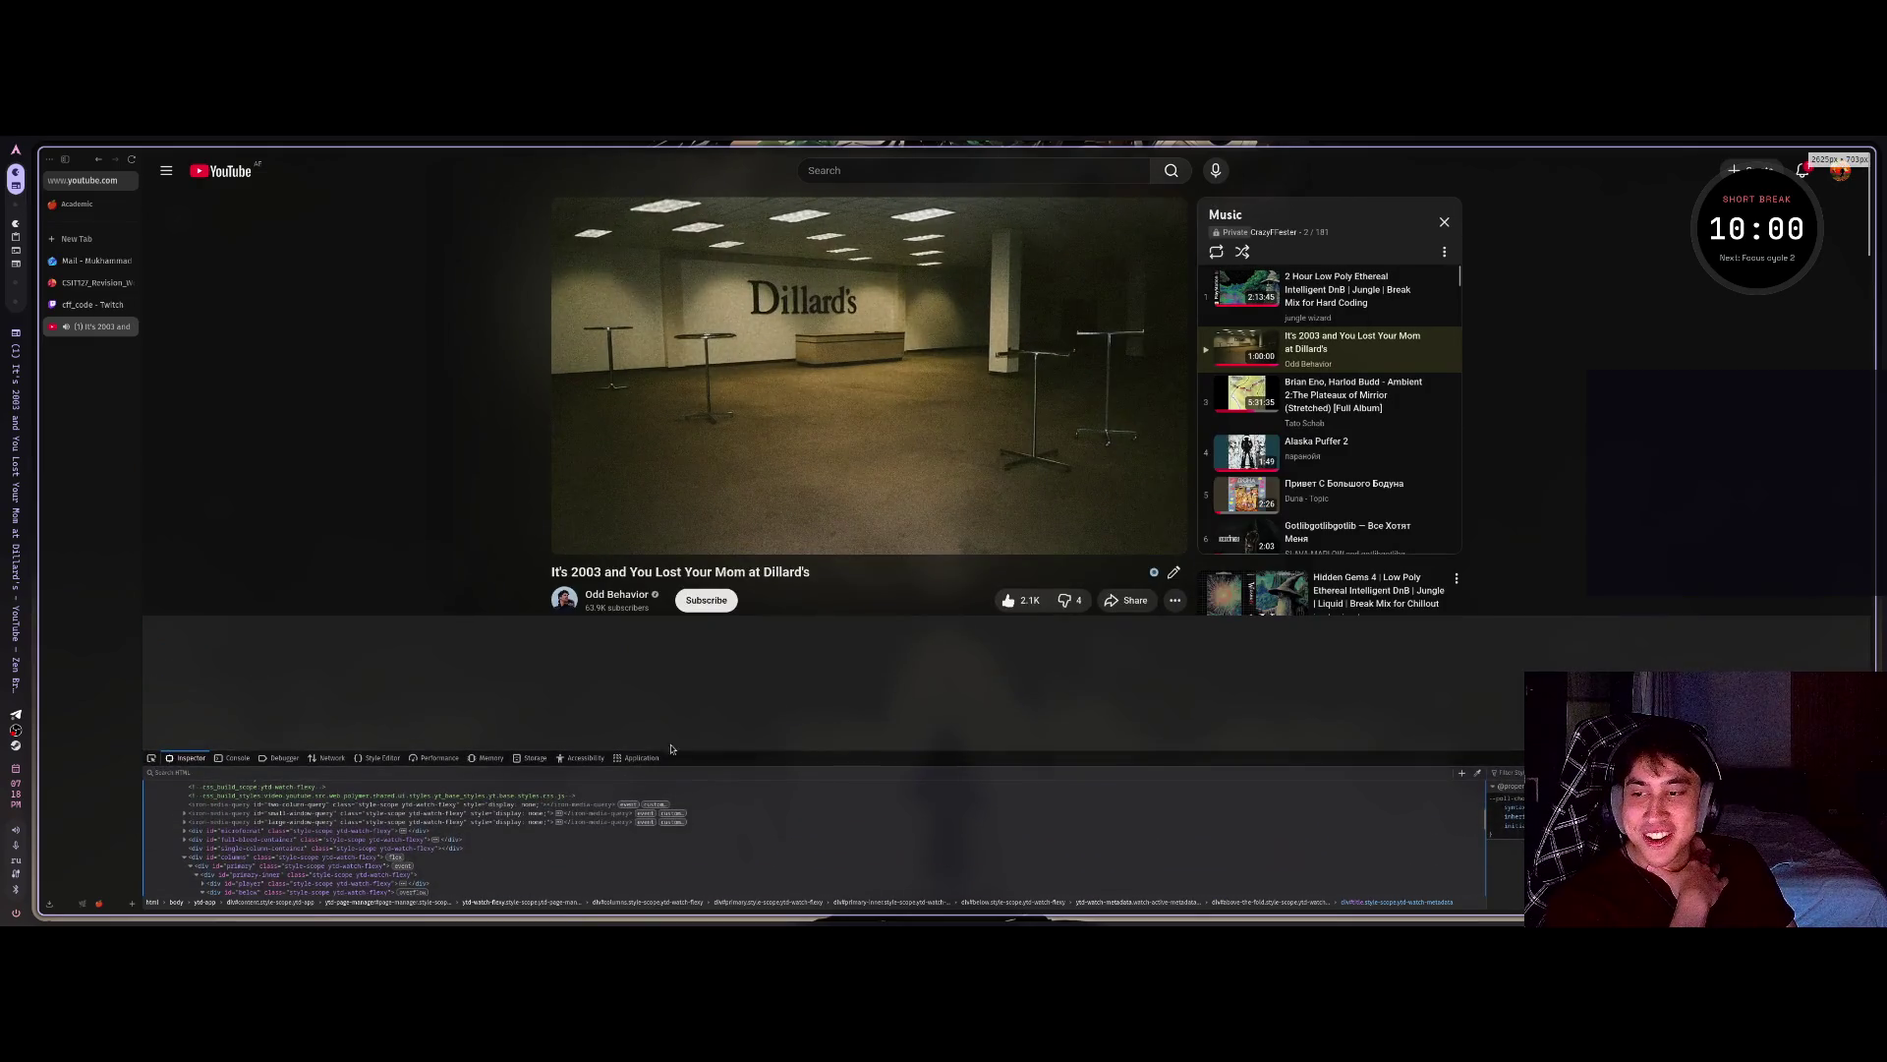
left_click(150, 757)
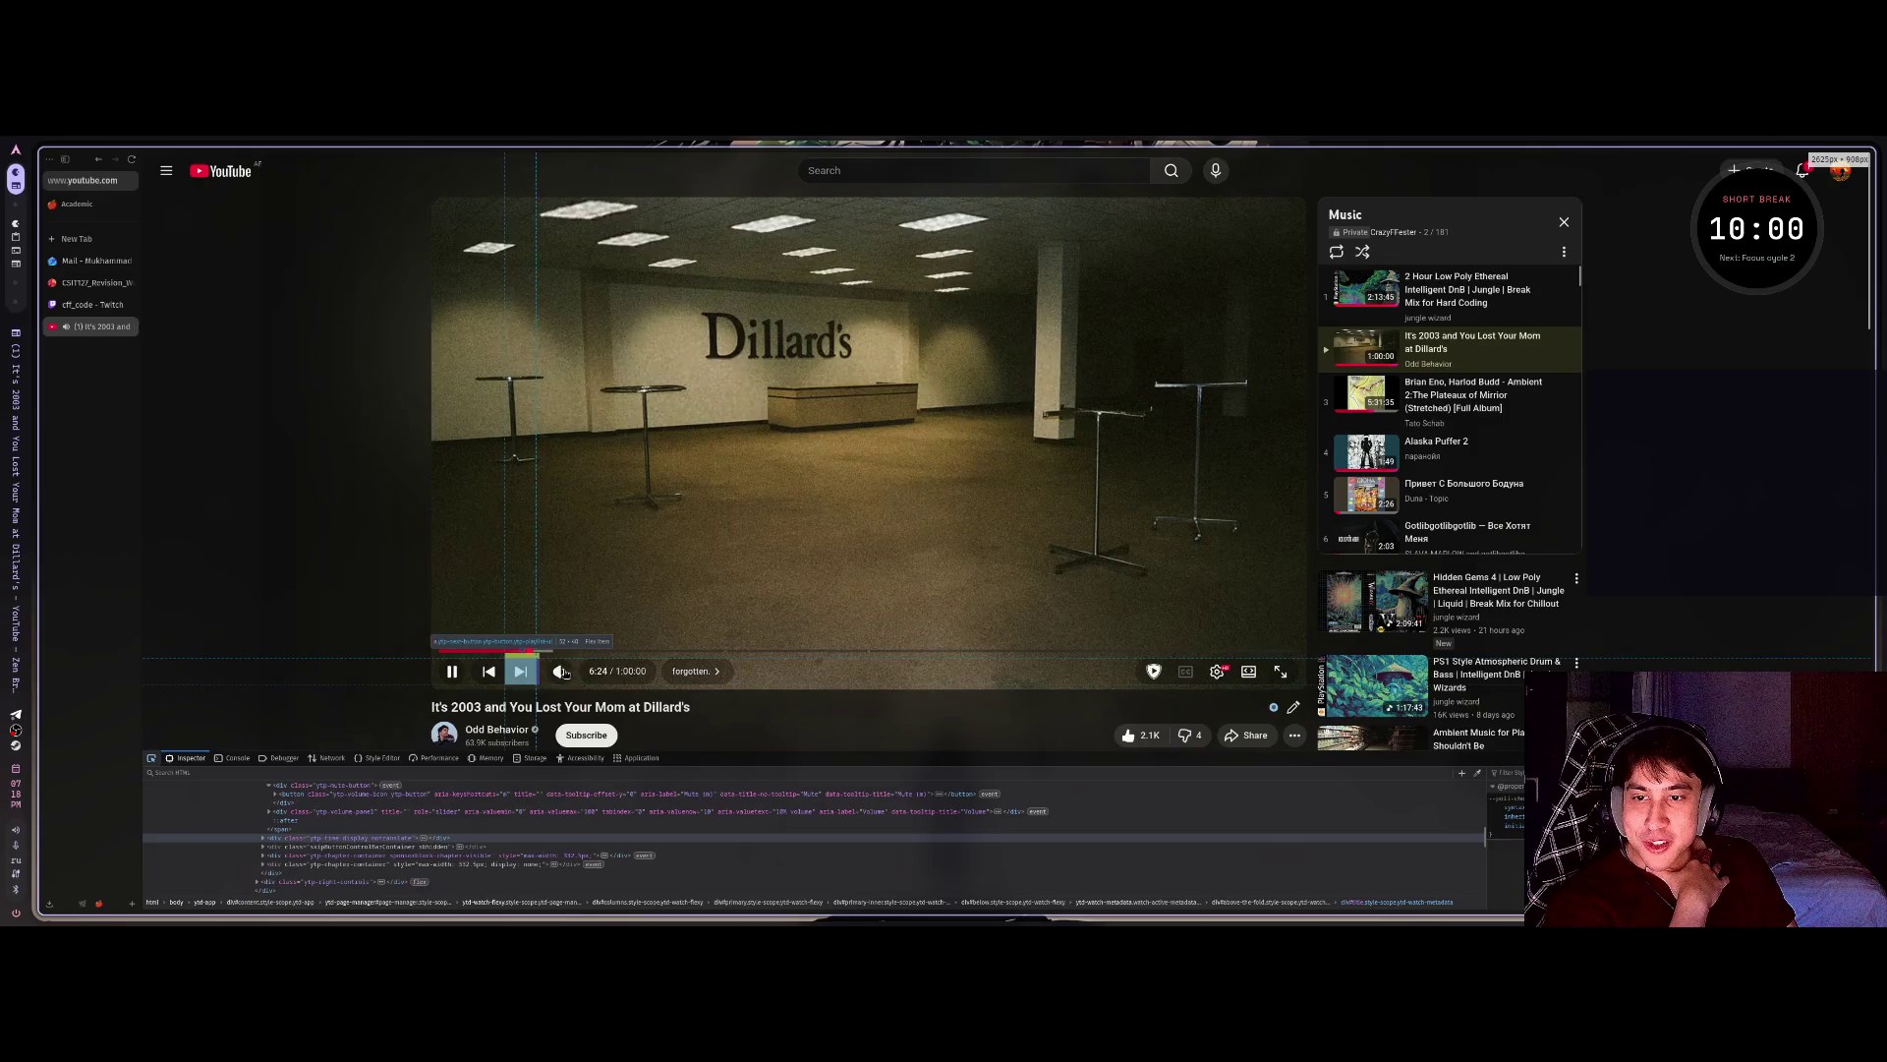
left_click(559, 673)
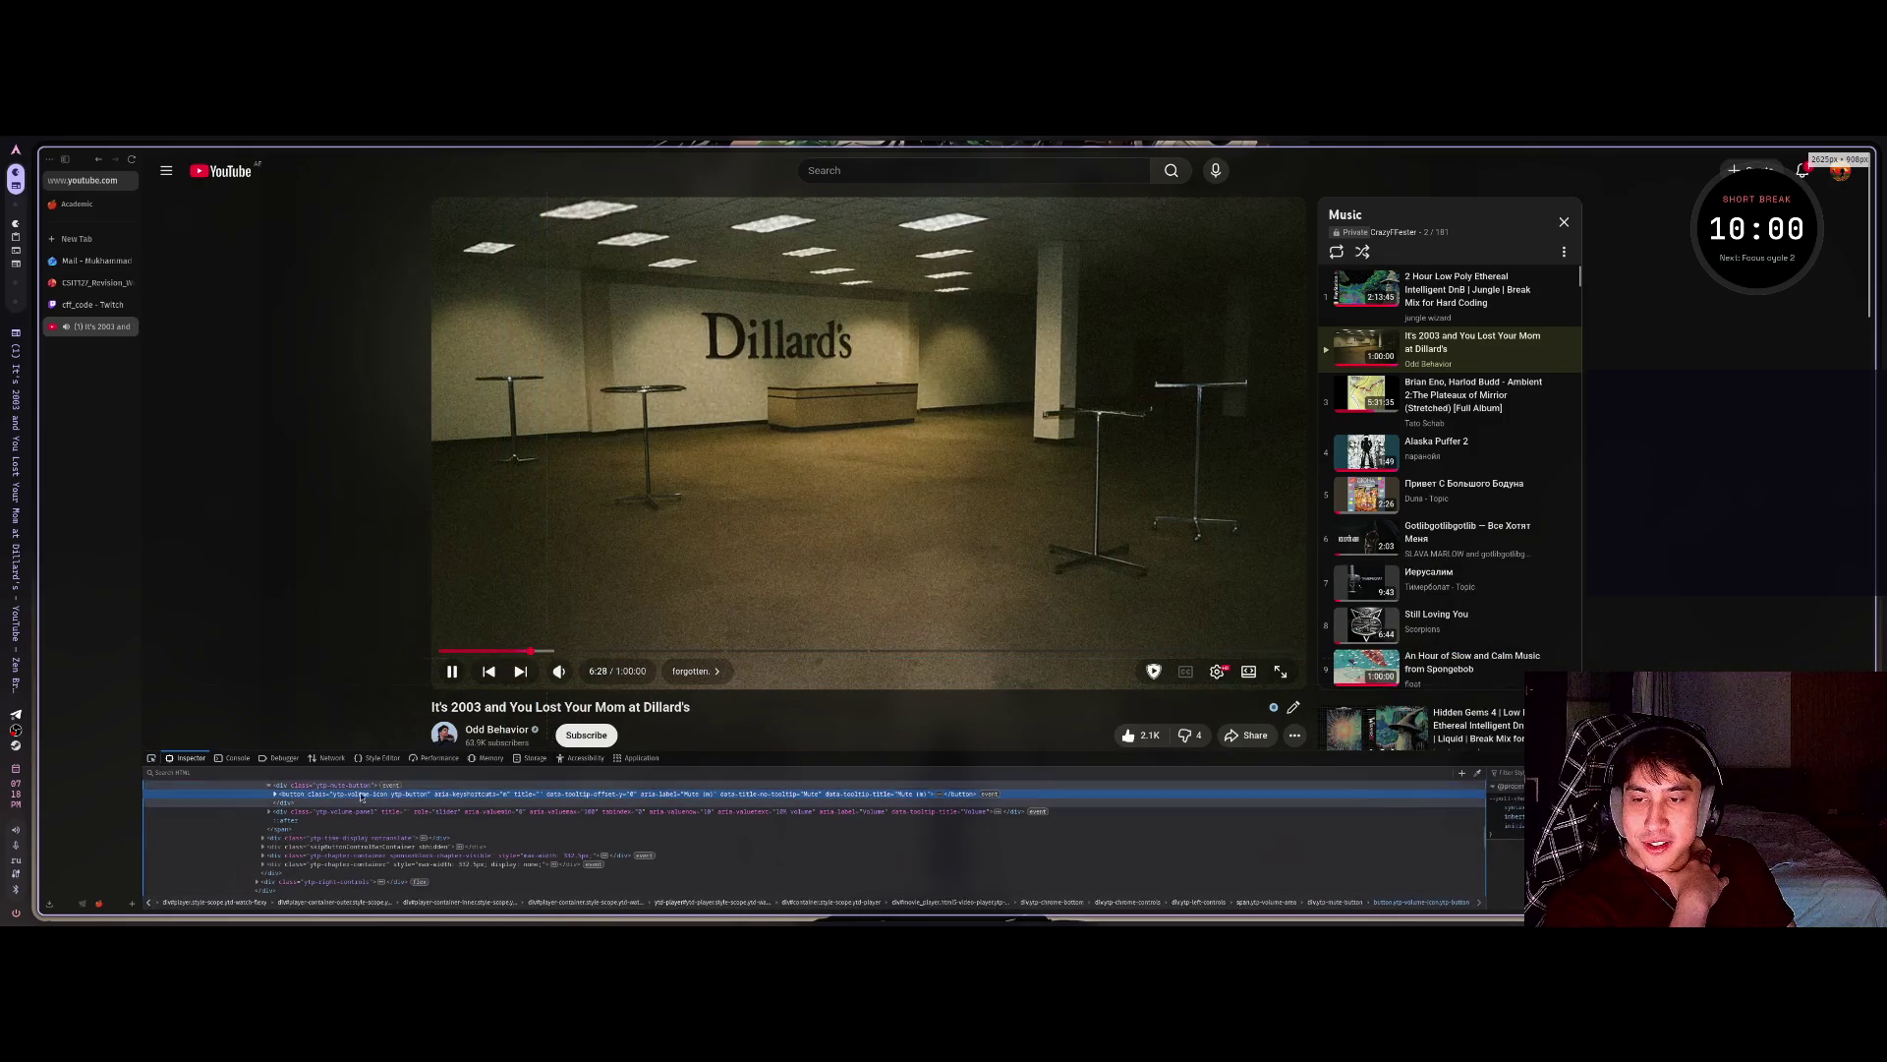
left_click(276, 794)
double_click(453, 804)
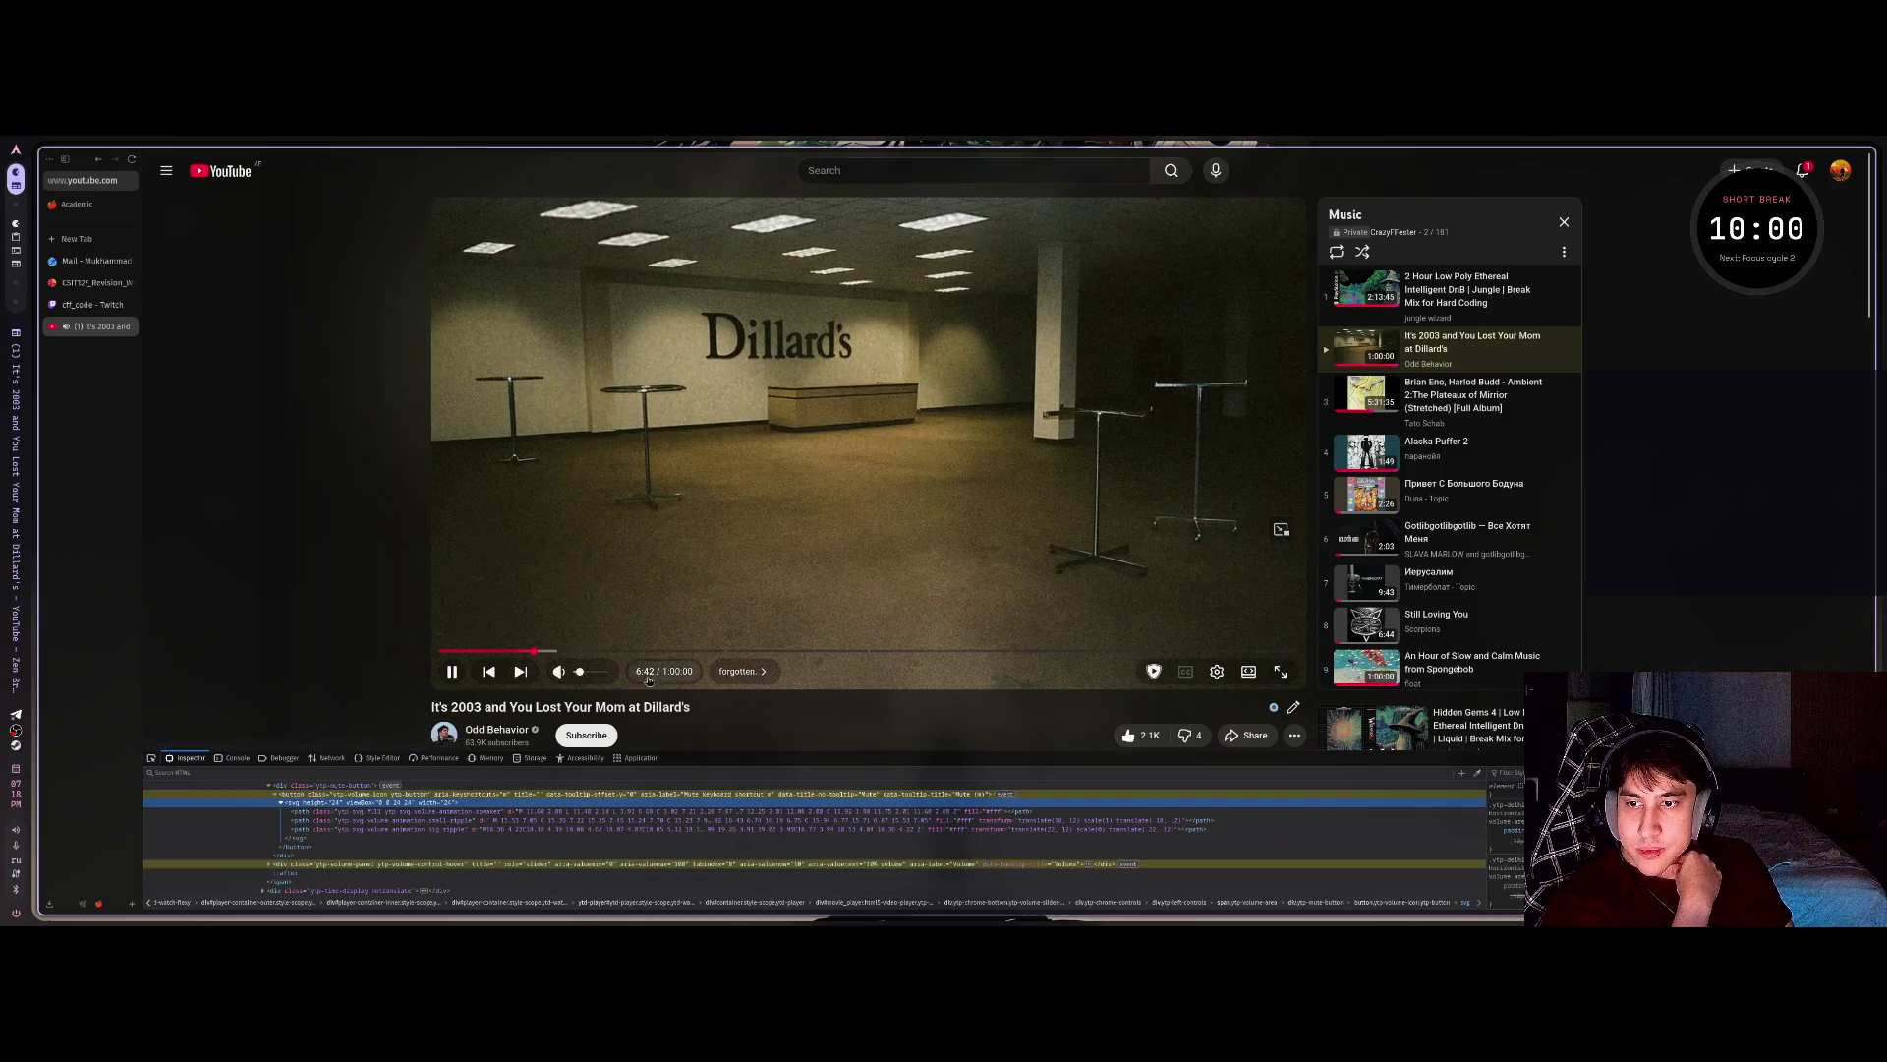
key("ctrl+shift+c")
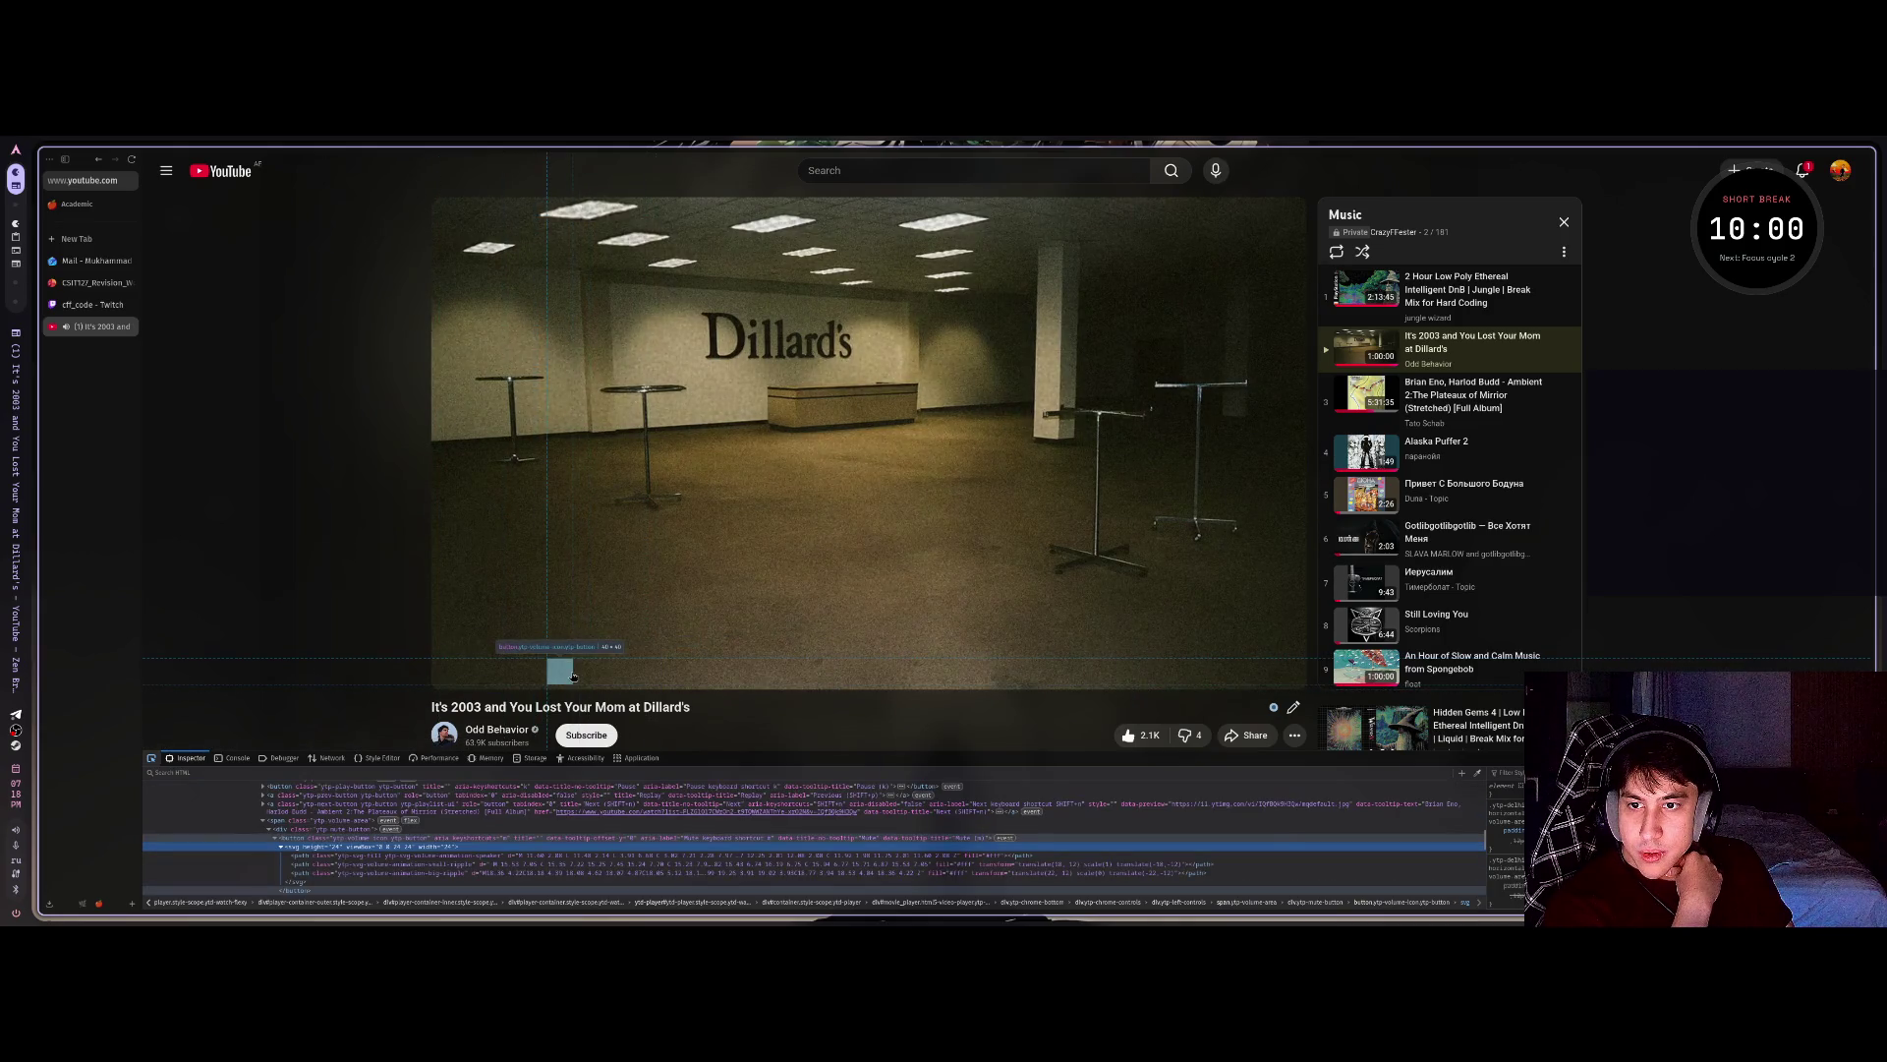
Select the mute button and expand the ytp-volume-panel and volume slider nodes in the markup.
left_click(573, 676)
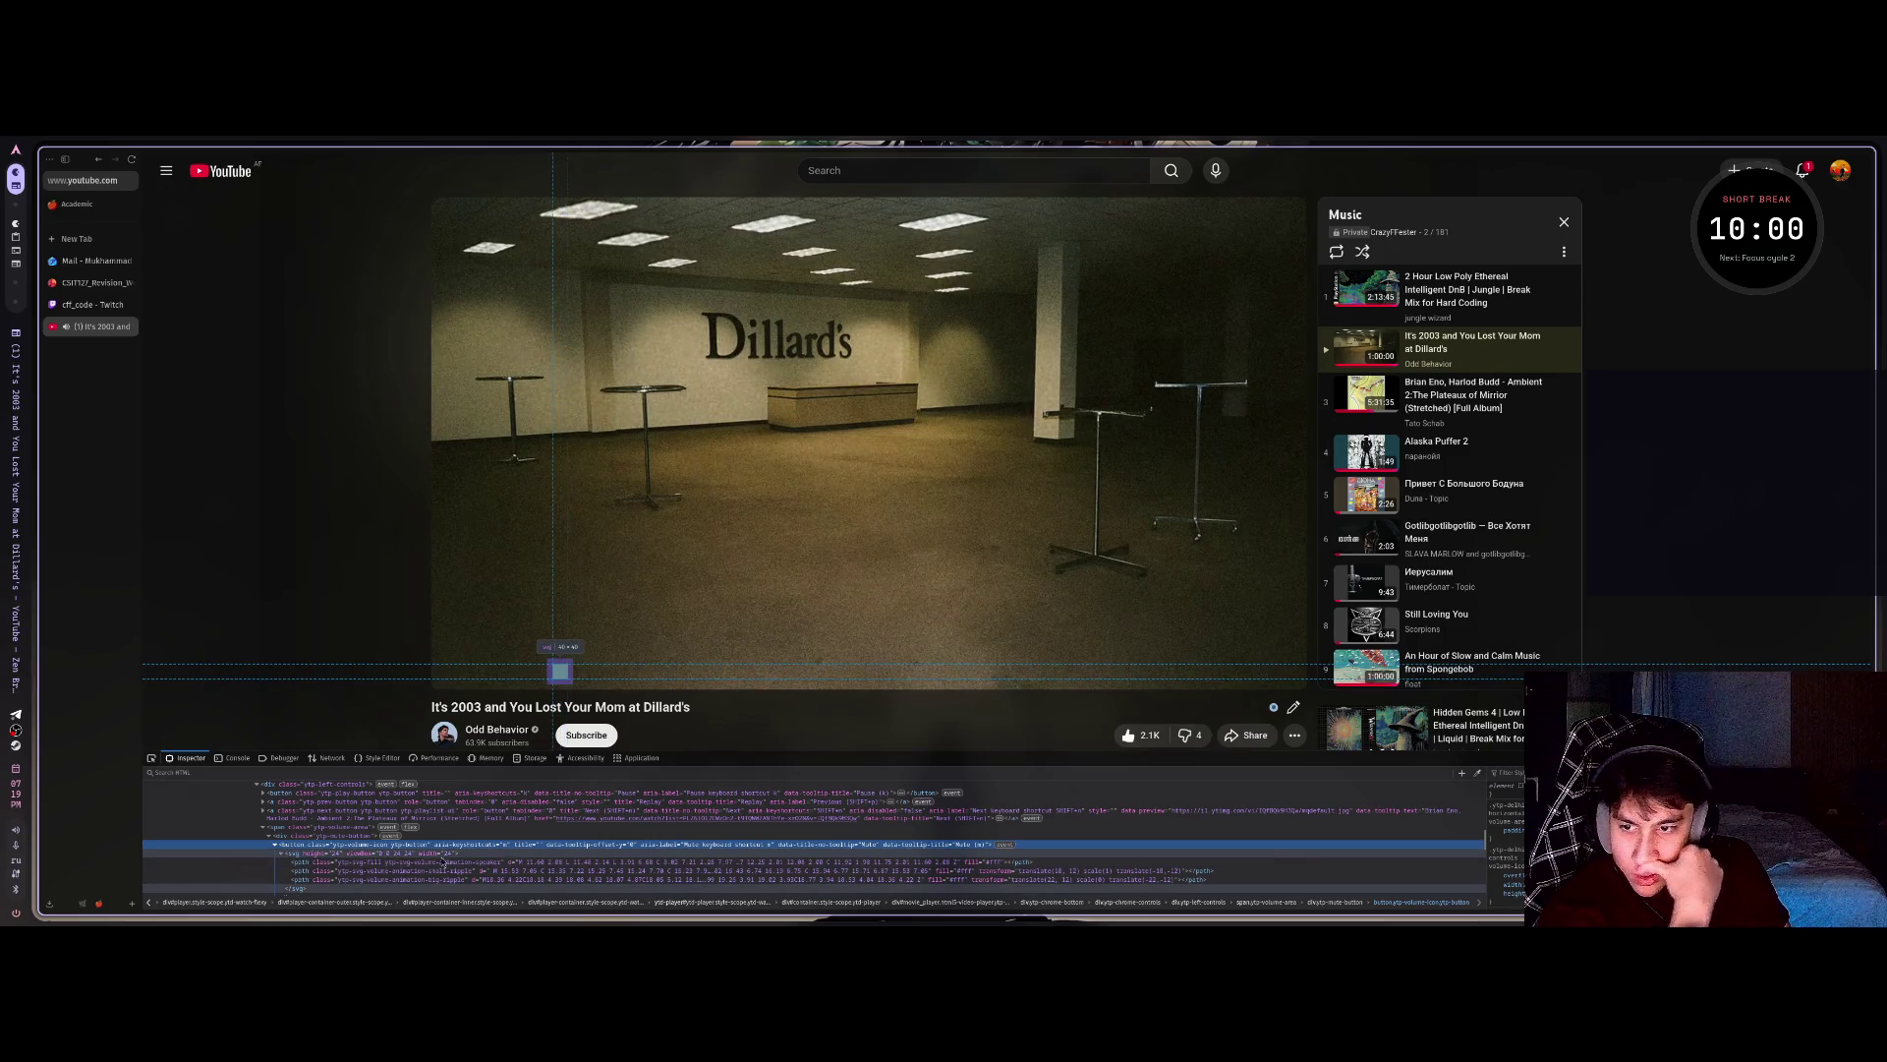
scroll(409, 862, "down", 3)
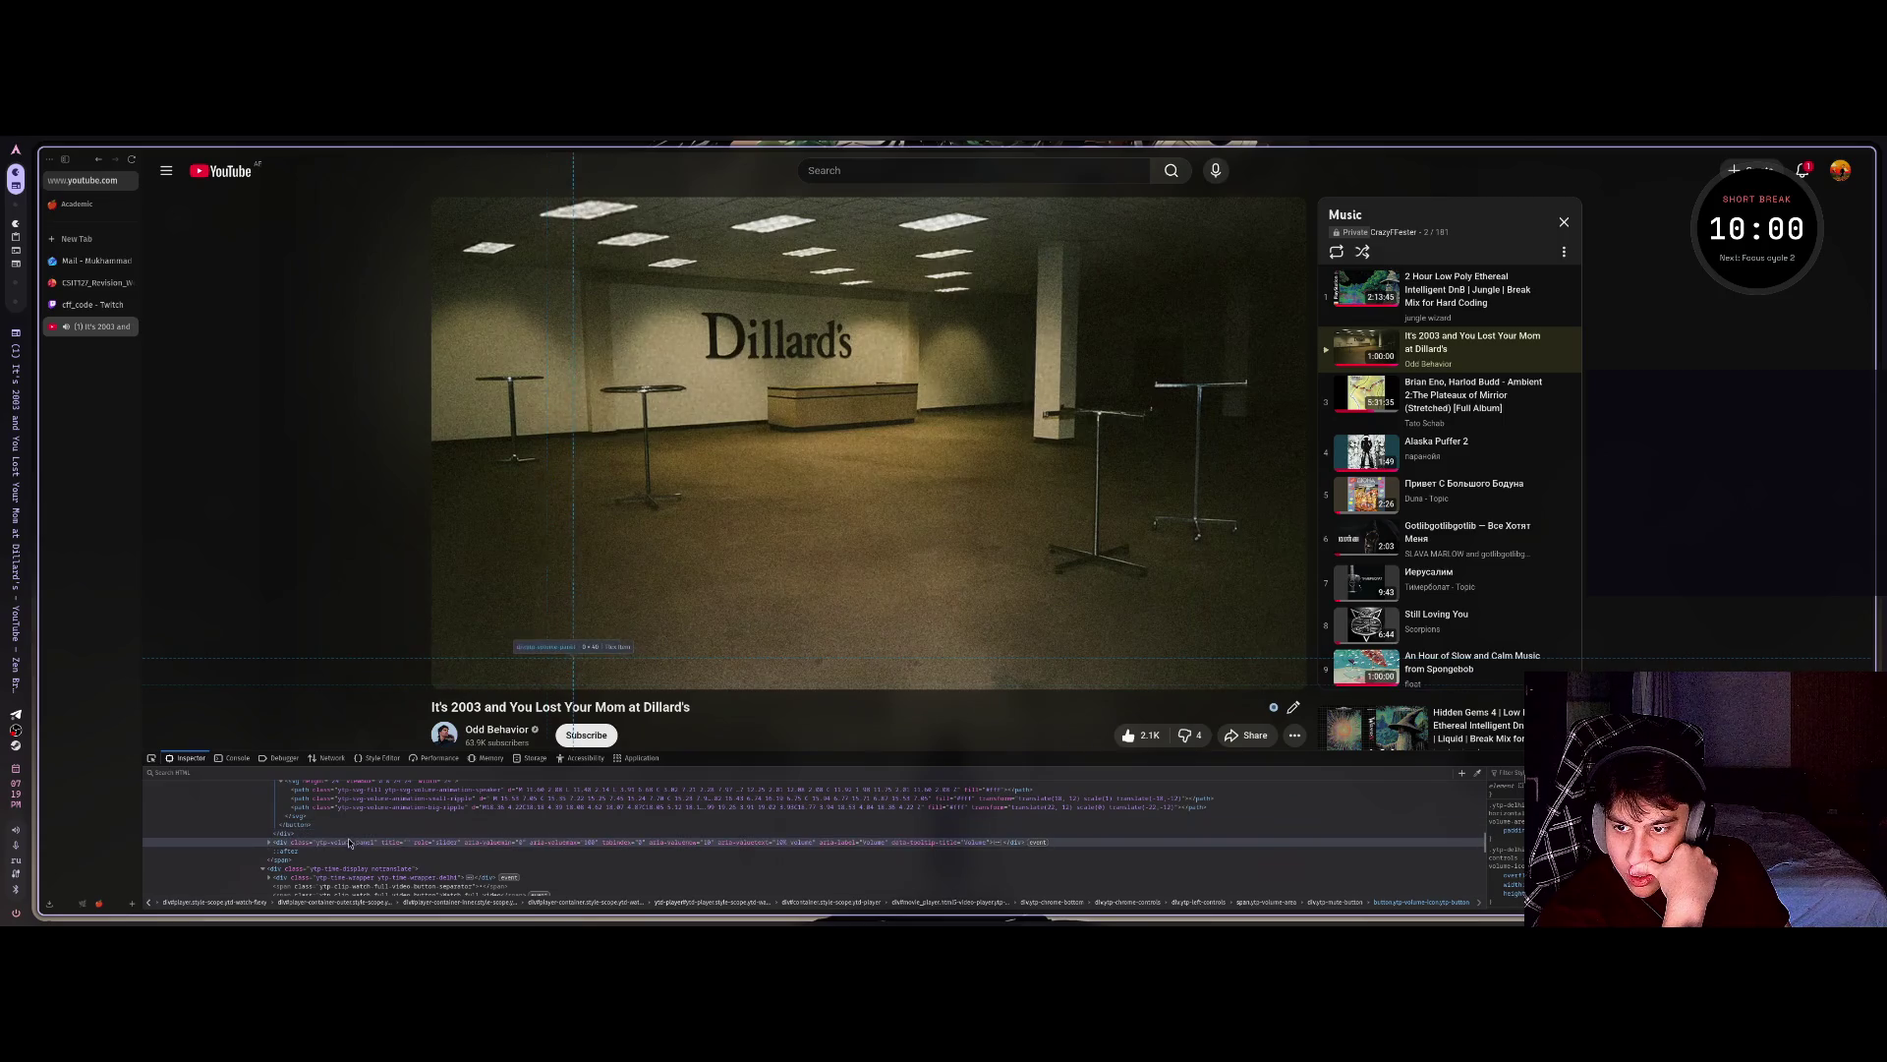
left_click(267, 843)
left_click(496, 854)
key("Right")
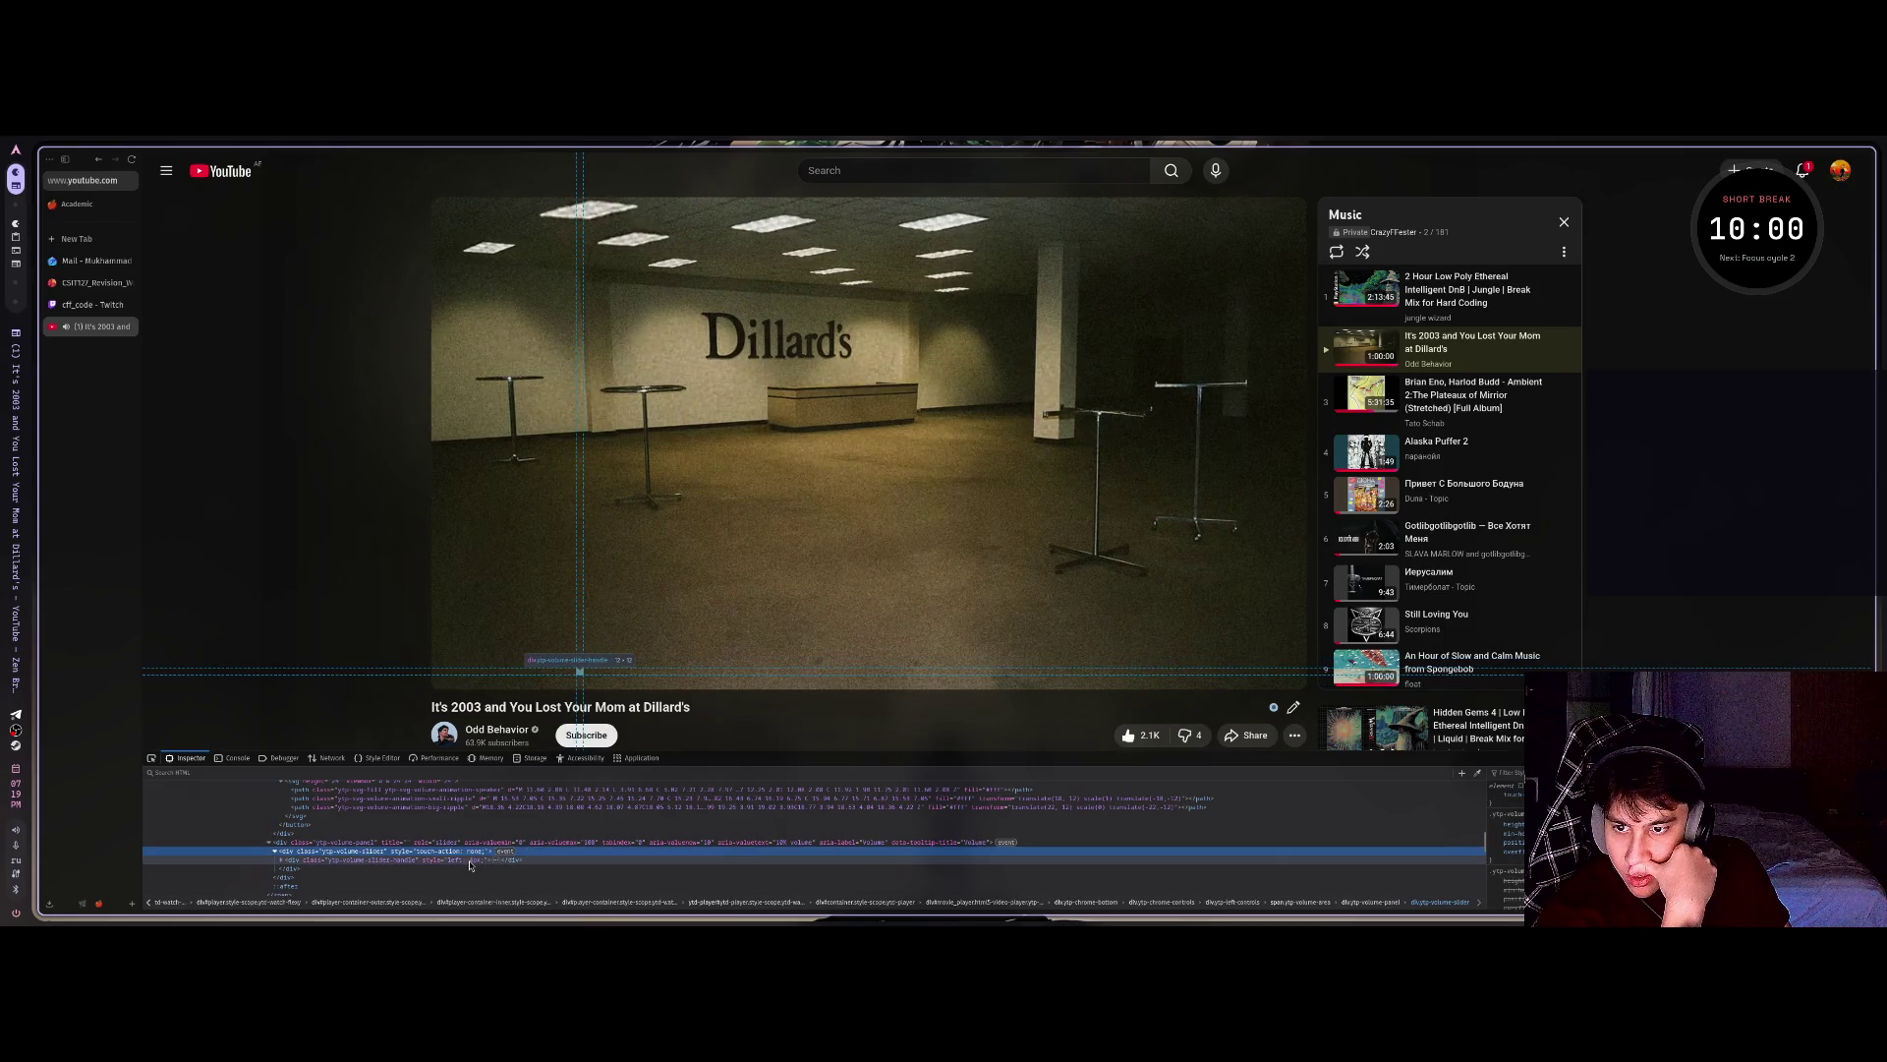
left_click(492, 861)
key("Right")
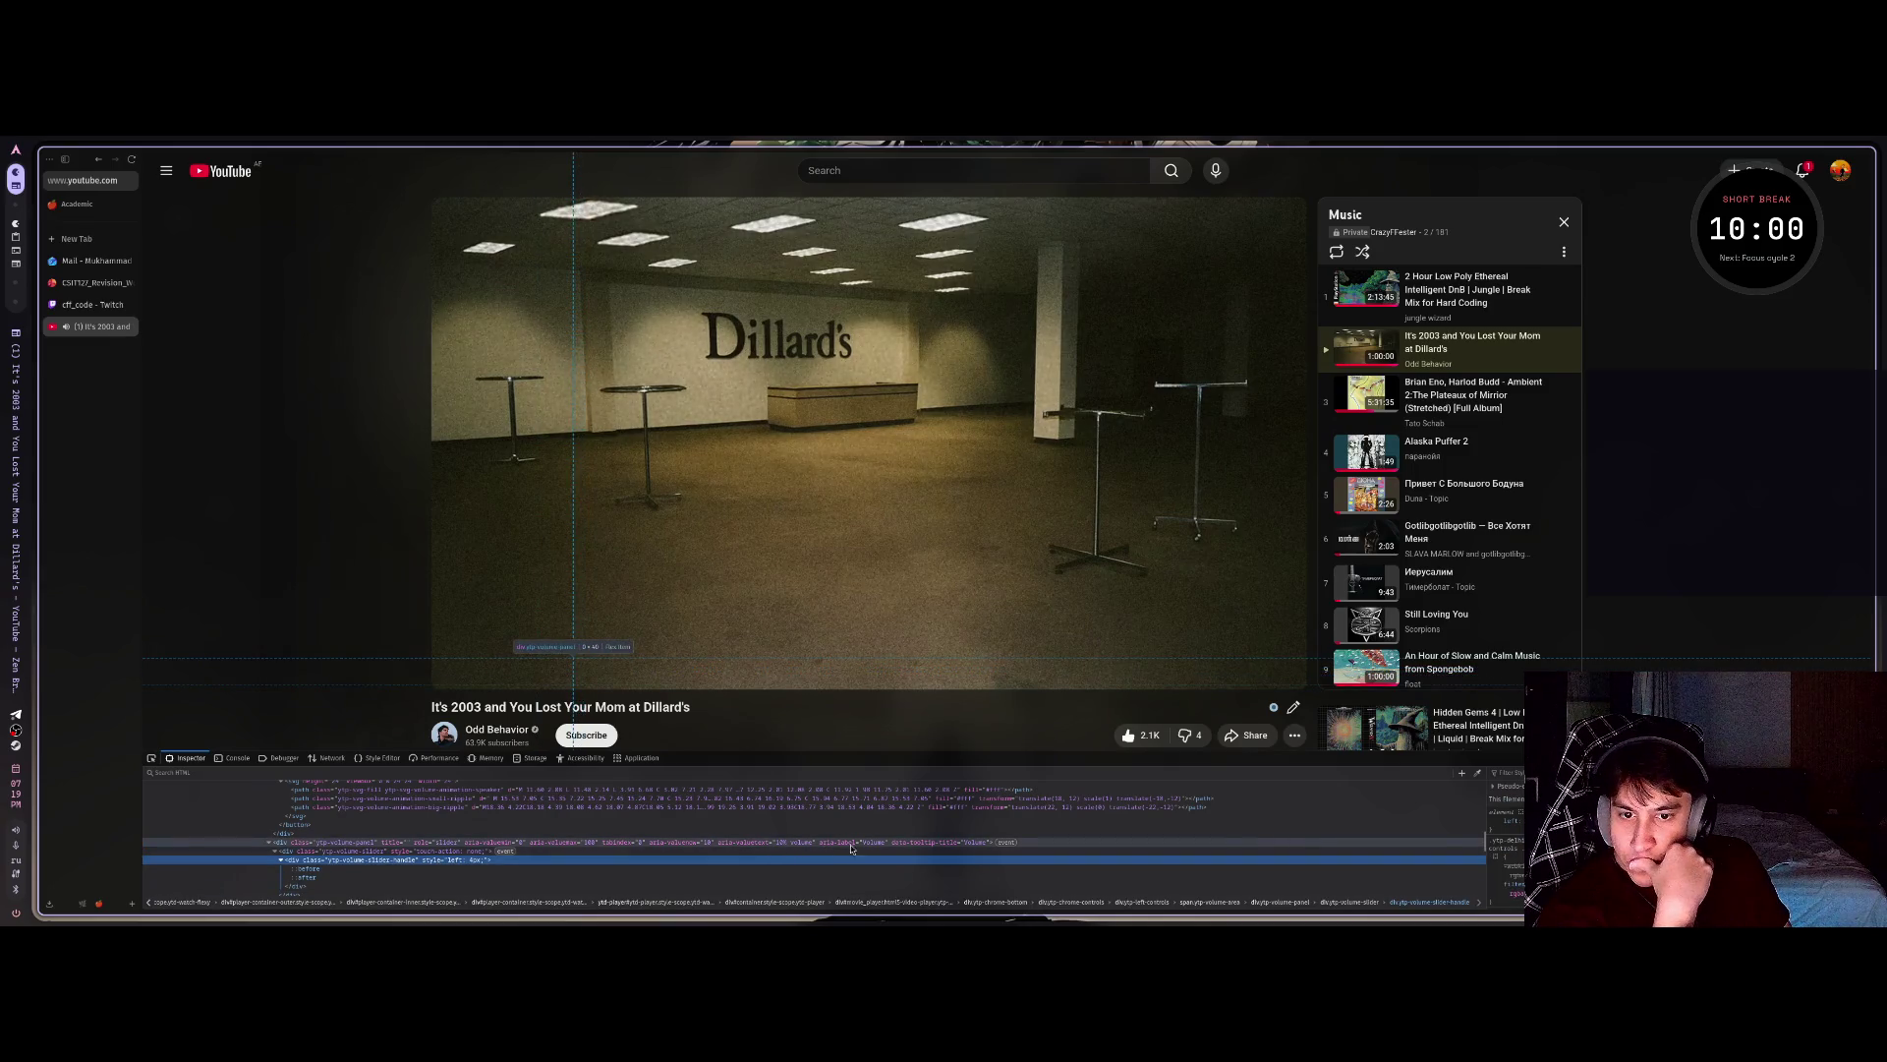
Delete the 10 from the volume panel's aria-valuetext attribute and commit the edit.
left_click(785, 844)
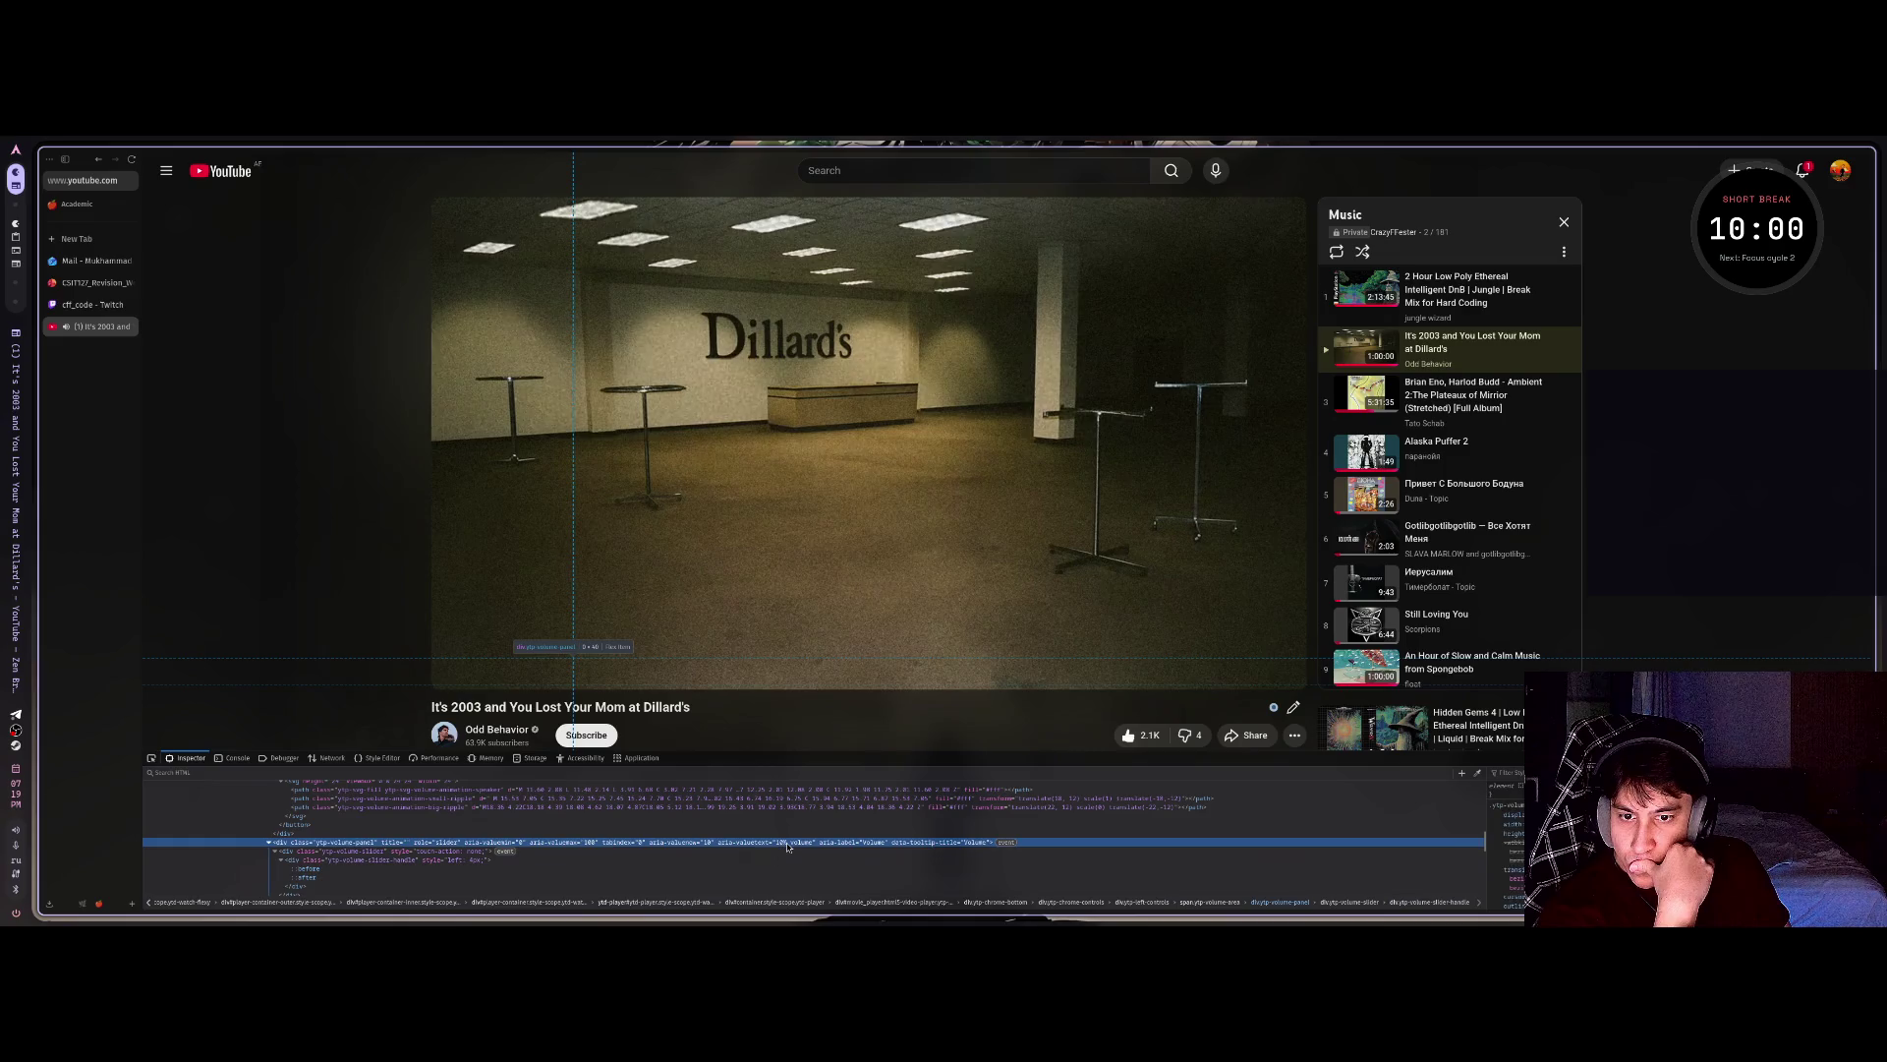
double_click(784, 843)
key("BackSpace")
key("BackSpace")
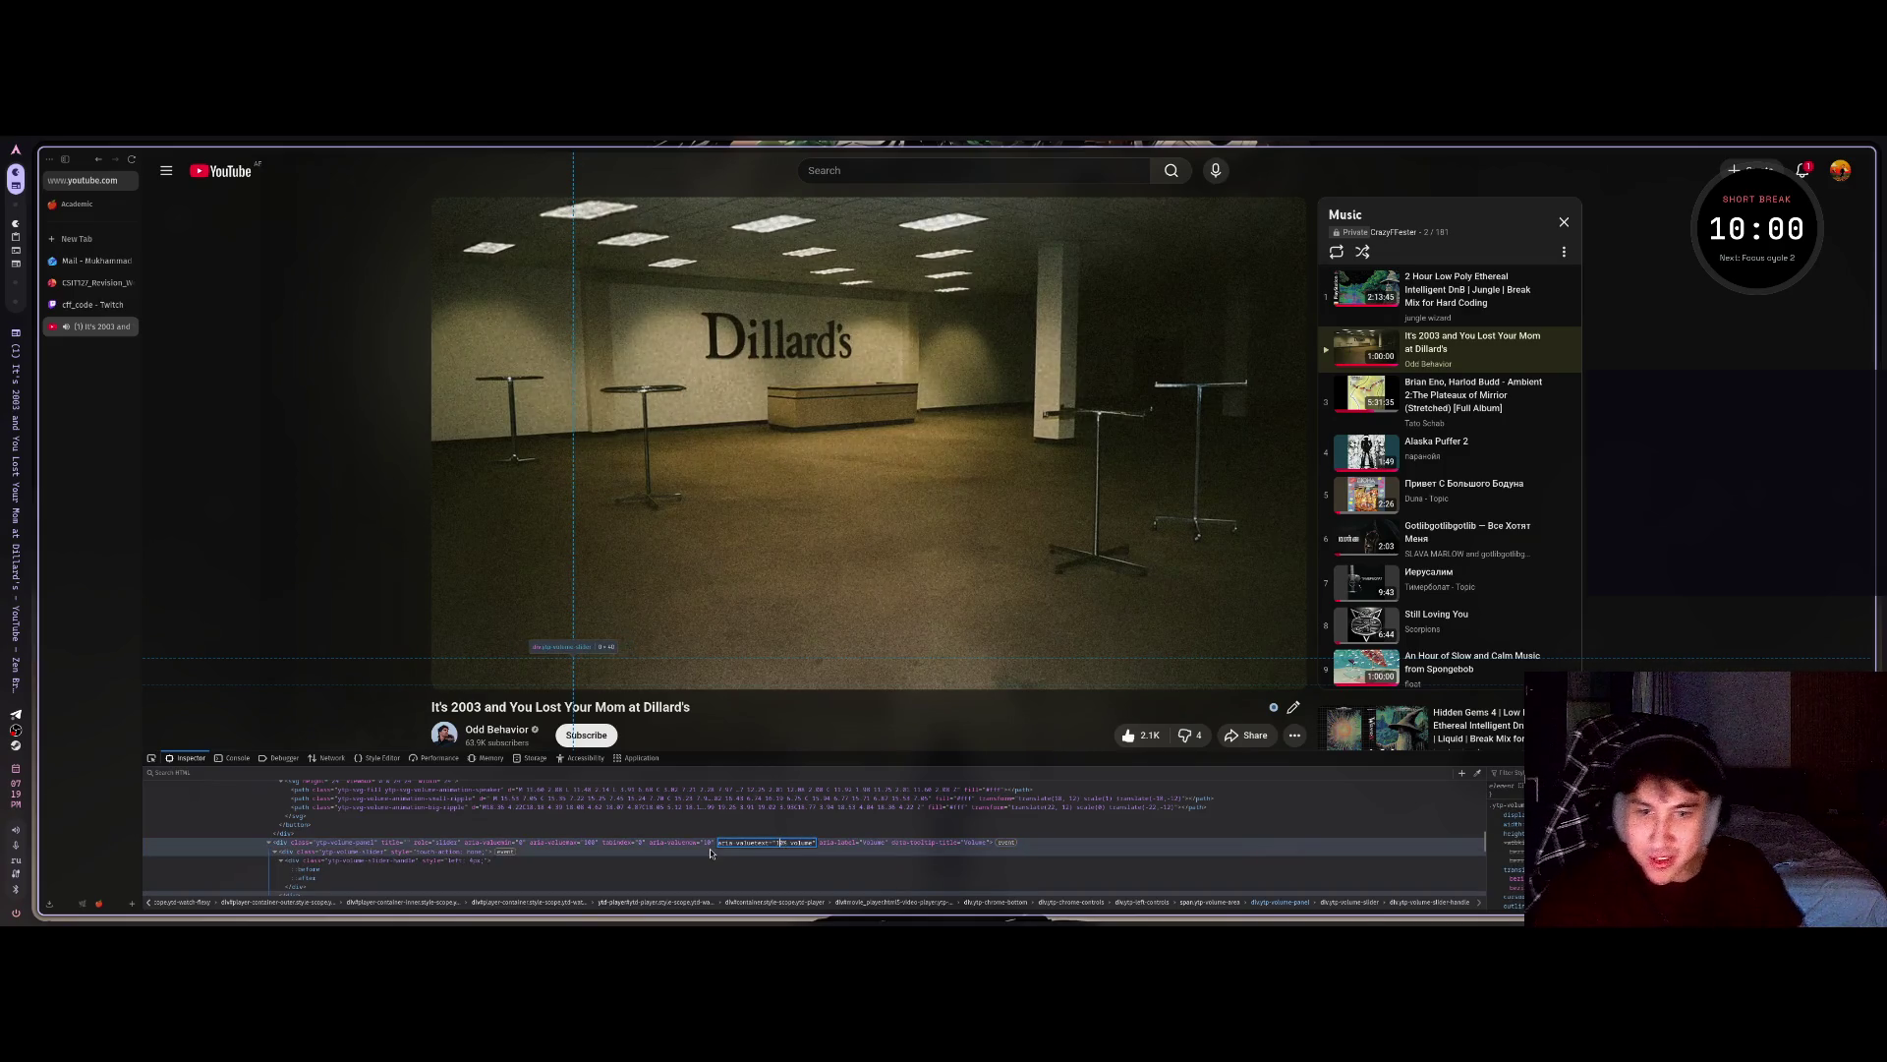
key("Return")
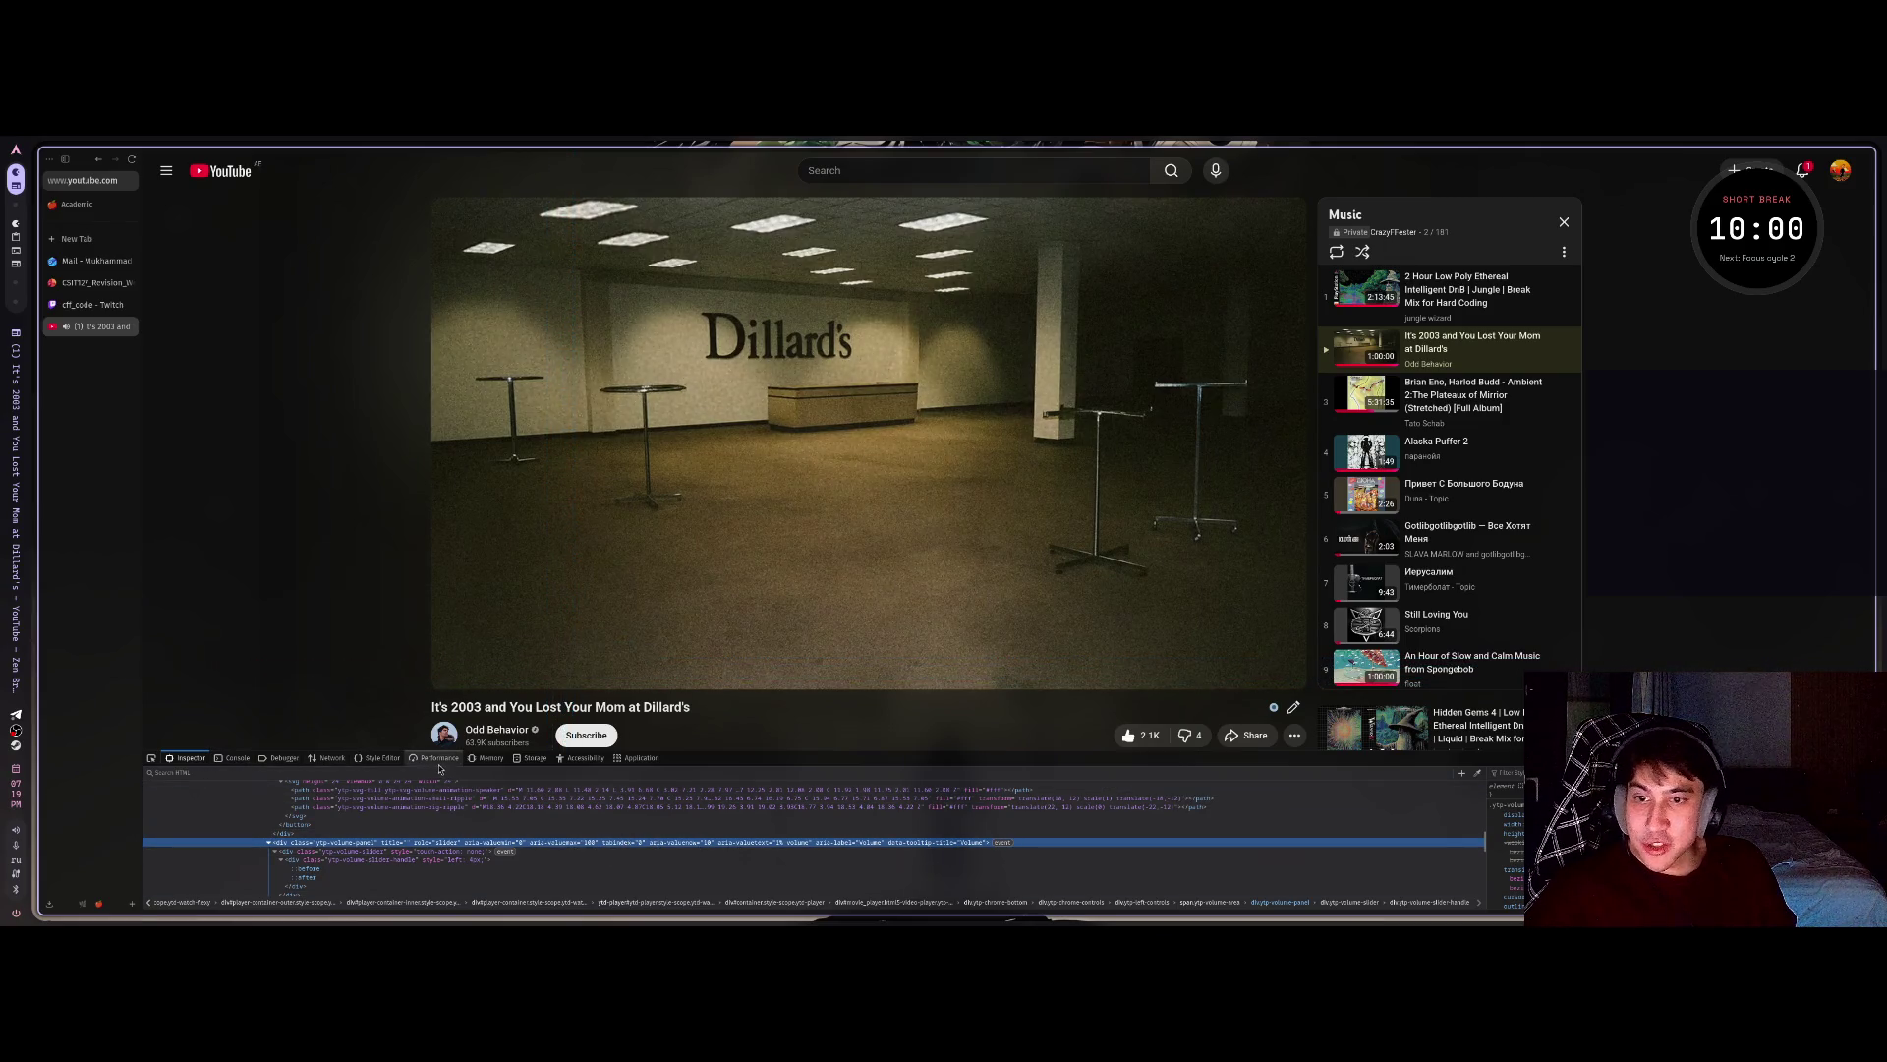
left_click(330, 763)
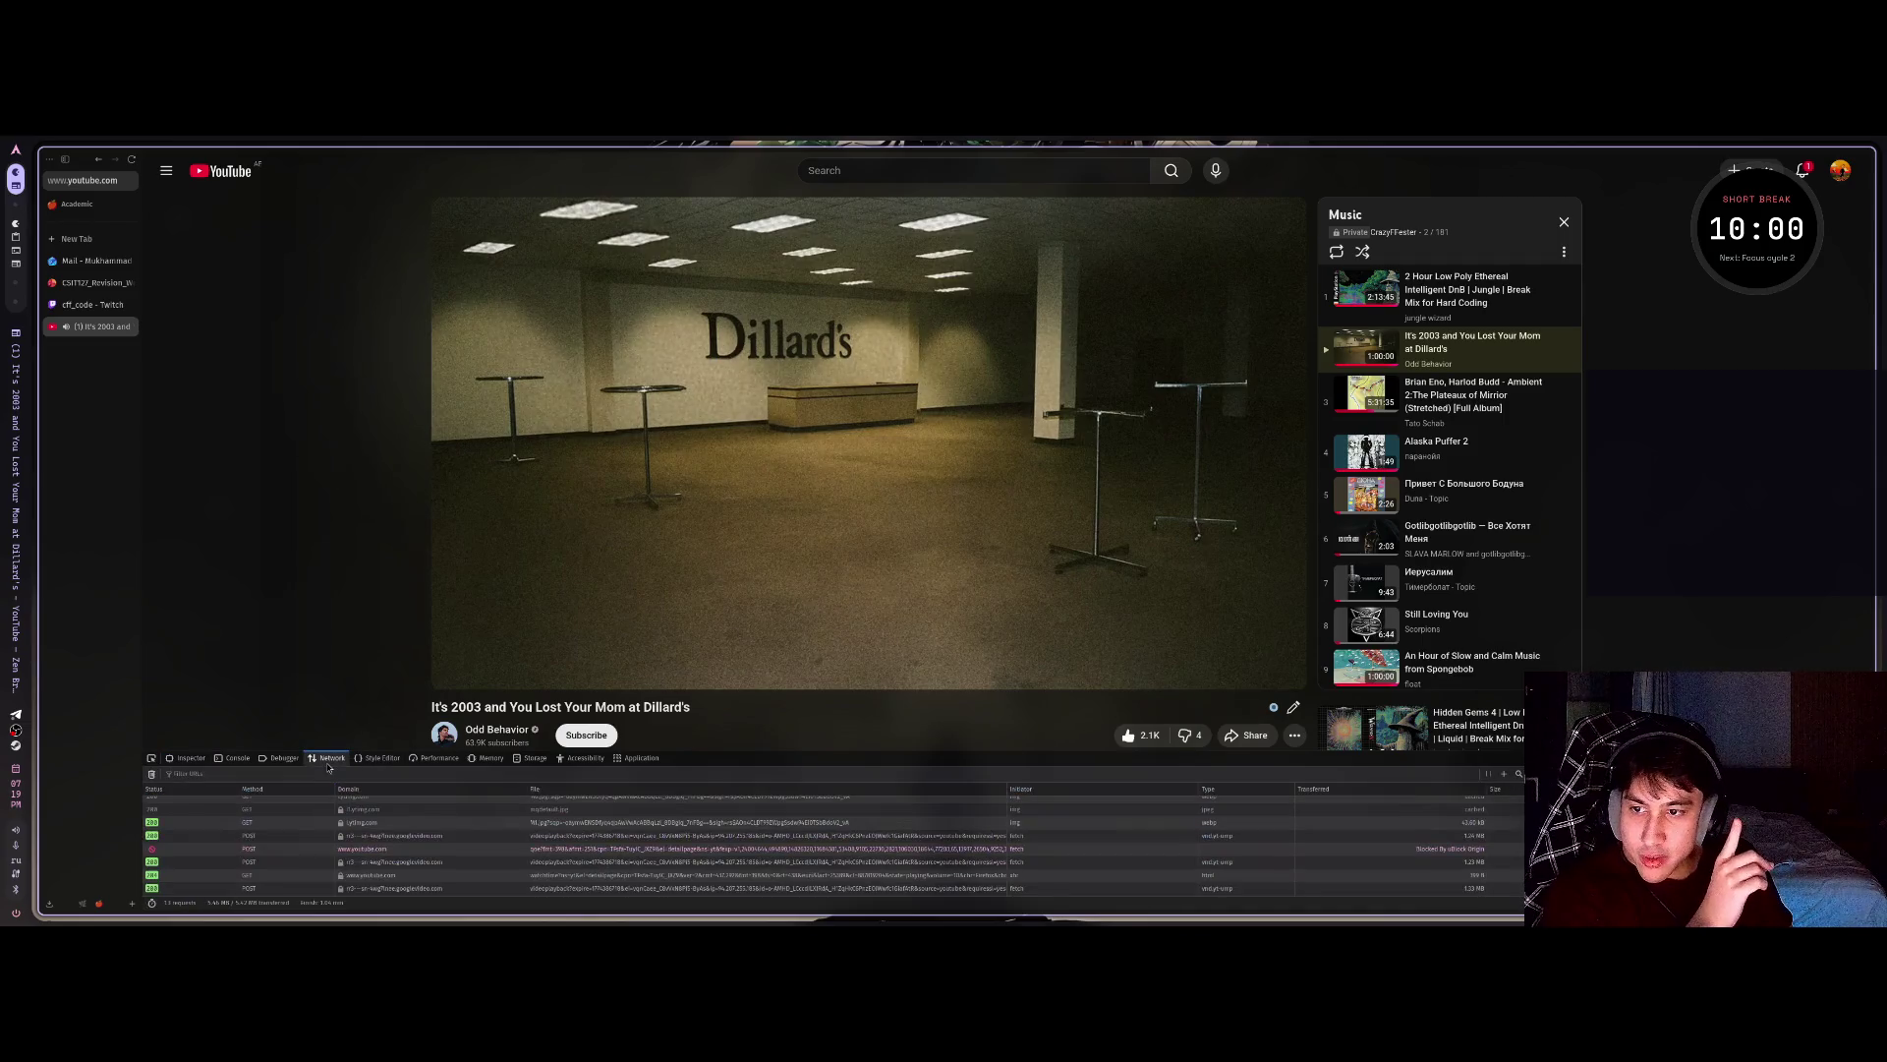
Browse the Debugger, Performance, Memory, Storage, Accessibility, Application and Style Editor panels.
key("ctrl+shift+z")
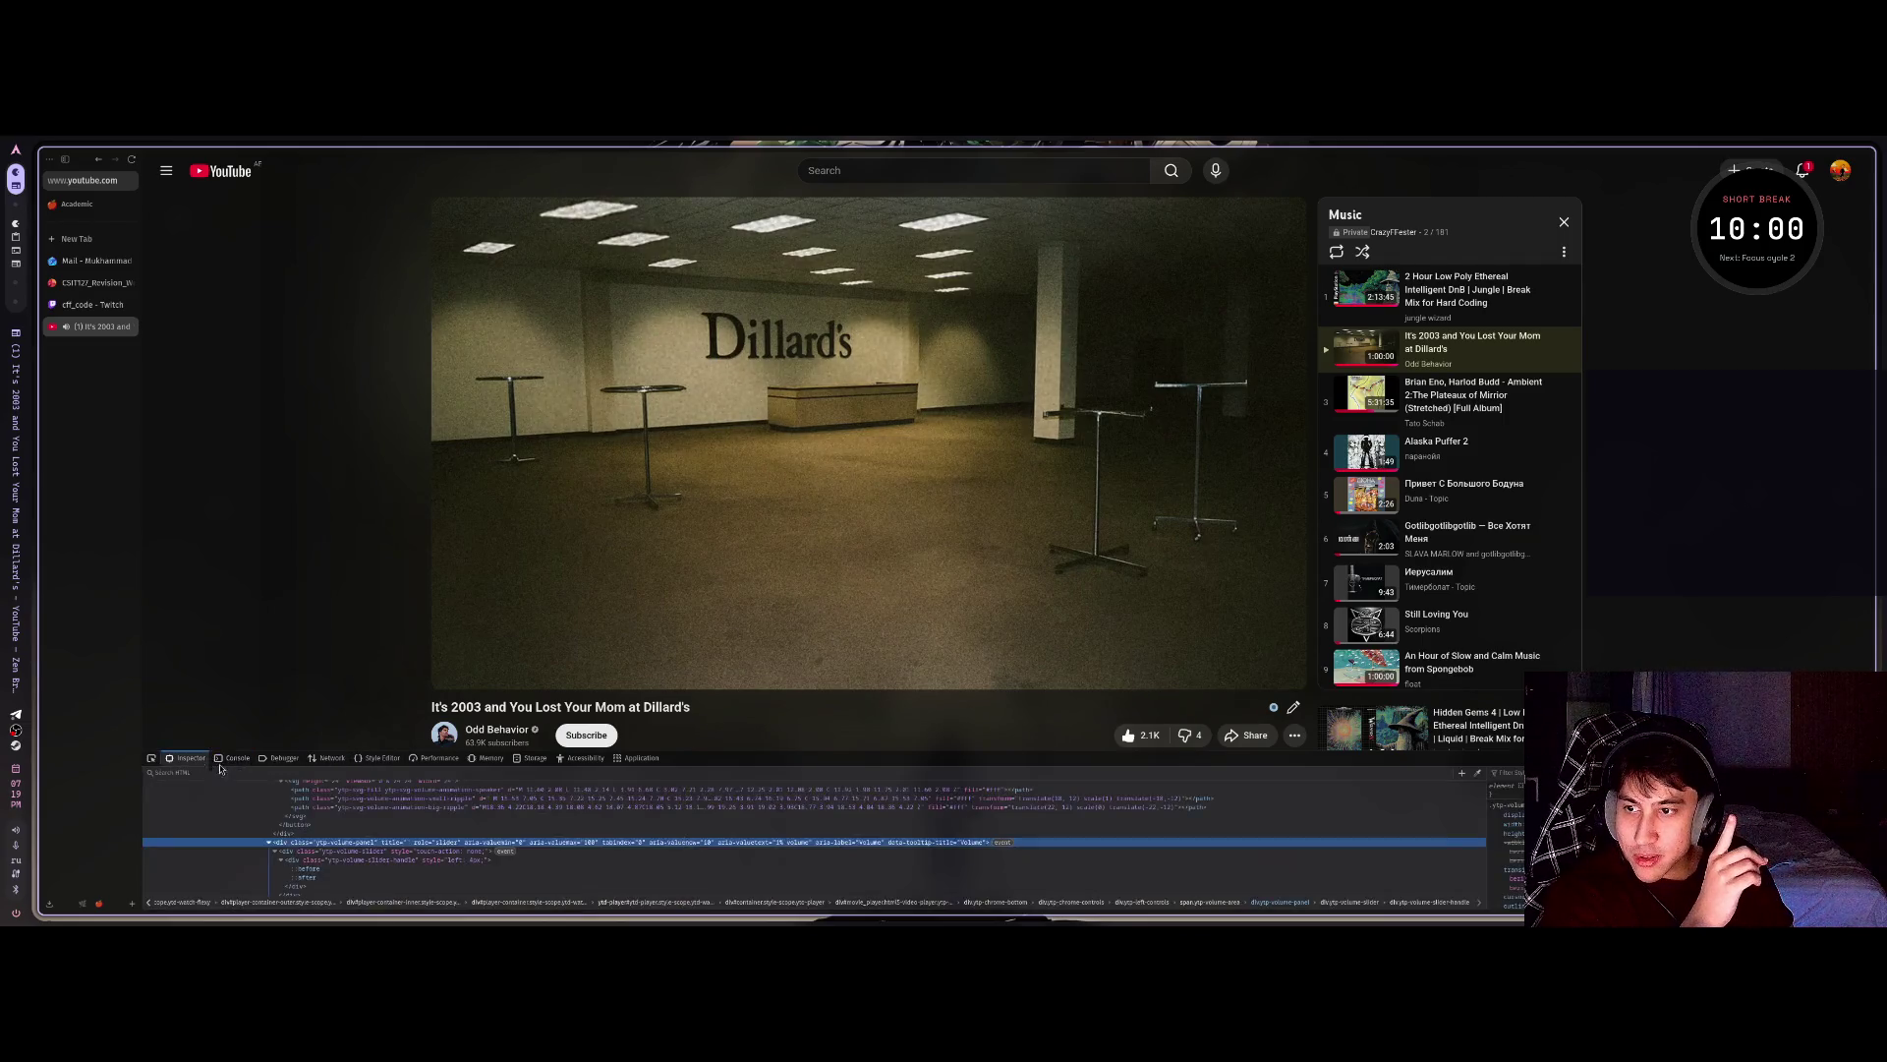
left_click(438, 758)
left_click(489, 758)
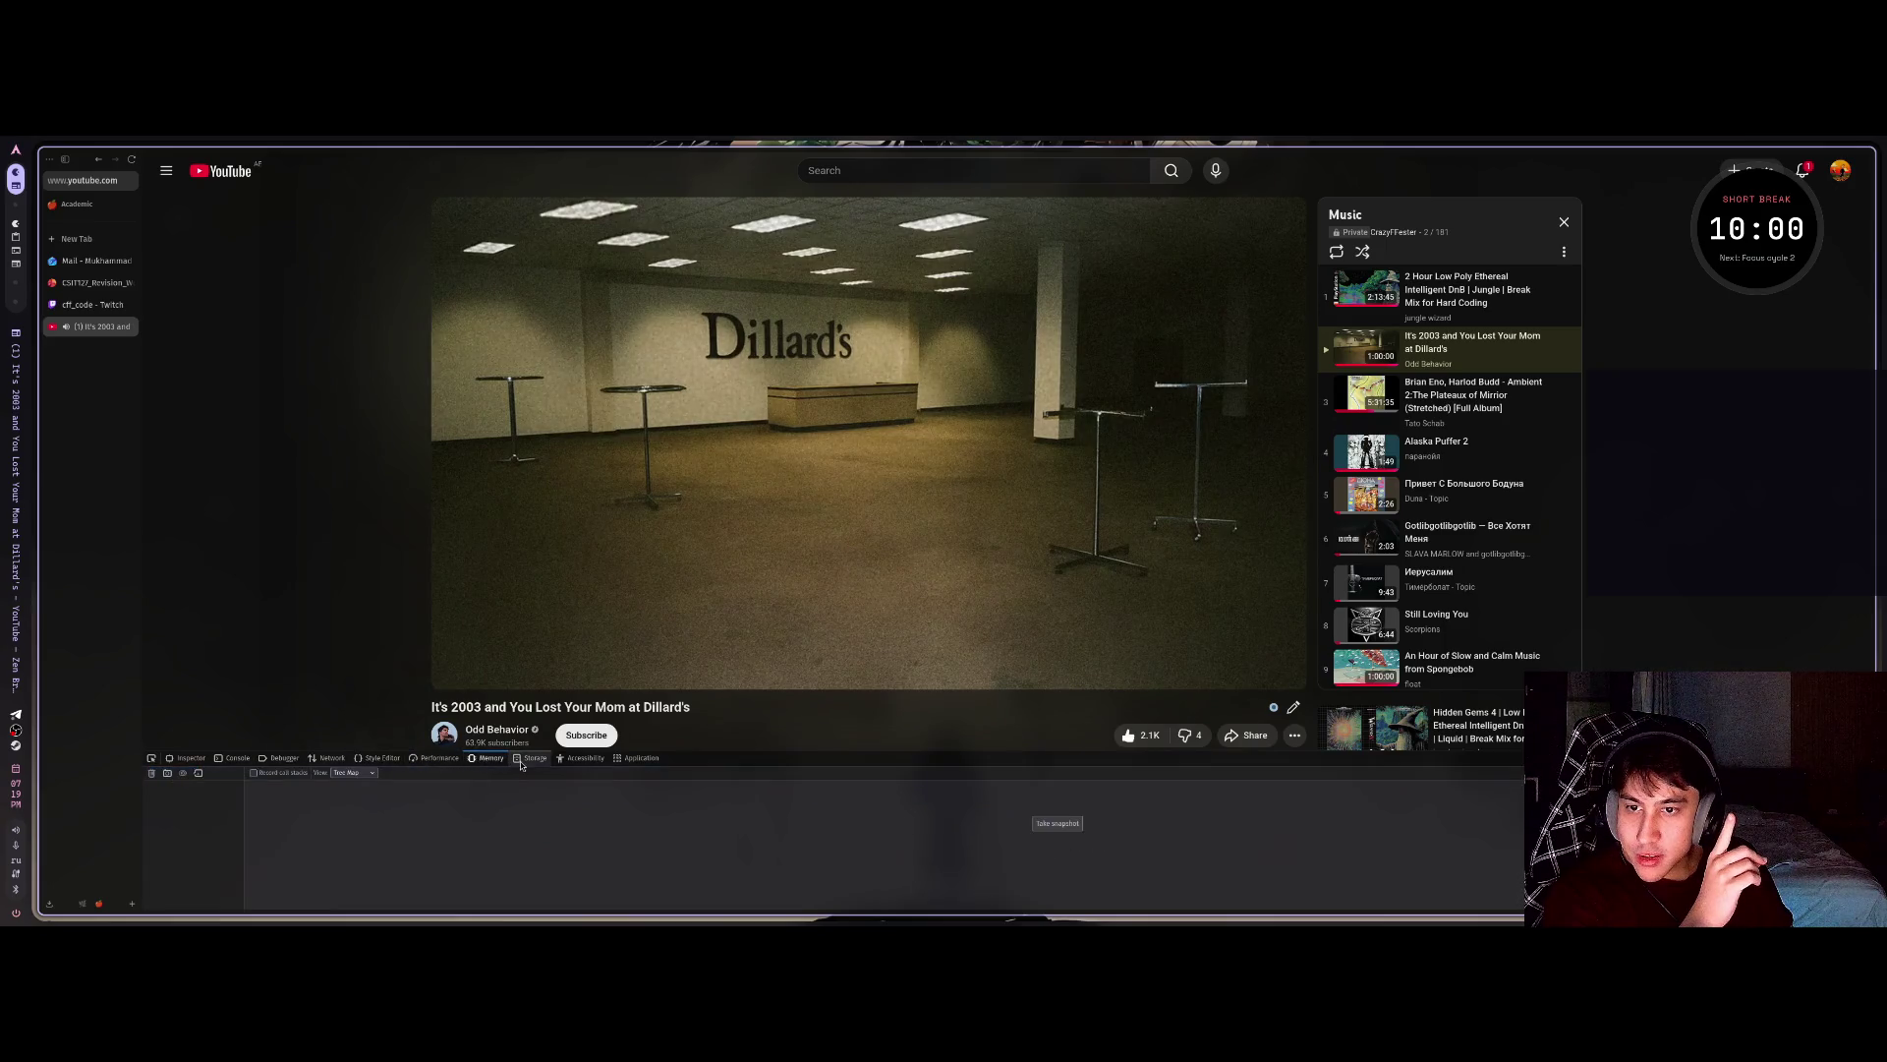
left_click(538, 759)
left_click(585, 758)
left_click(639, 757)
left_click(438, 758)
left_click(381, 758)
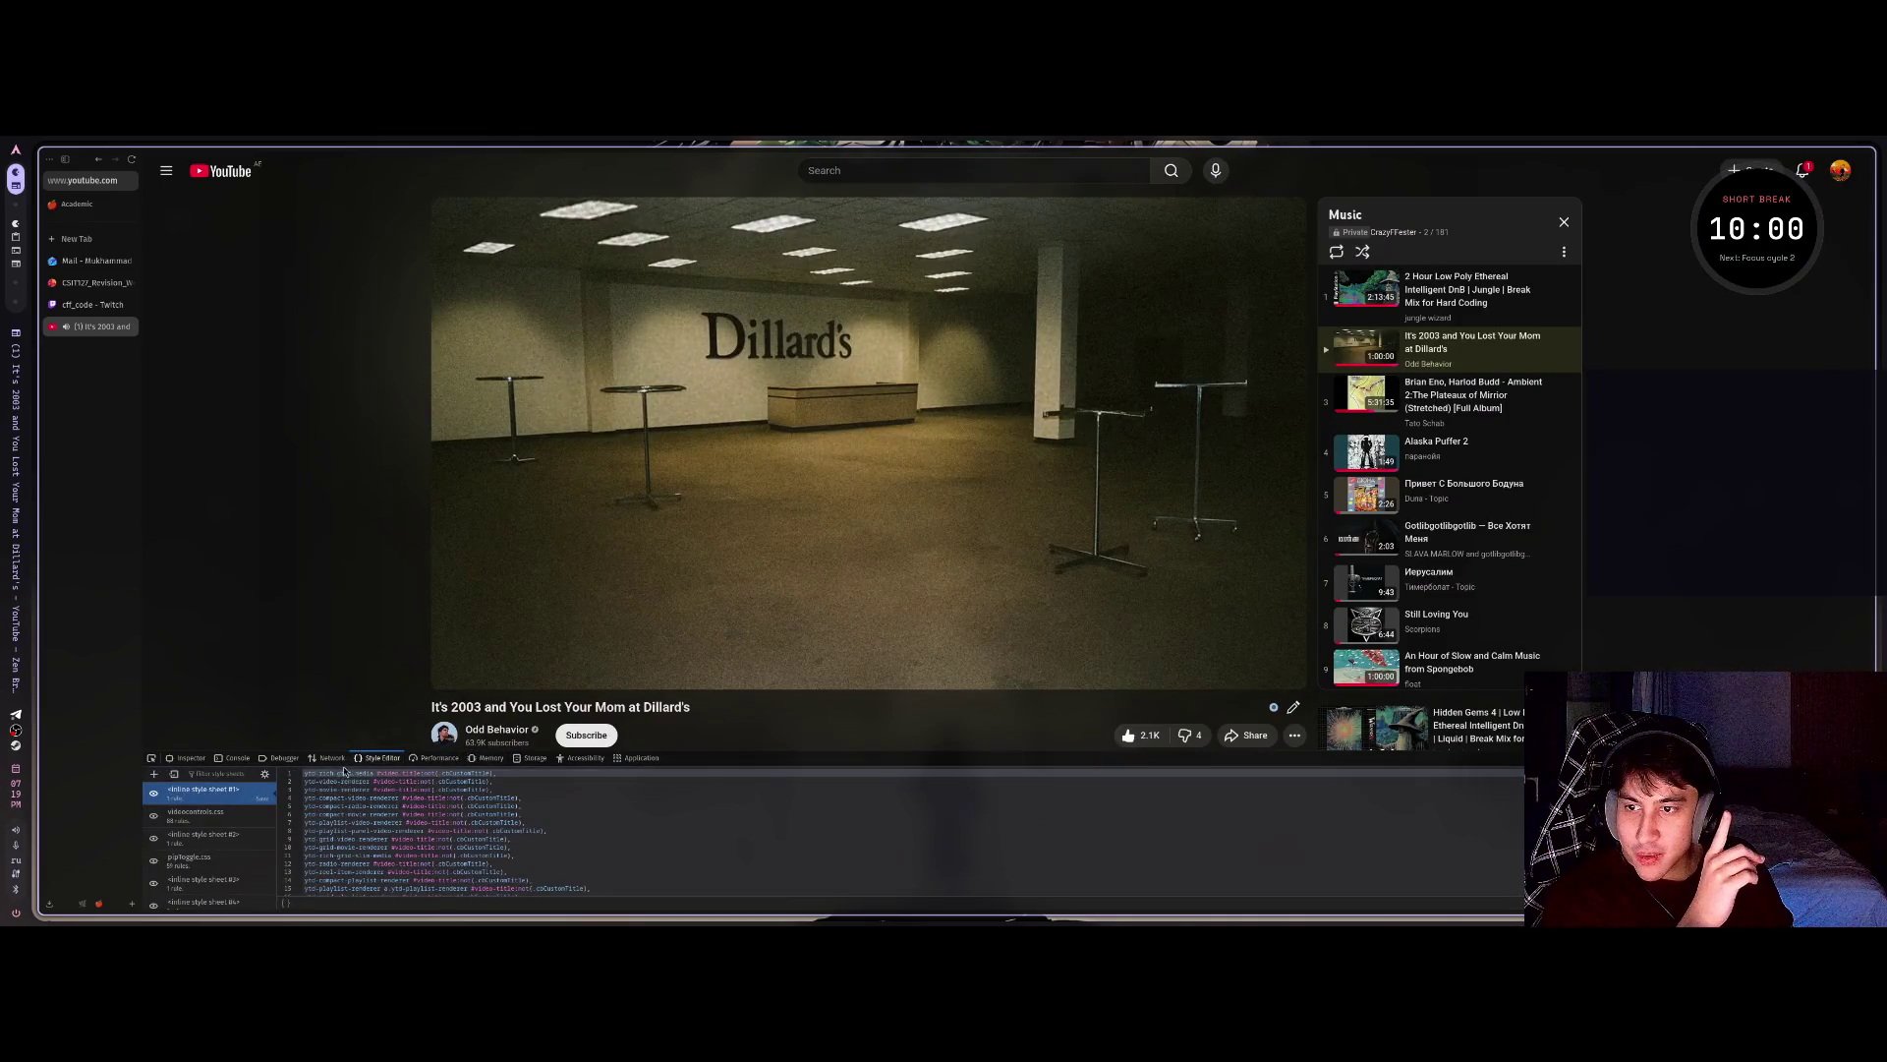
Go back through Network and Inspector to the Console showing the page's warnings and errors.
scroll(233, 837, "down", 5)
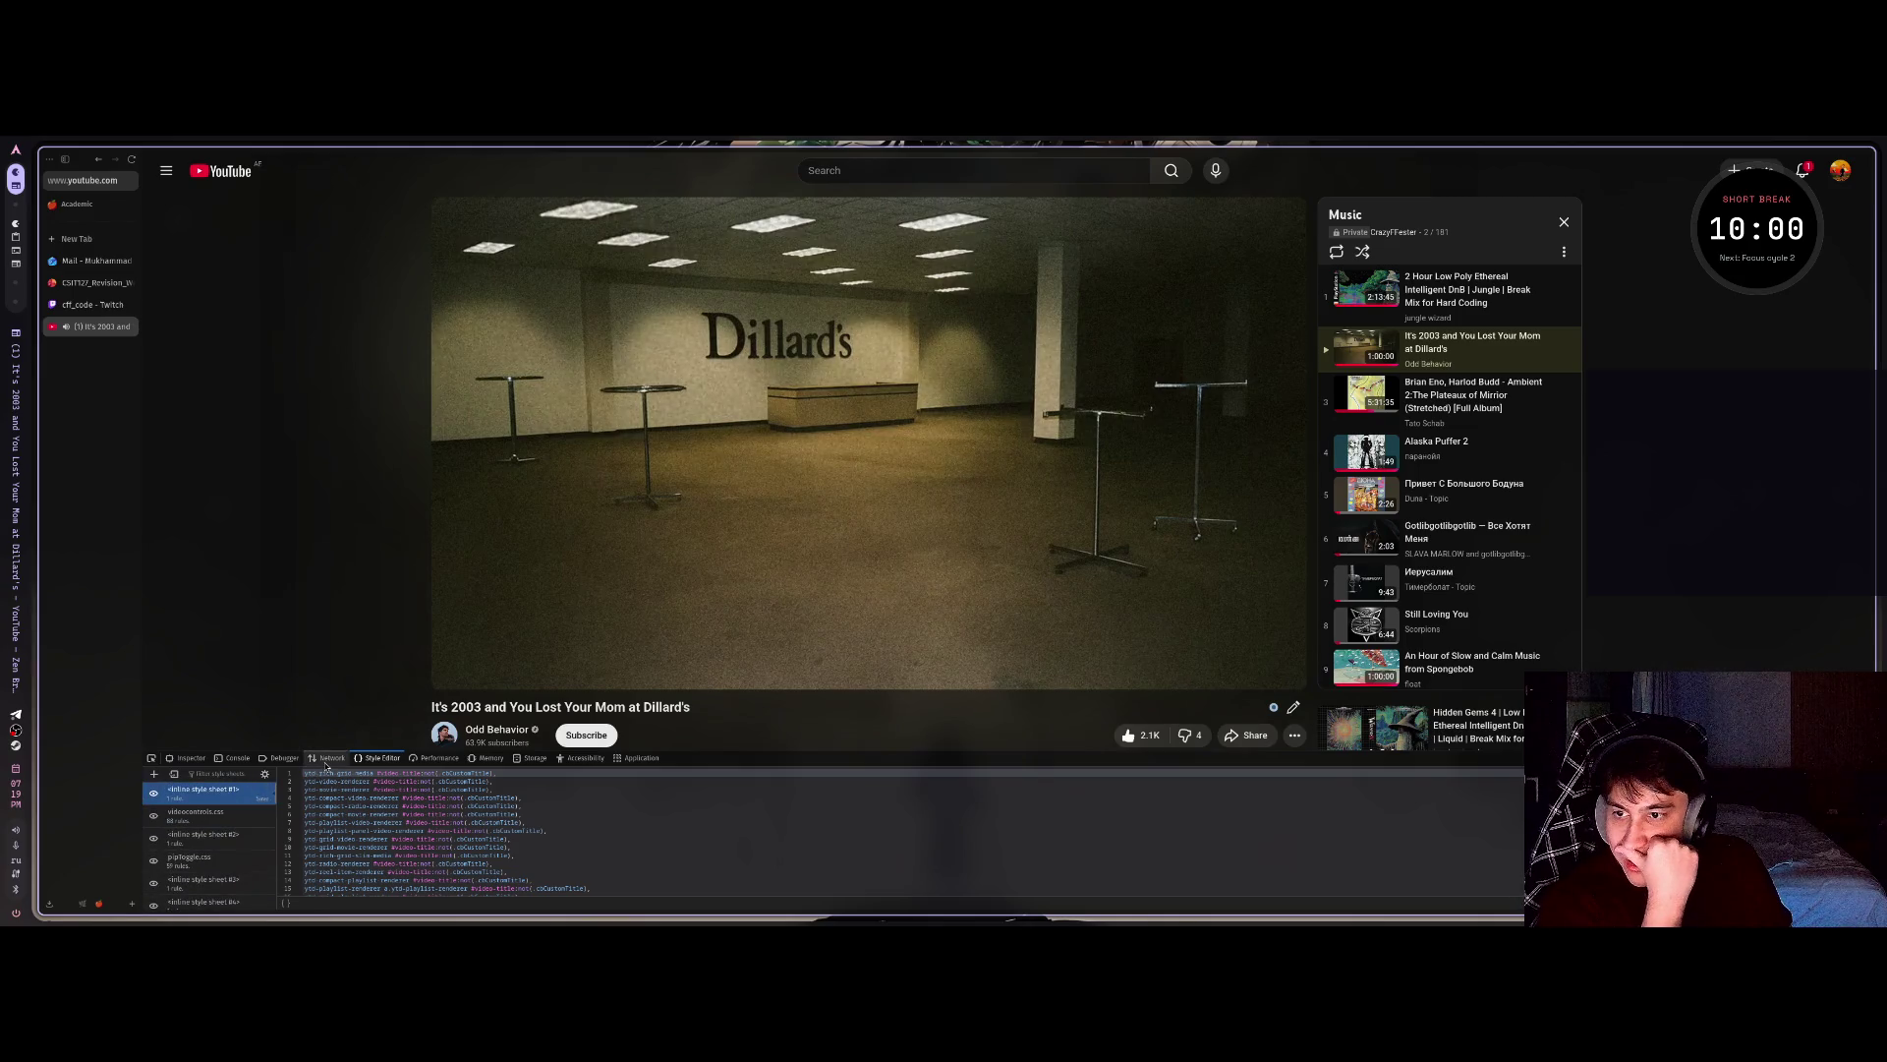
left_click(332, 758)
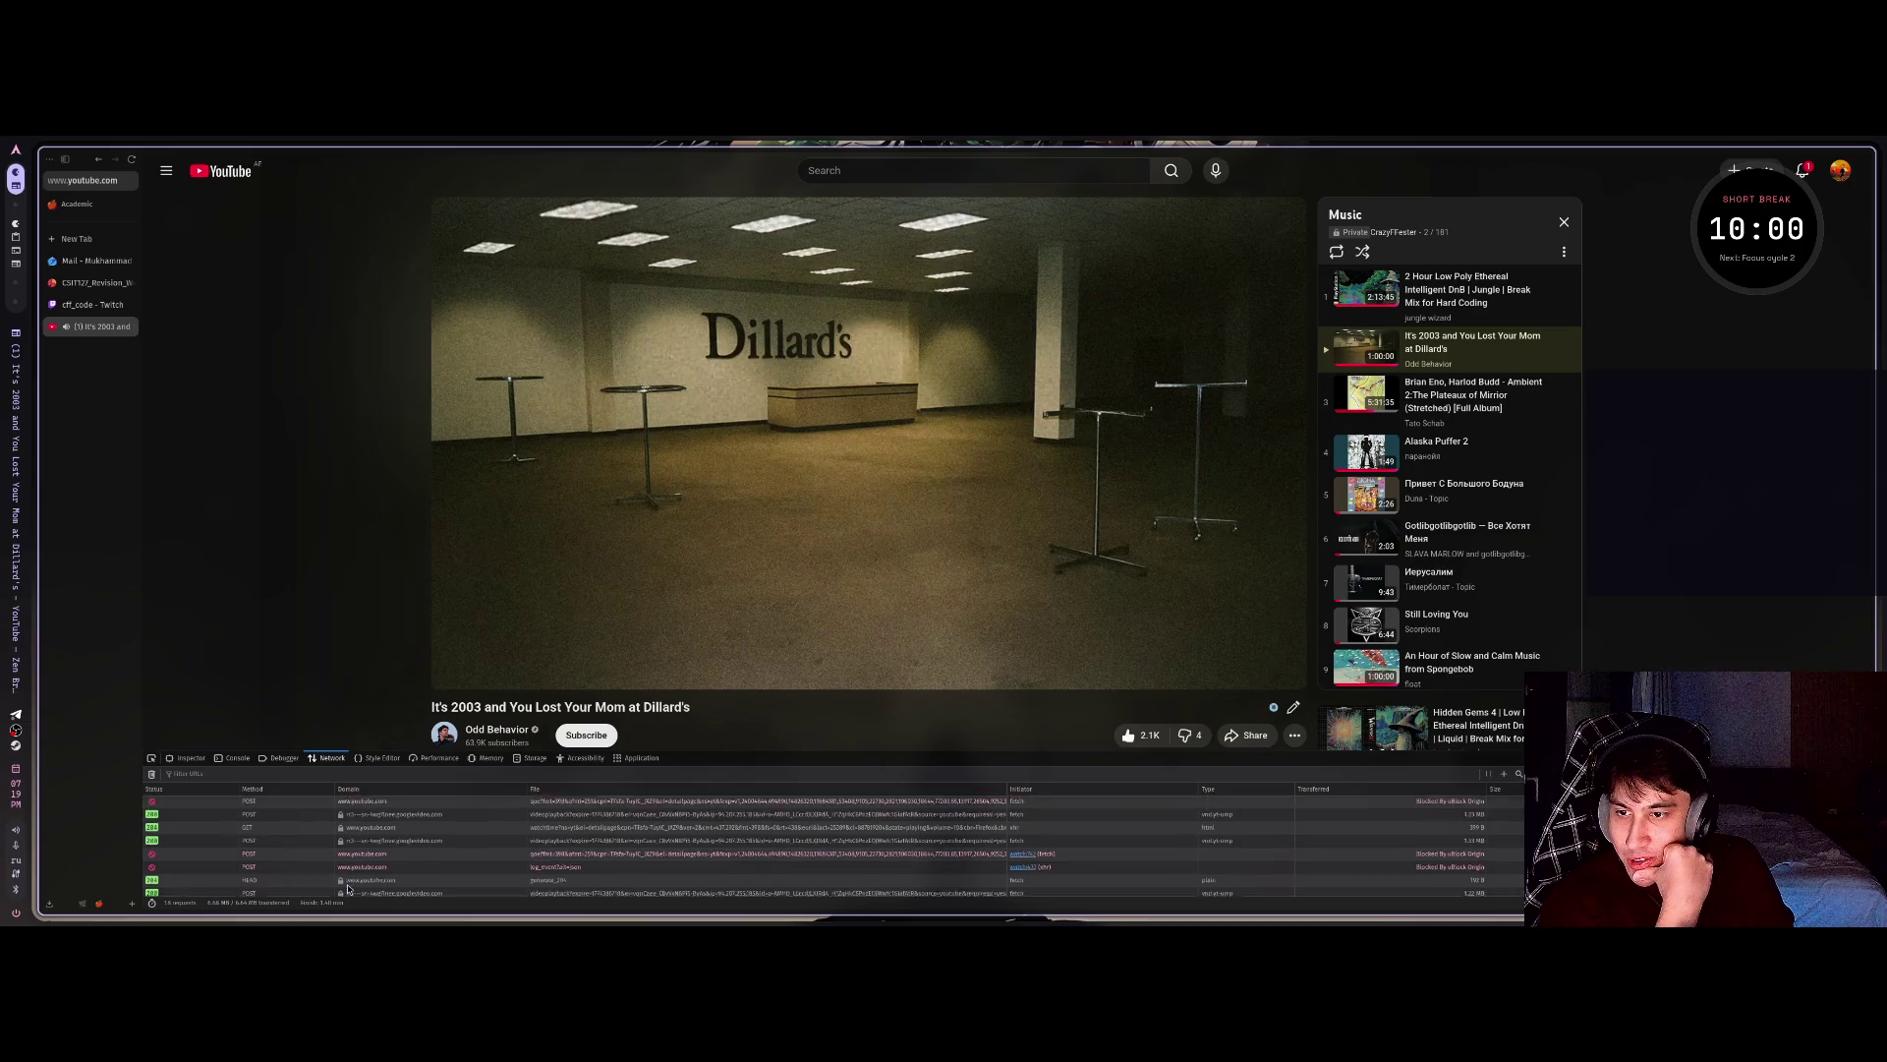
left_click(187, 758)
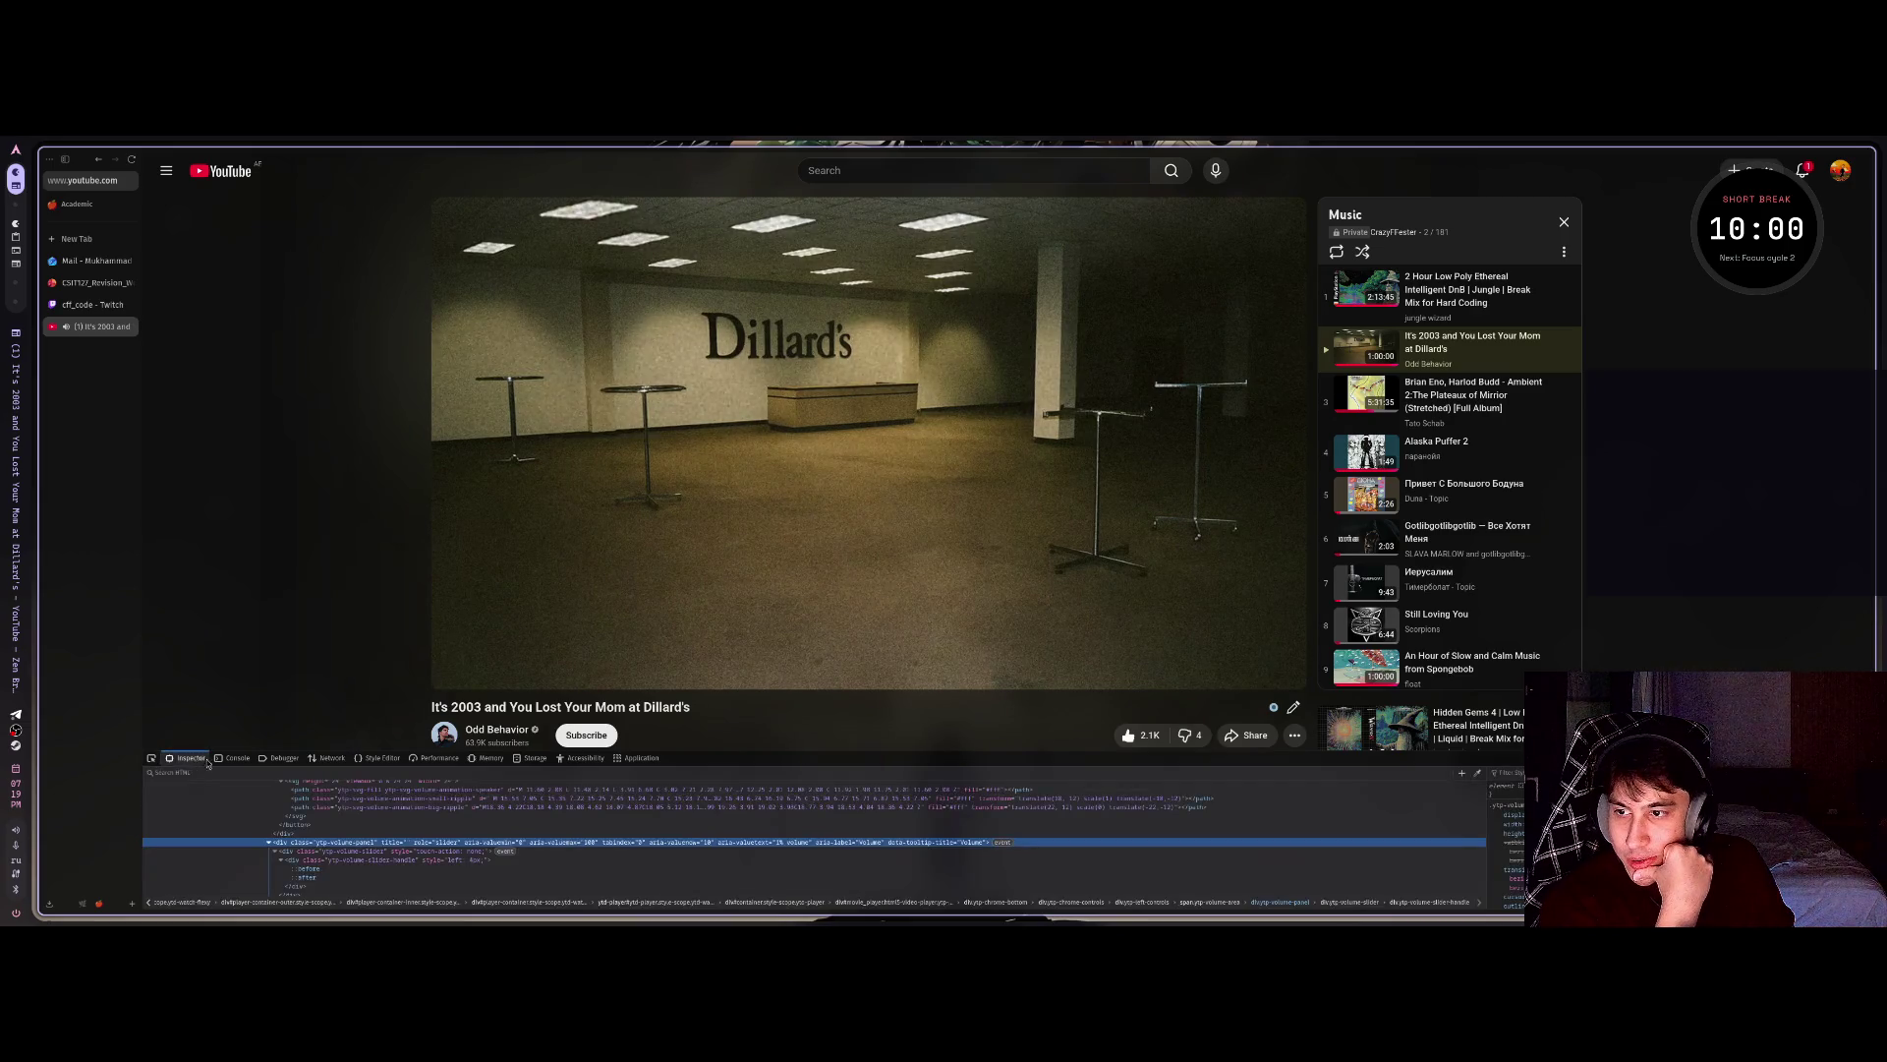
left_click(238, 759)
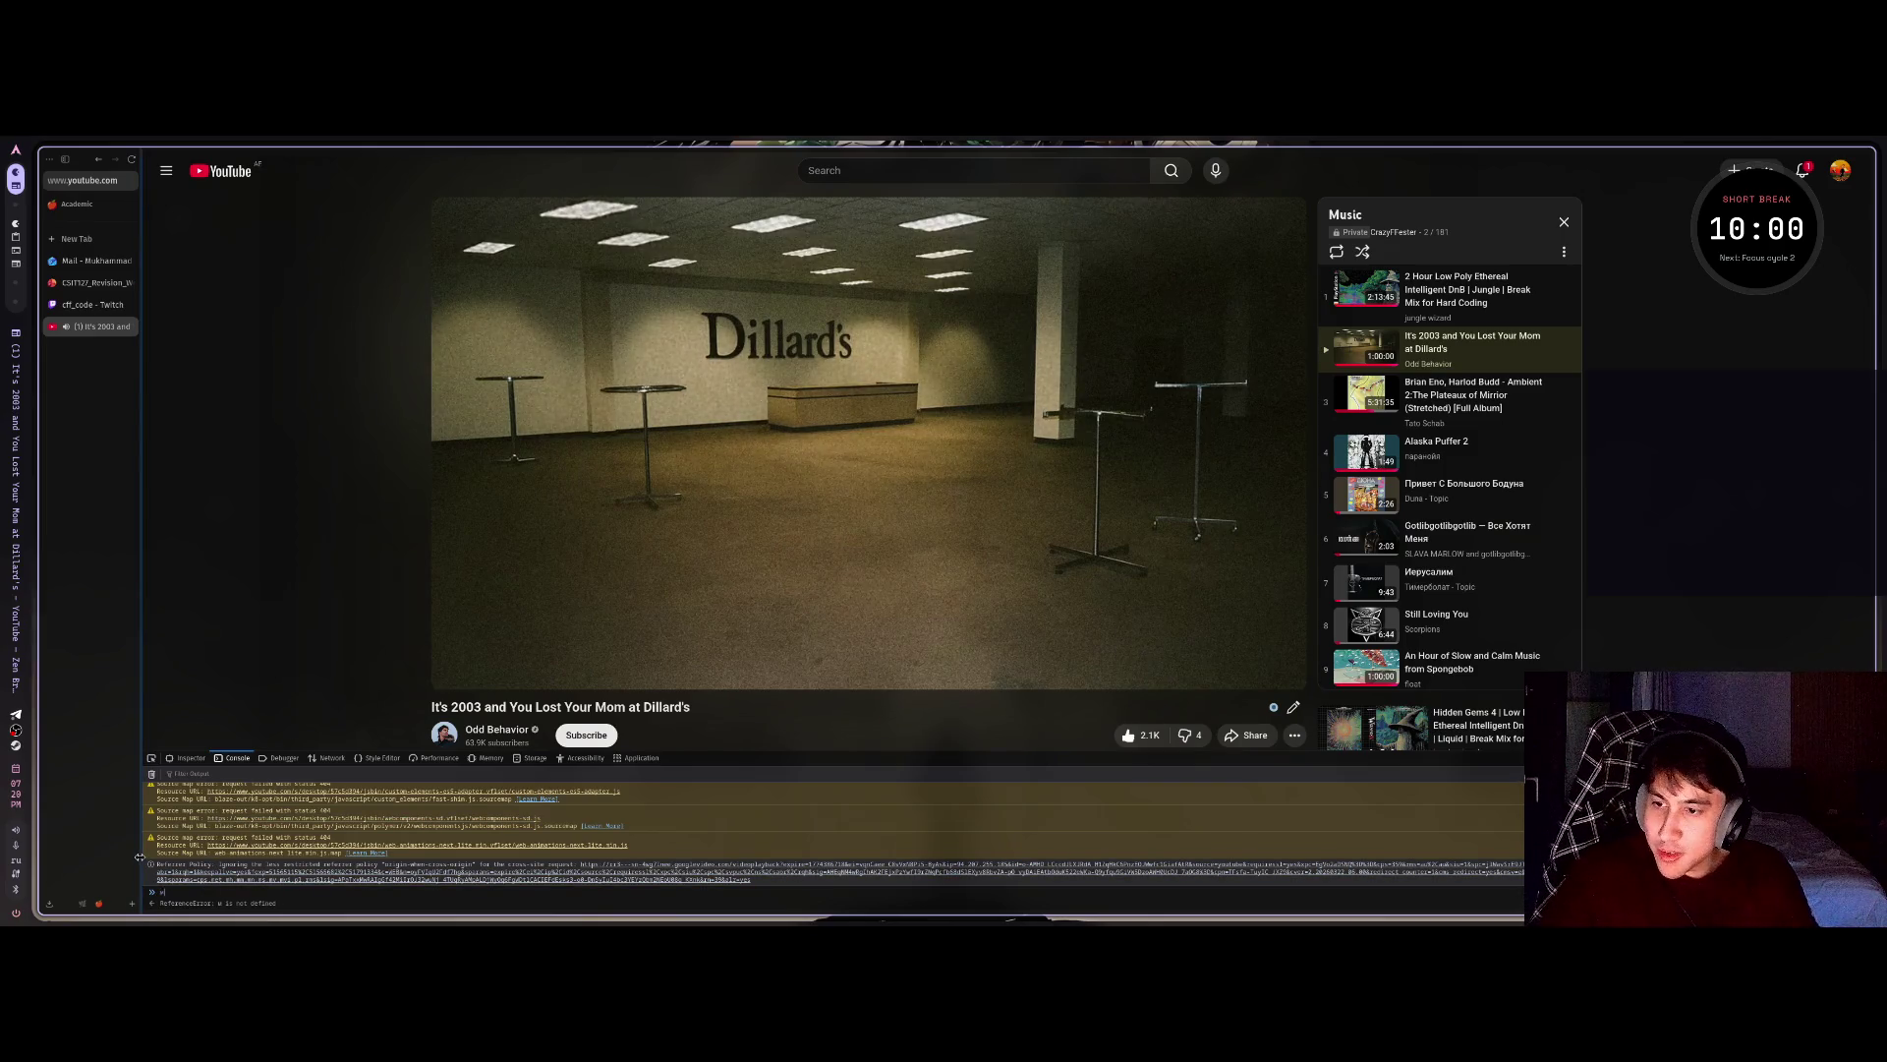
Enter 'volu' and a 'volume =' continuation in the Console, producing reference and syntax errors.
type("v")
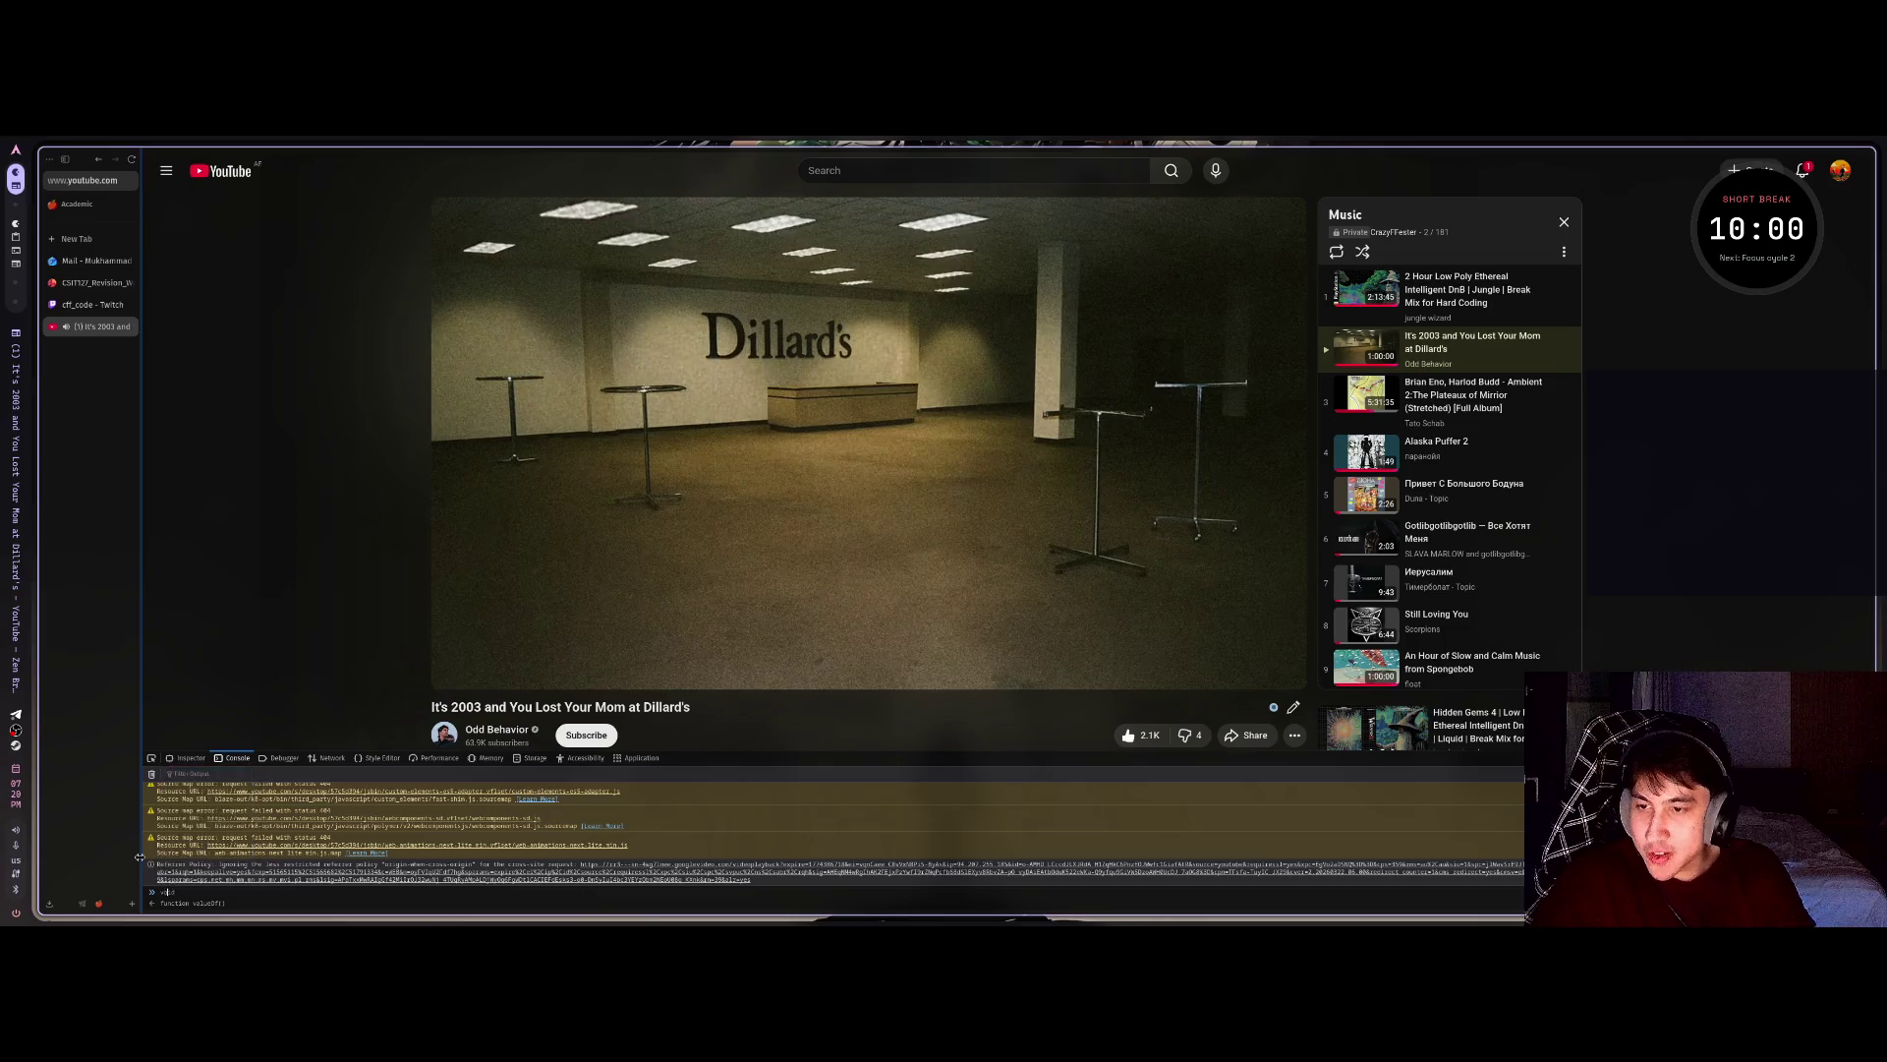
type("olu")
key("Return")
type("=")
key("Return")
key("Return")
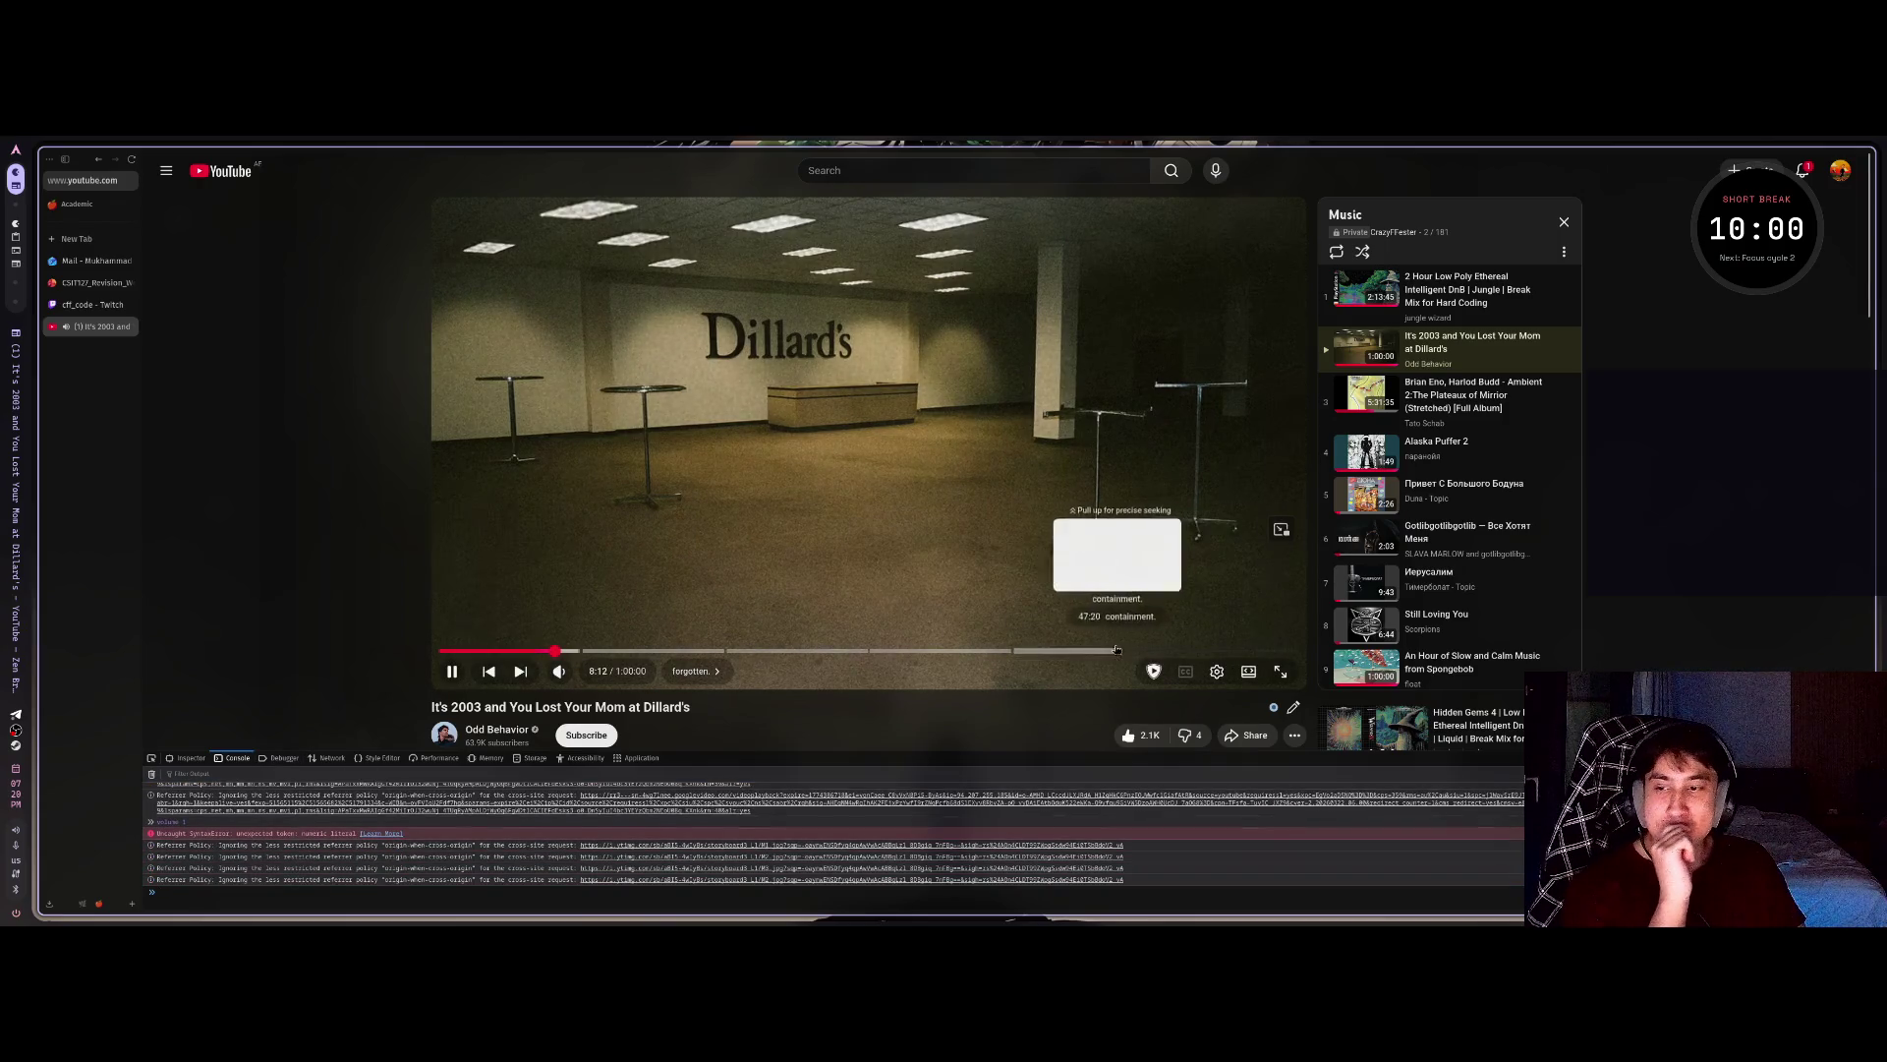
Dismiss a context menu and search 'cluaude' from a new tab.
right_click(1690, 457)
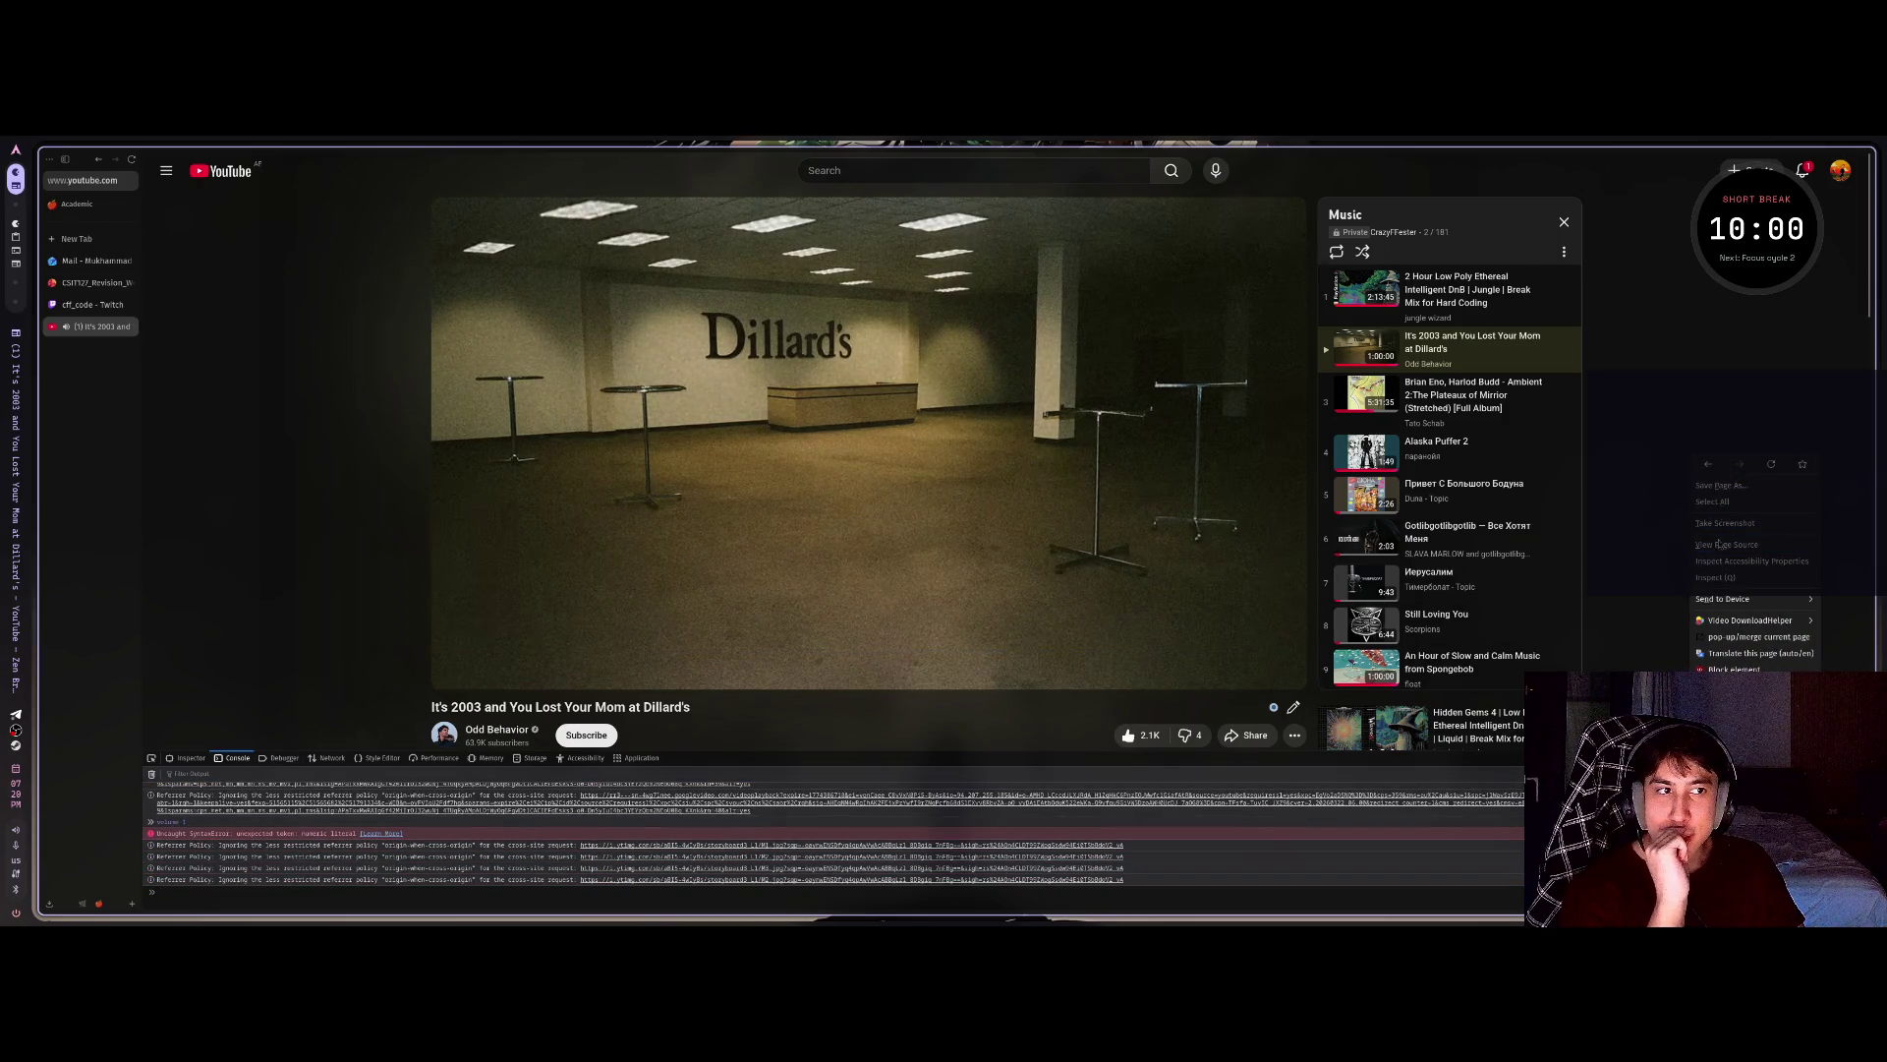
left_click(1634, 528)
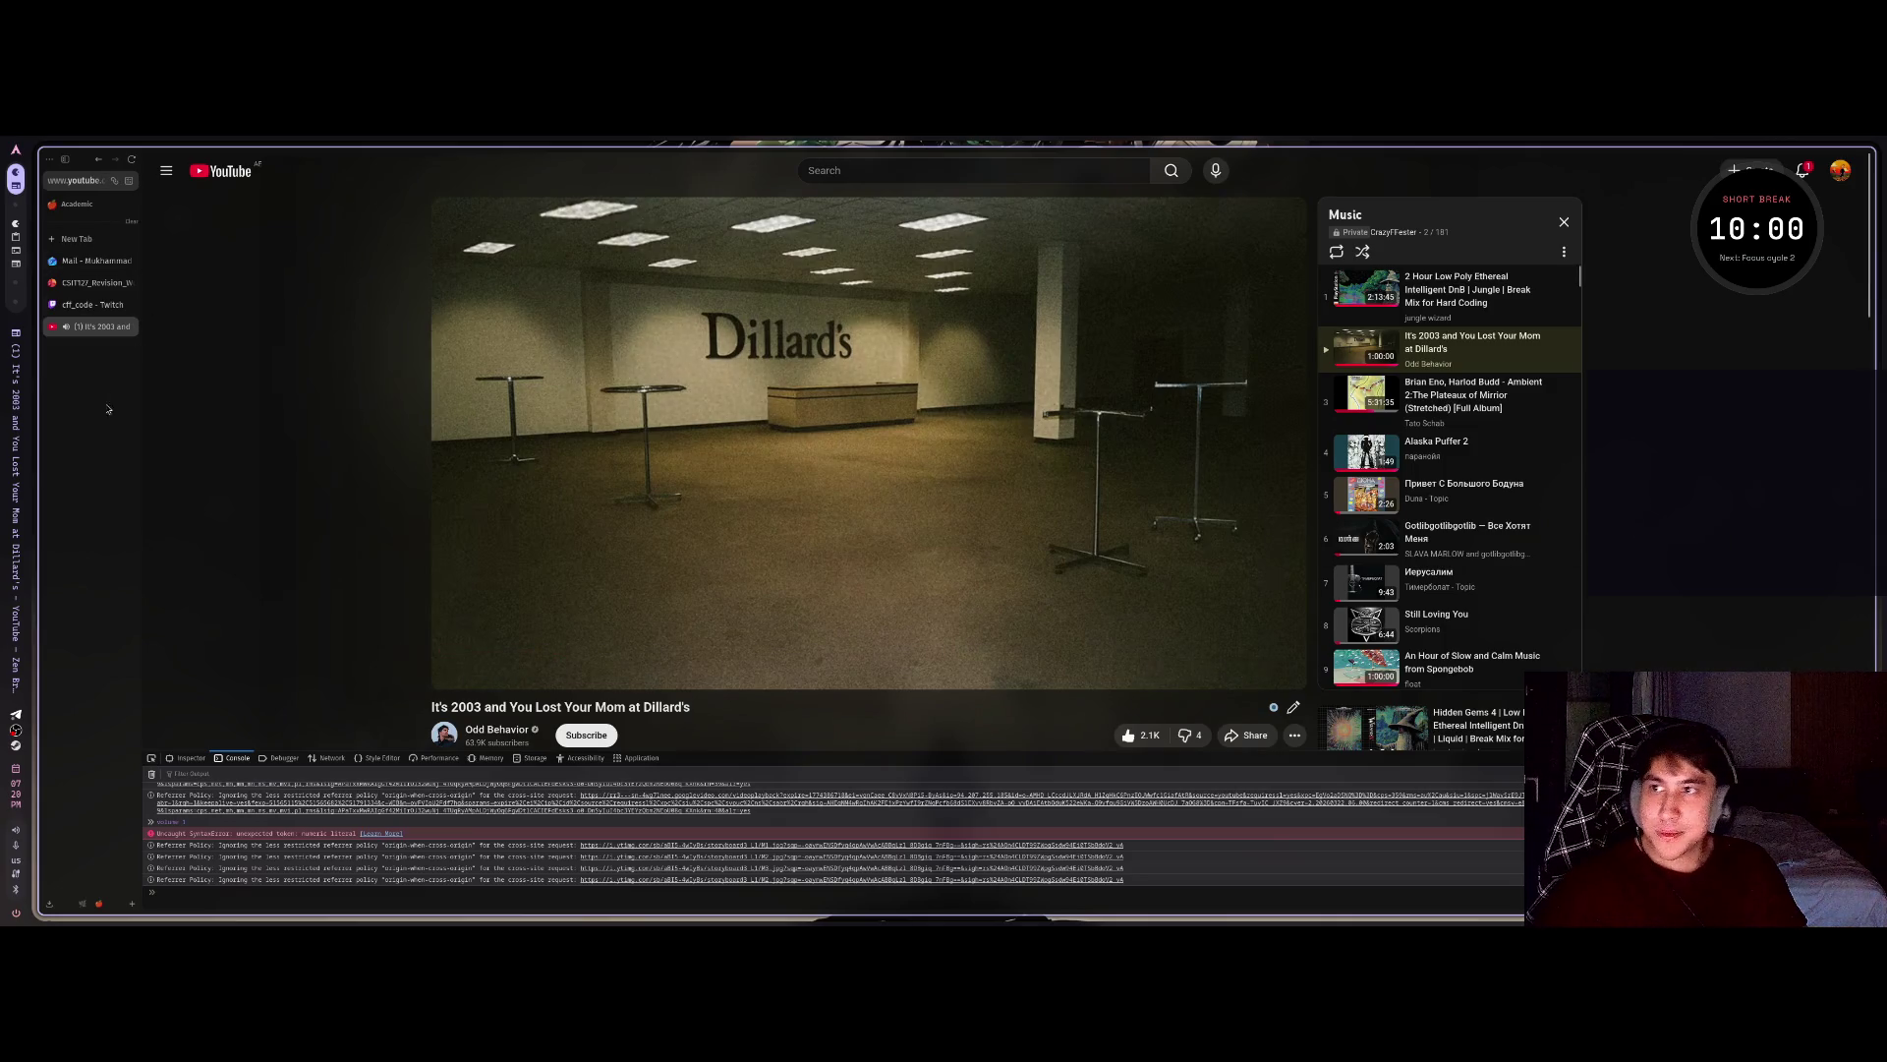
left_click(77, 237)
type("clu")
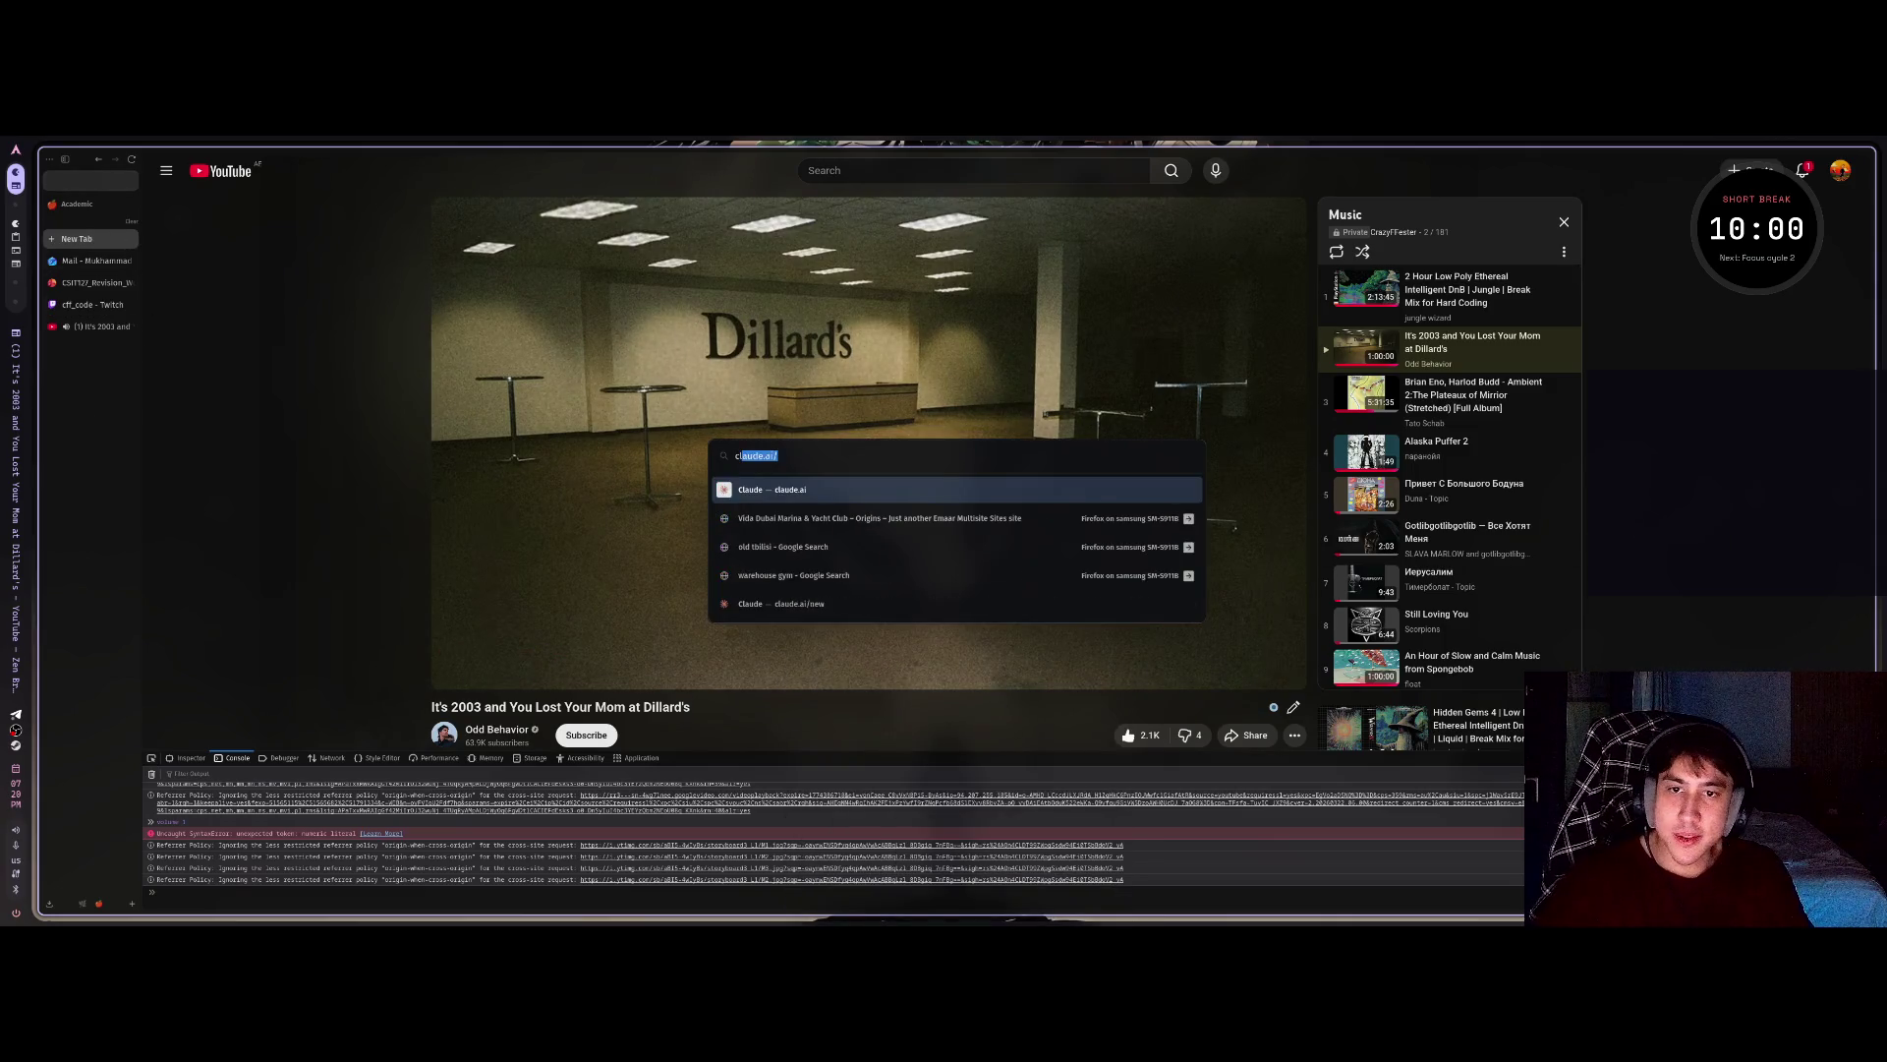
type("aude")
key("Return")
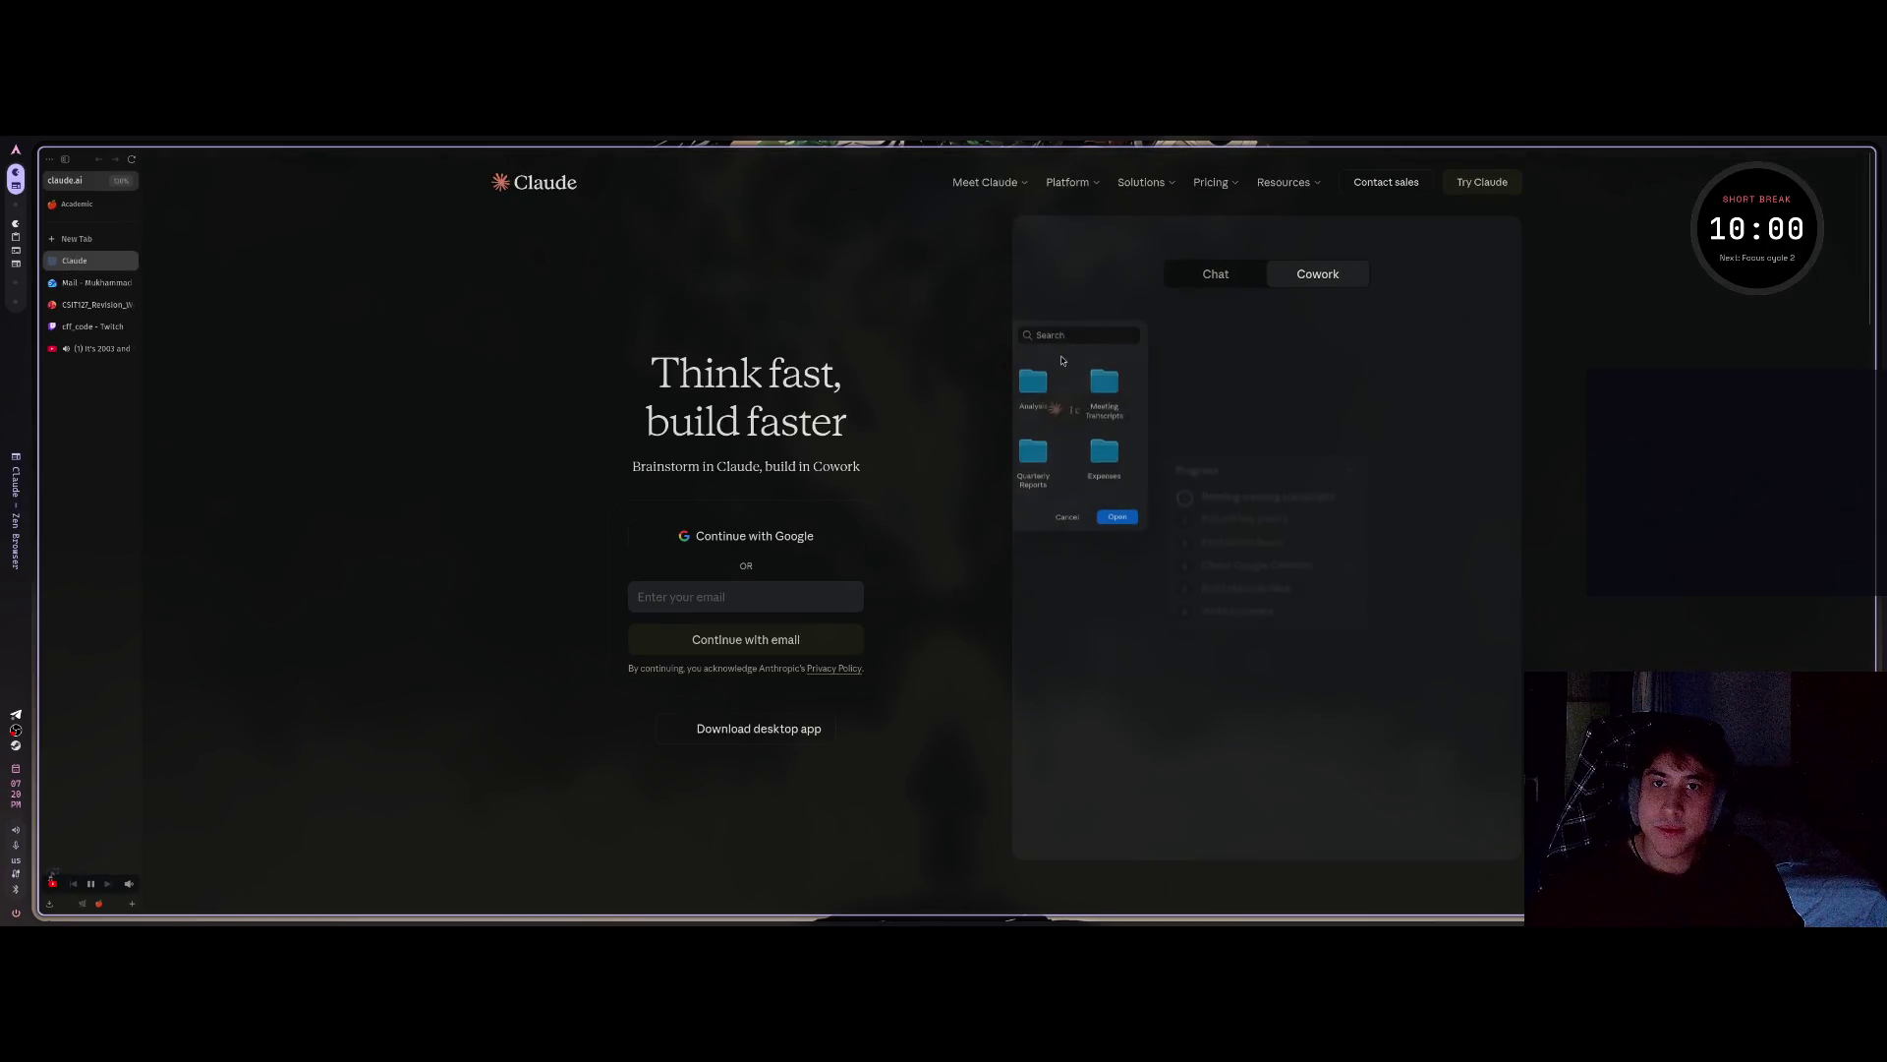
Switch to the Personal workspace and load claude.ai in a new tab.
left_click(129, 260)
scroll(90, 299, "left", 1)
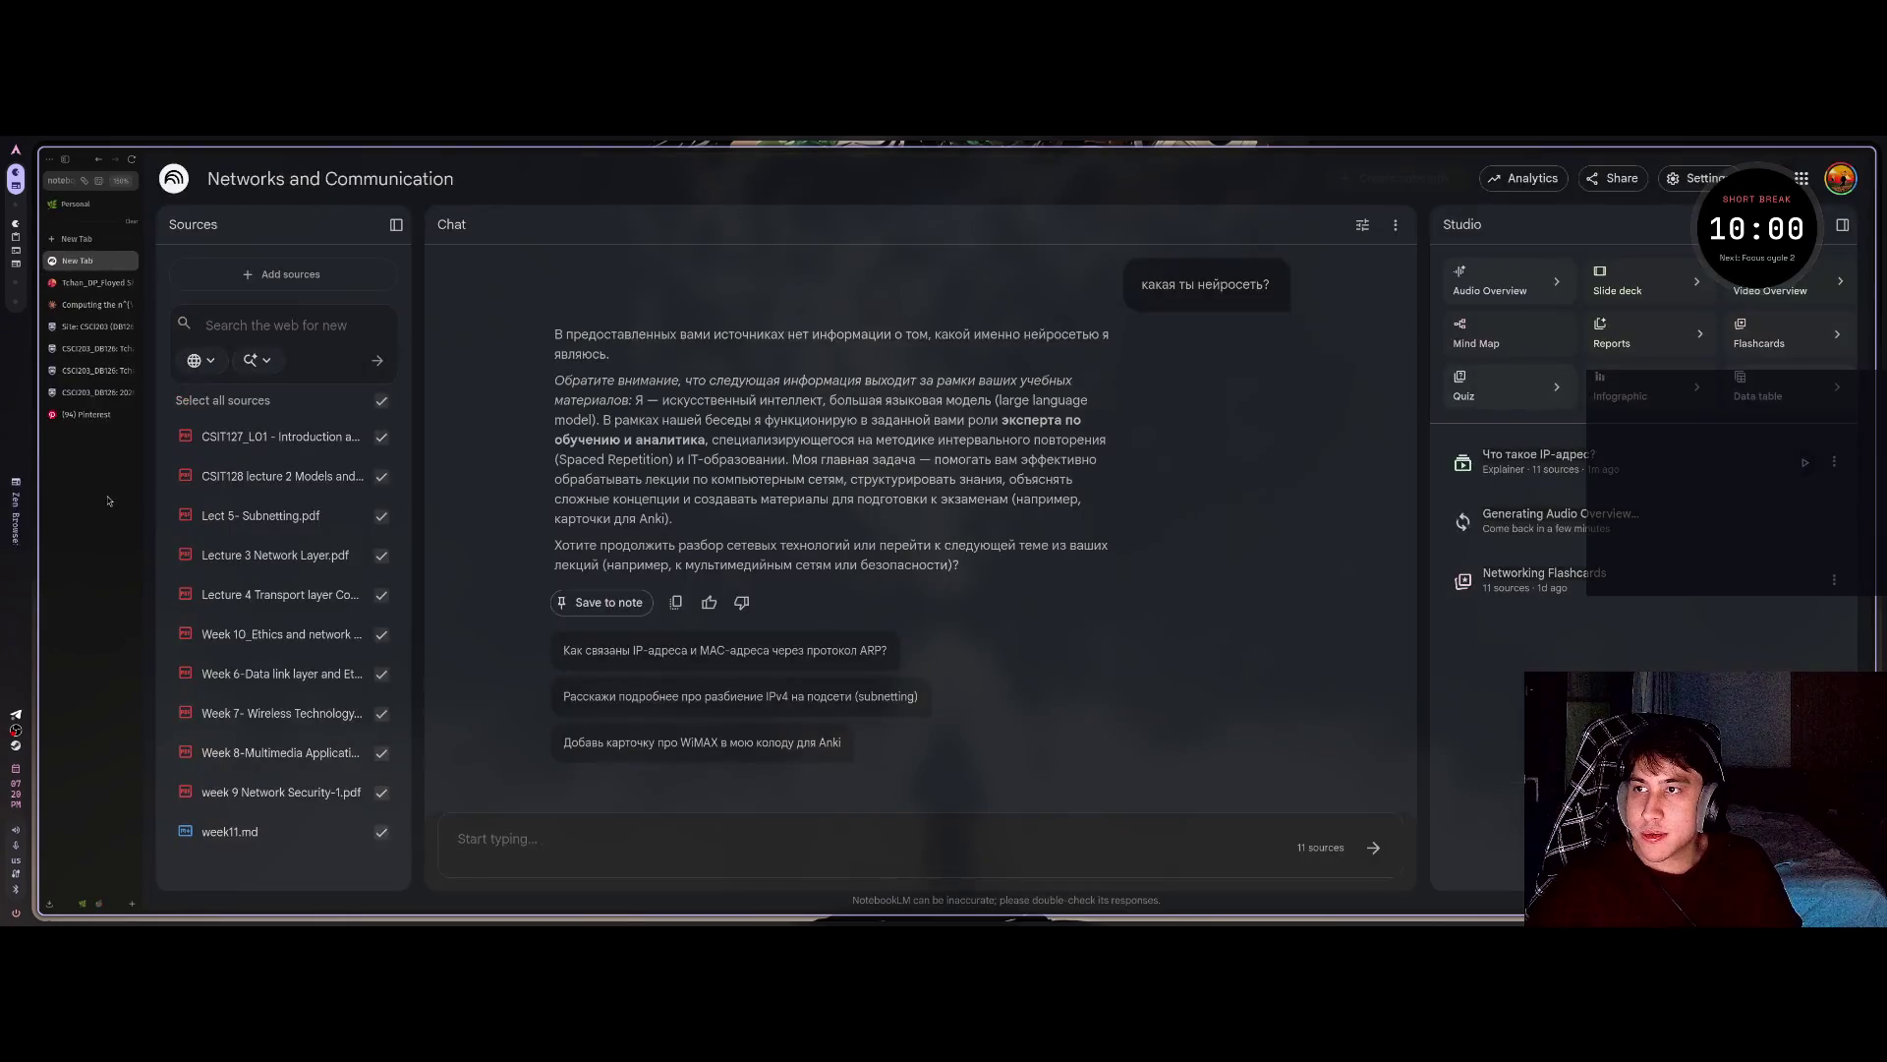
left_click(91, 302)
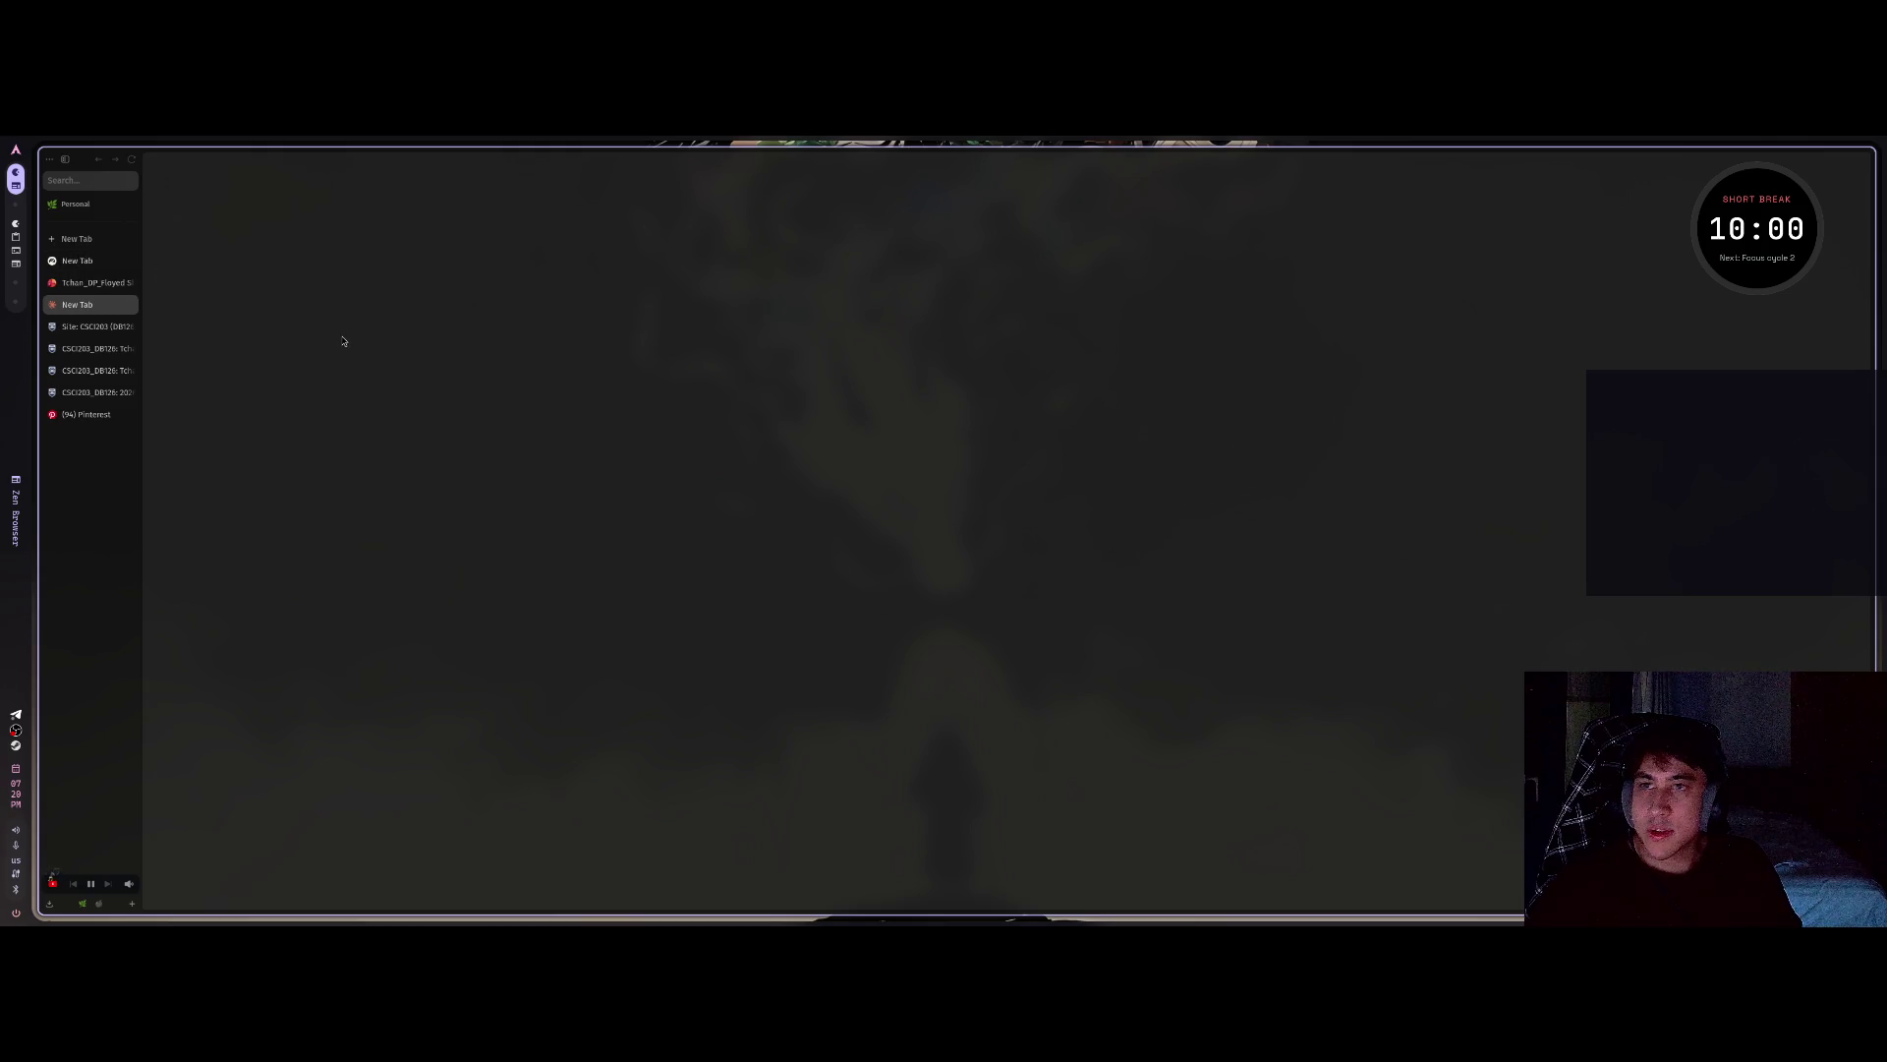
key("ctrl+w")
key("ctrl+t")
type("claude.ai/")
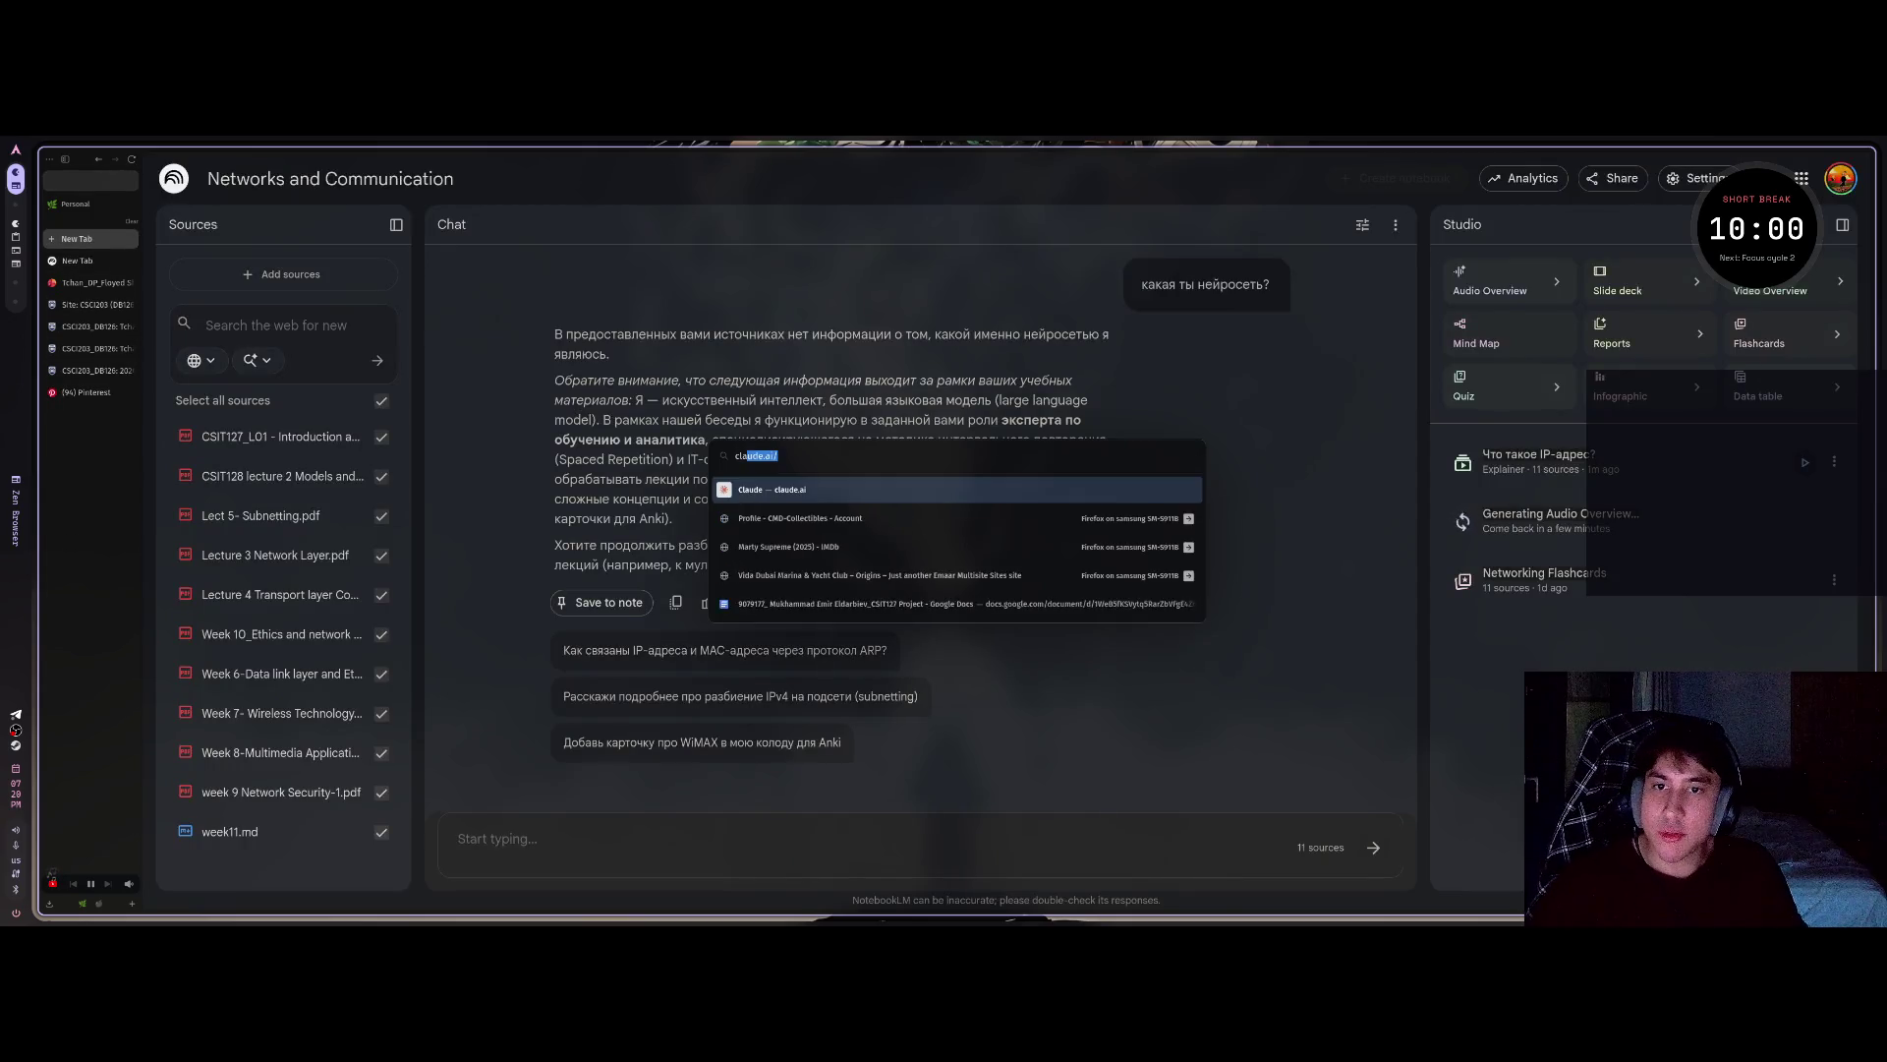
key("Return")
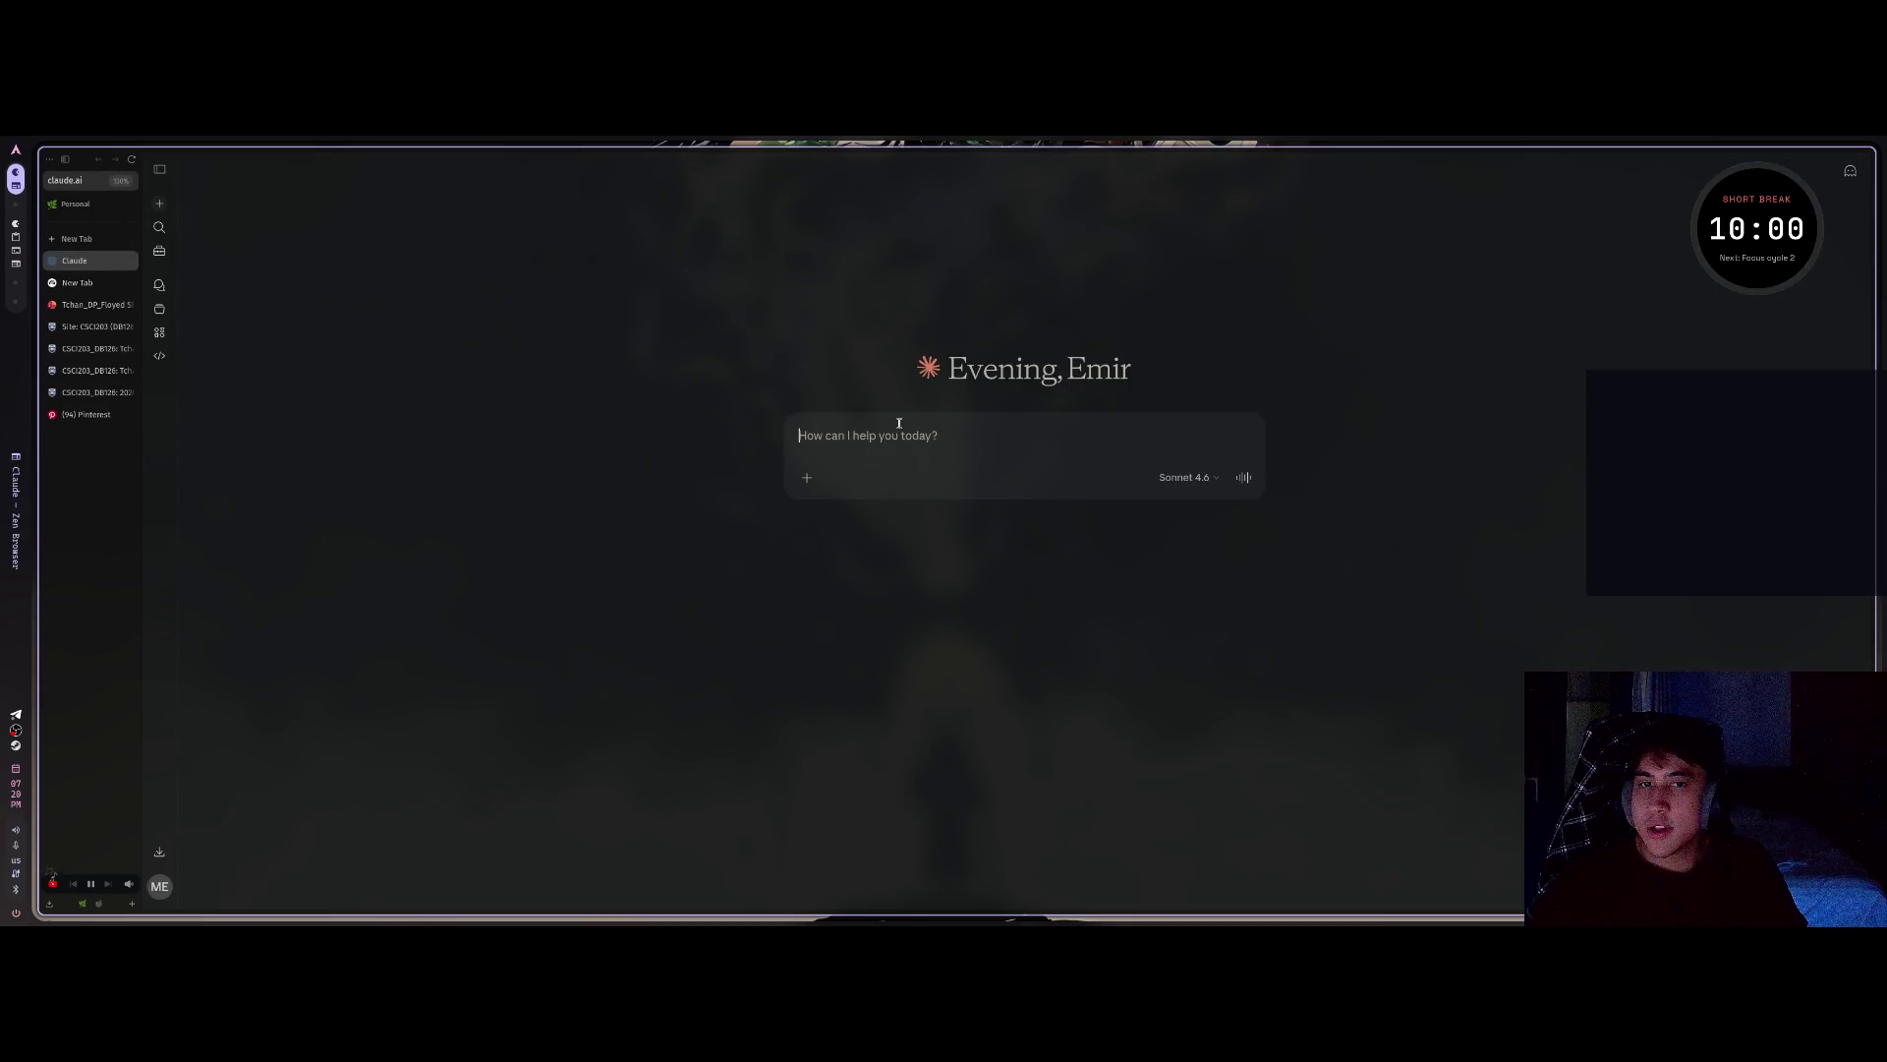
Ask Claude, in Russian, for browser-console code setting YouTube volume to 1%, and select the reply.
type("Напиши мне ко")
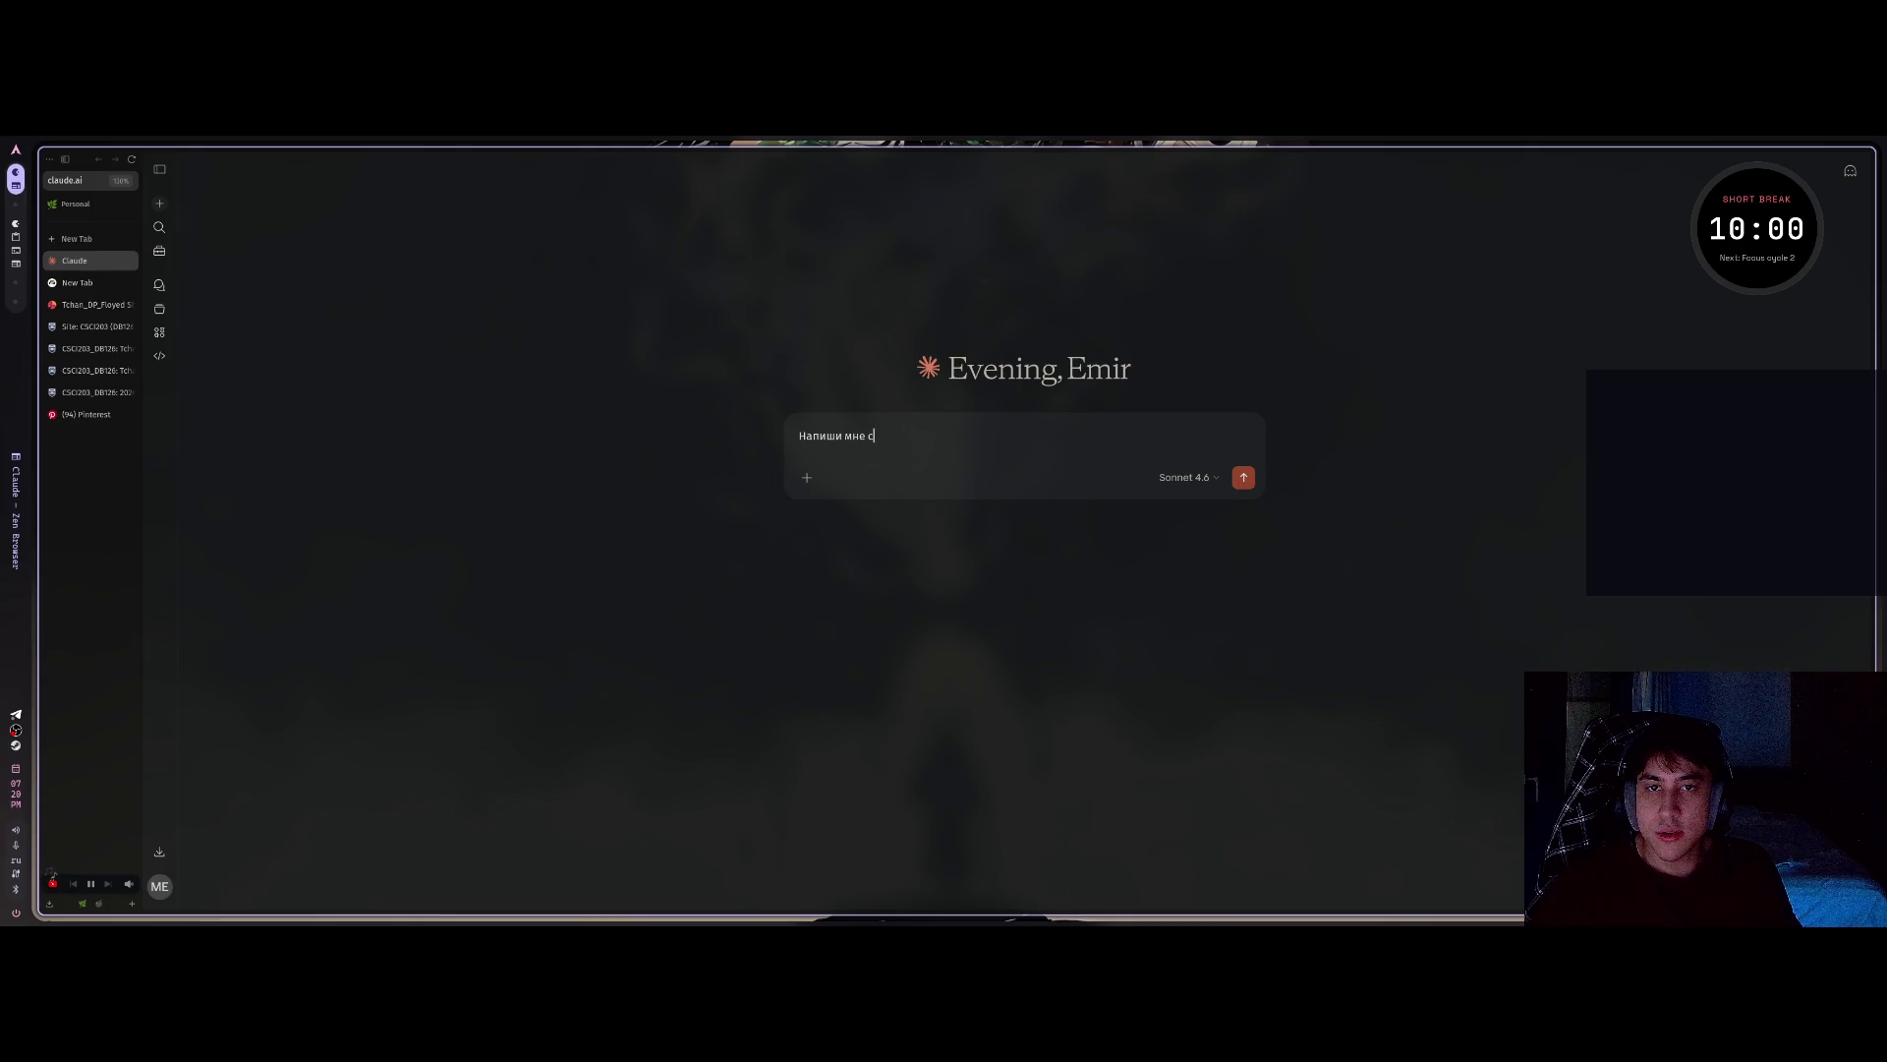
type("д для консоли в брауз")
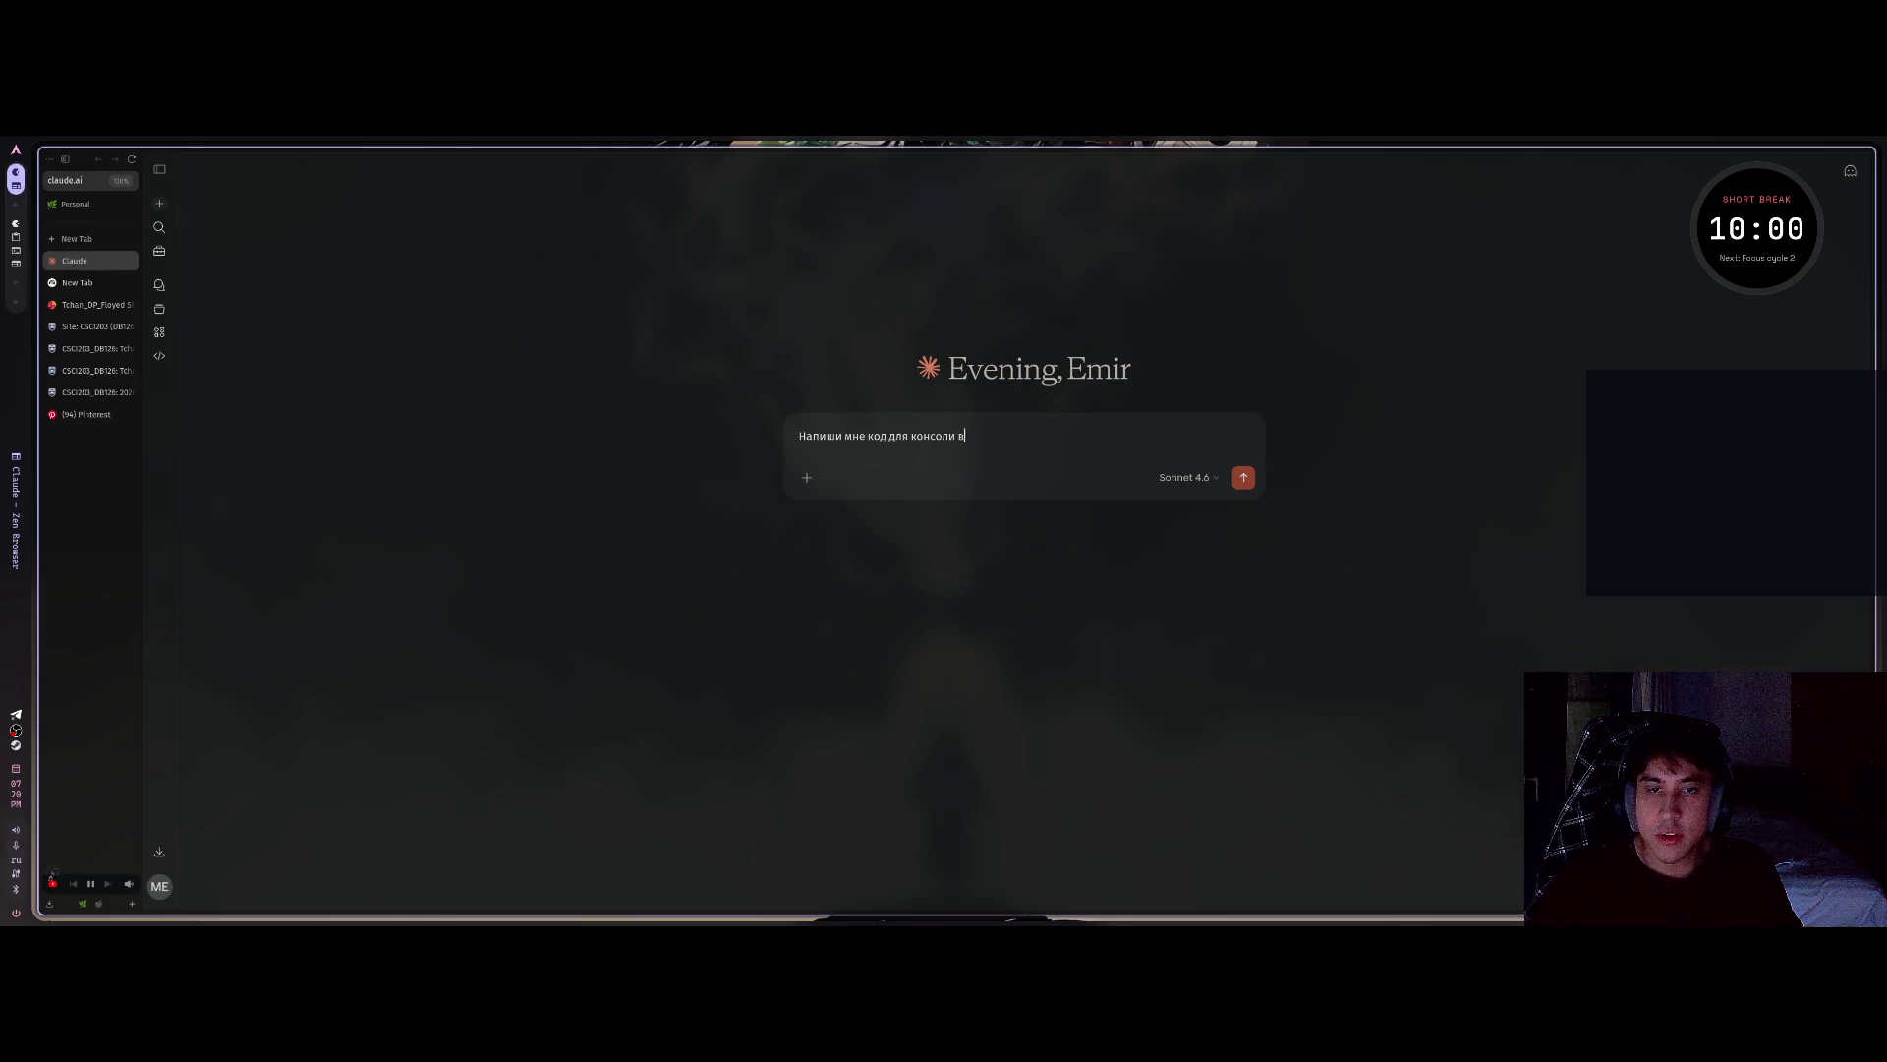
type("ере чтобы сделать звук на ютубе 1%")
key("Return")
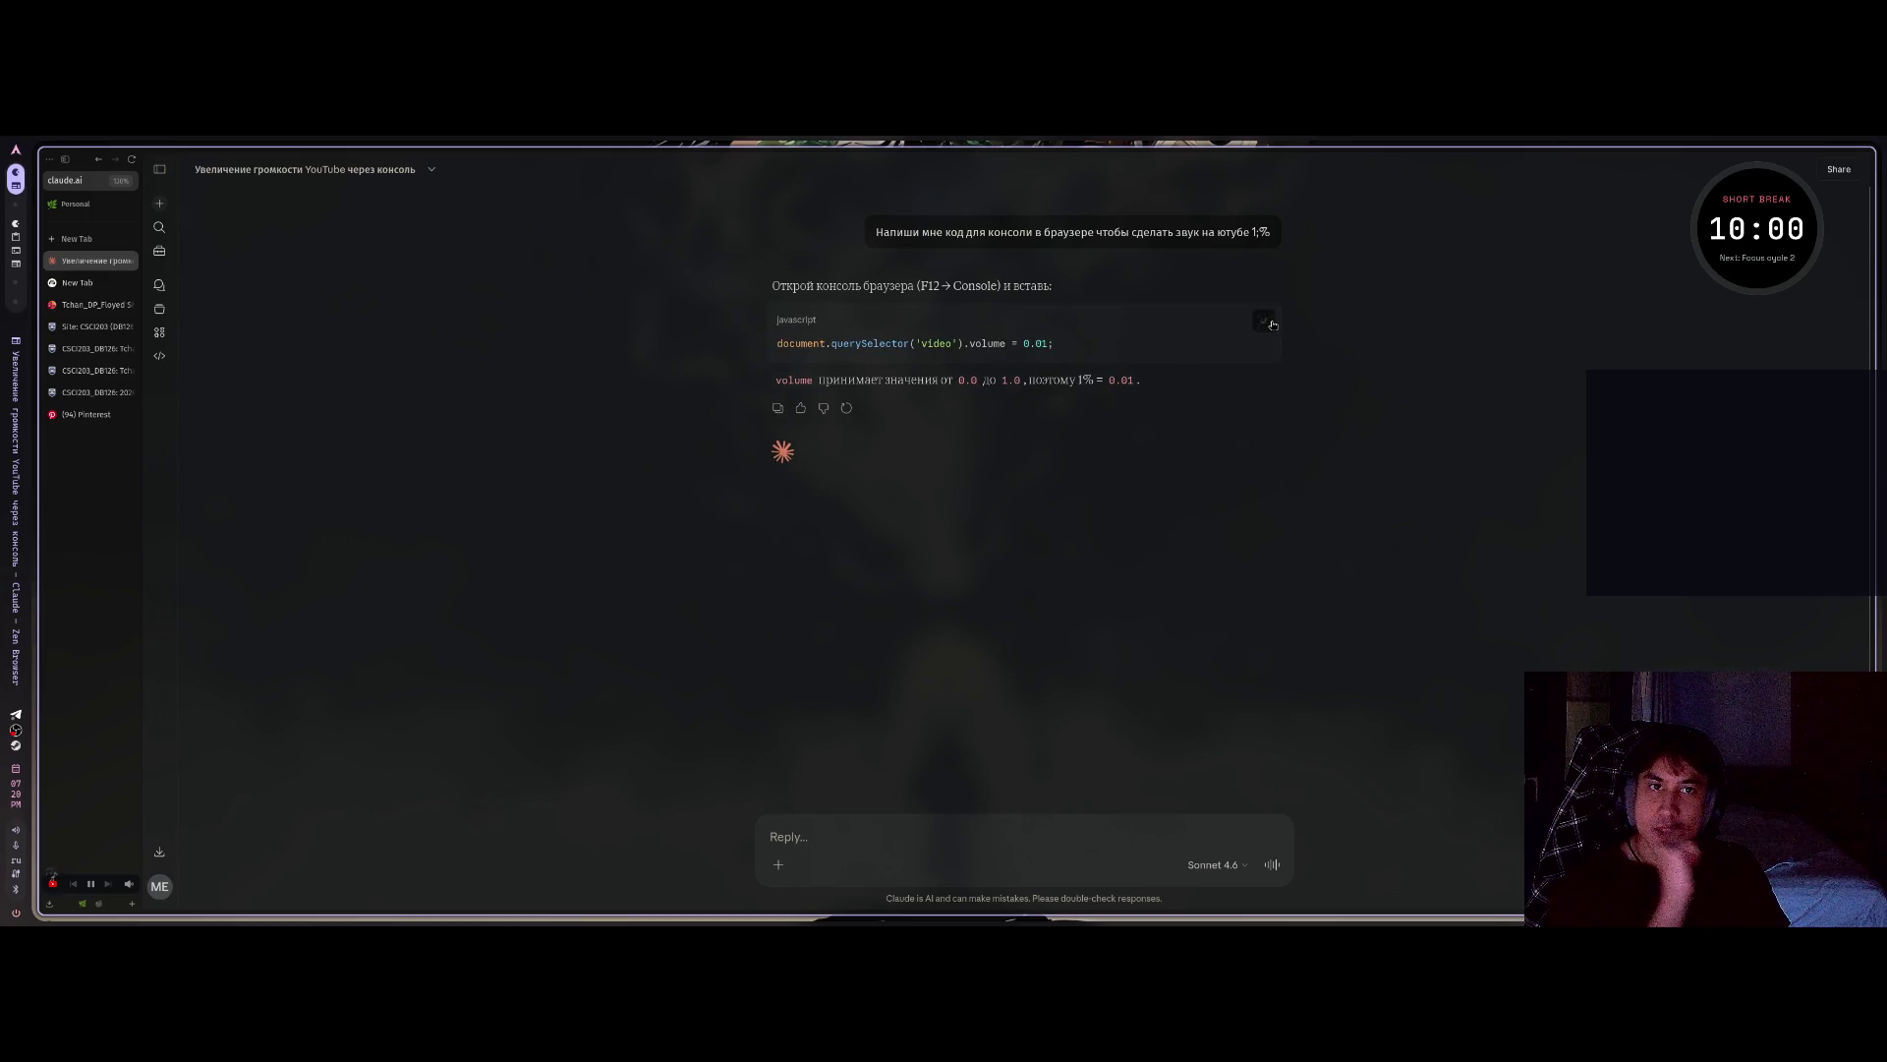
left_click_drag(1053, 343, 777, 343)
key("ctrl+c")
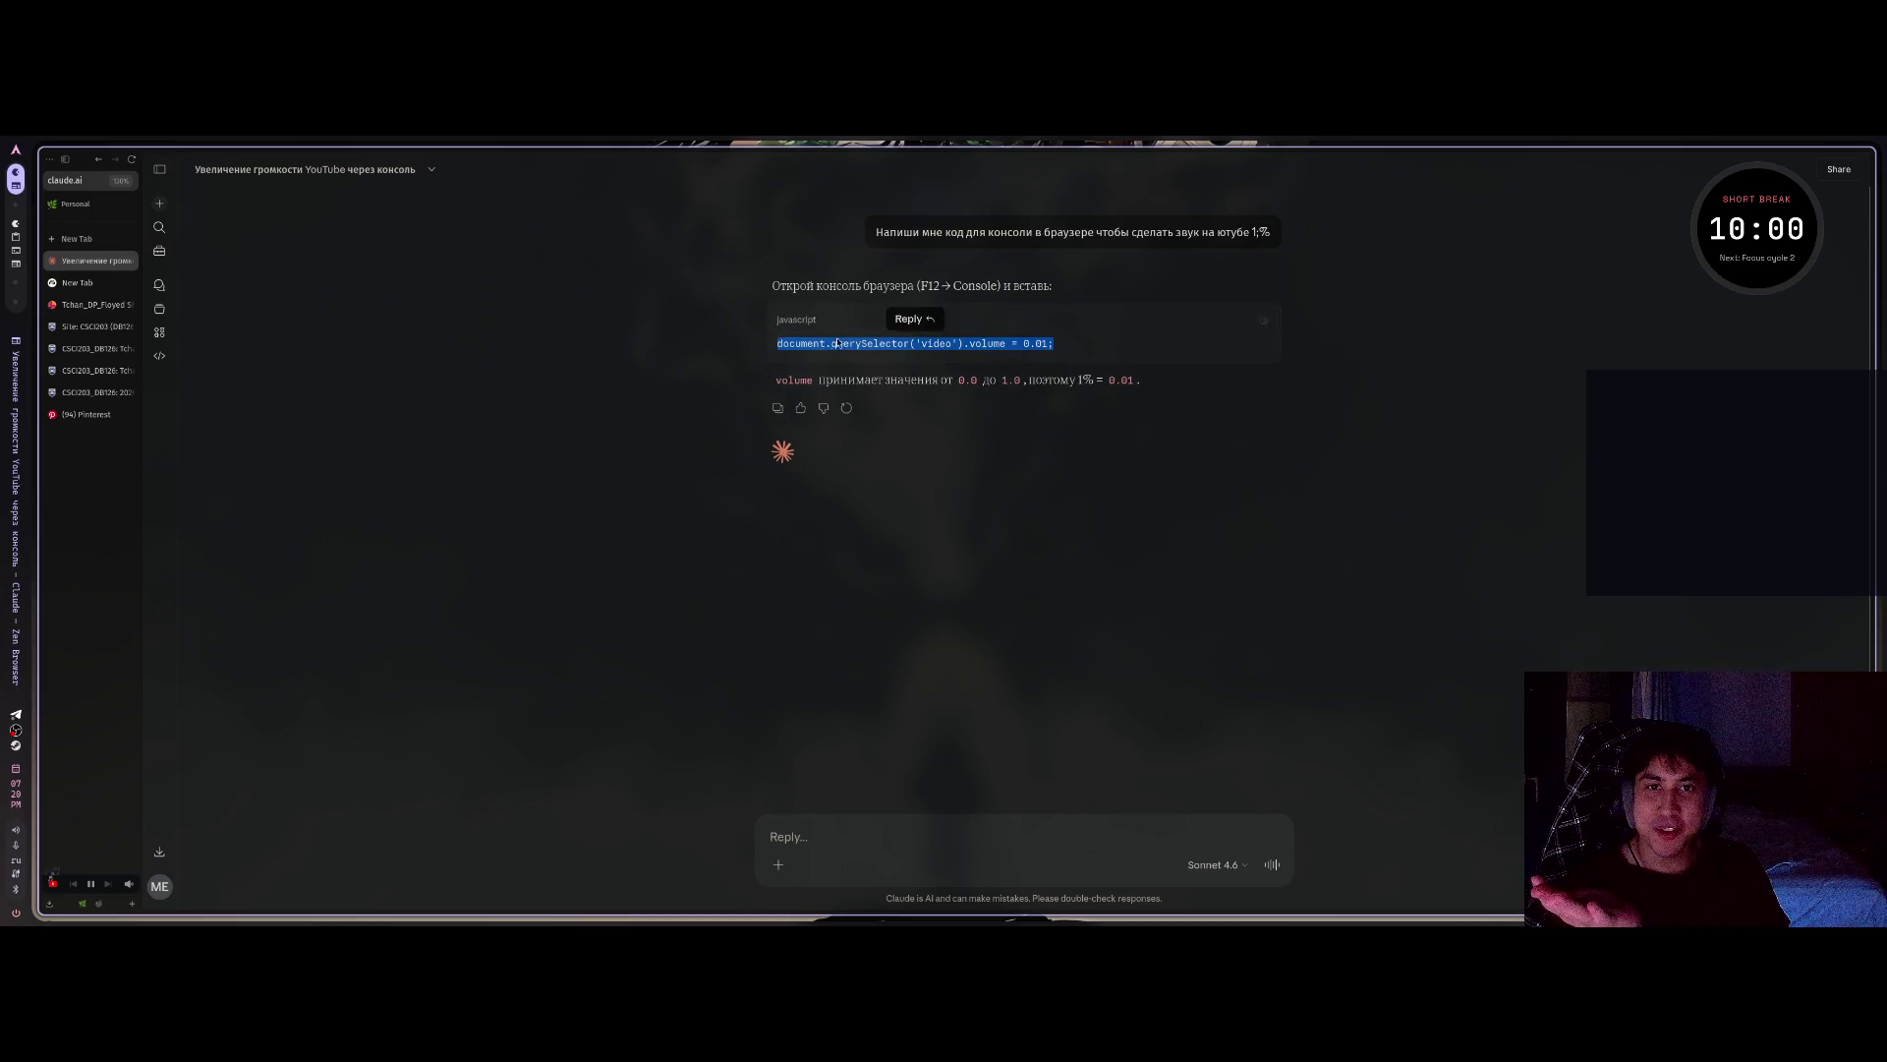
left_click(817, 377)
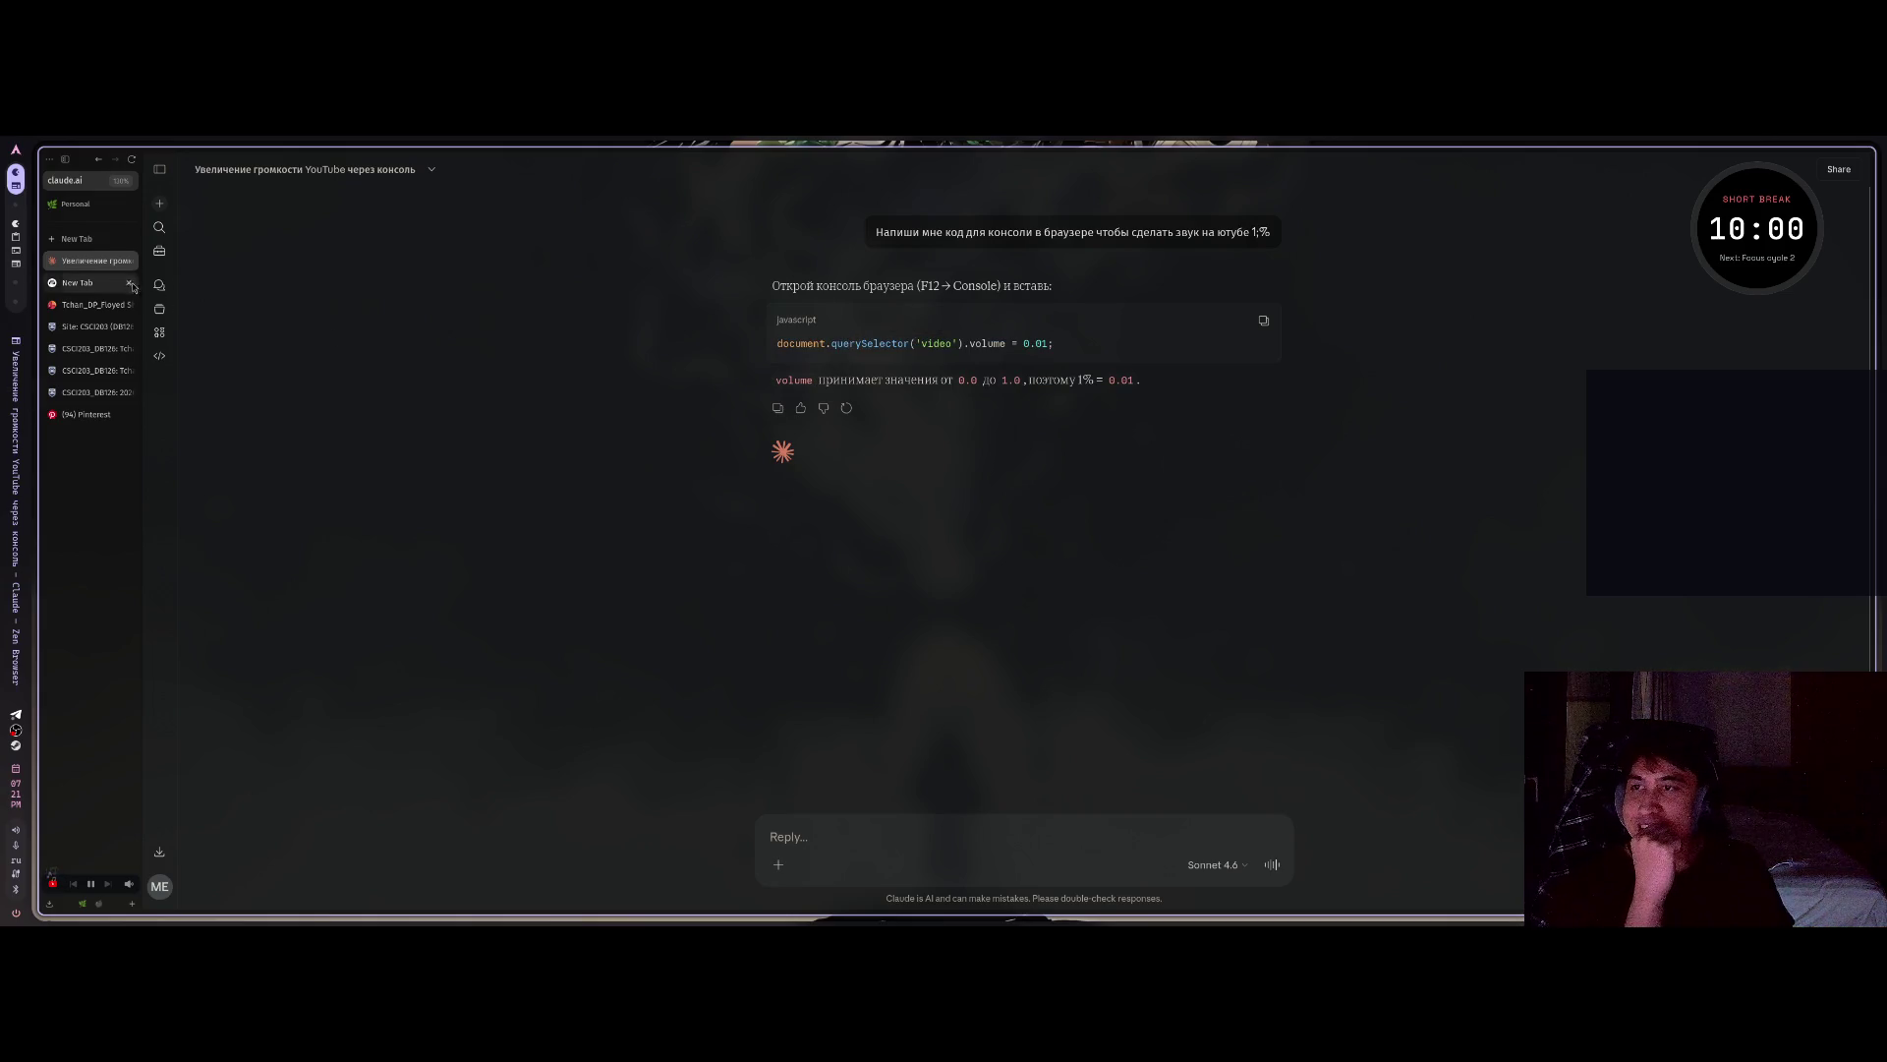
Return to the YouTube Dillard's video tab from the sidebar.
left_click(97, 282)
left_click(96, 261)
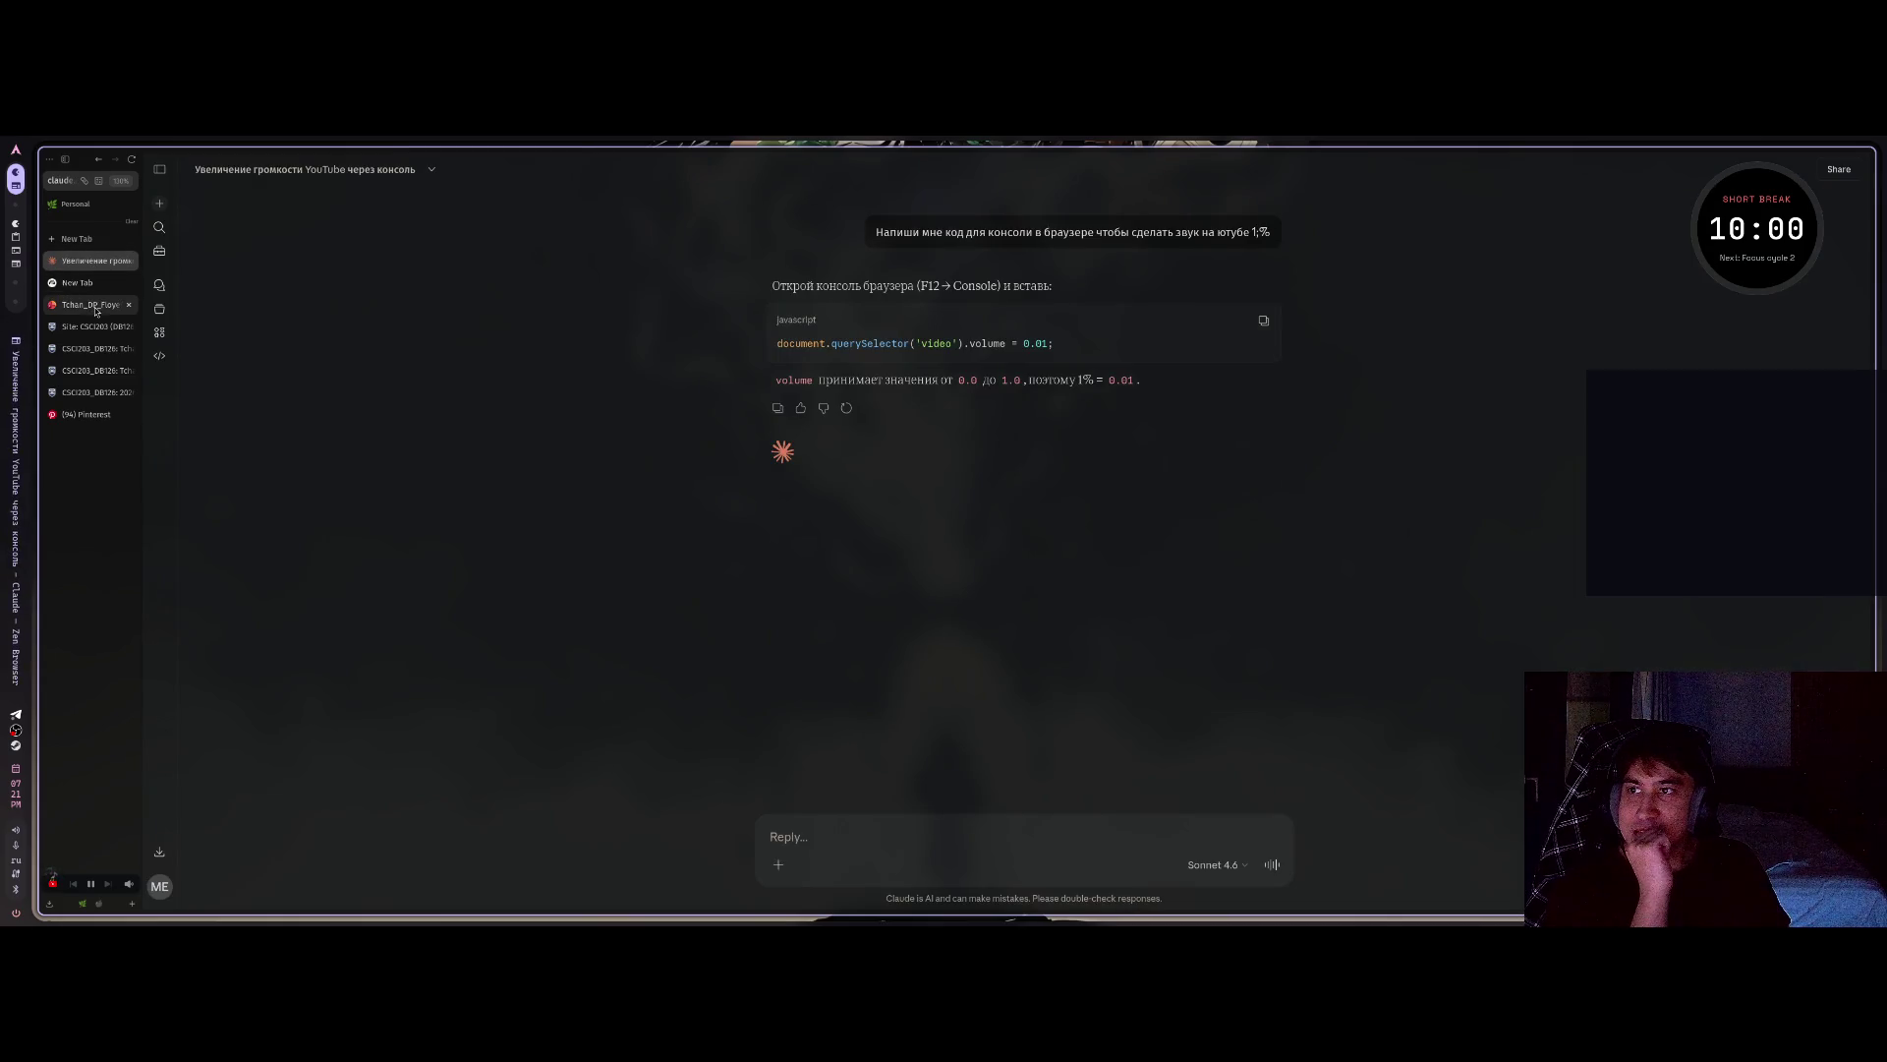
left_click(98, 904)
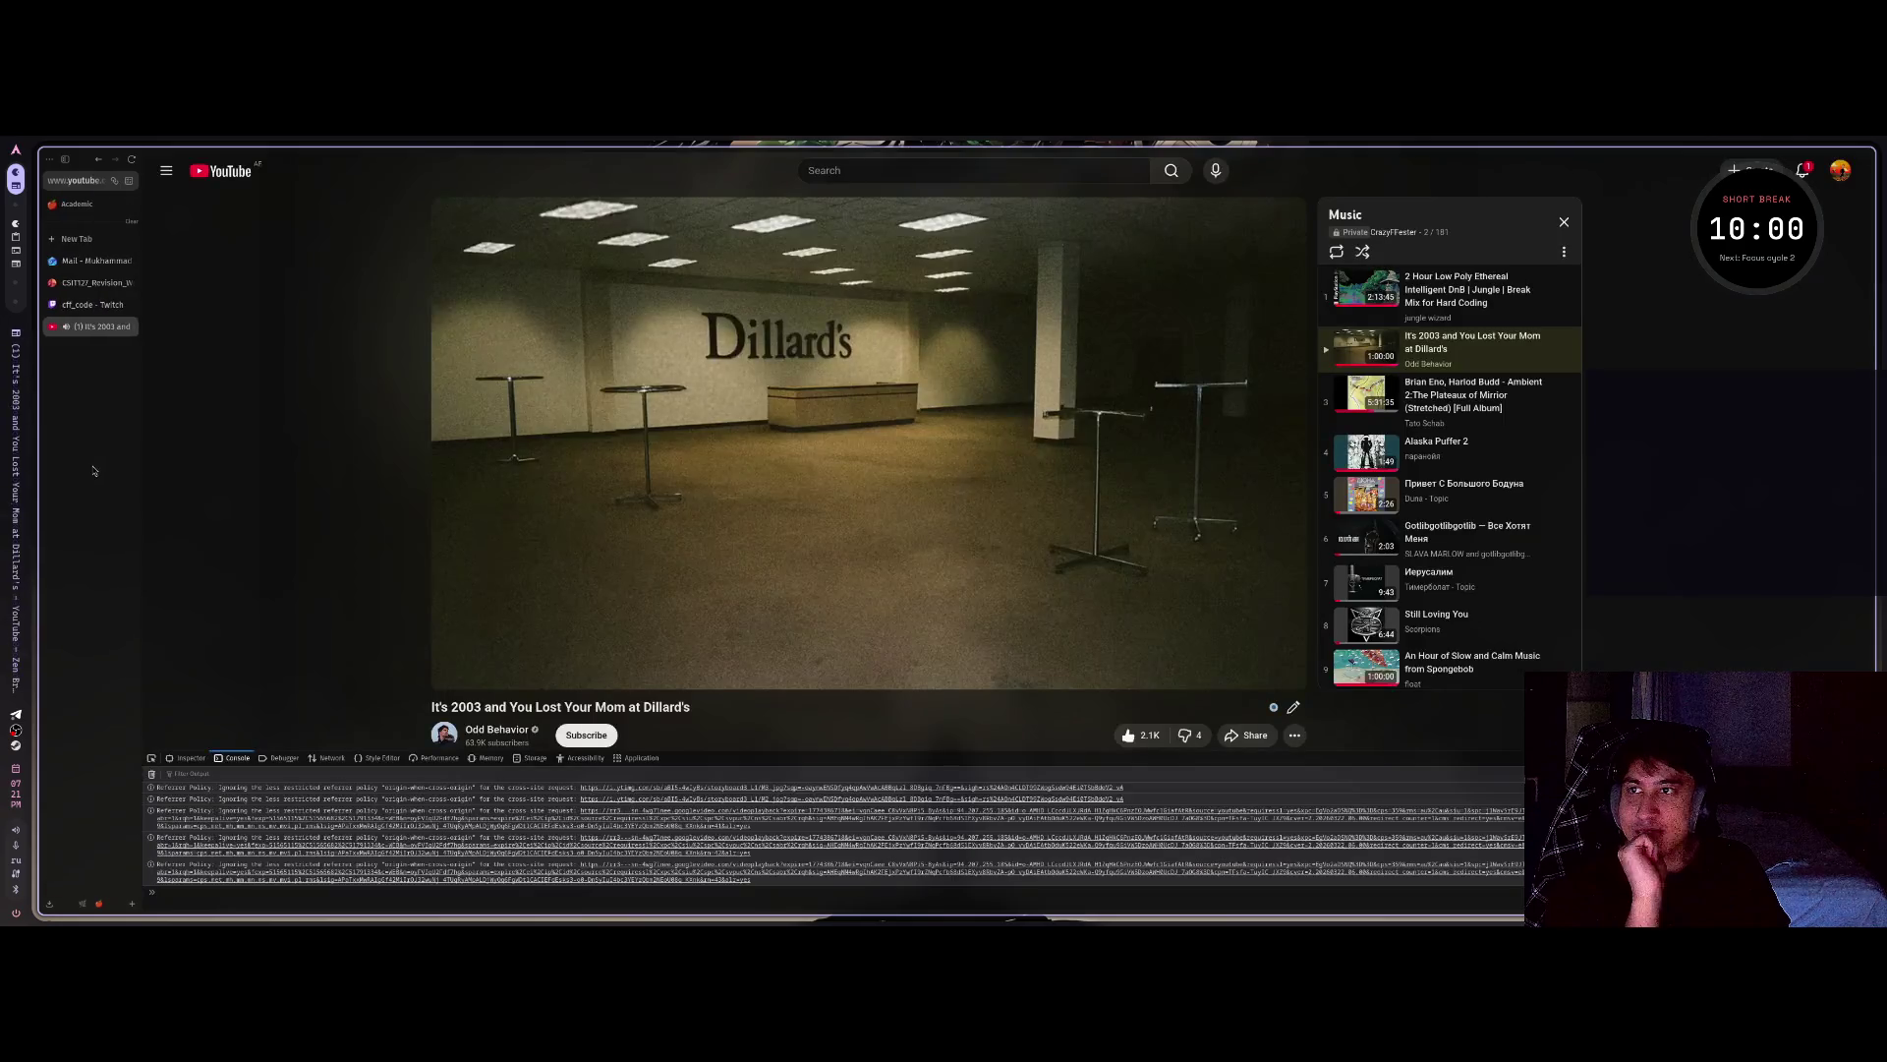
Run document.querySelector('video').volume = 0.01 in the console.
left_click(269, 895)
key("ctrl+v")
key("Return")
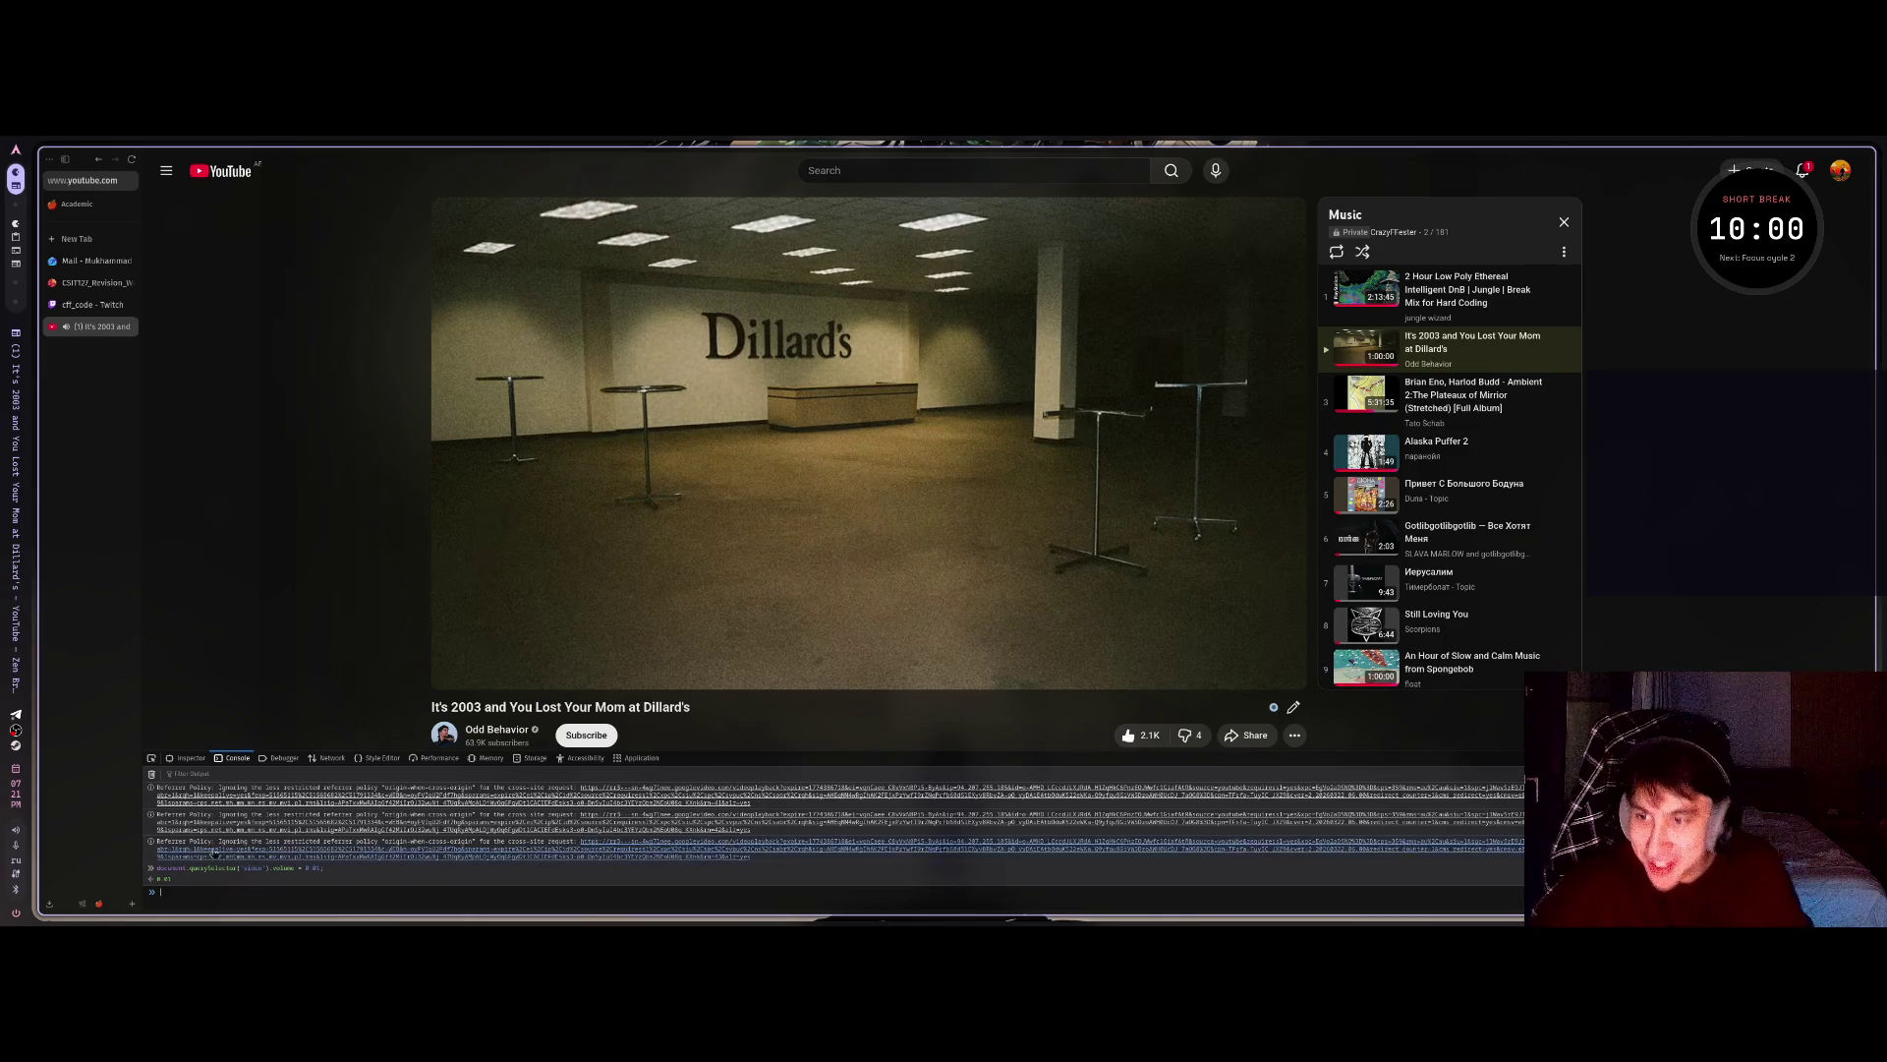
Select the command text, briefly switch to OBS, then go to YouTube's Home page.
left_click_drag(324, 869, 153, 878)
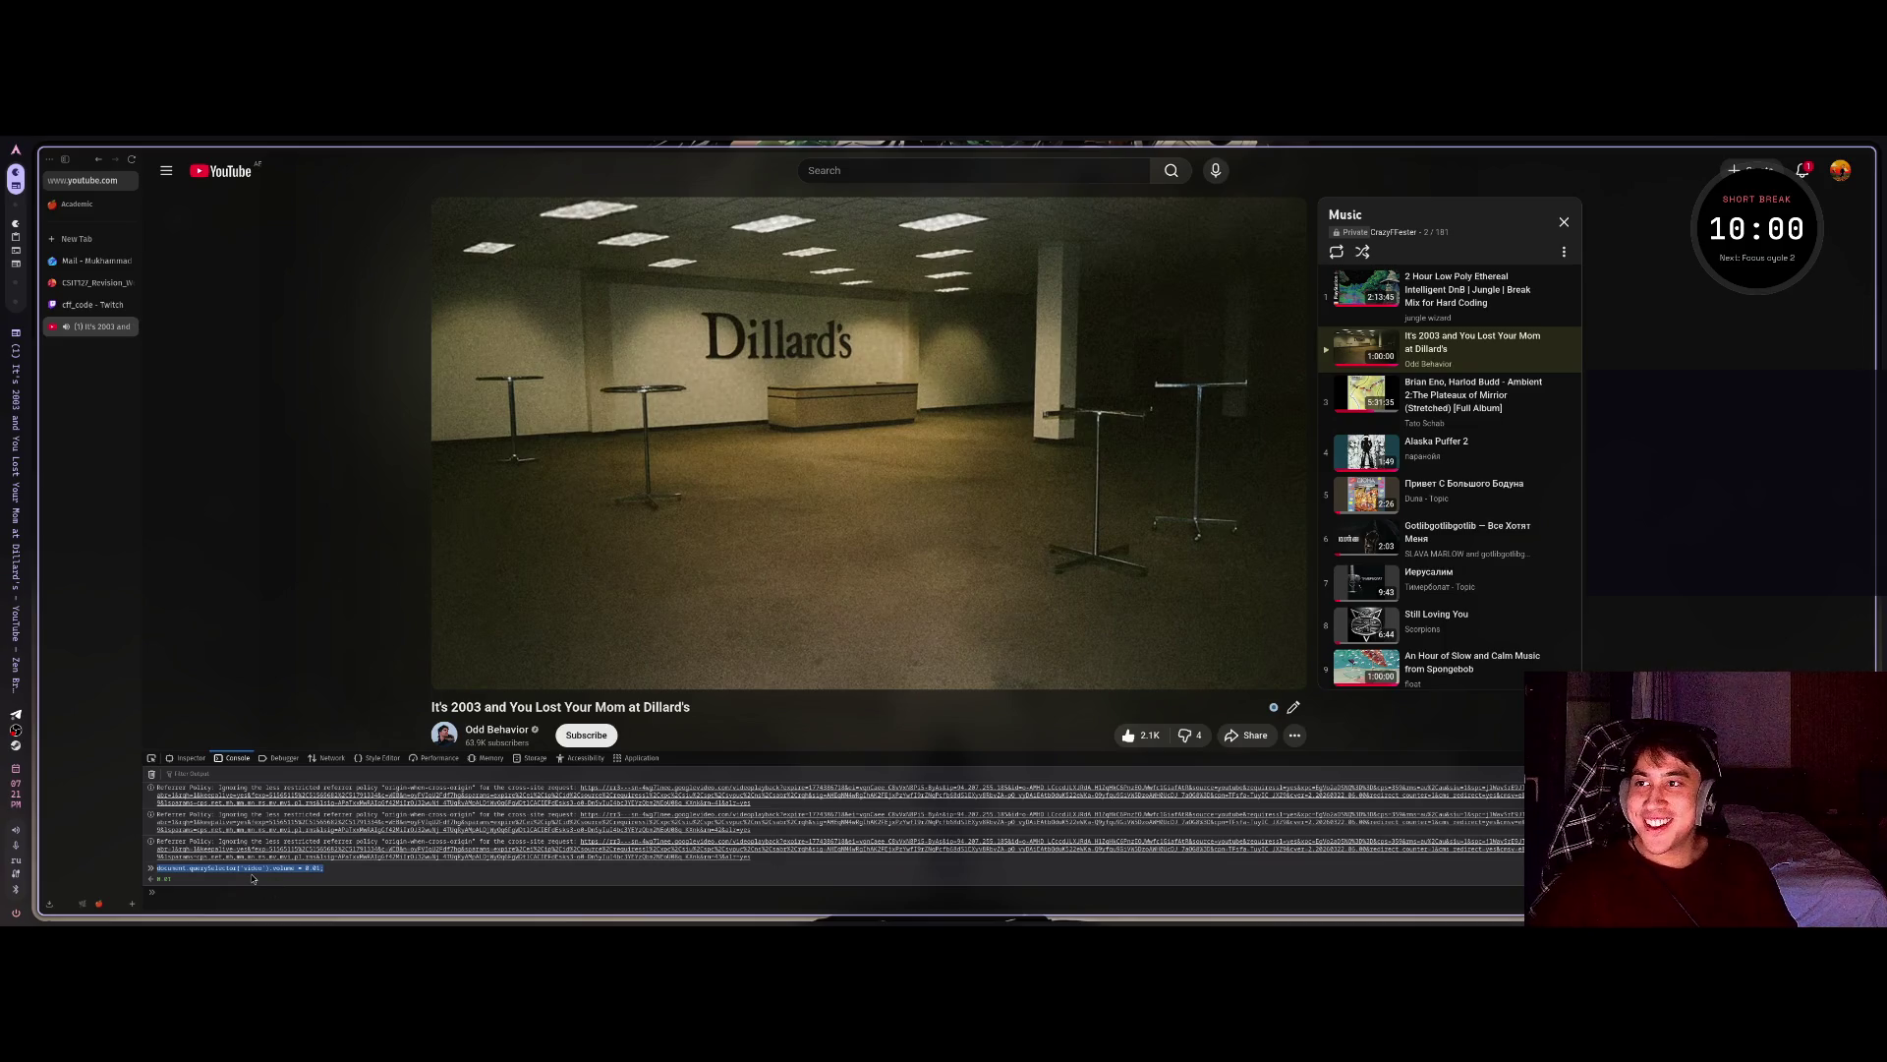
key("alt+Tab")
key("alt+Tab")
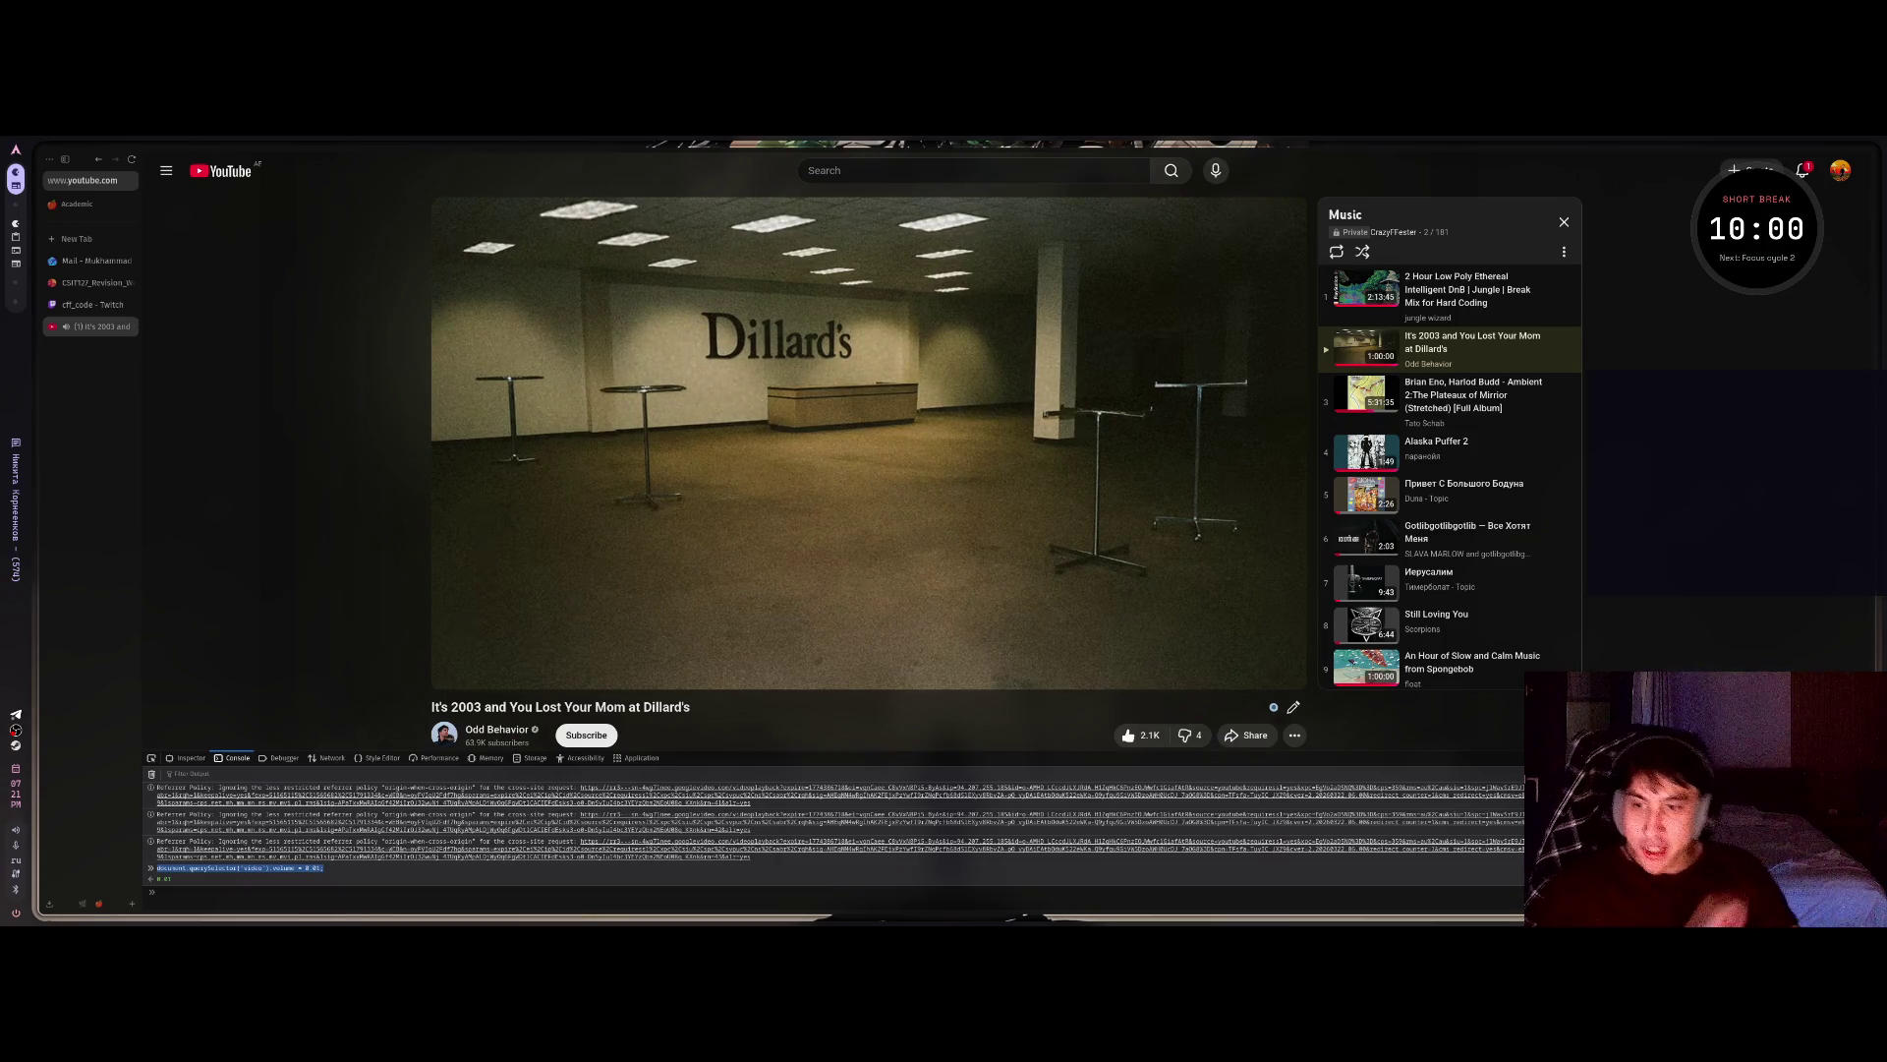
left_click(236, 897)
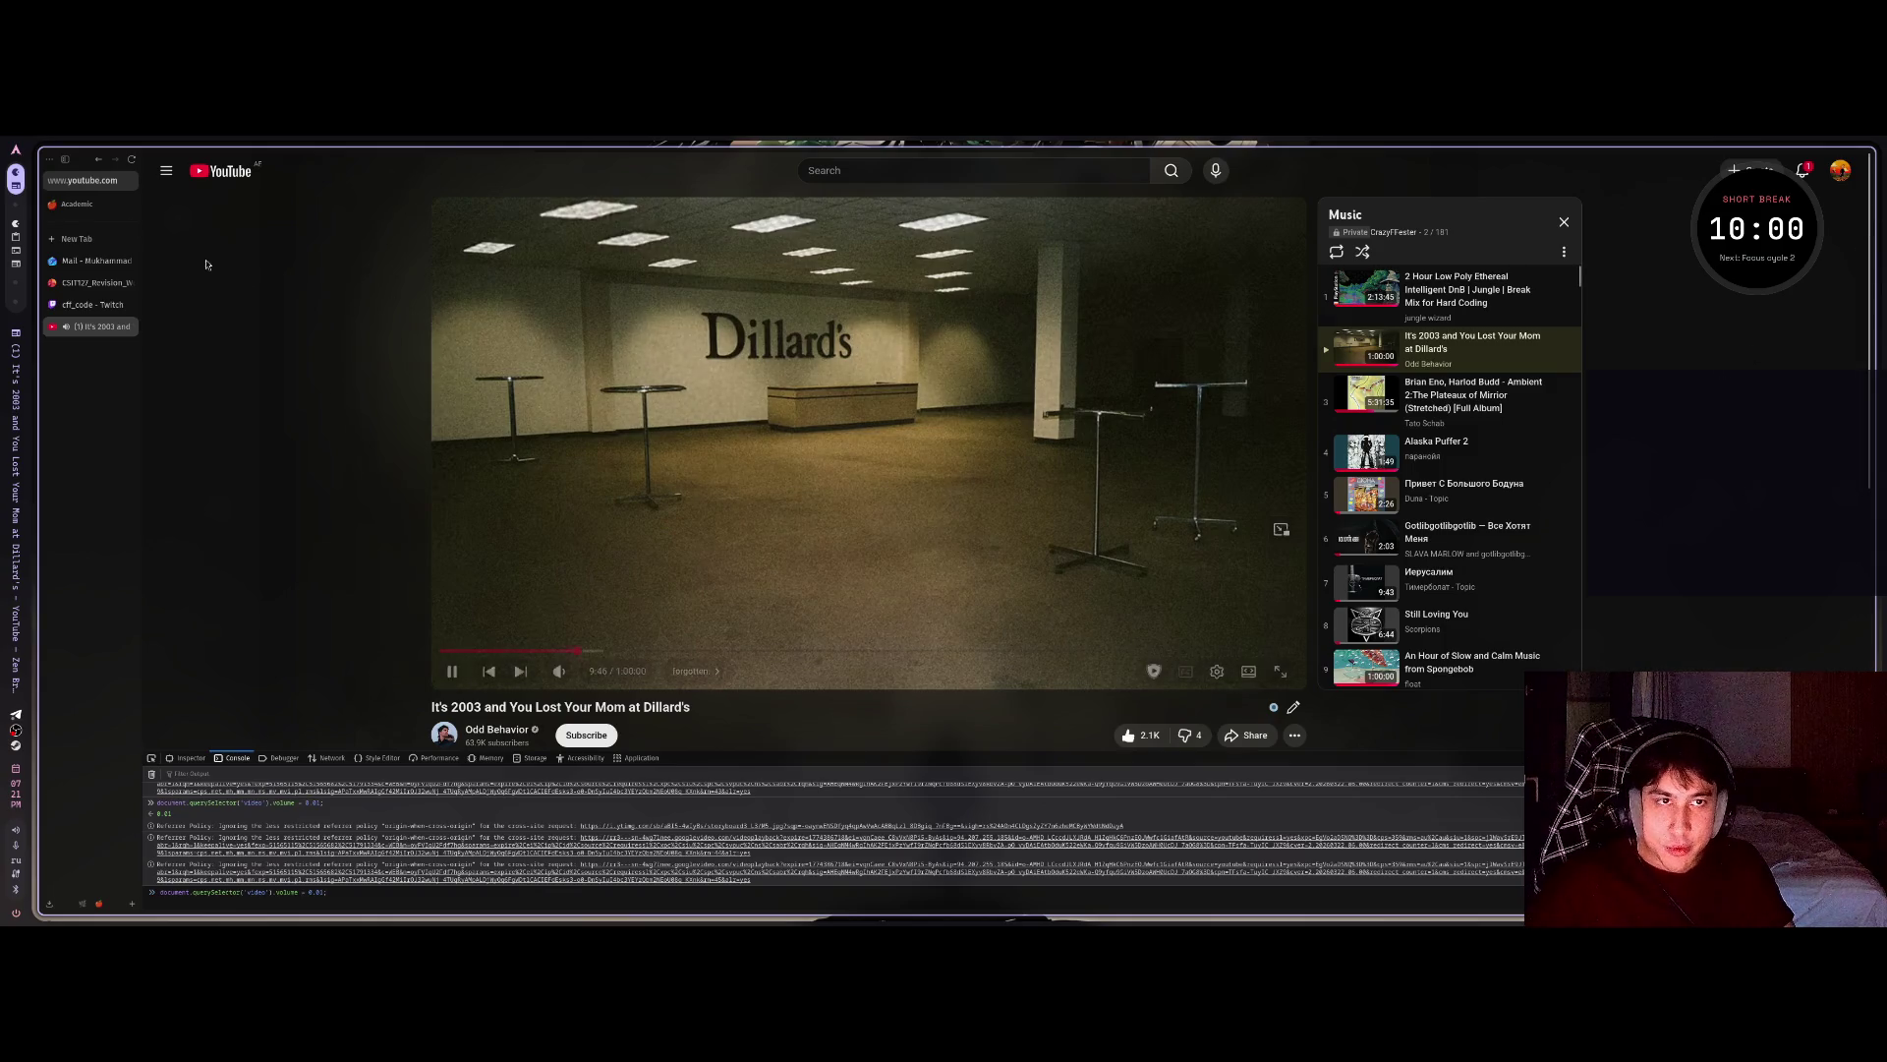
left_click(242, 183)
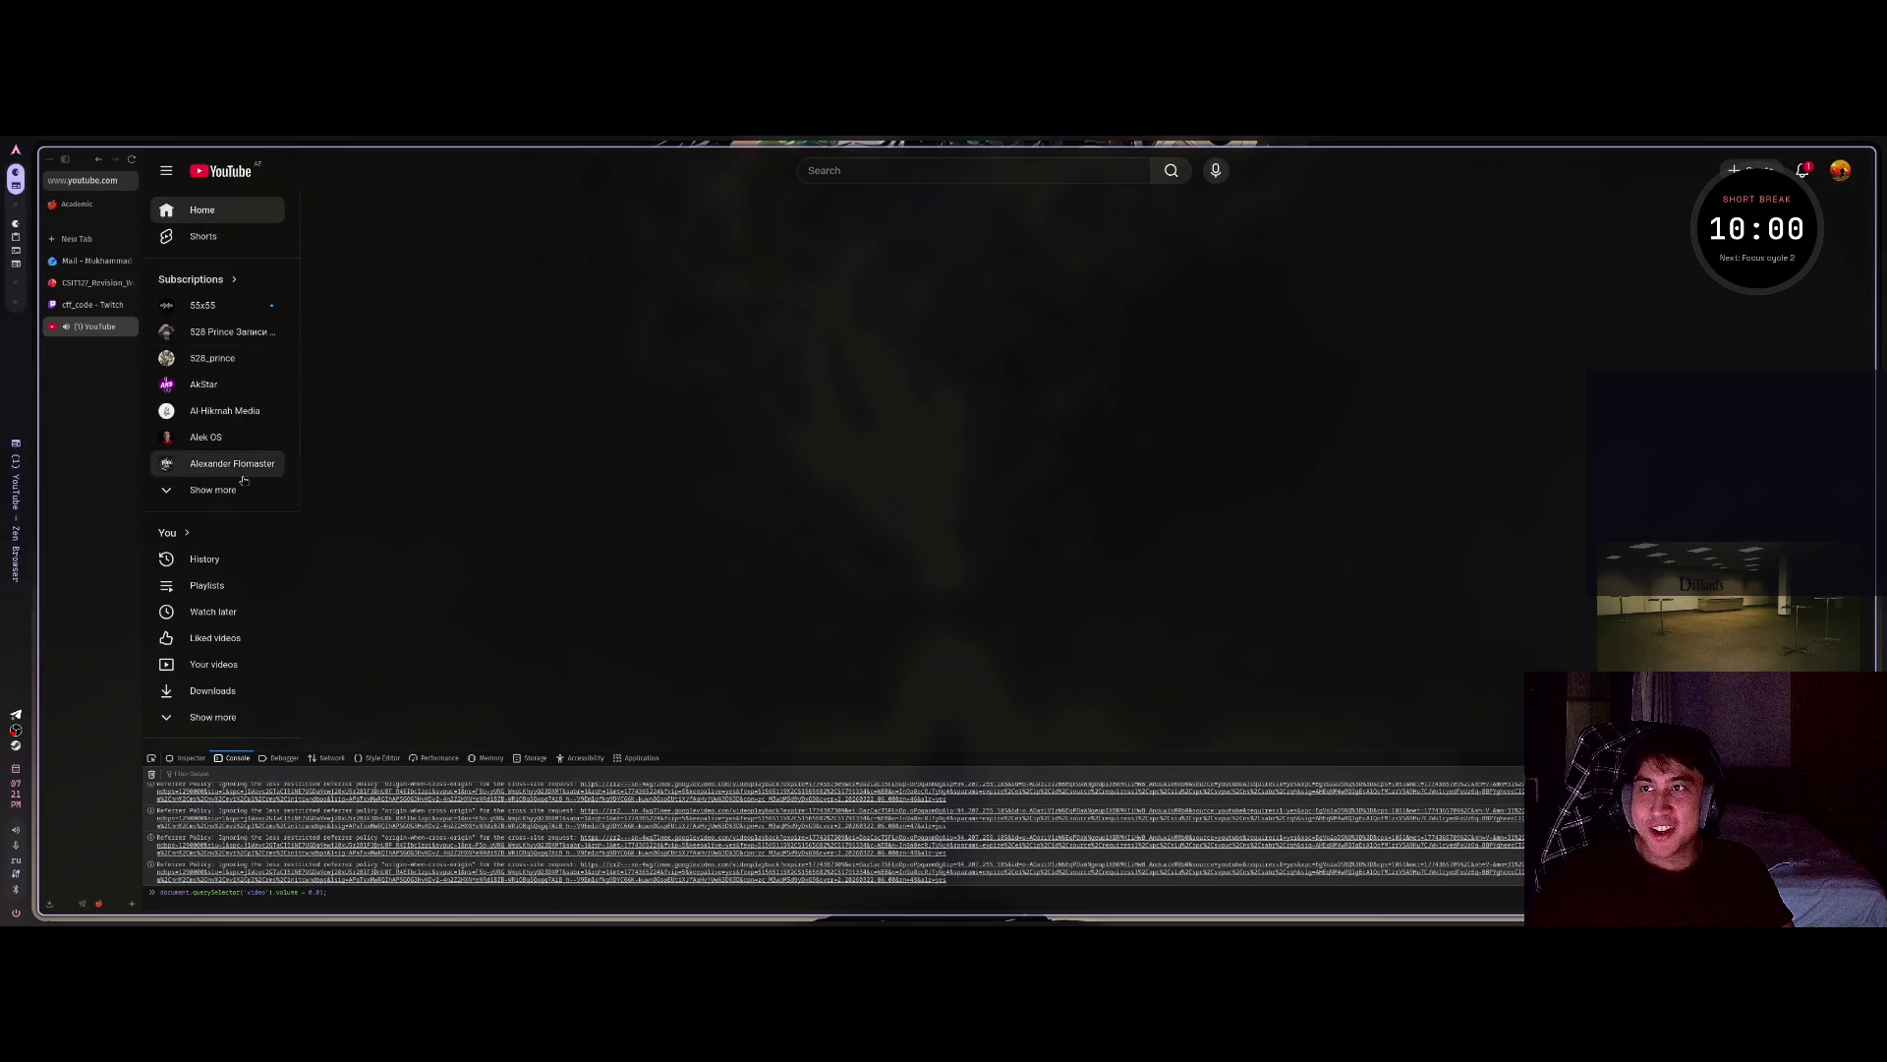
Open The PrimeTime's 'Malus, Clean Room as a Service' video from Subscriptions.
left_click(213, 279)
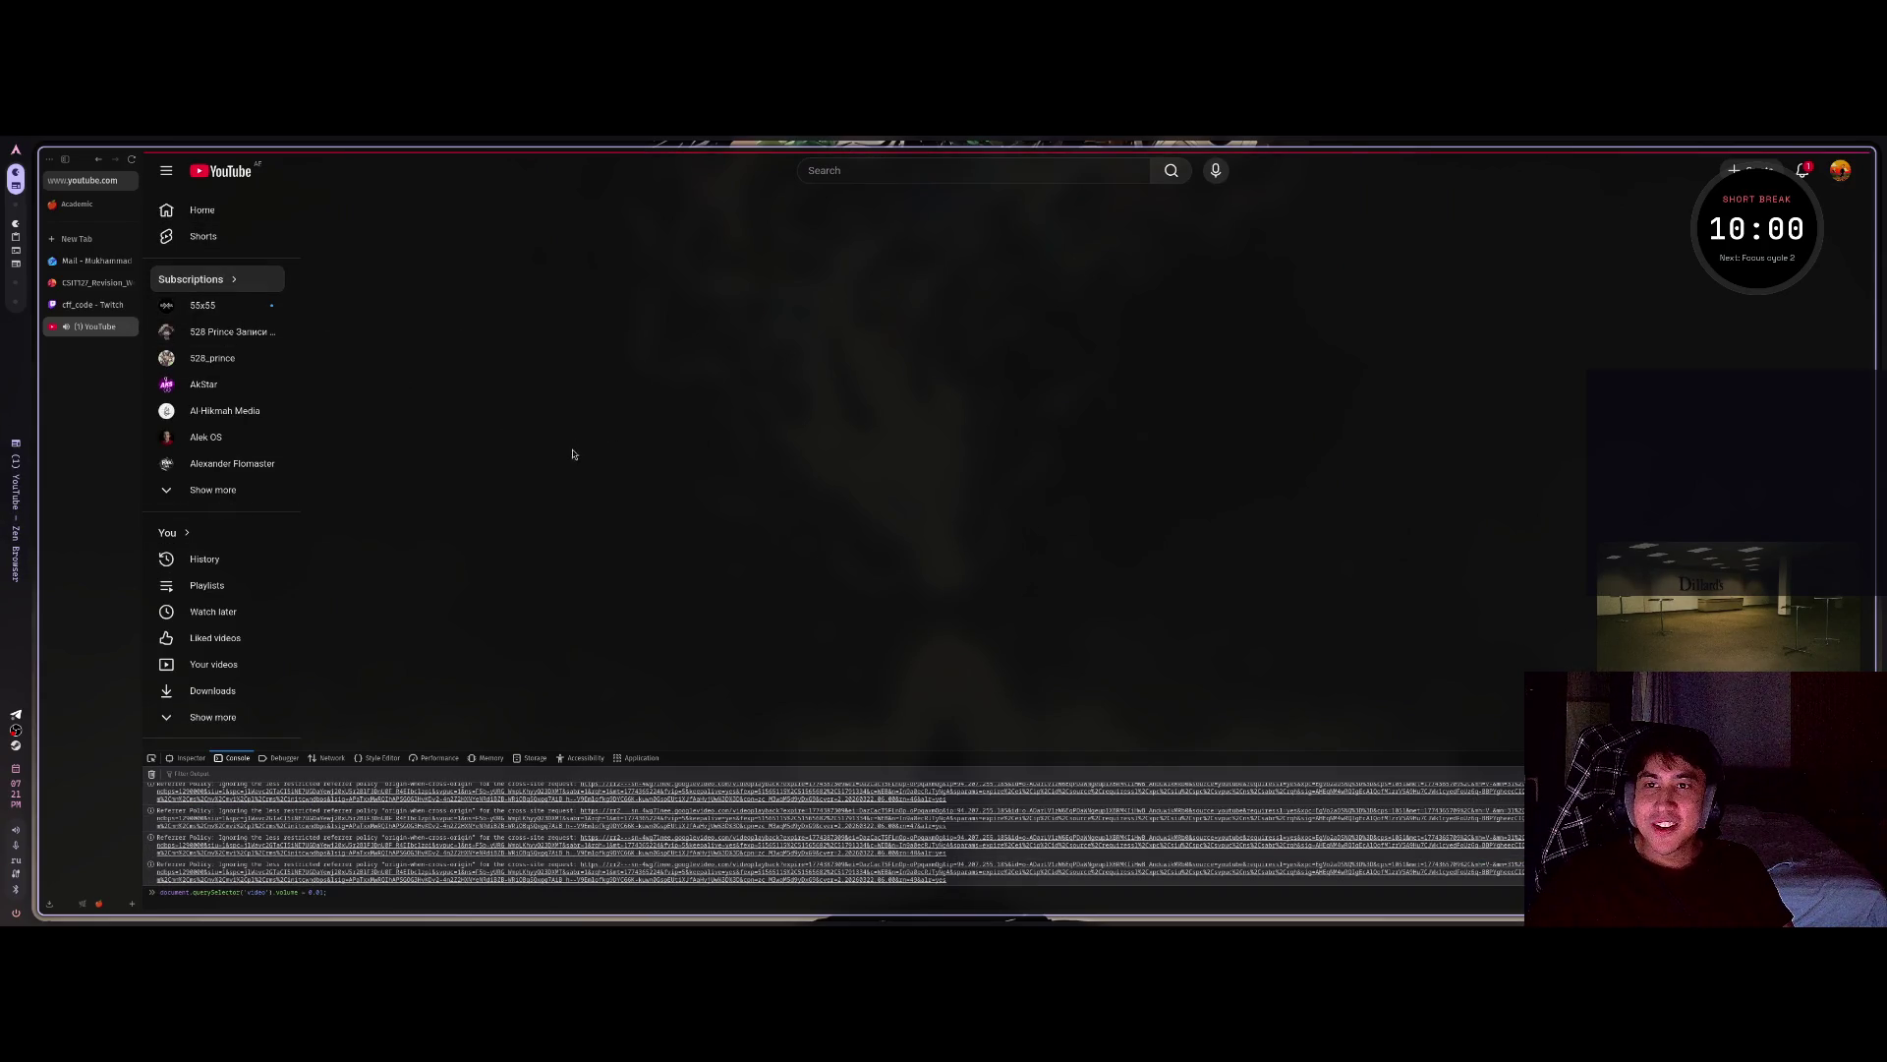
scroll(688, 491, "down", 1)
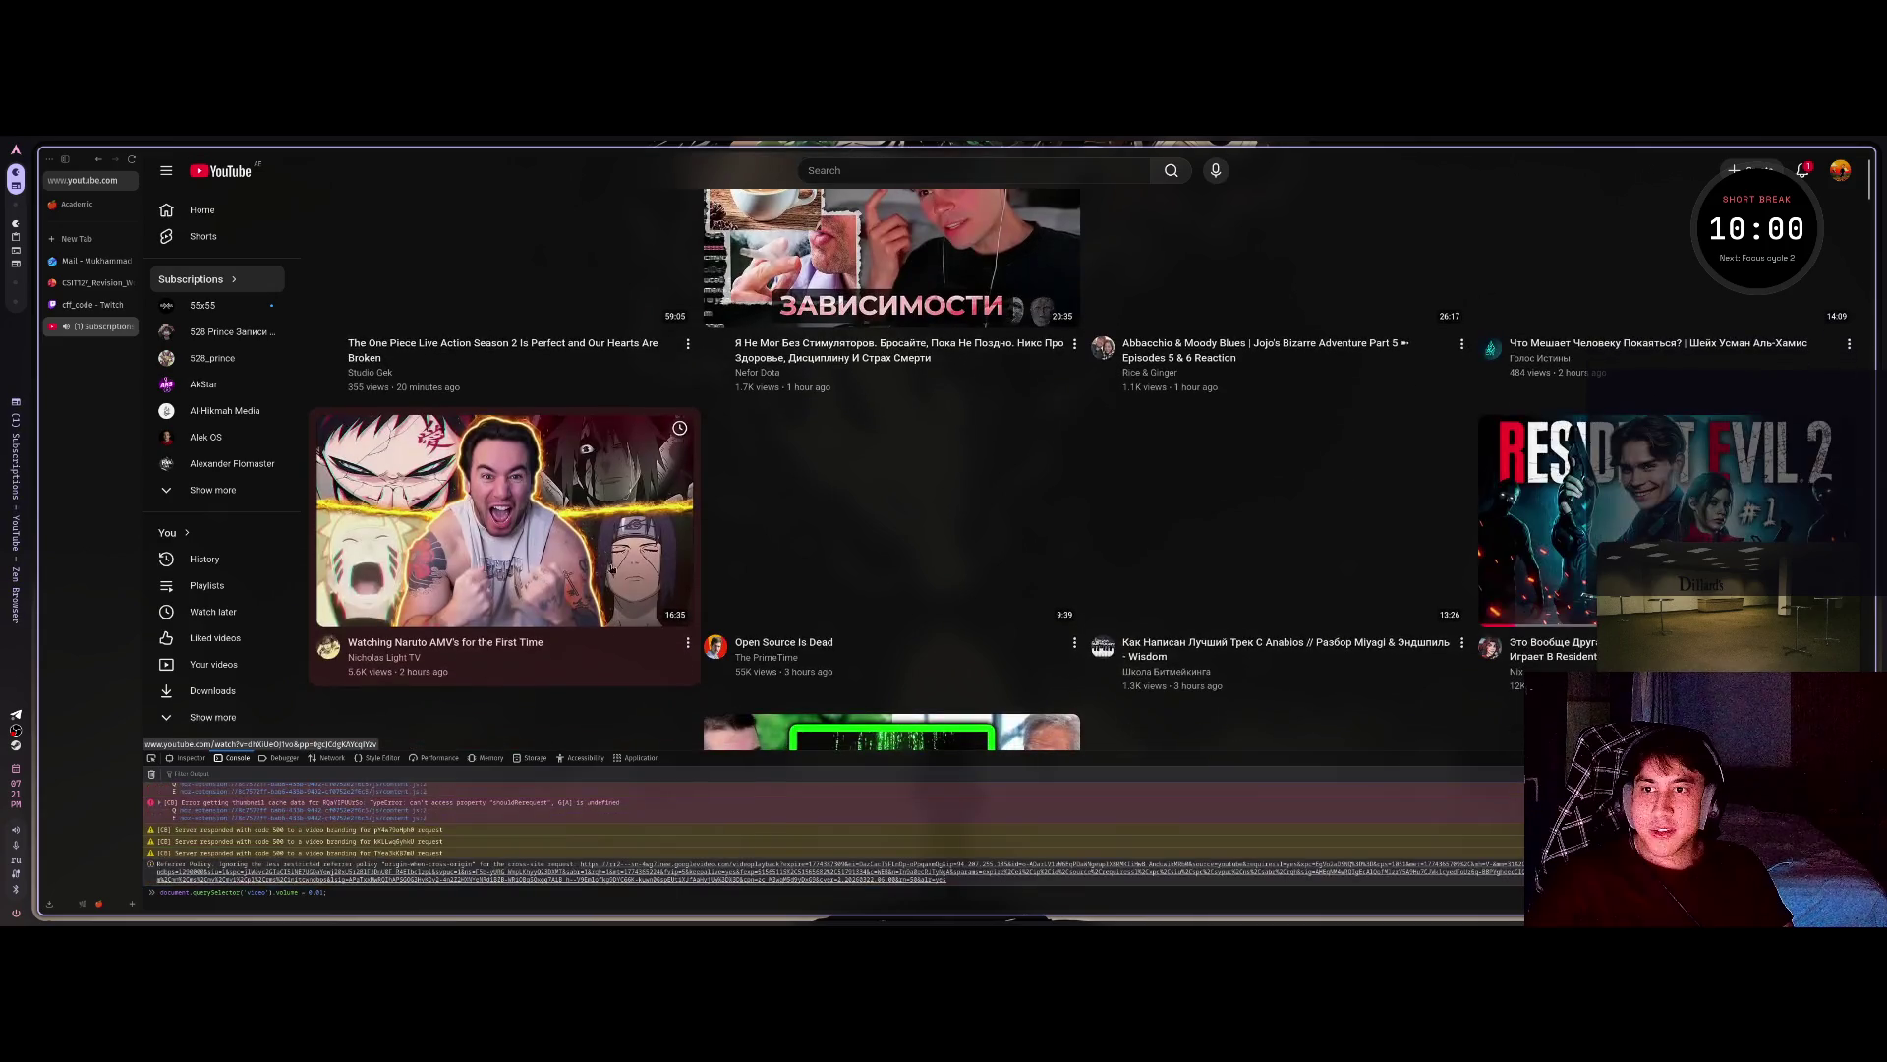
key("i")
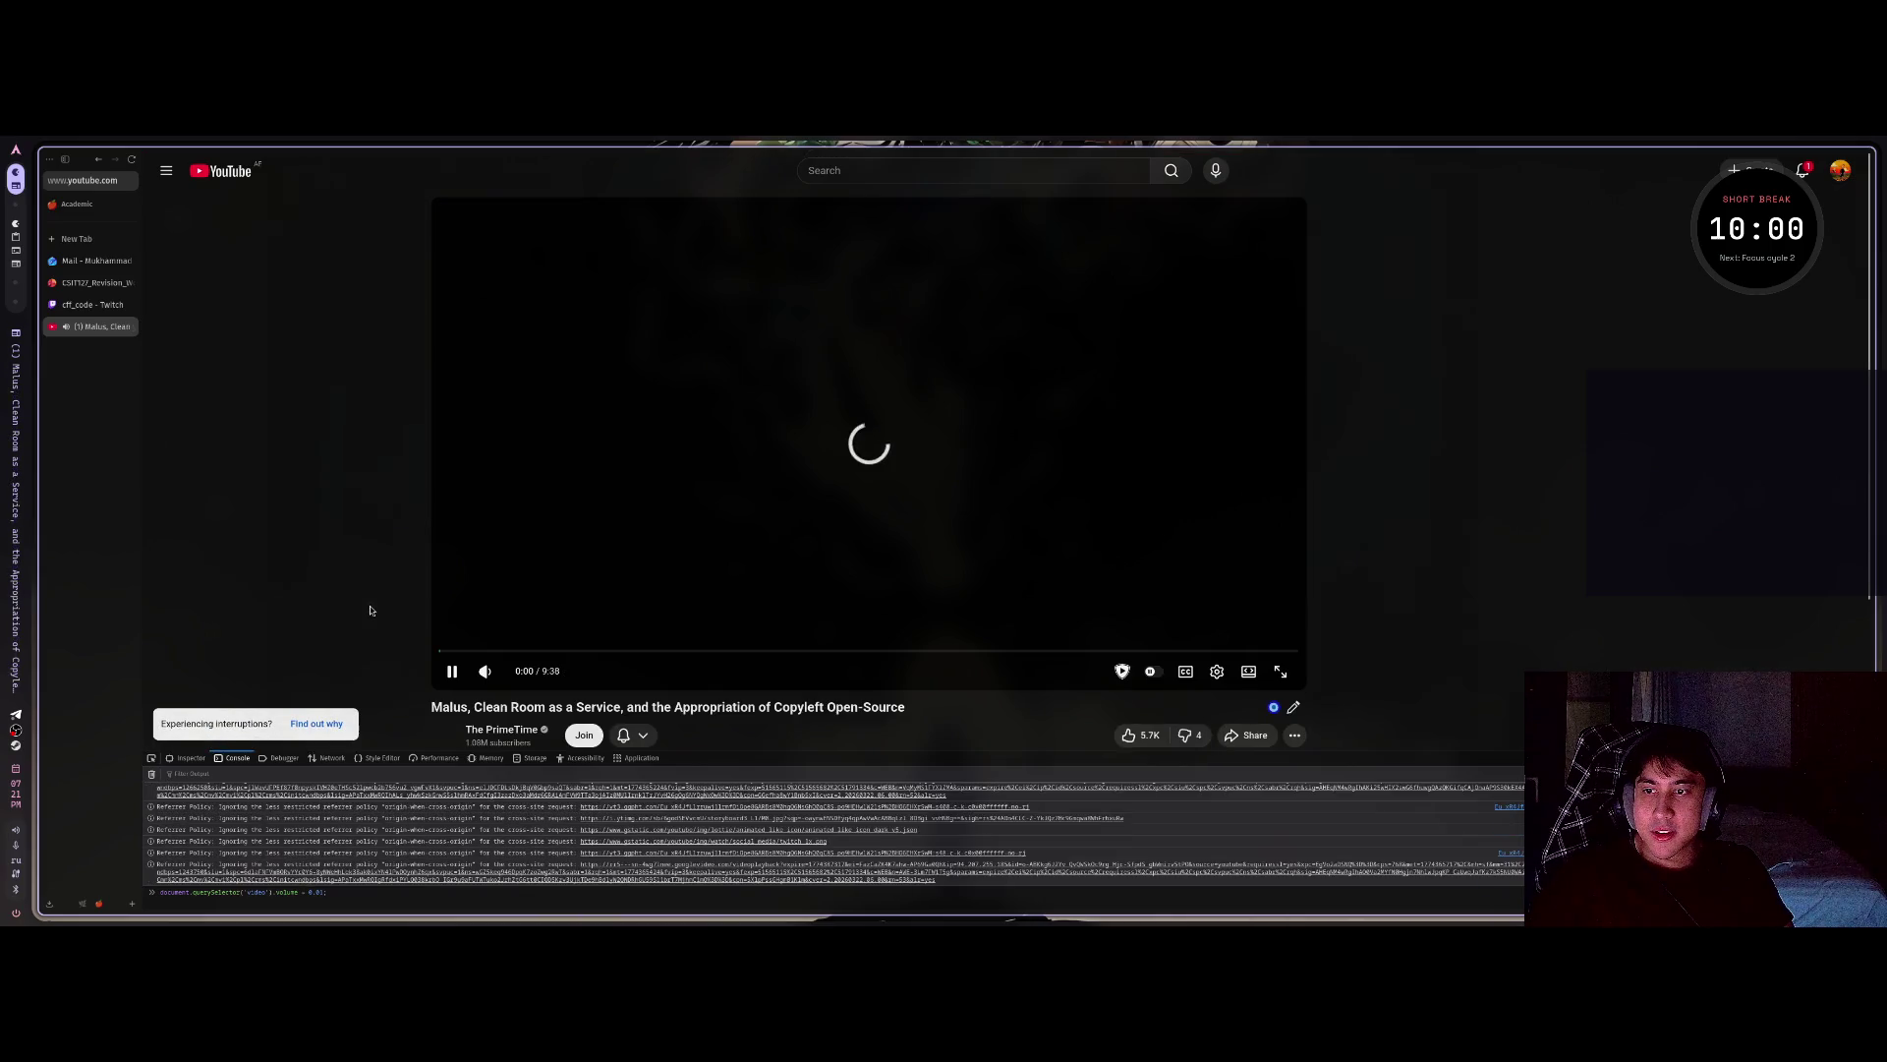
Set the video's volume to 0.01 with console commands, then close DevTools.
key("BackSpace")
key("BackSpace")
key("BackSpace")
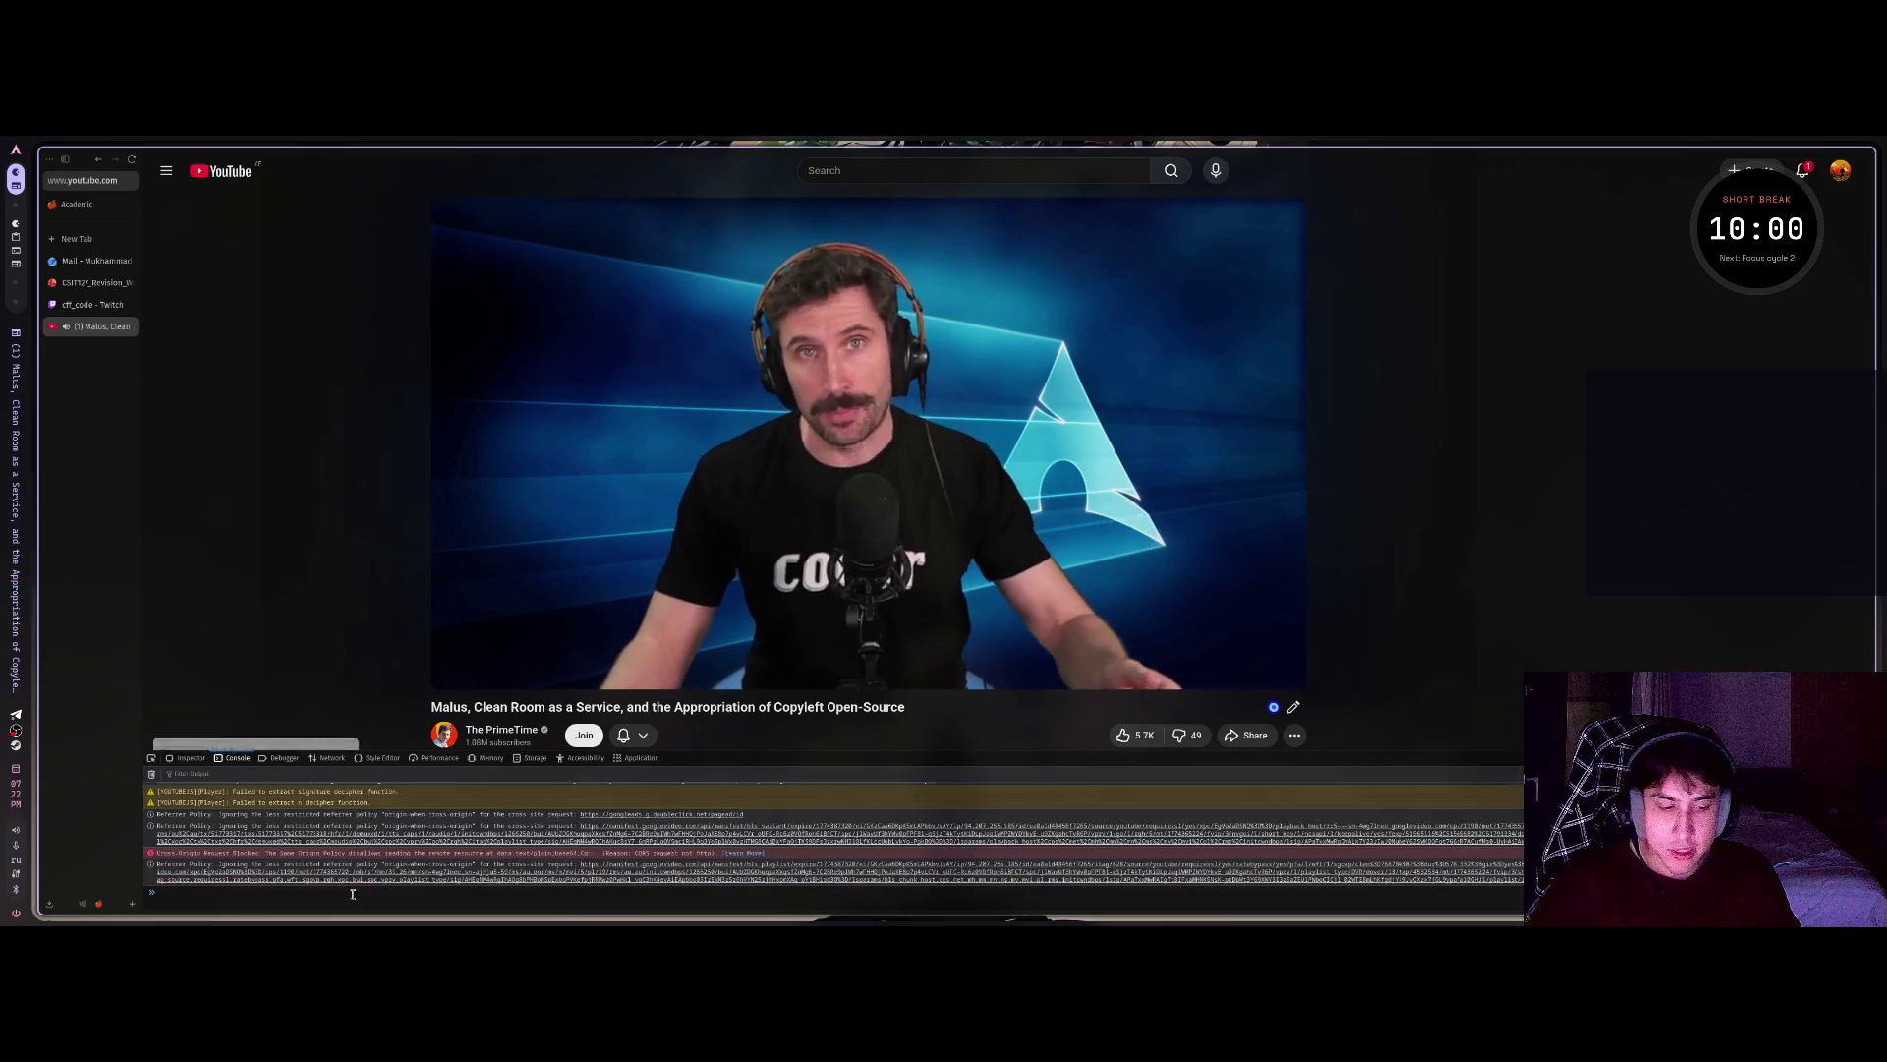
key("F12")
key("F12")
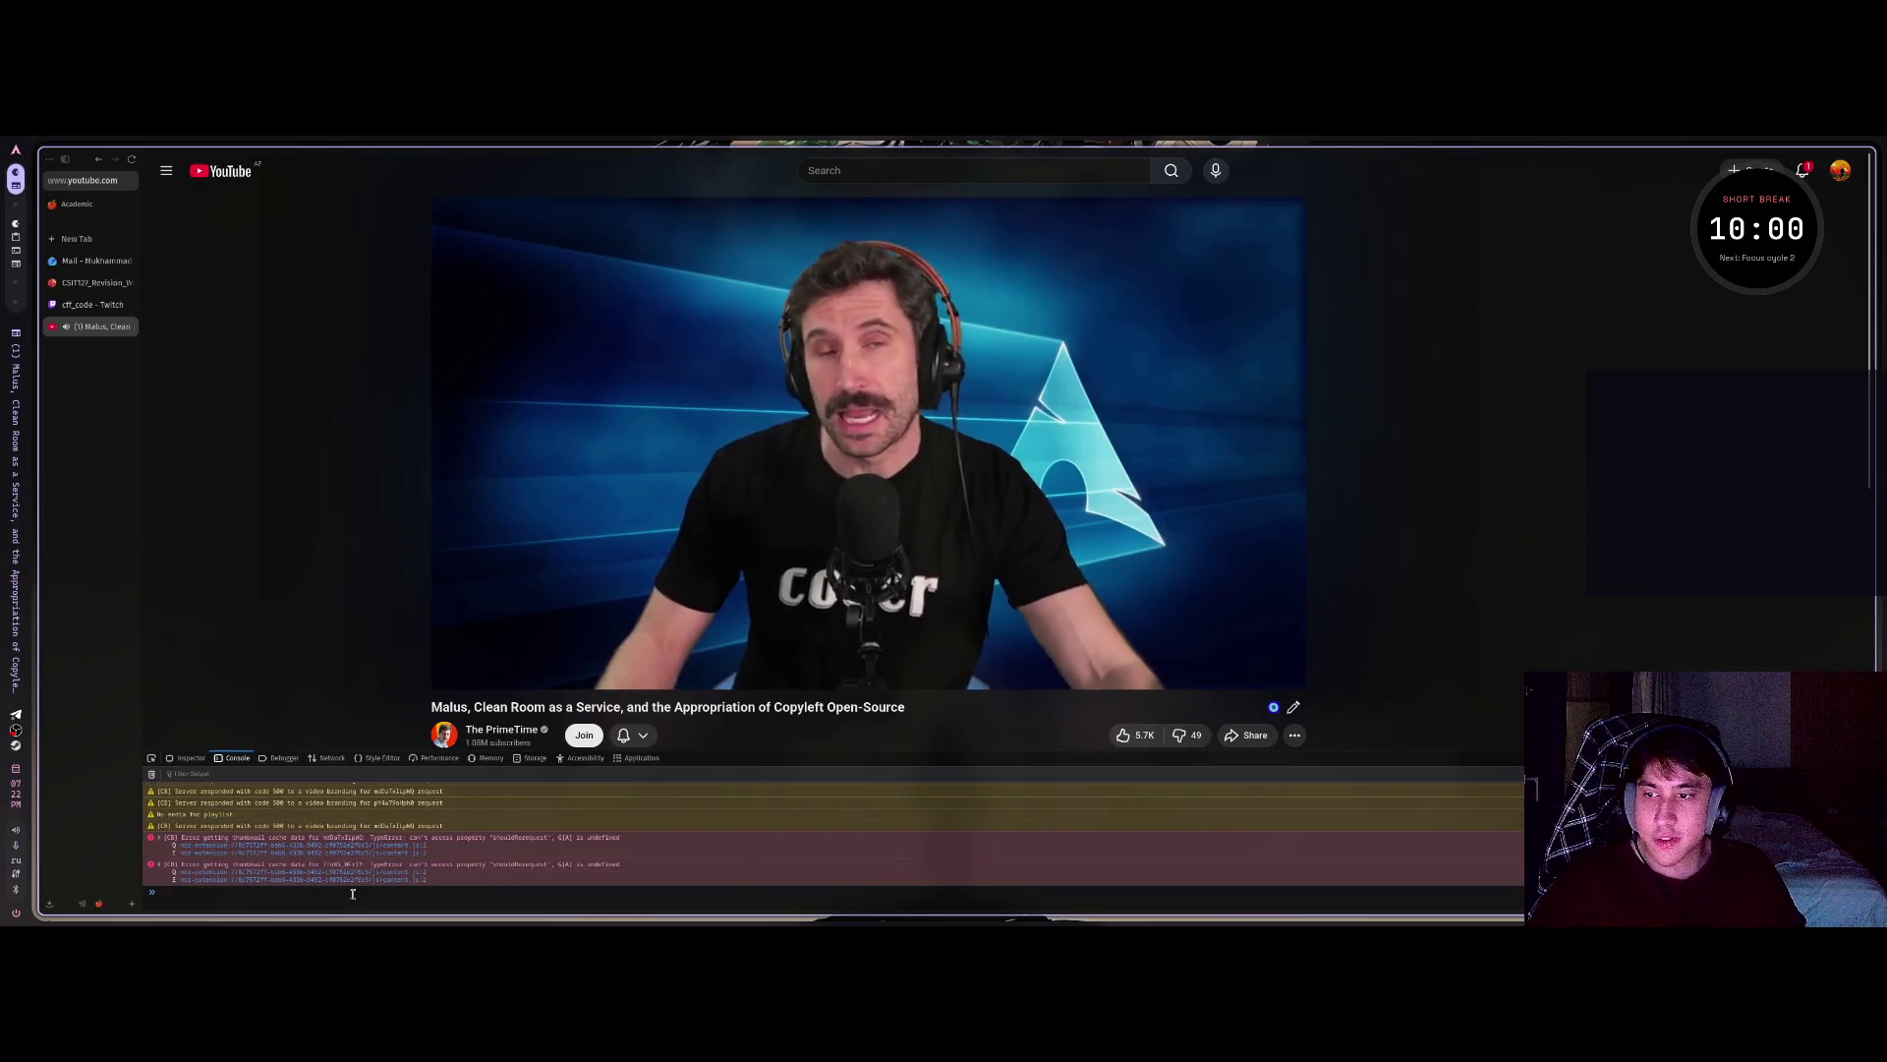
key("Return")
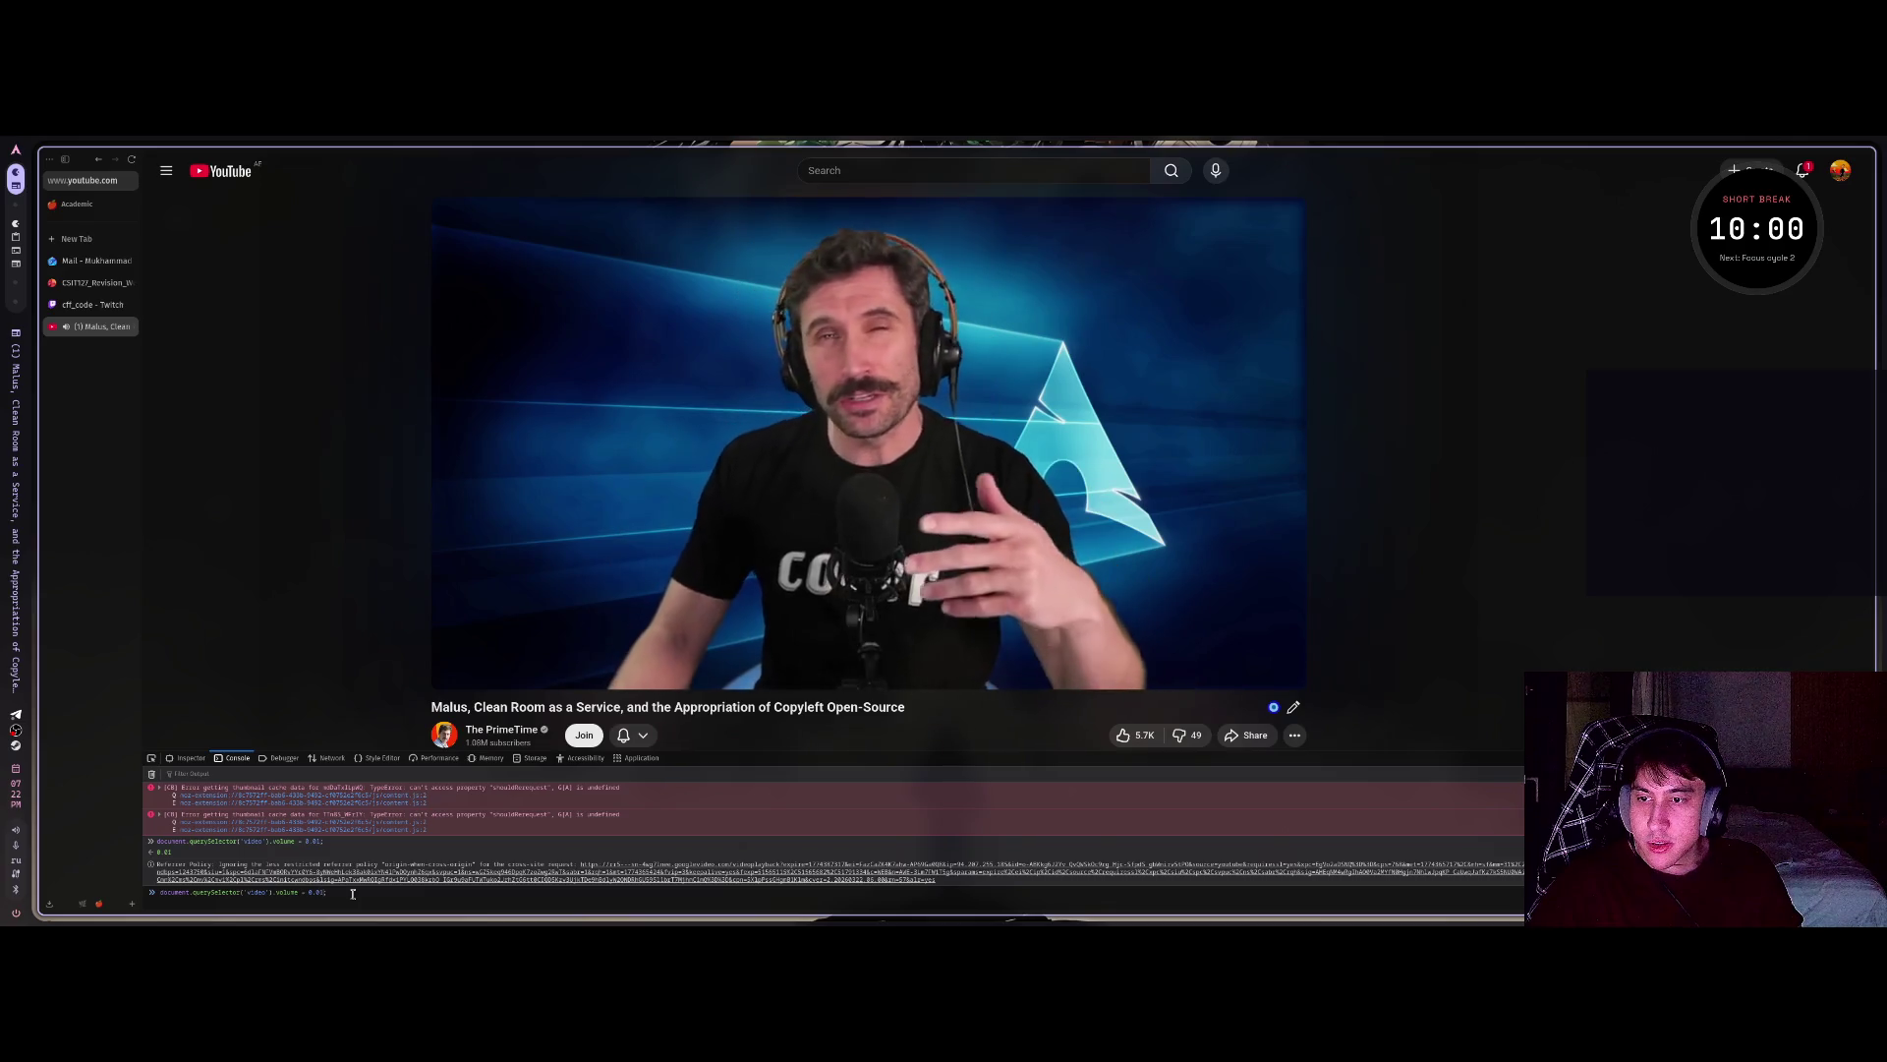
key("Return")
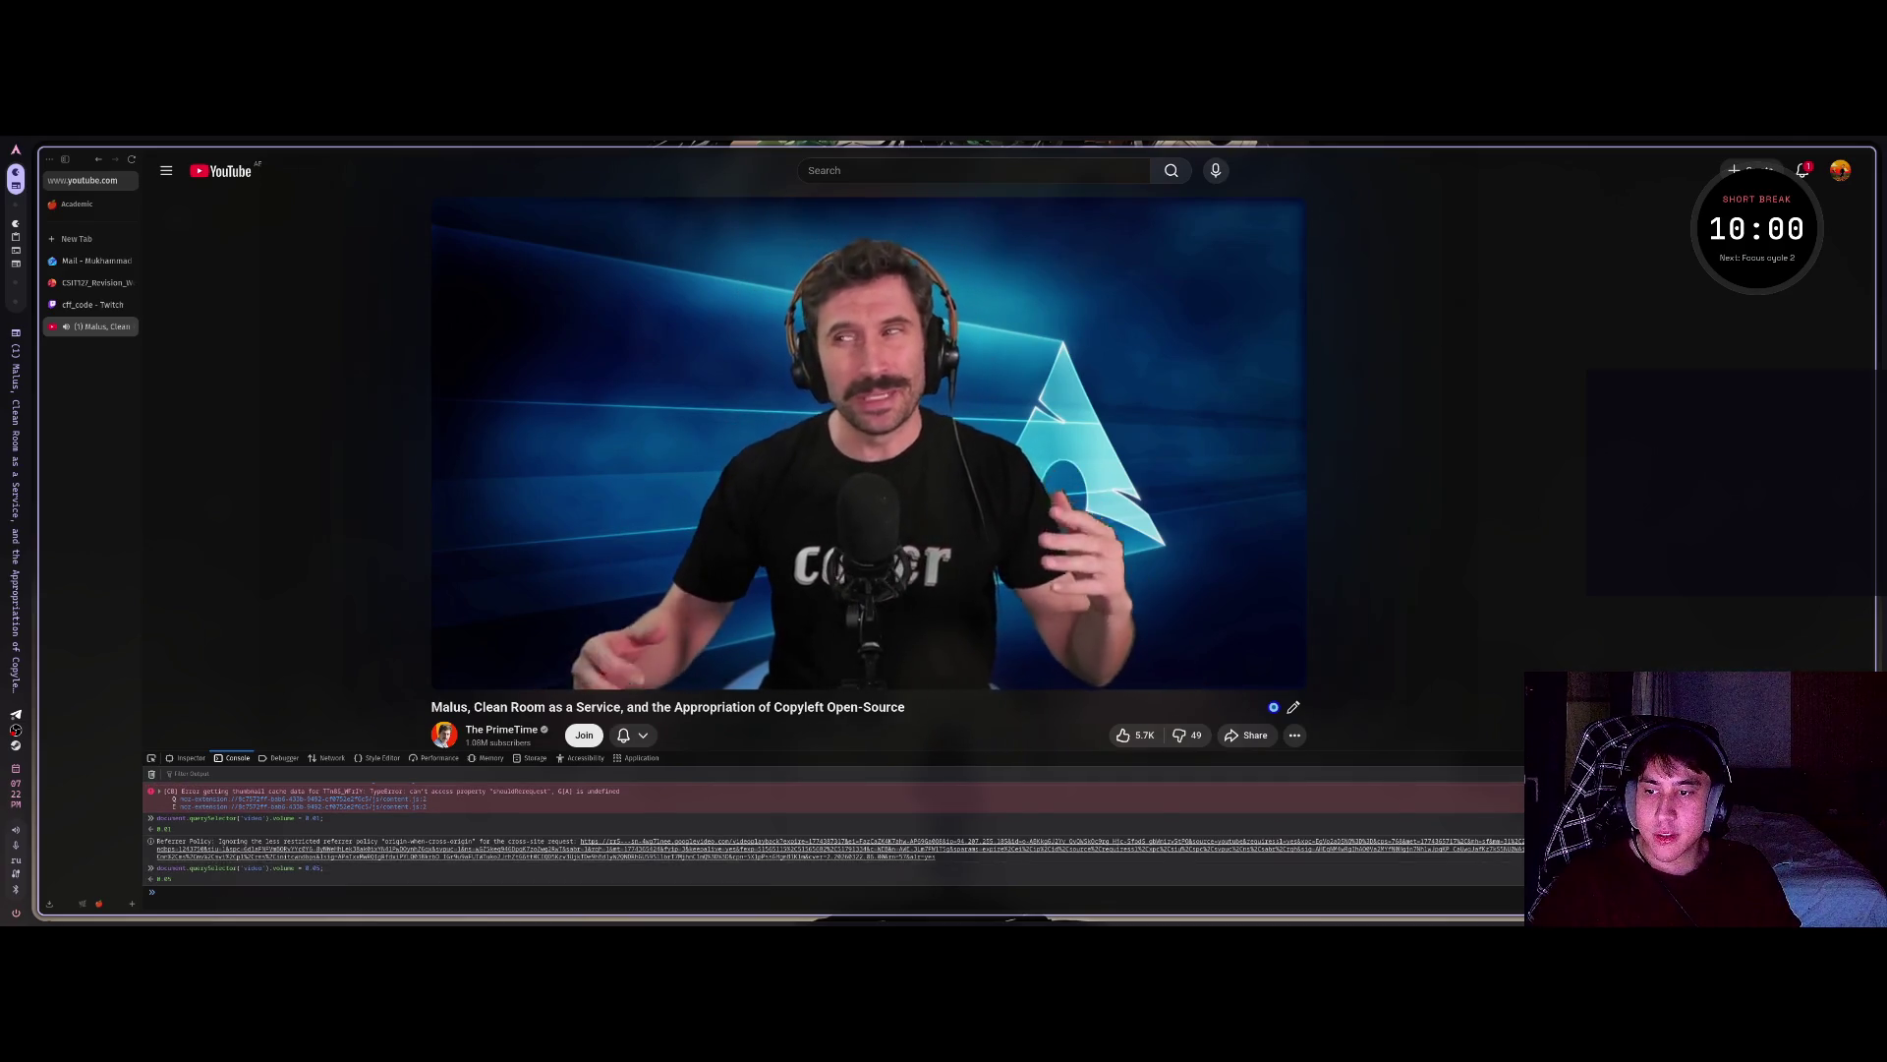
key("Up")
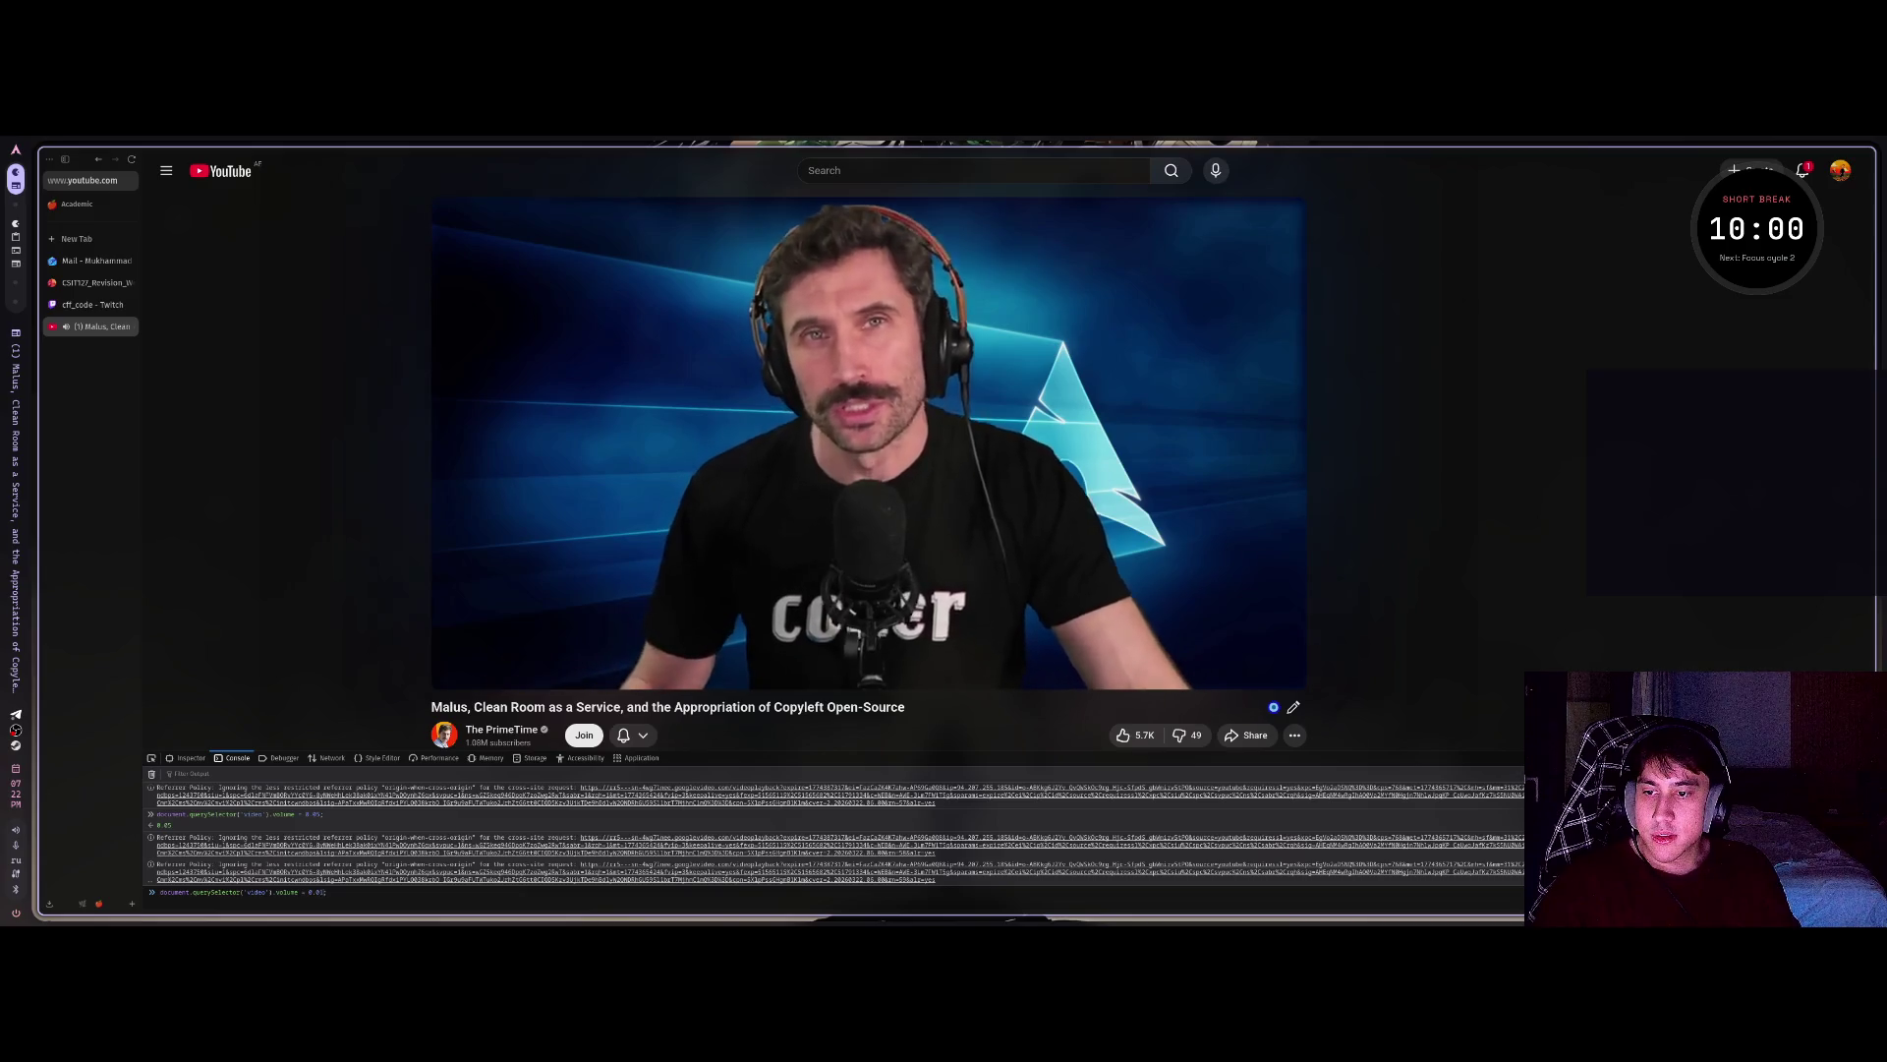
key("Return")
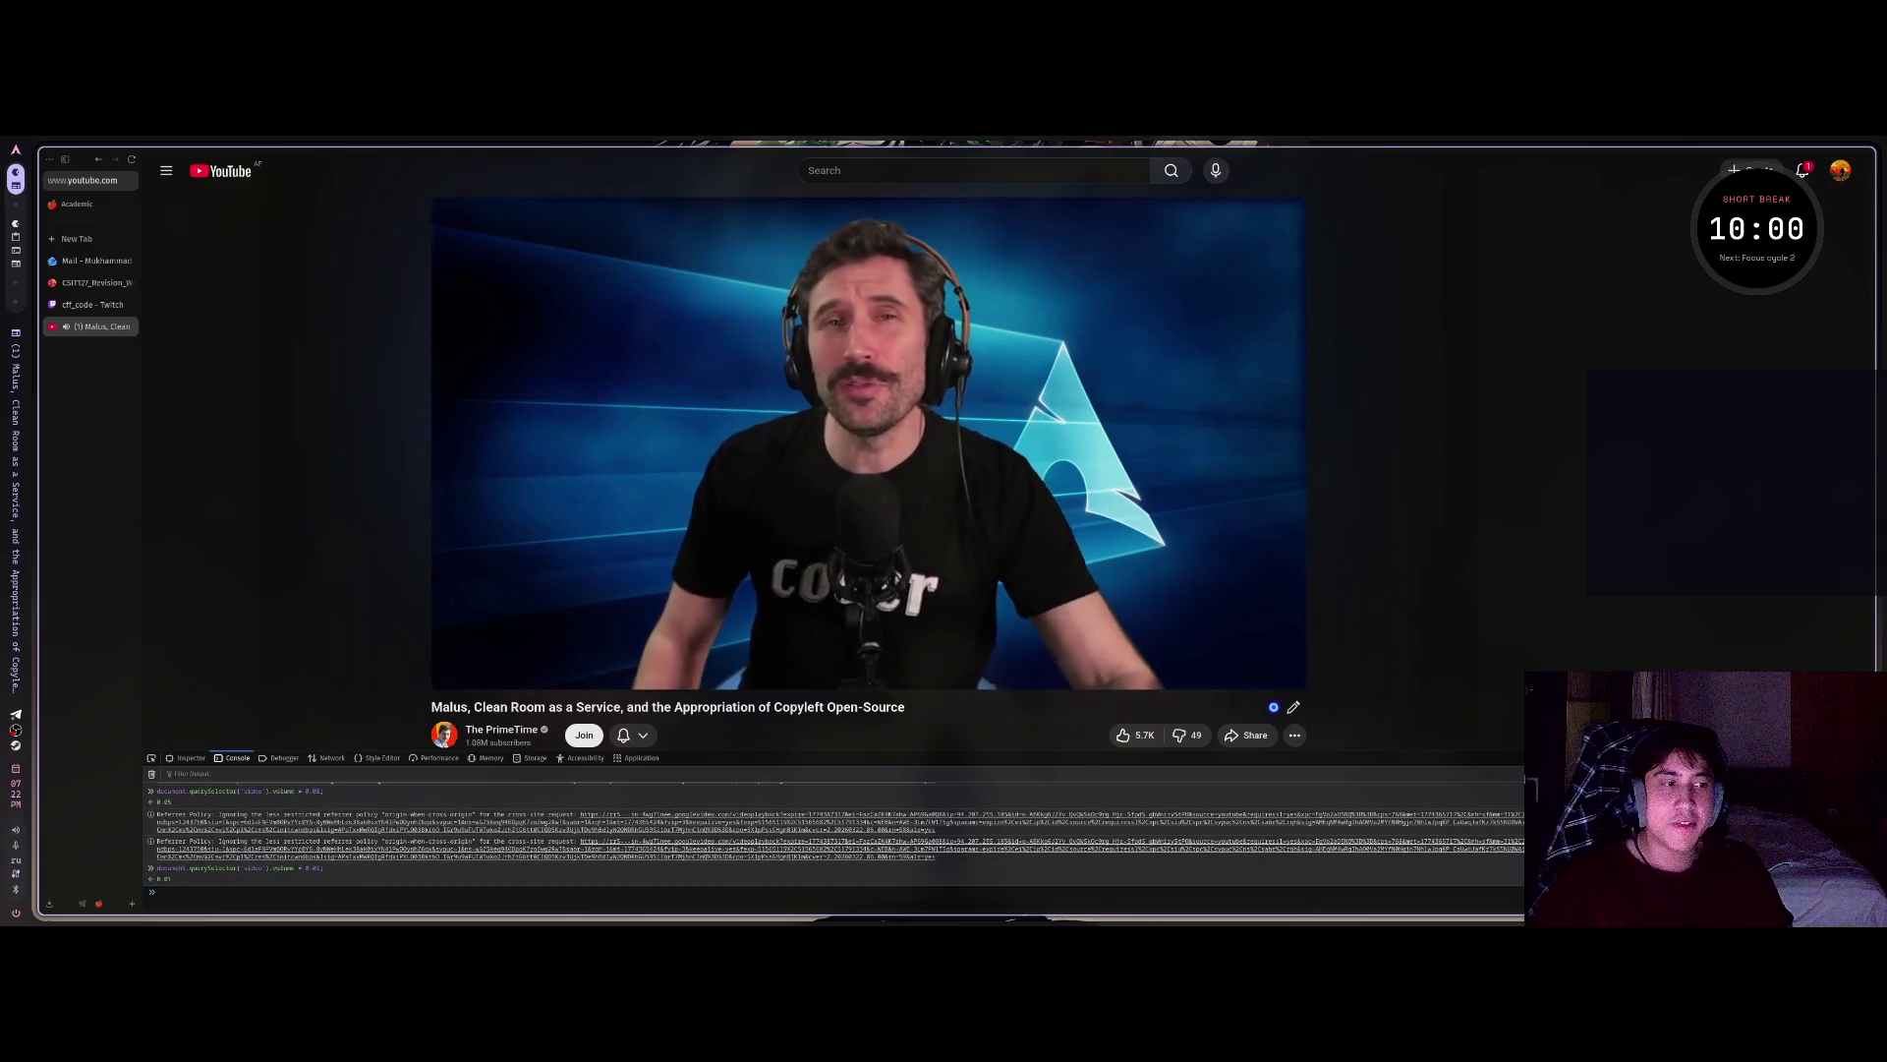
key("F12")
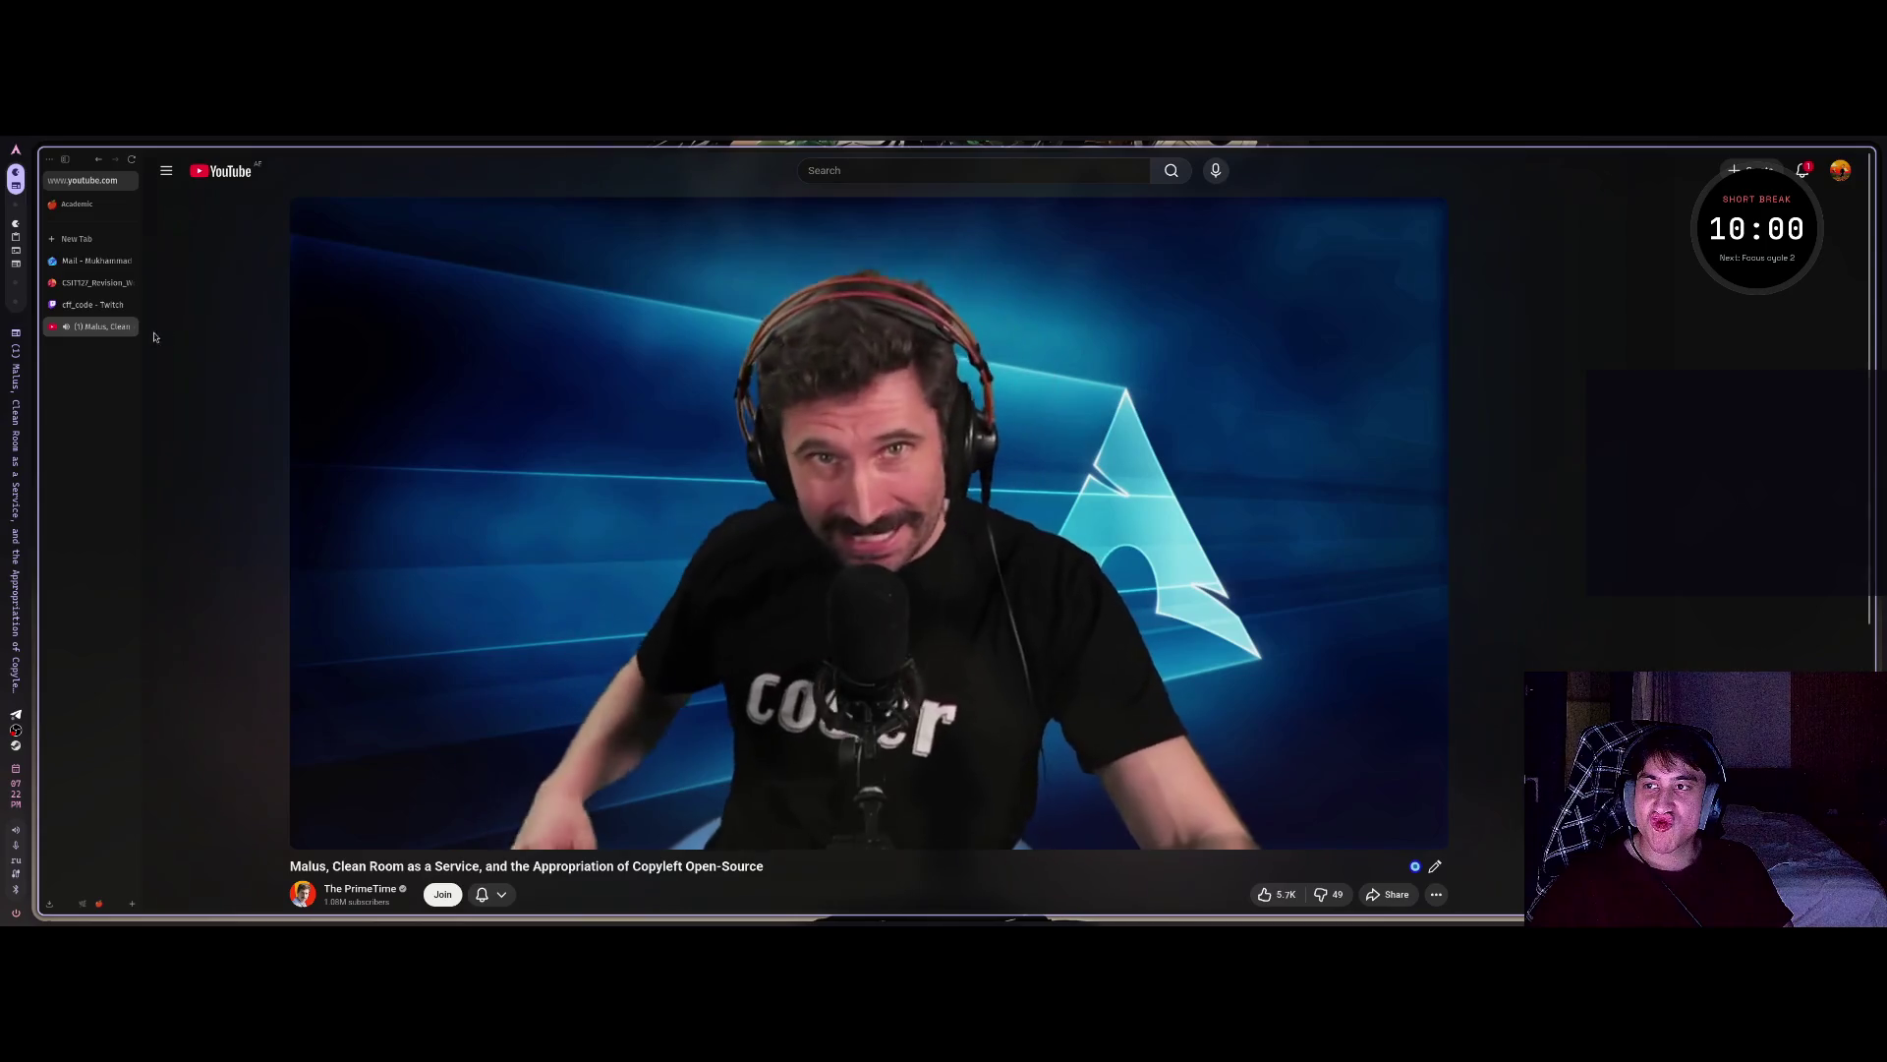
Close the YouTube video tab, load youtube.com in a new tab, and return to the cff_code Twitch stream.
key("ctrl+w")
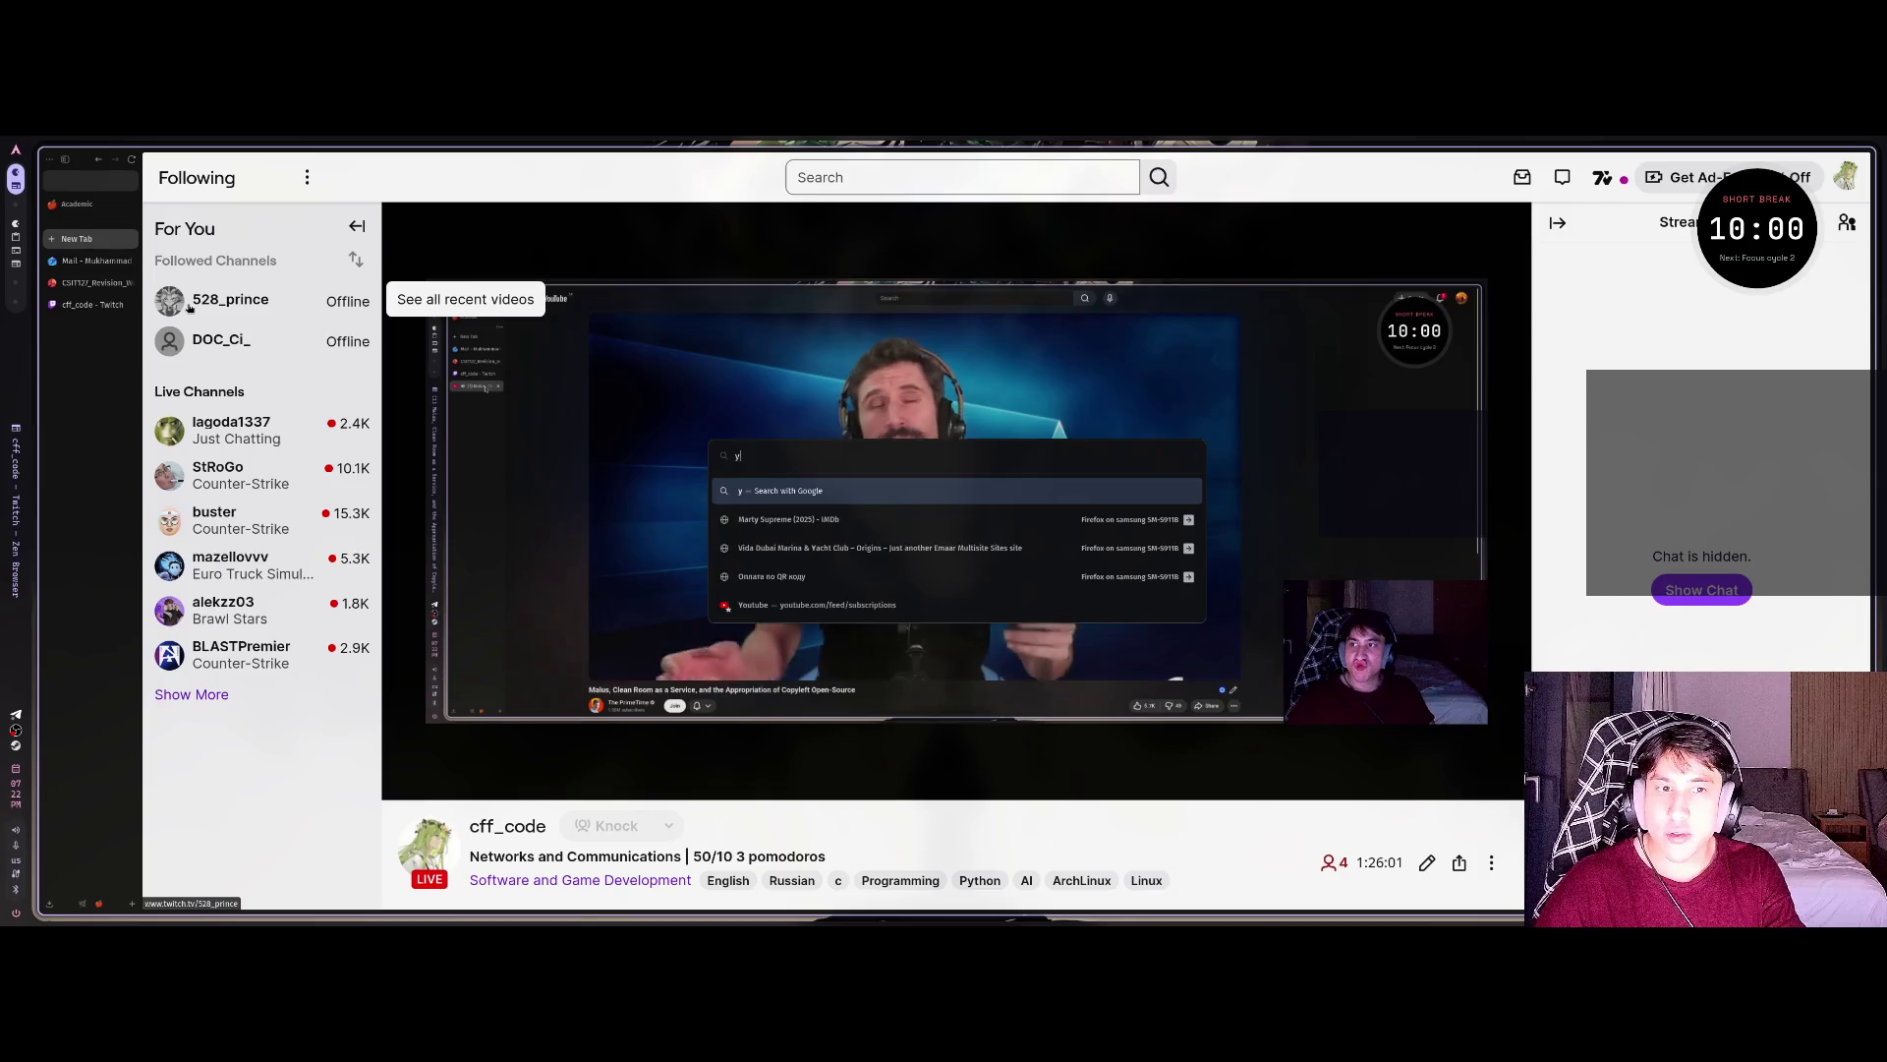
key("ctrl+t")
type("youtube.com")
key("Return")
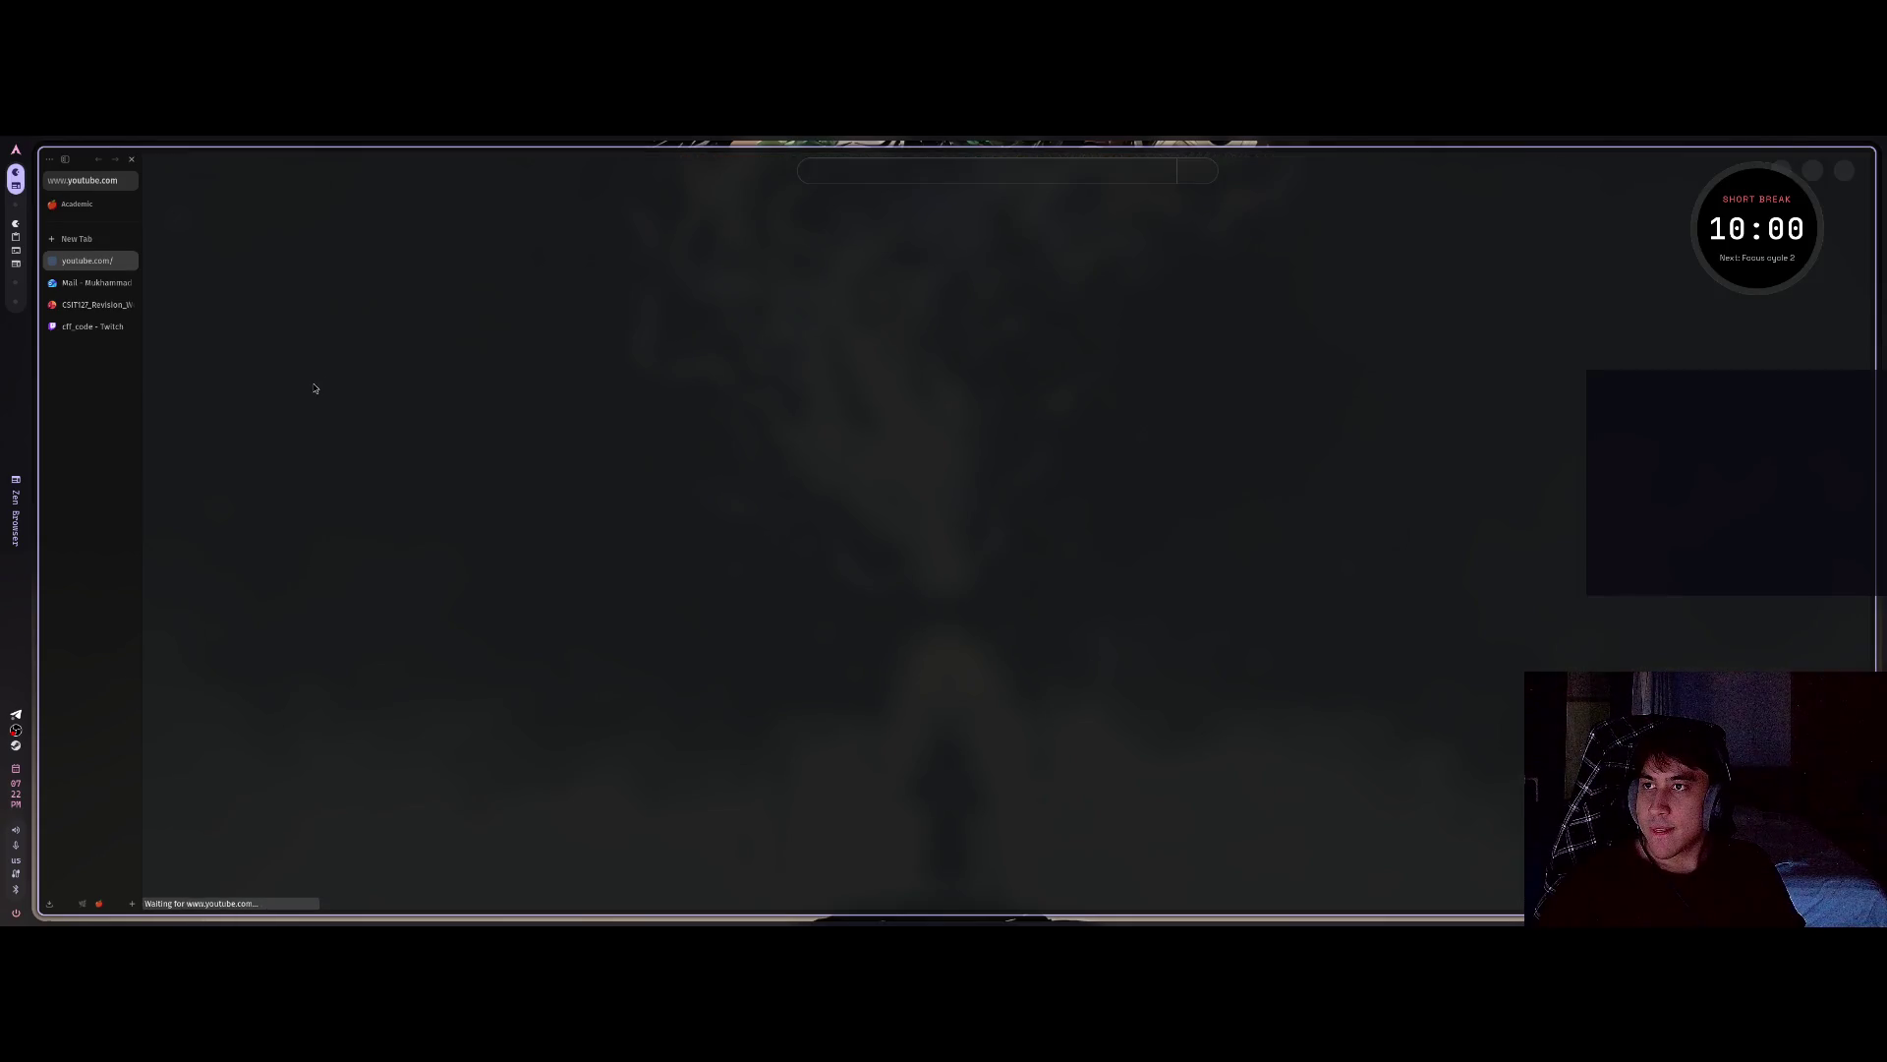
left_click(93, 326)
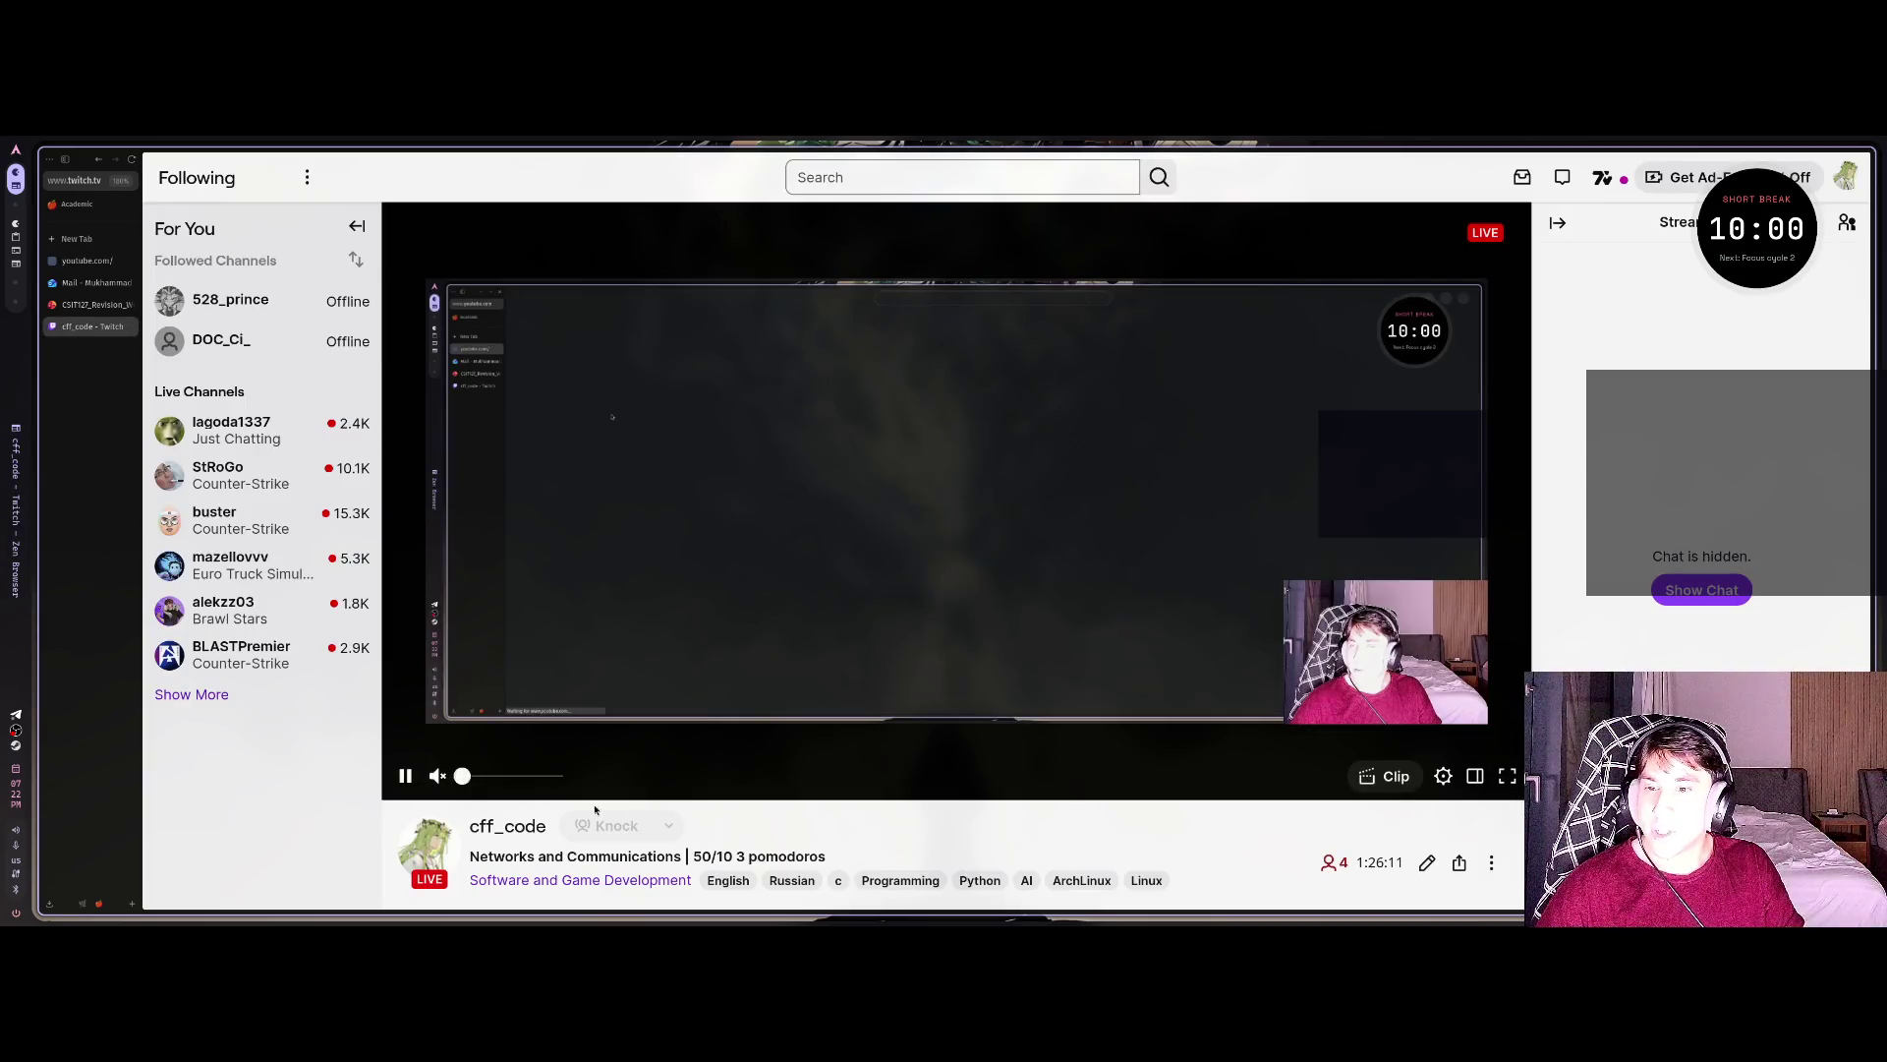
In the stream page's developer console, run the command setting the video volume to 0.01.
right_click(745, 538)
left_click(845, 663)
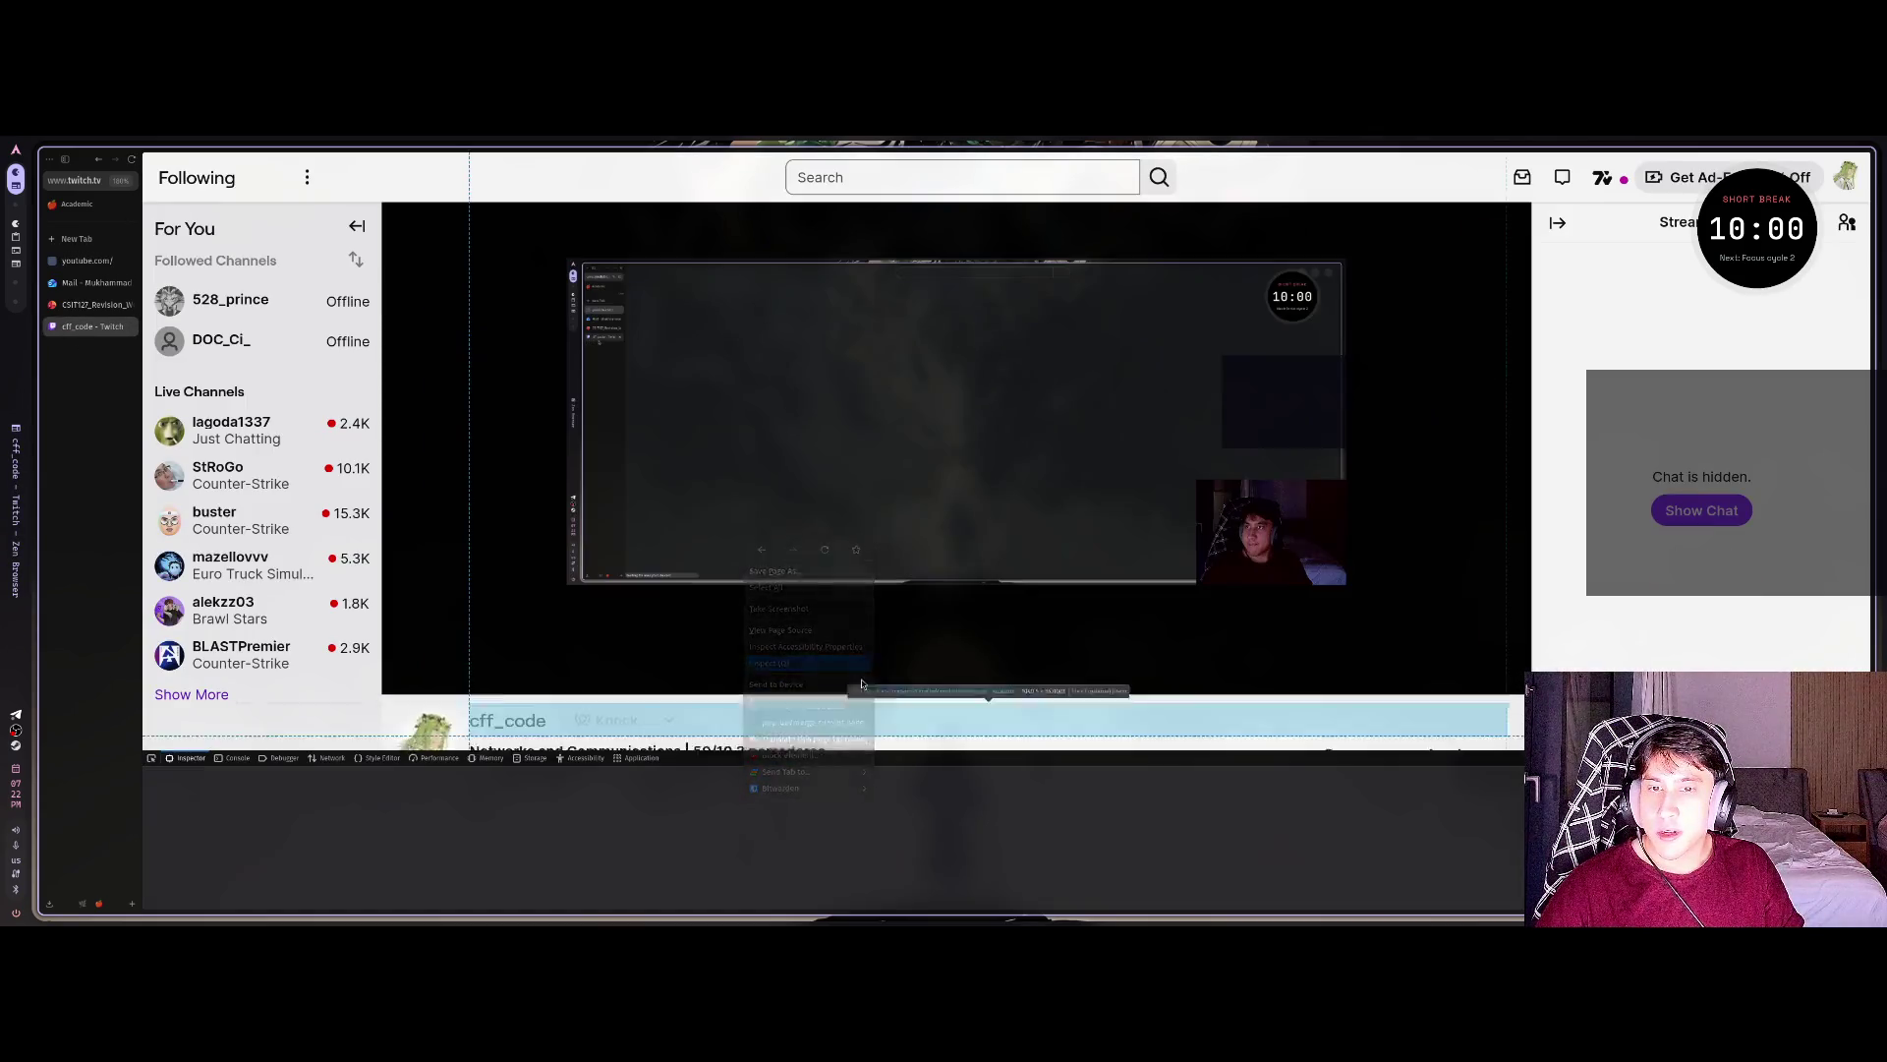
left_click(236, 758)
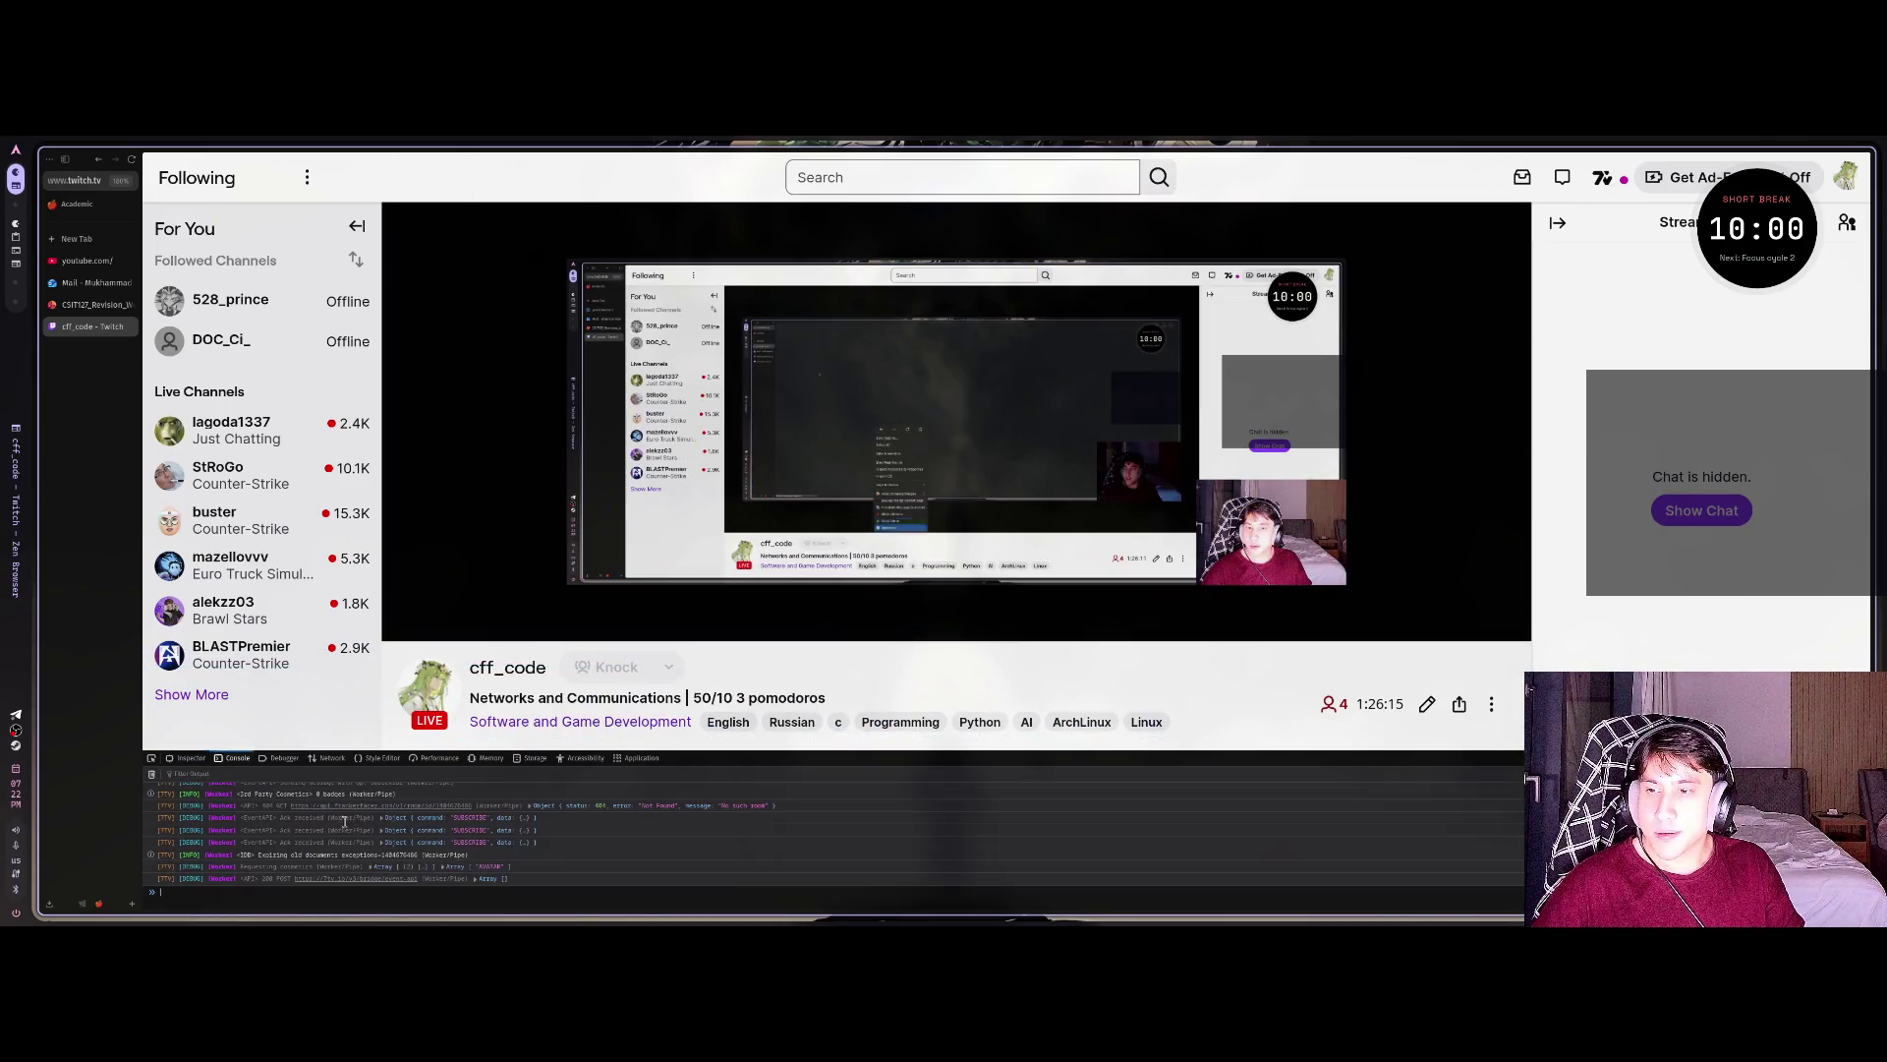
key("Return")
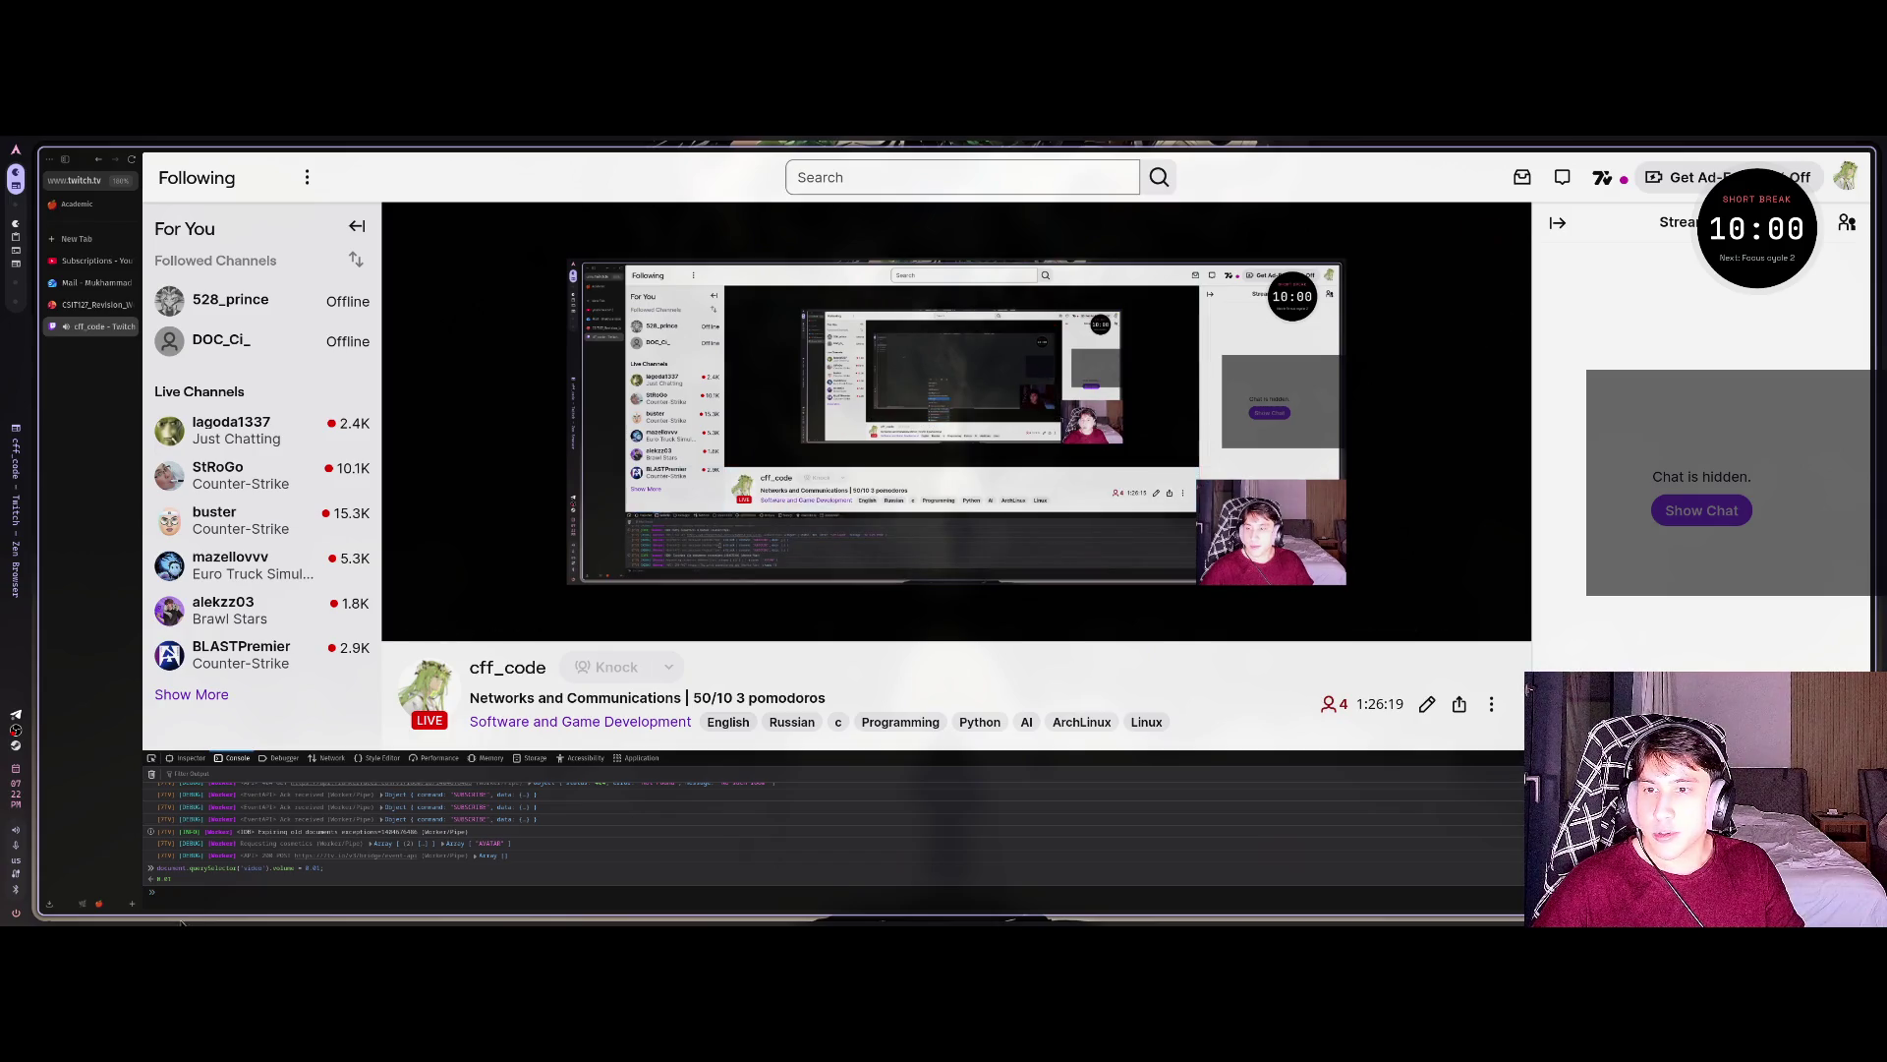
key("Up")
key("Return")
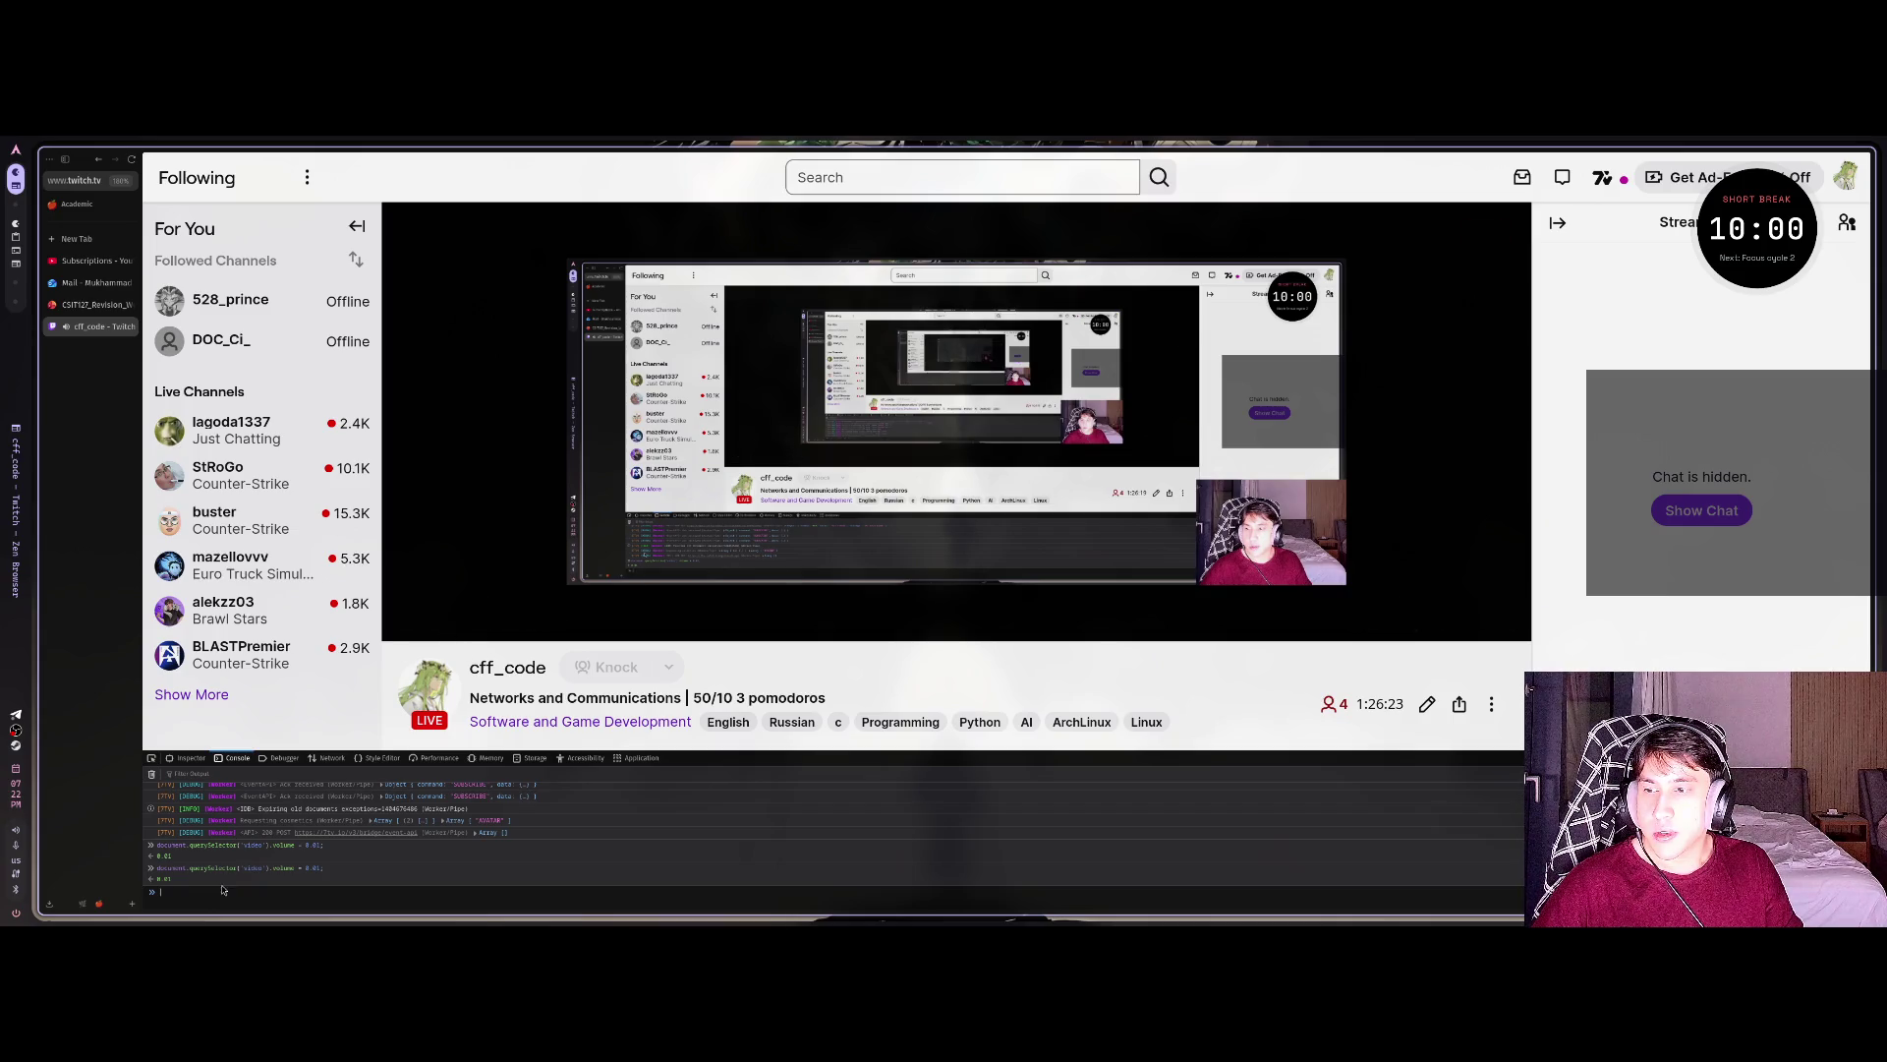
Retry the volume command on a 'stre' element instead, then switch to the Claude chat tab.
key("Up")
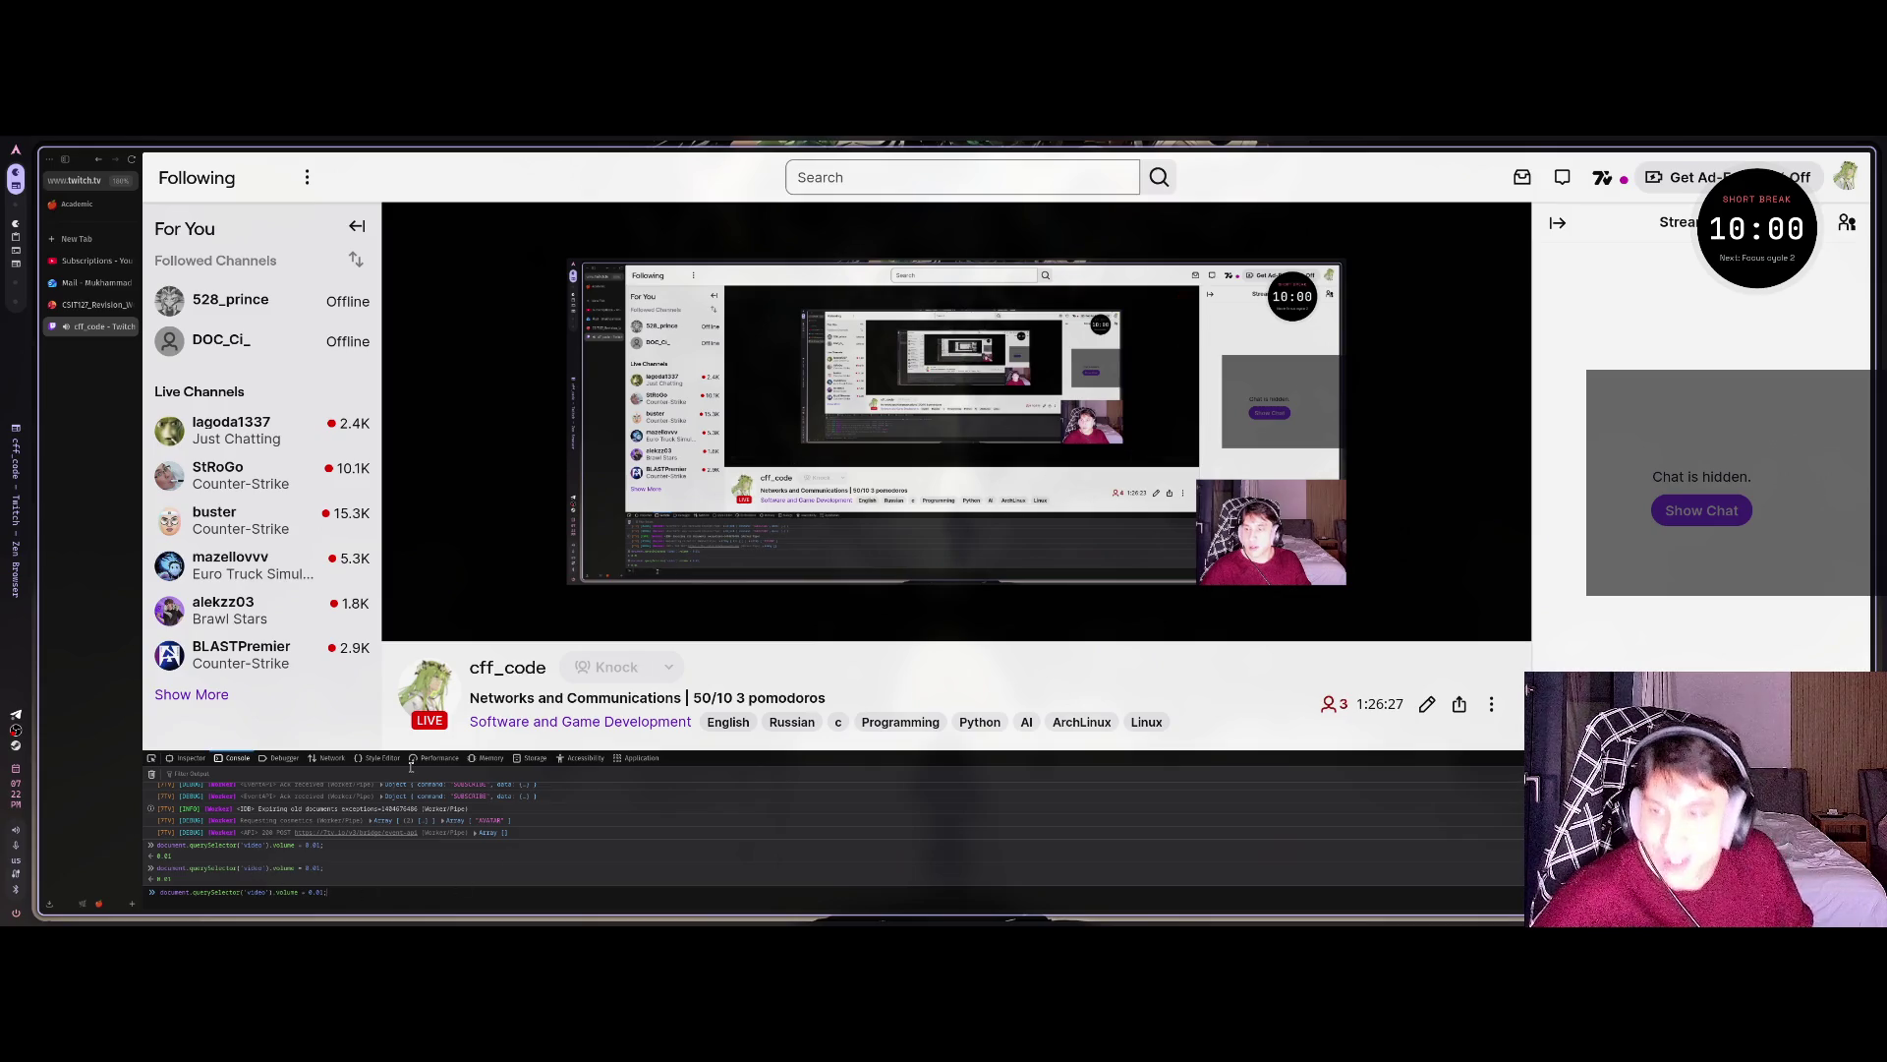
key("BackSpace")
key("BackSpace")
key("BackSpace")
type("strea")
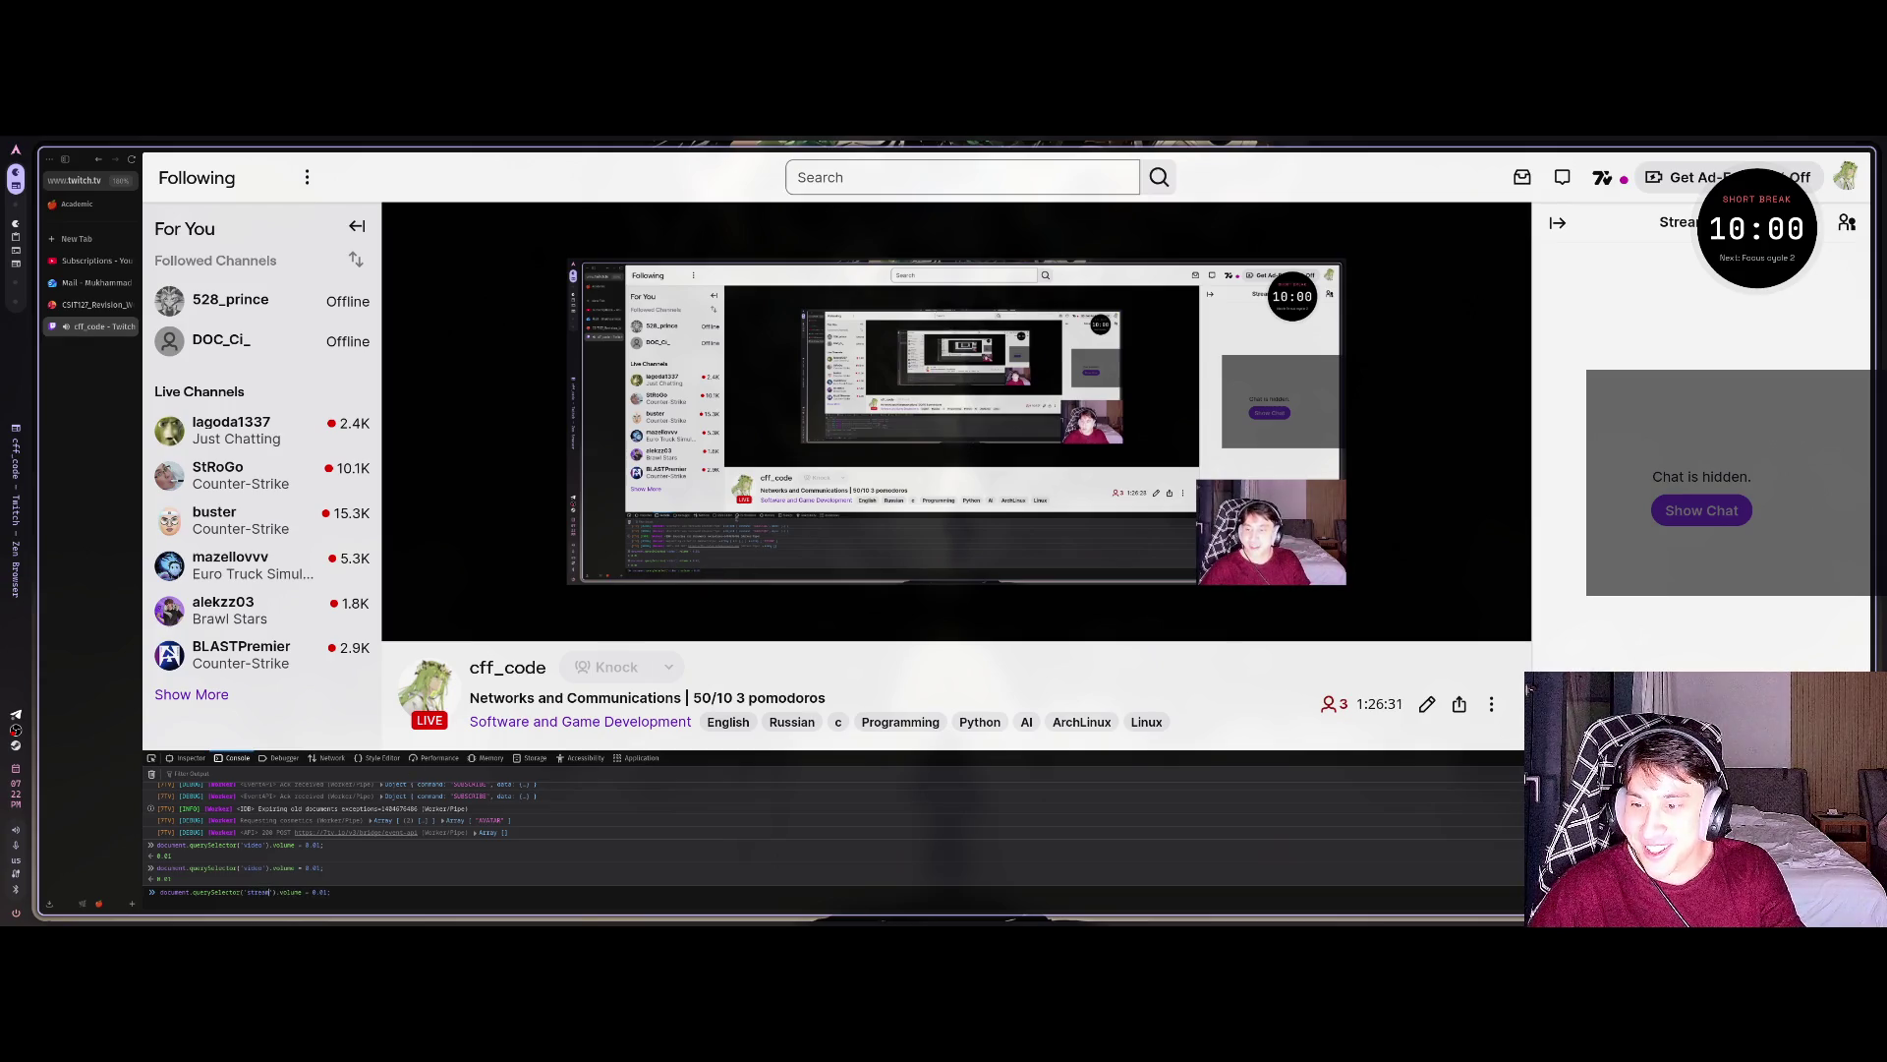
key("Return")
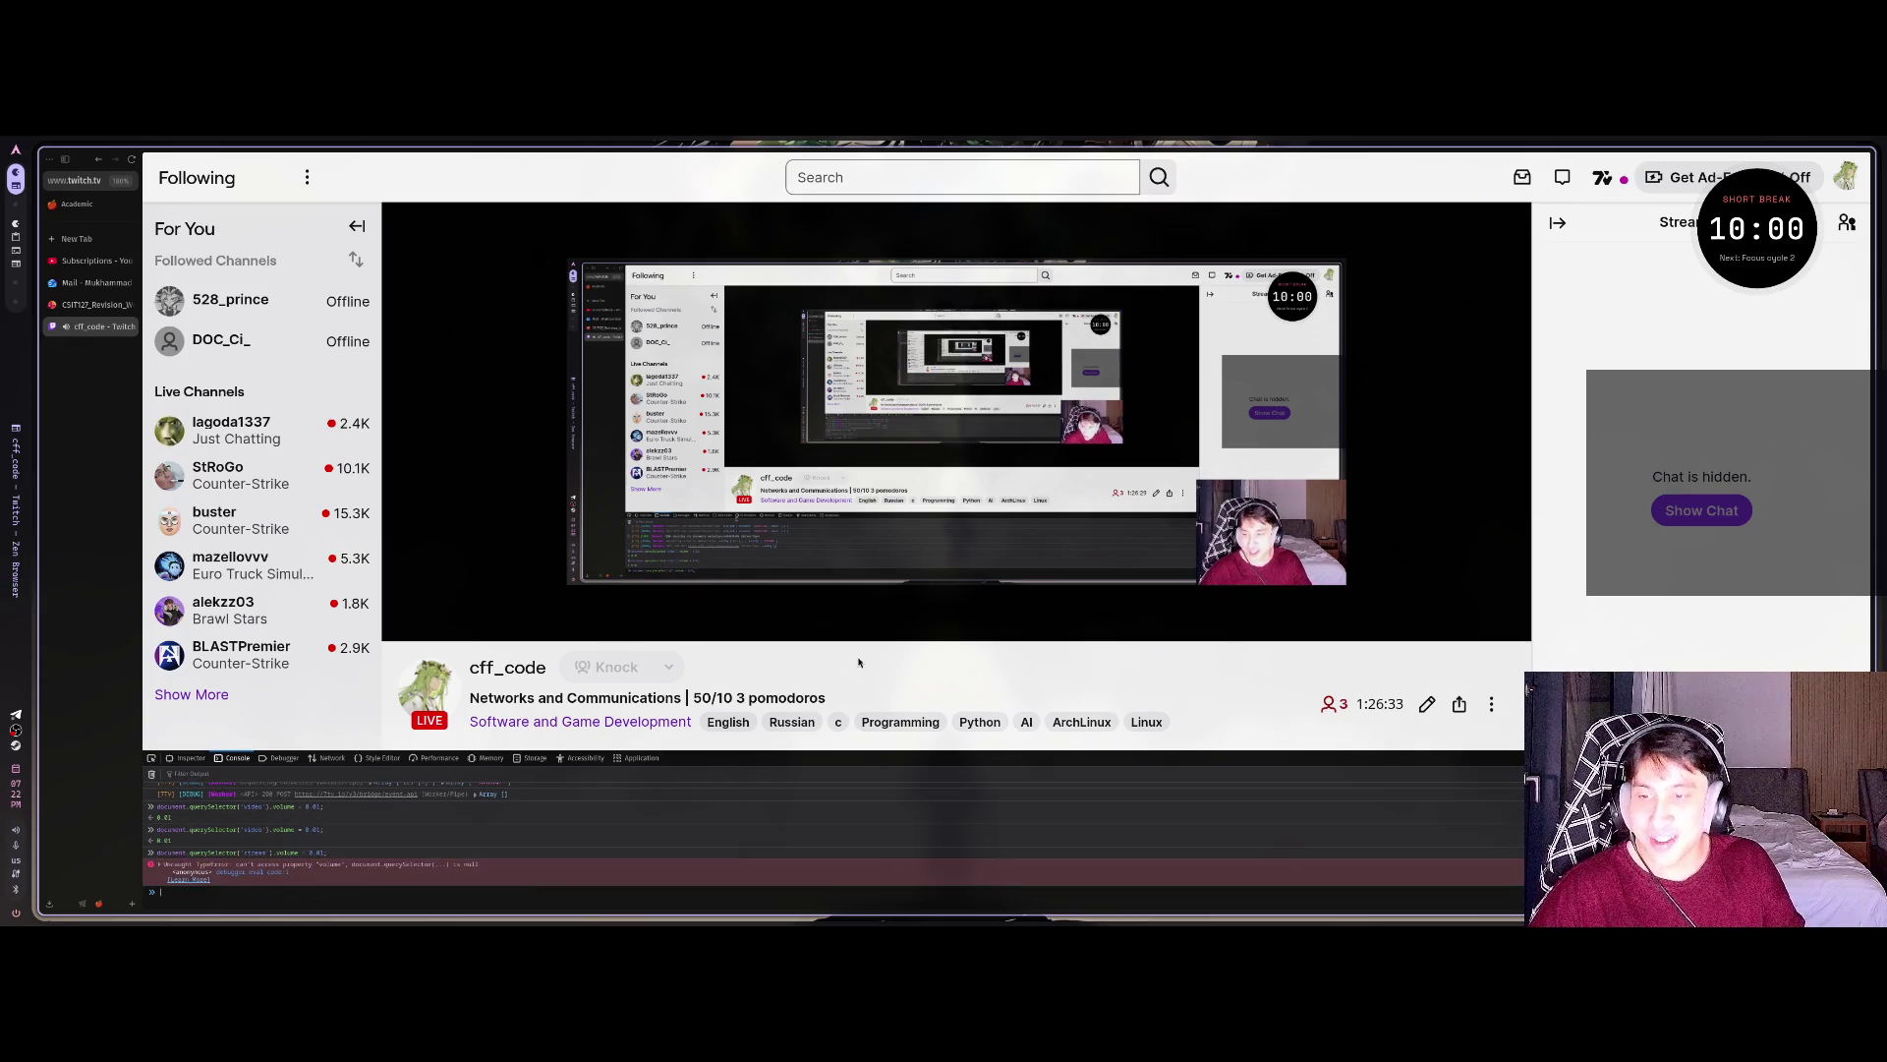
mouse_move(502, 626)
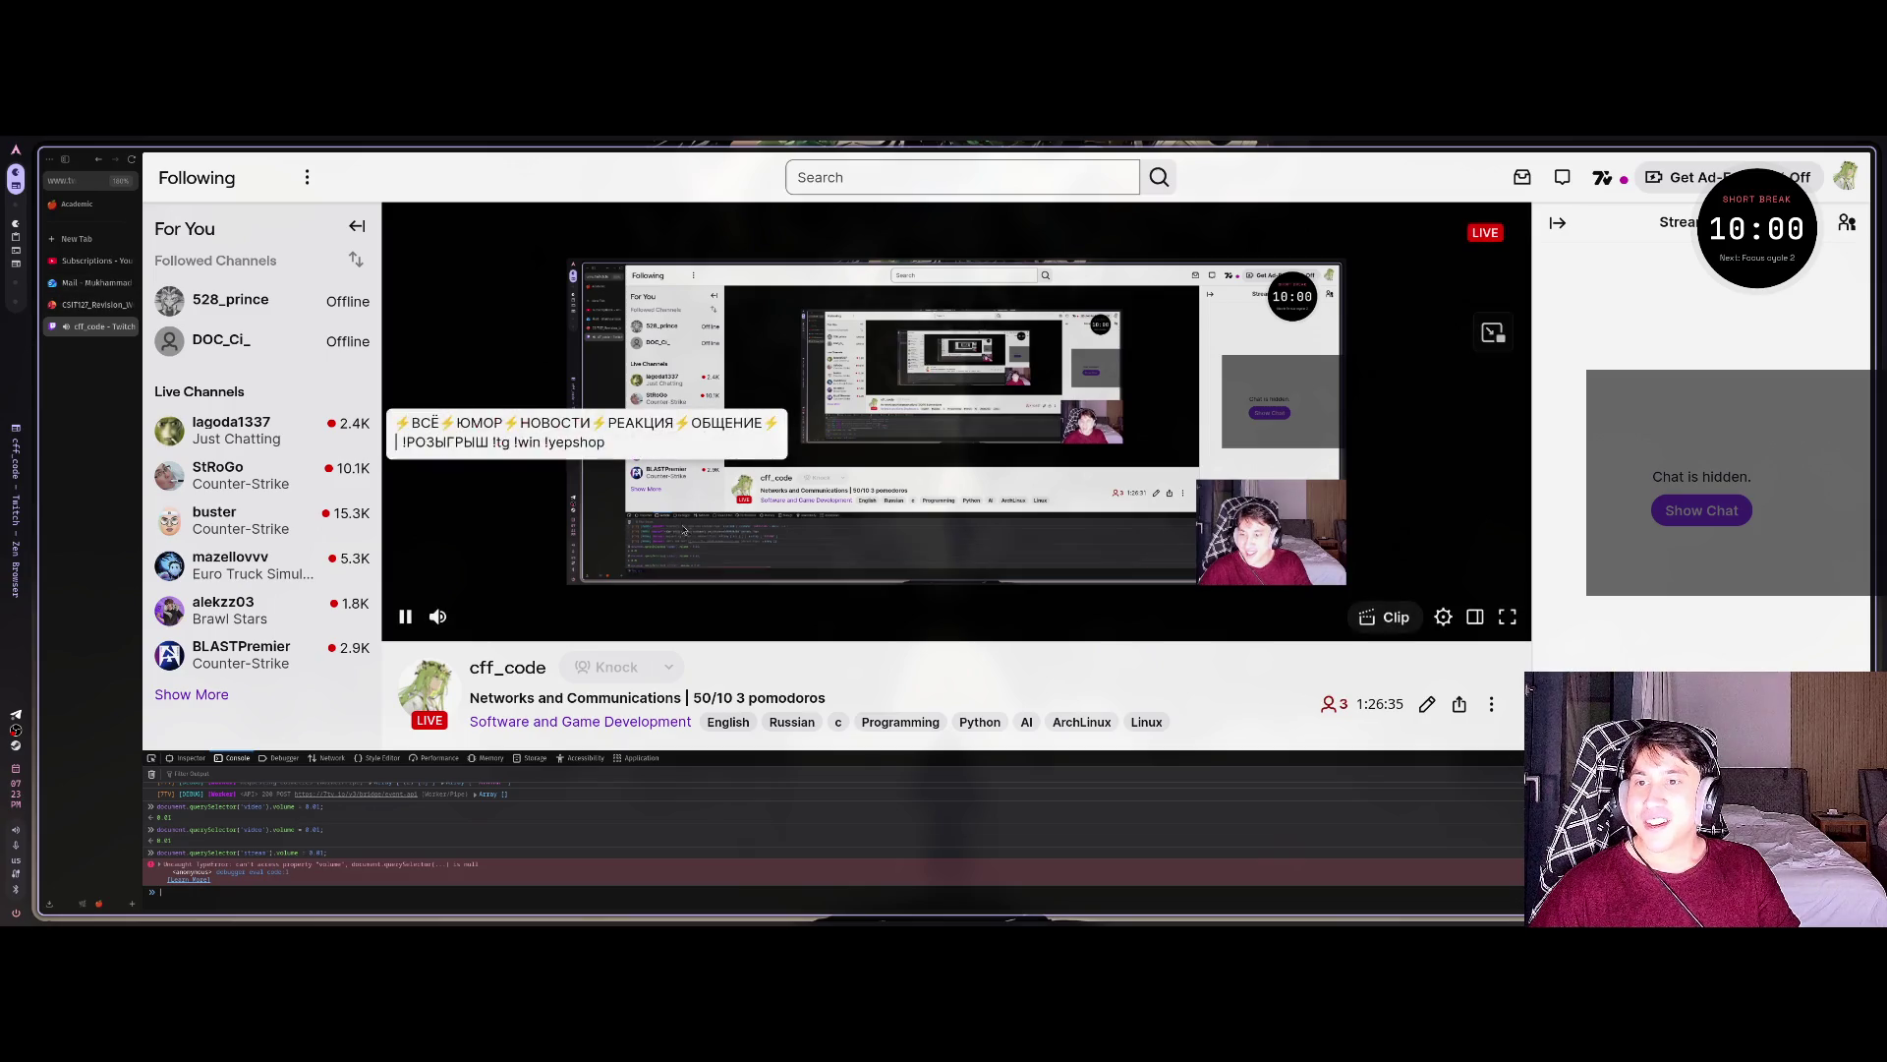
key("ctrl+alt+Right")
type("а для твича")
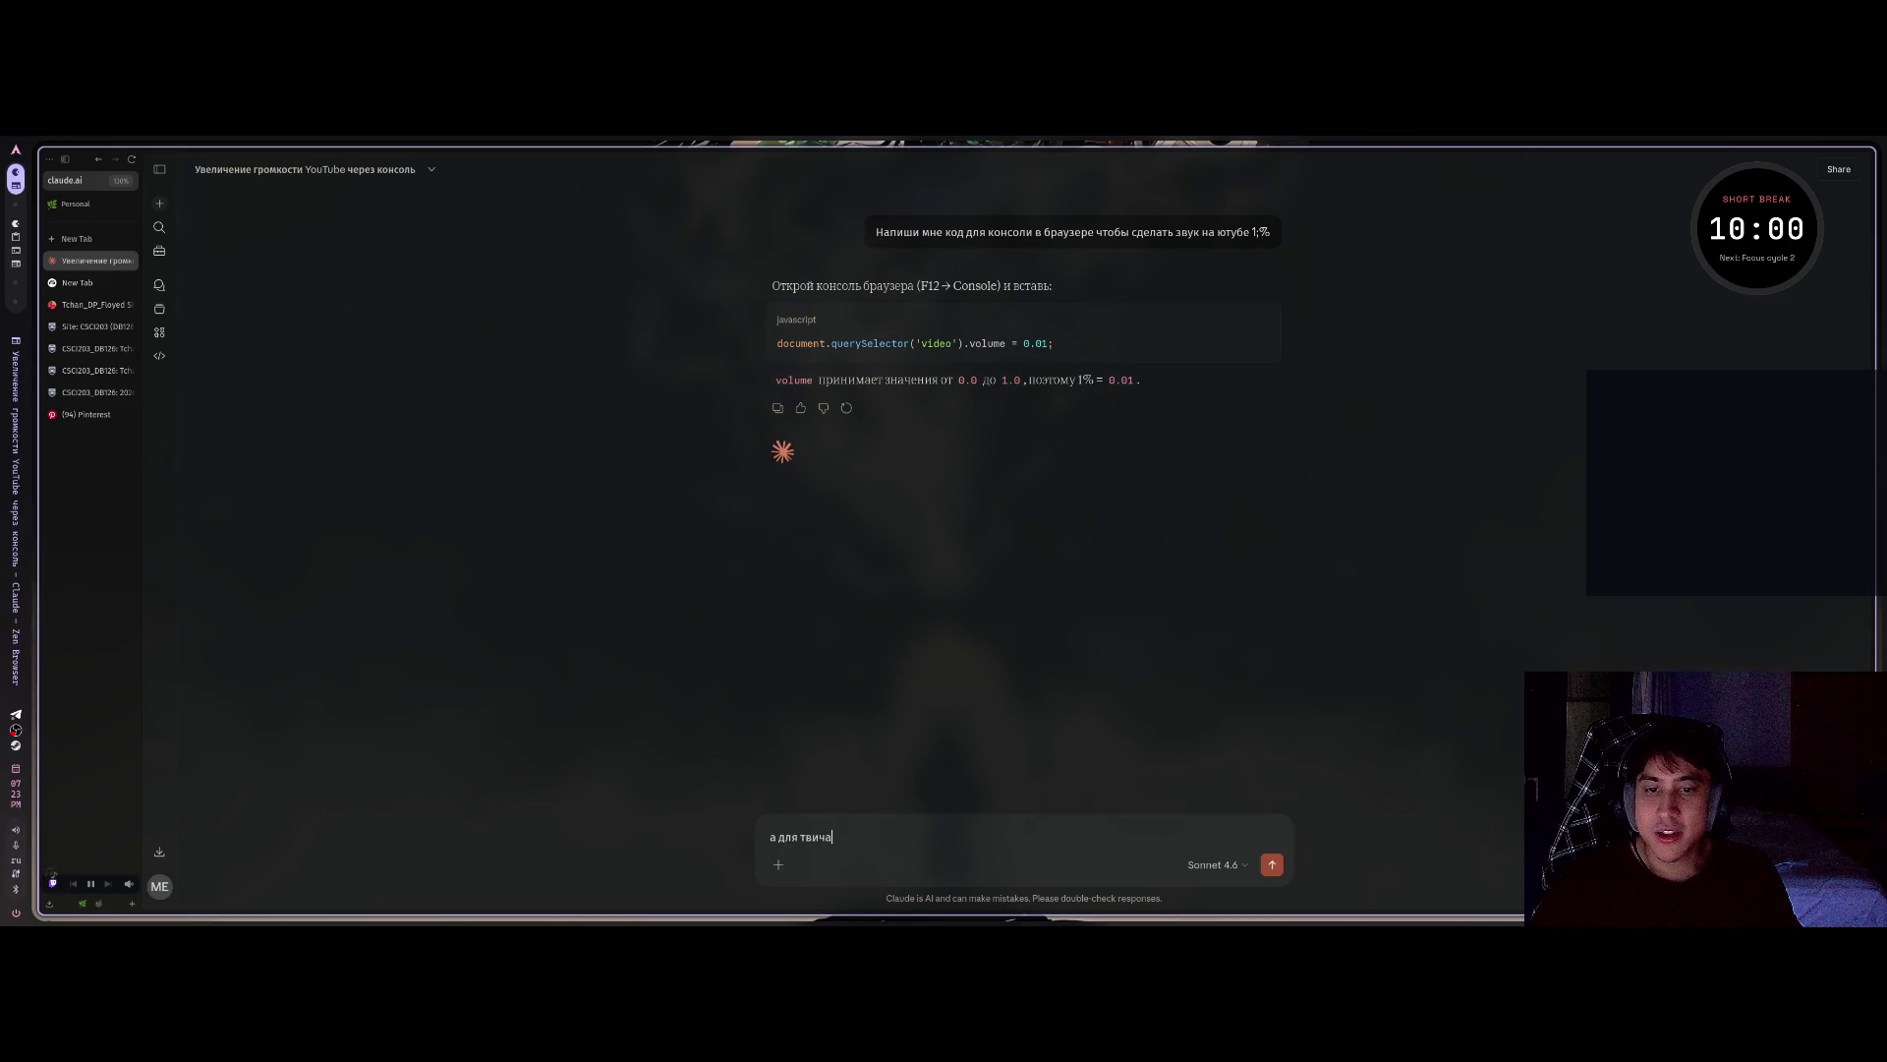
Send Claude the follow-ups '?' and 'нет', reporting the Twitch volume code doesn't work.
type("?")
key("Return")
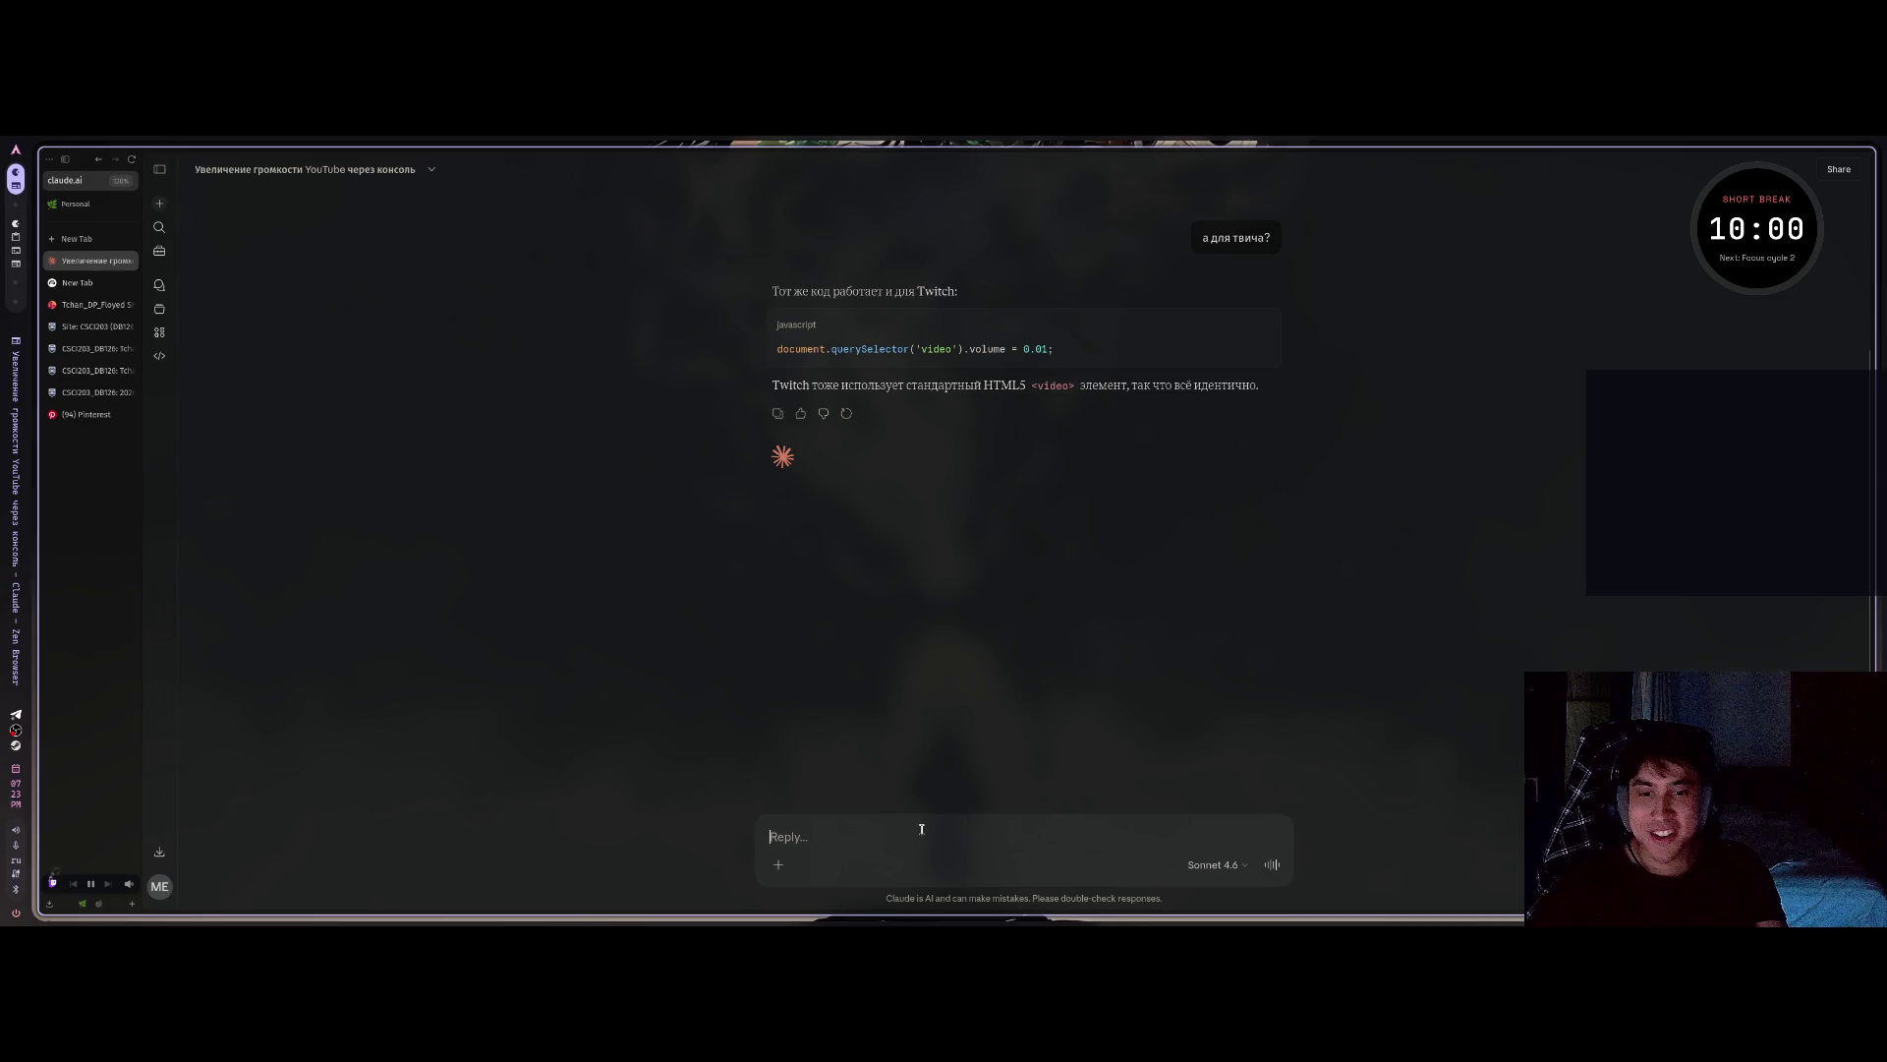
type("не рабо")
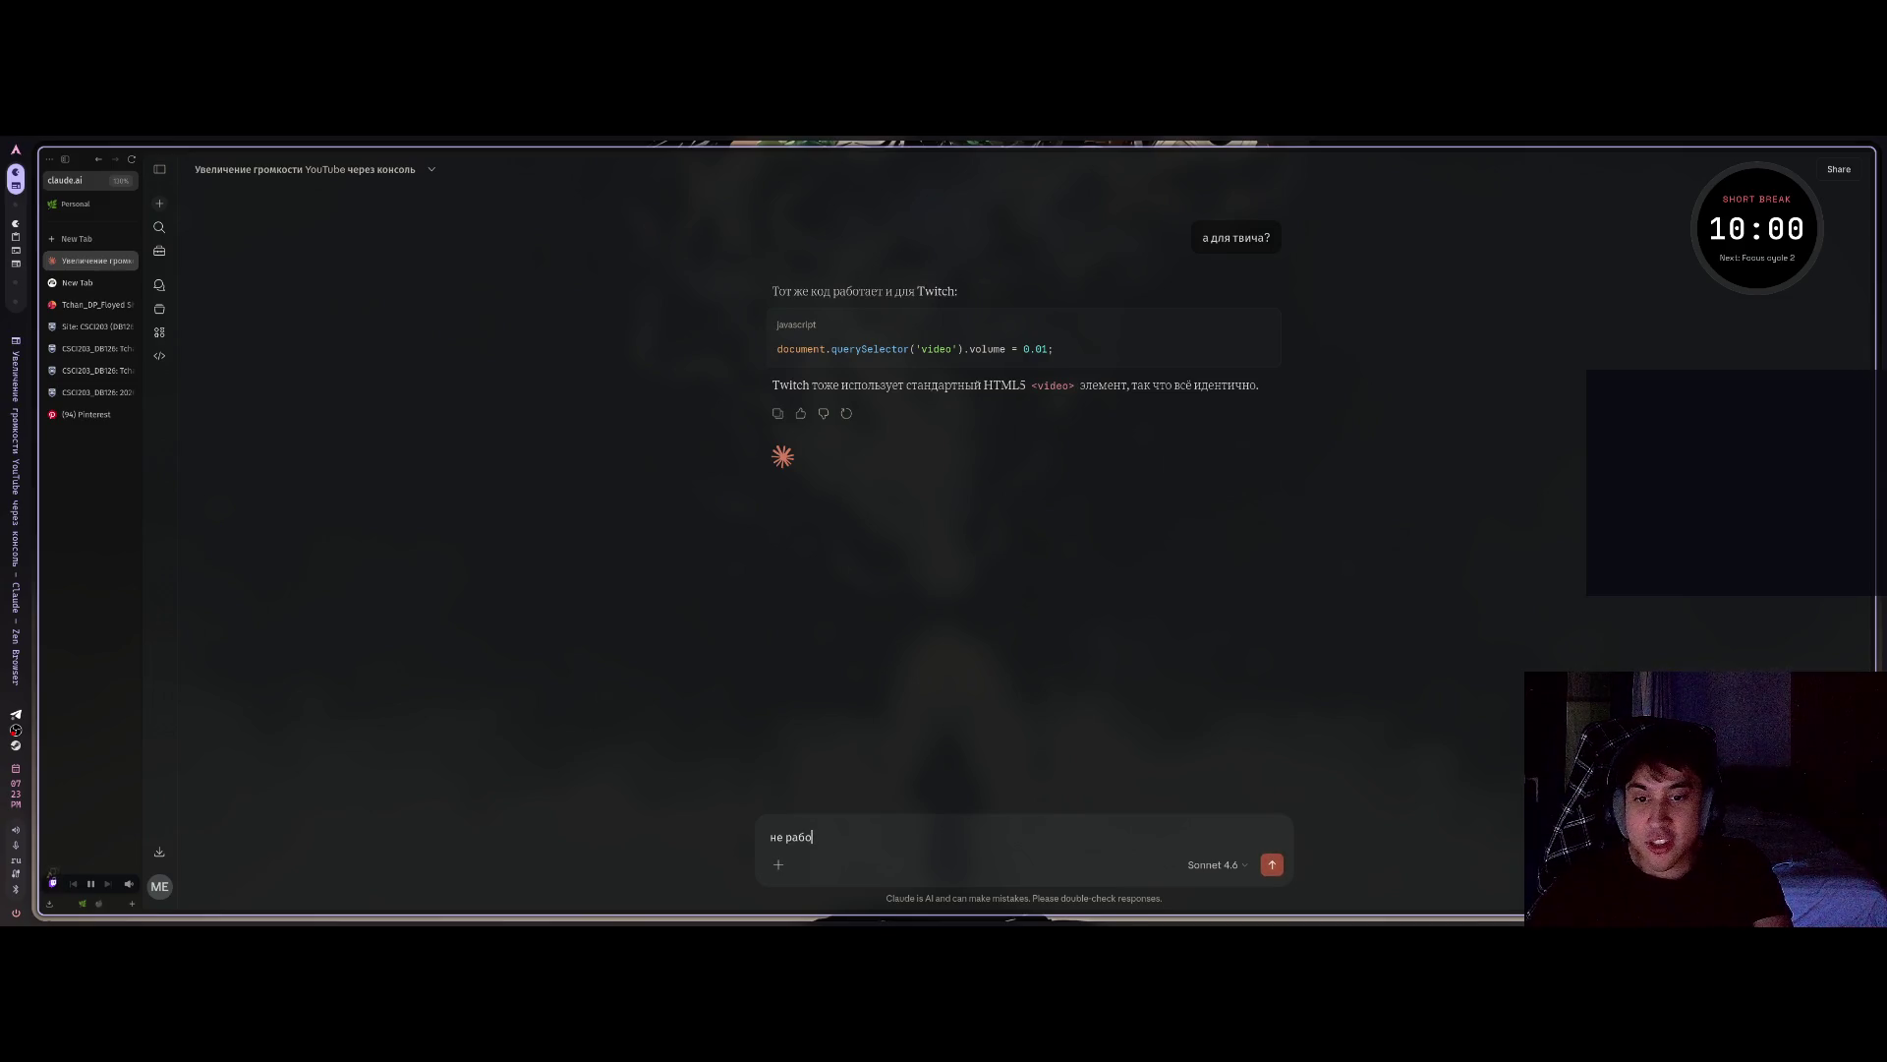
type("тае")
key("Return")
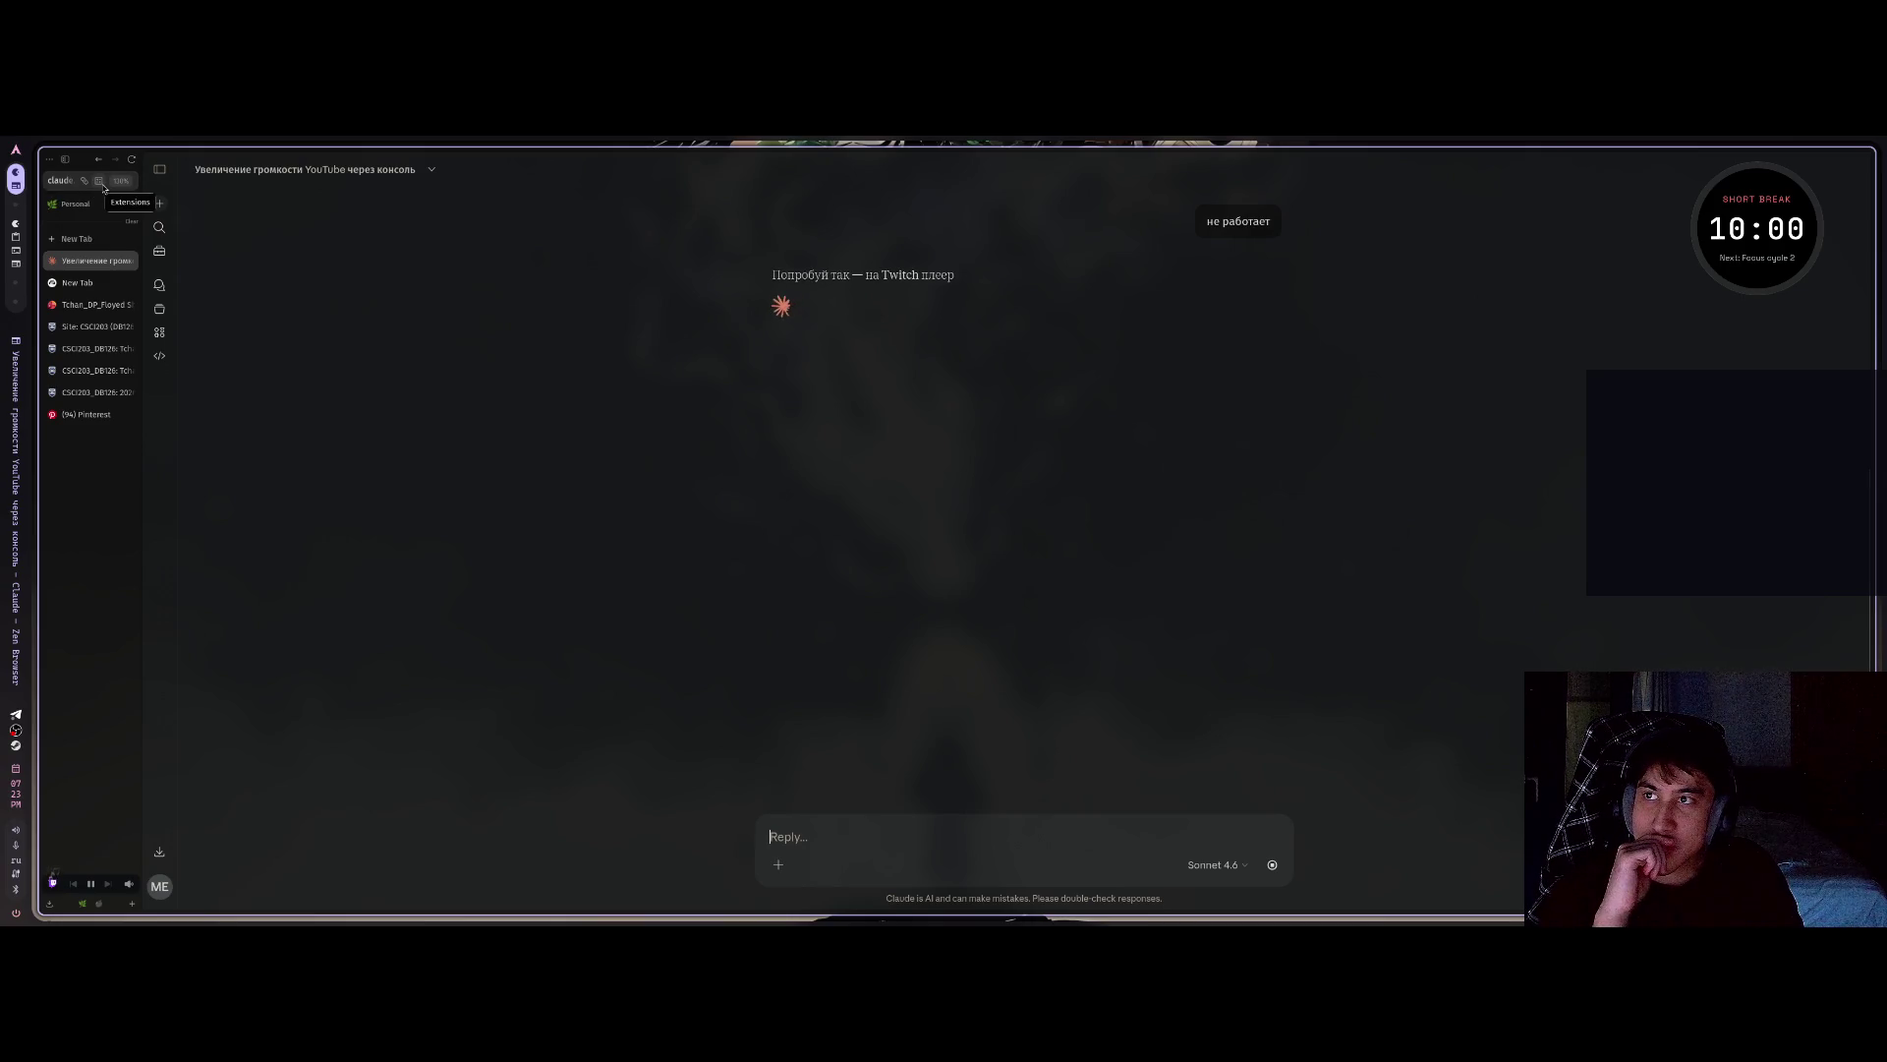
Glance at the extensions panel, then start a new tab and clear the mistyped 'екц' address.
left_click(98, 182)
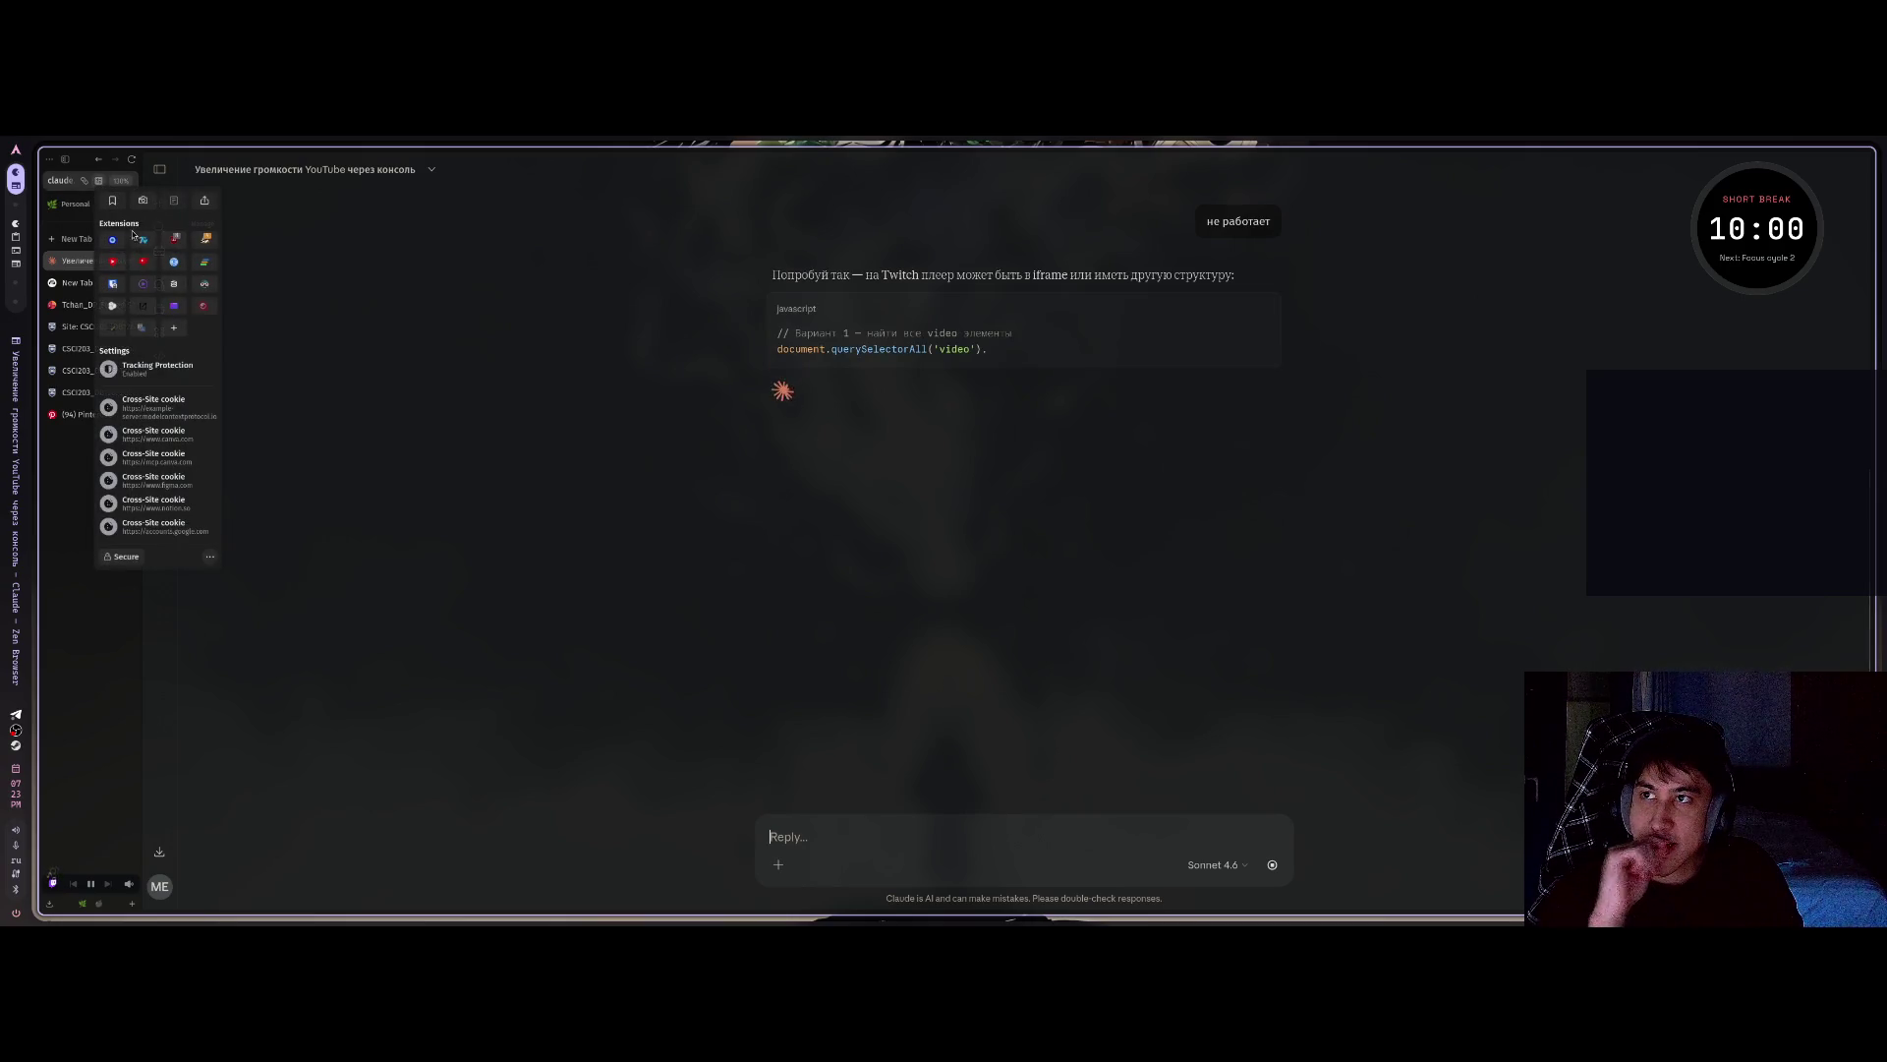
key("Escape")
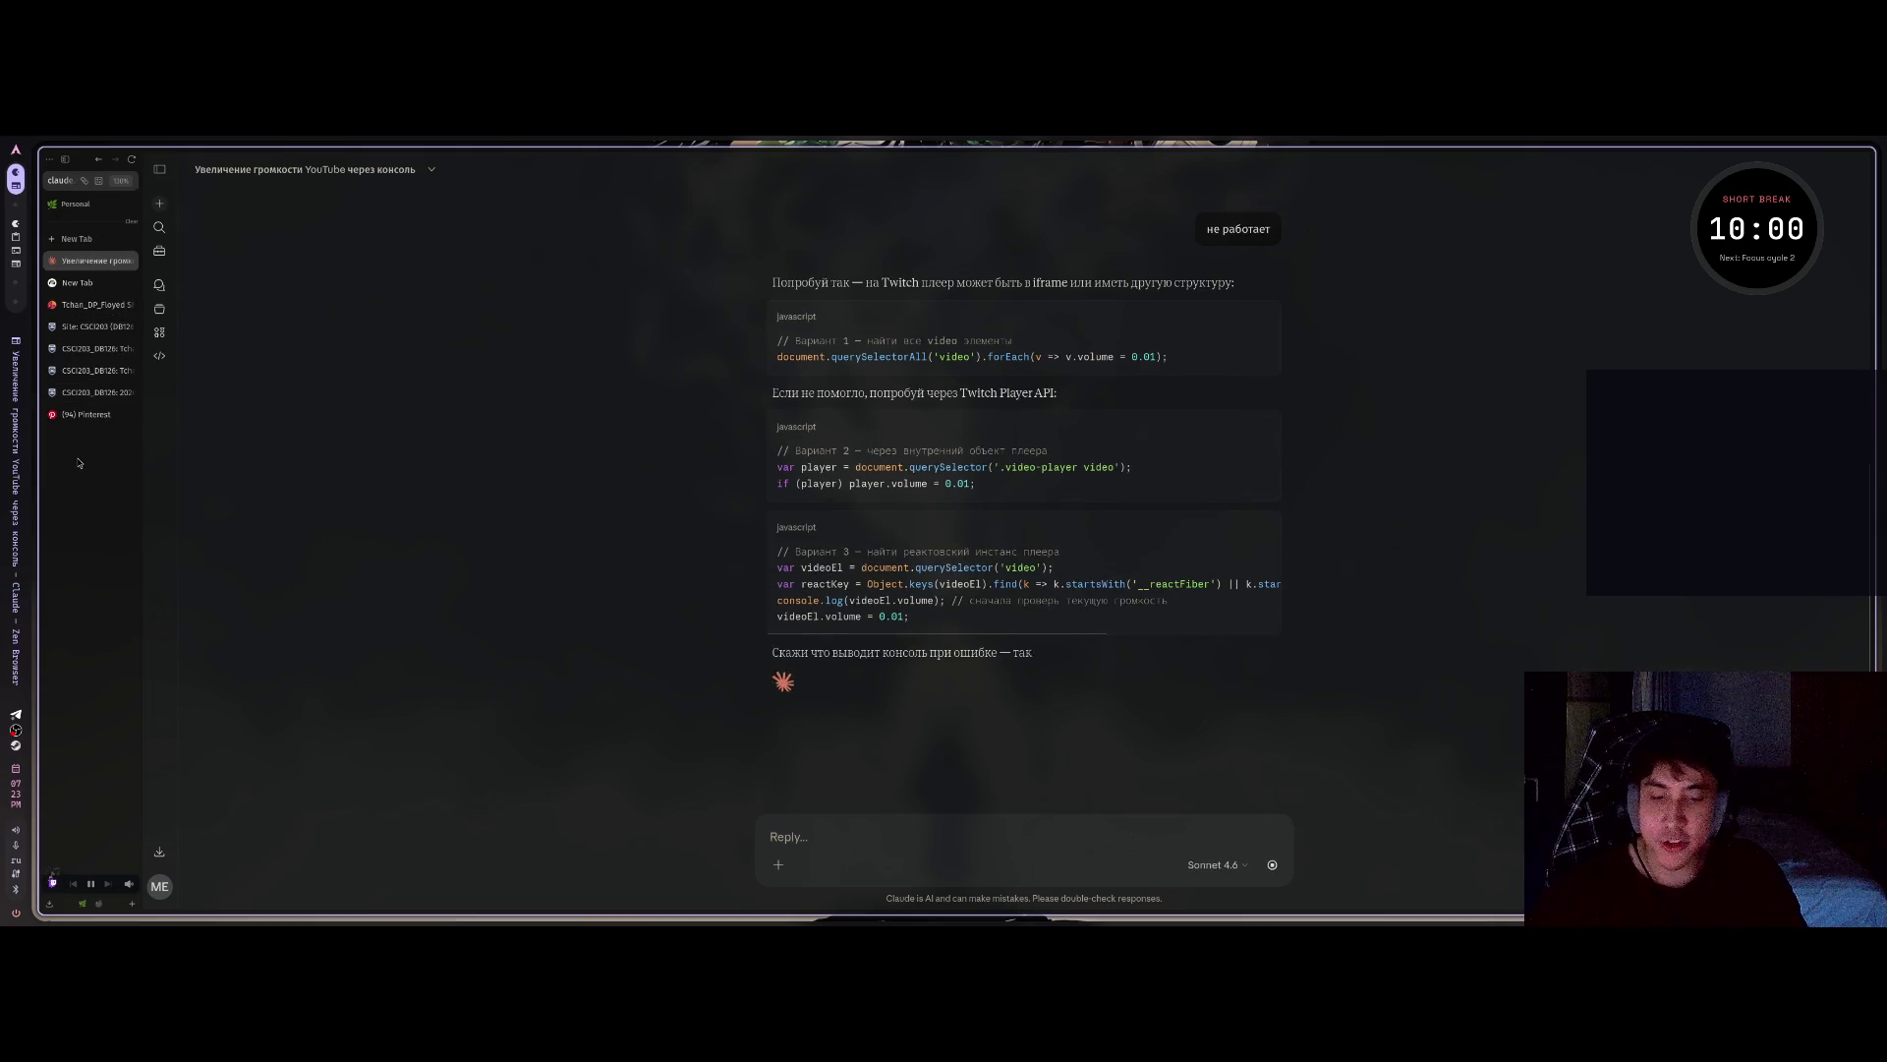
key("ctrl+t")
type("екц")
key("BackSpace")
key("BackSpace")
key("BackSpace")
Load Twitch and scroll through the Following sidebar's followed channels.
type("twitch.tv/")
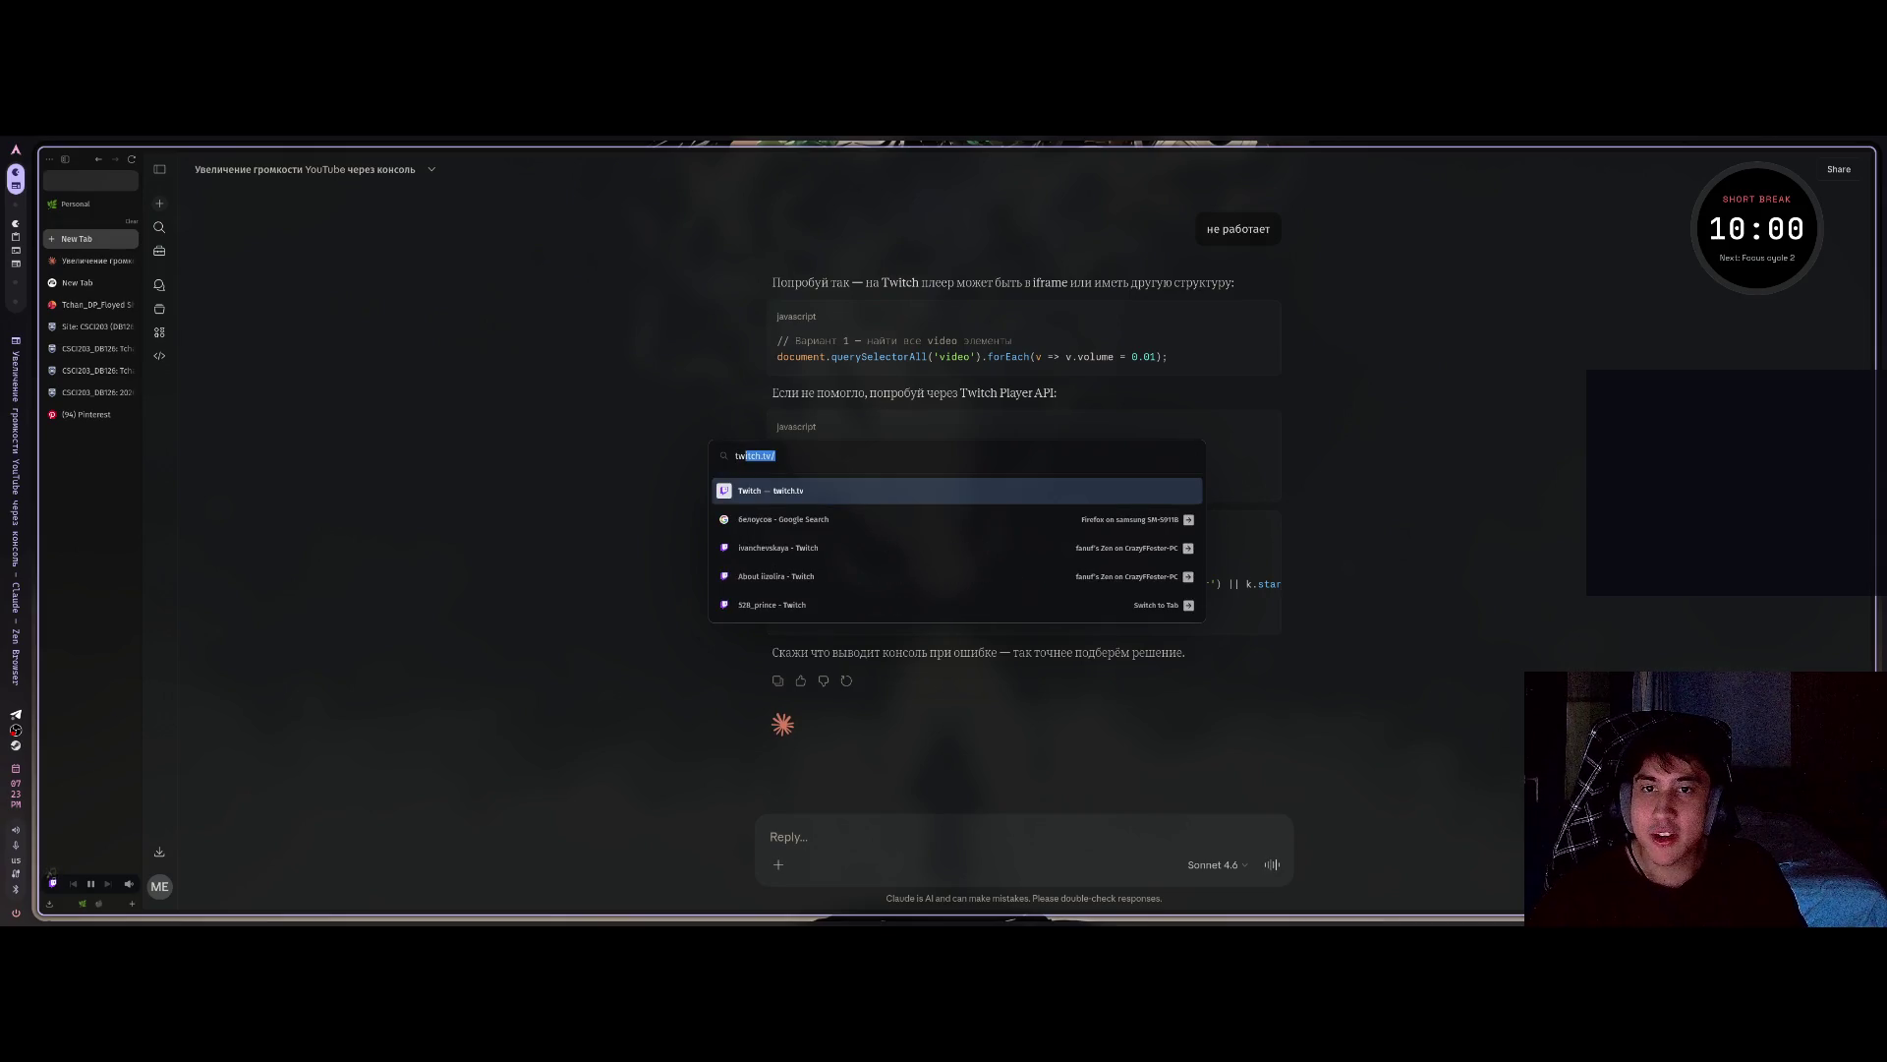
key("Return")
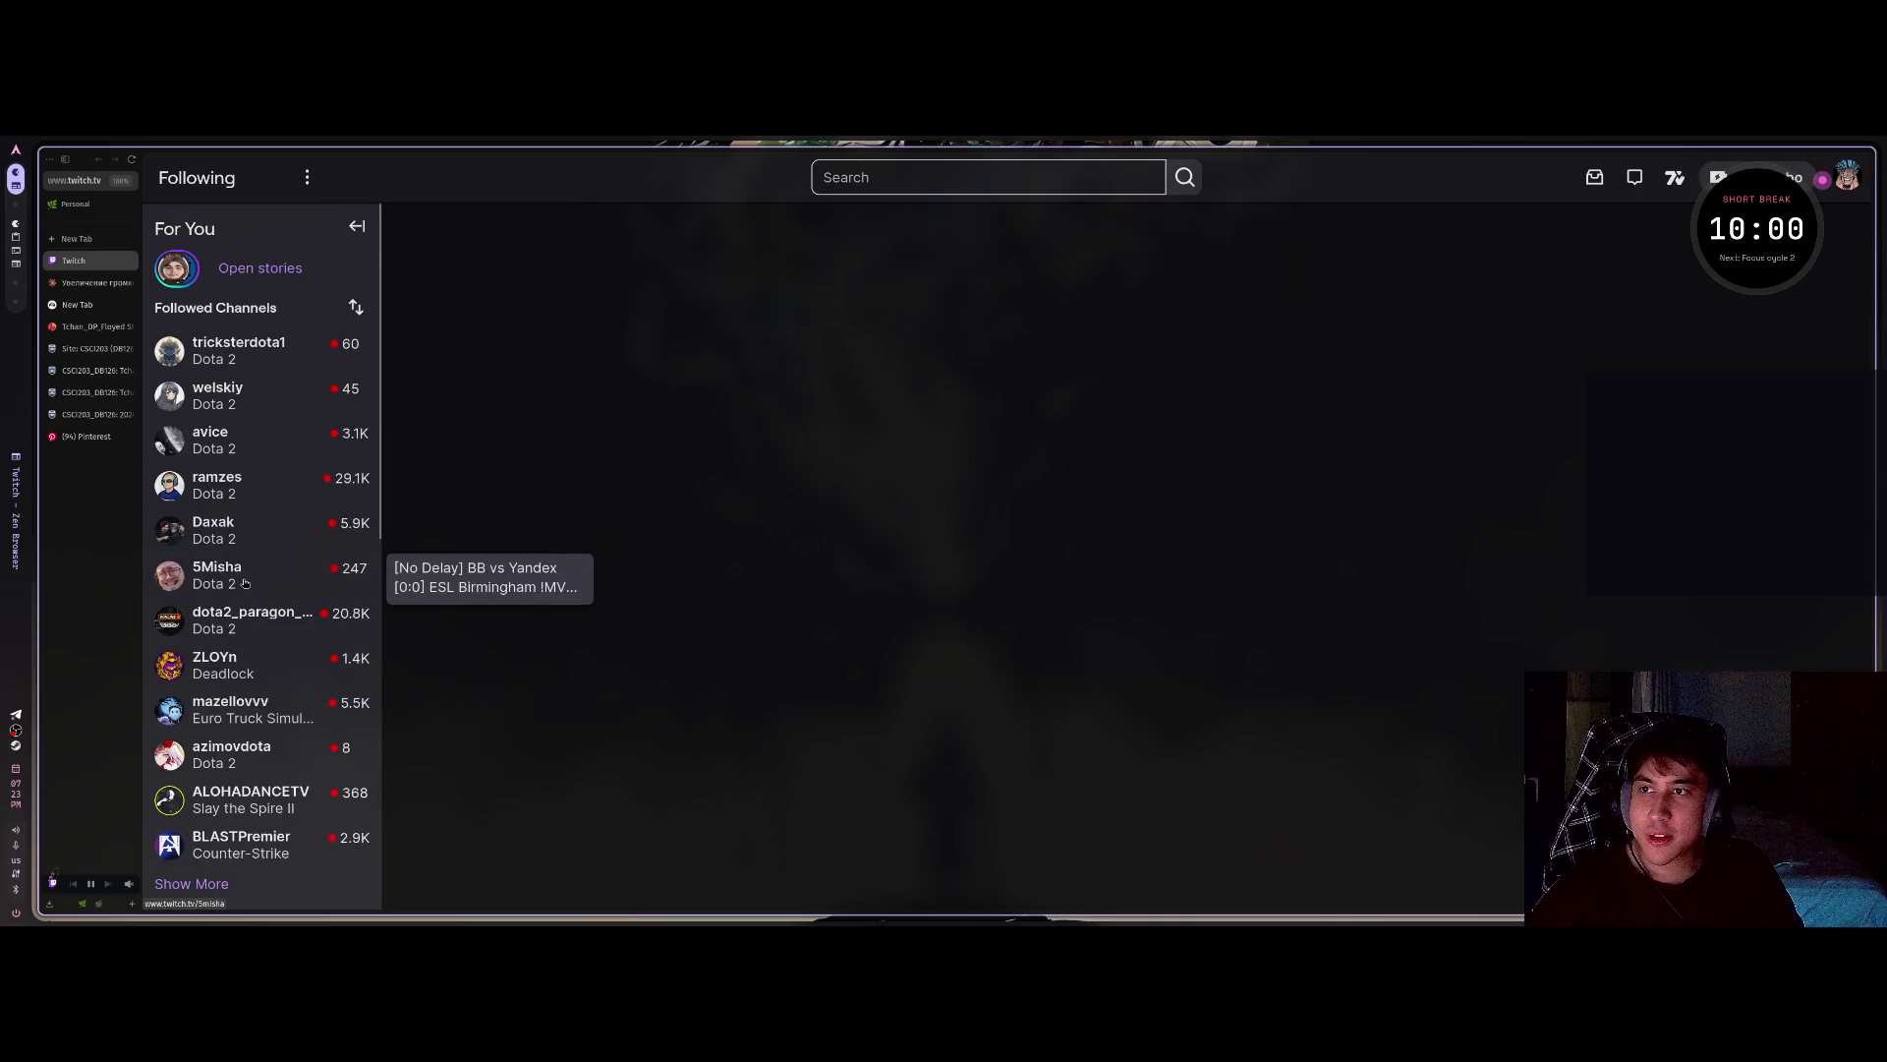
scroll(246, 587, "down", 5)
scroll(246, 586, "up", 3)
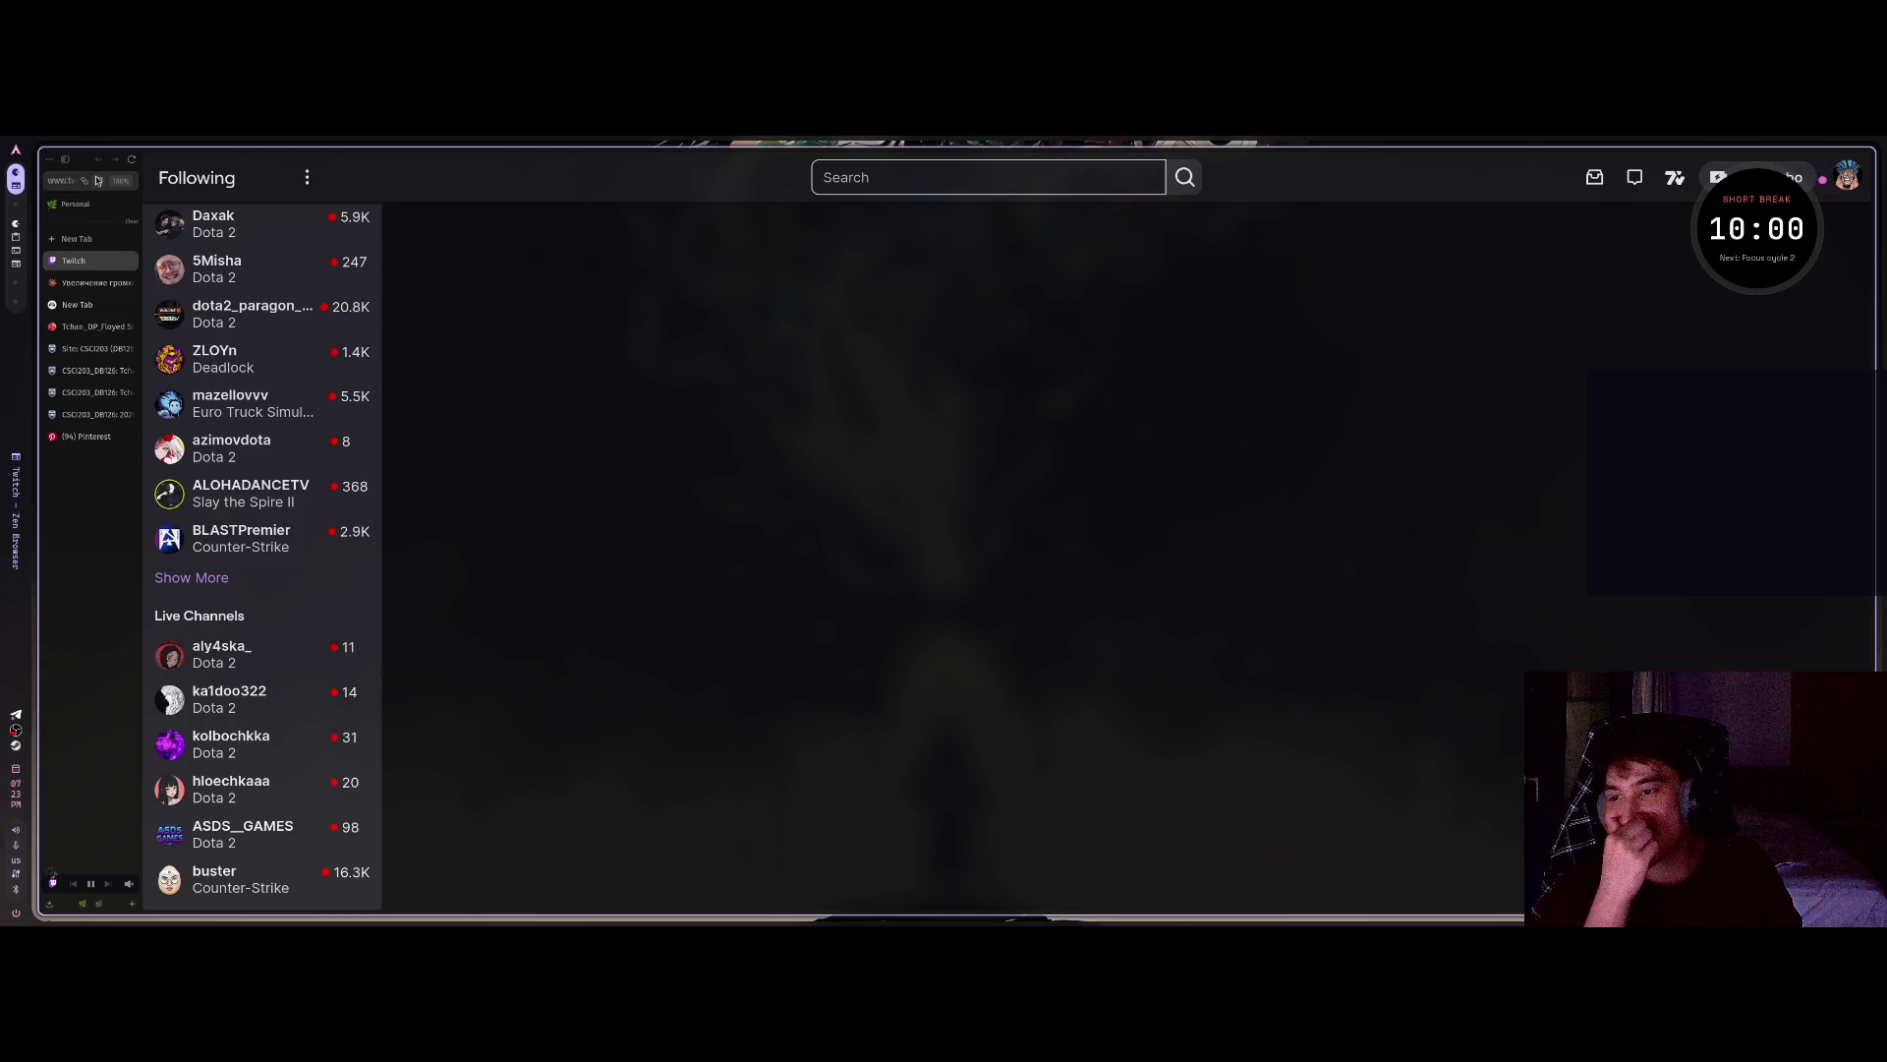
Go to the Firefox Add-ons site through the extensions panel's Add Extensions option.
left_click(97, 181)
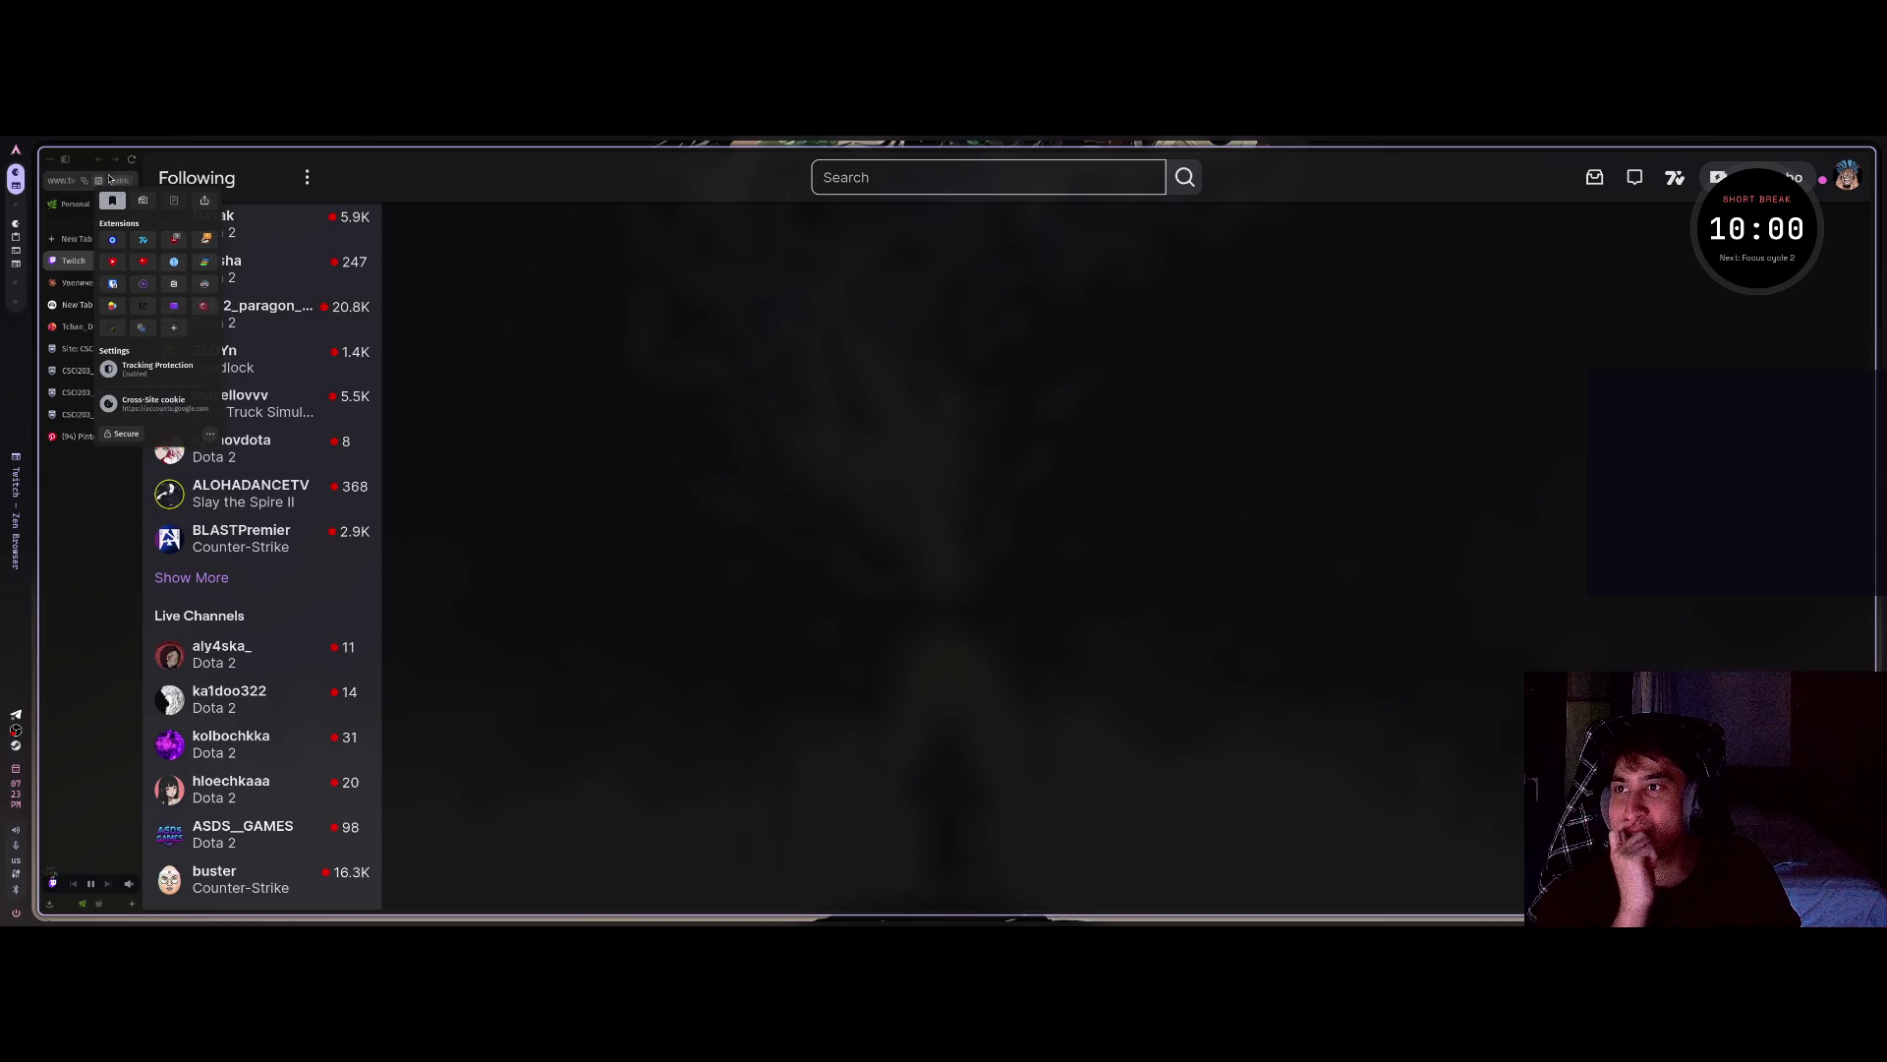
left_click(209, 433)
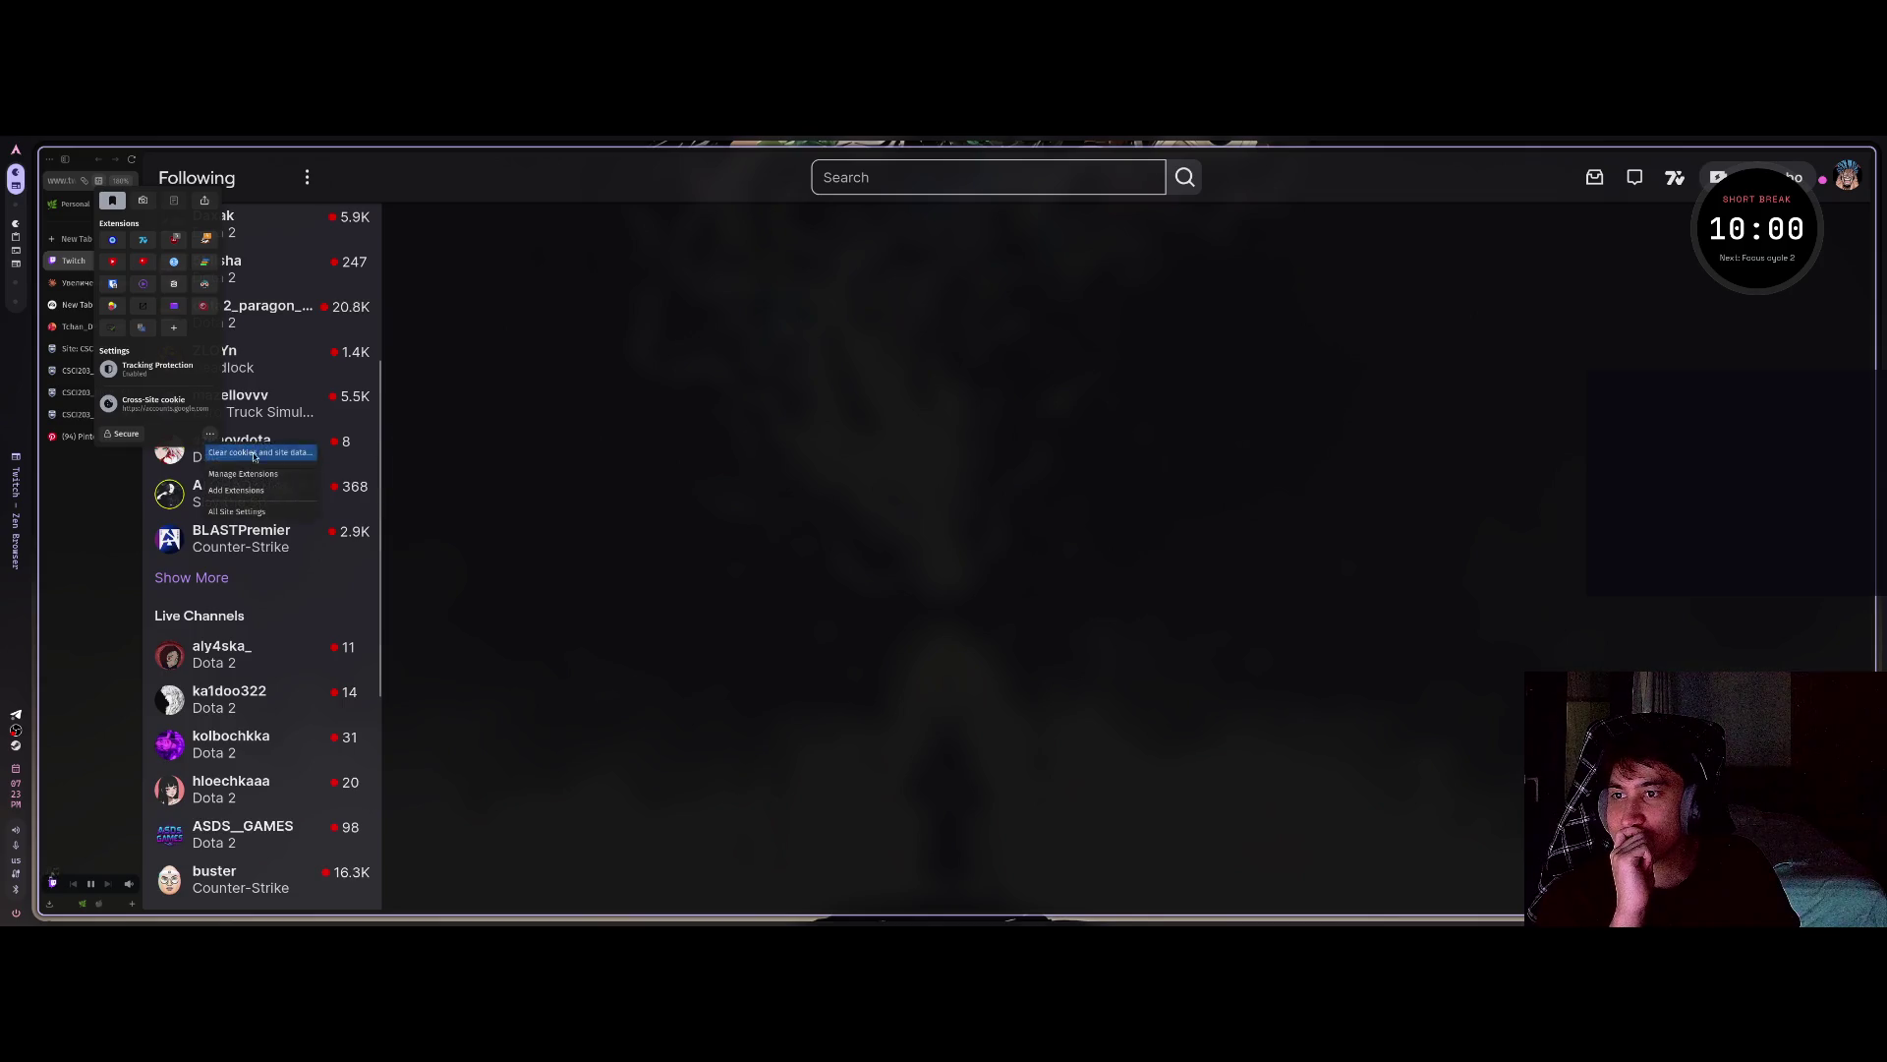
left_click(257, 490)
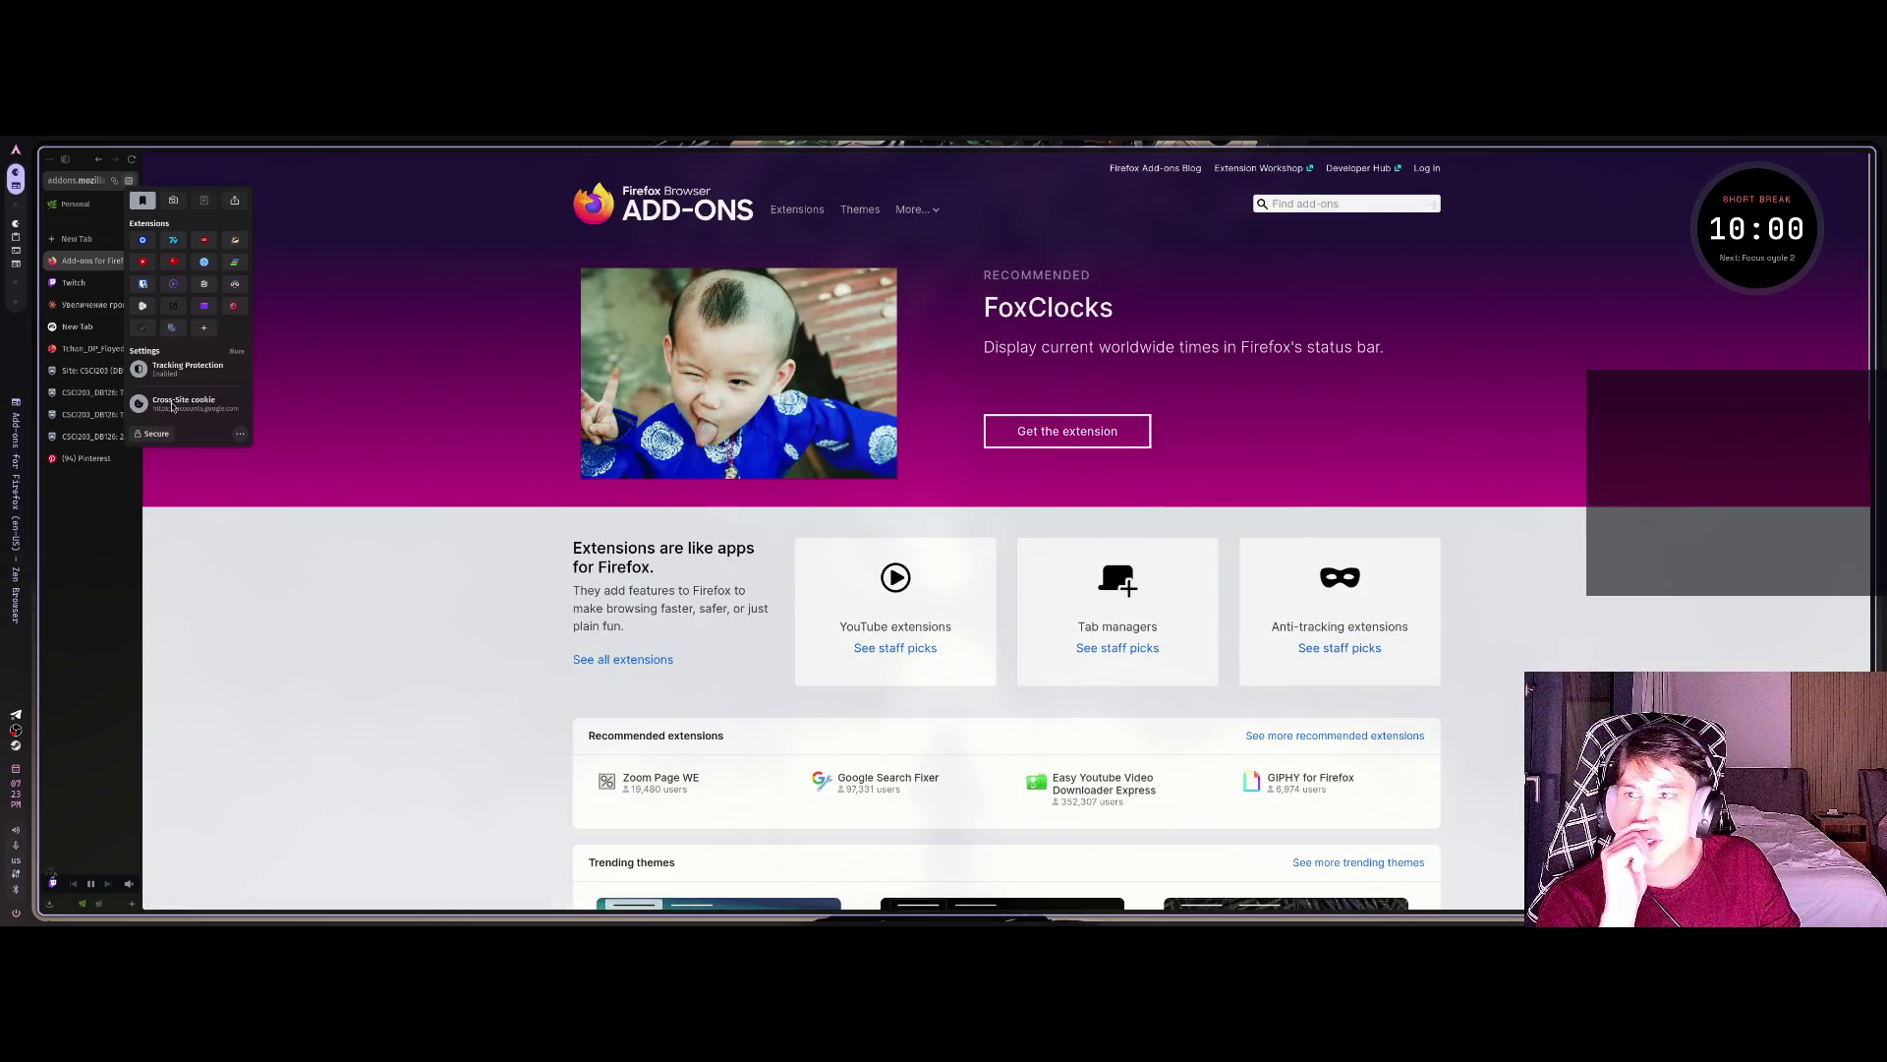
Install Twitch Filter from Browser Extensions/Twitch/twitch-filter-v8.xpi in the Add-ons Manager, then go back to Twitch.
left_click(239, 436)
left_click(285, 474)
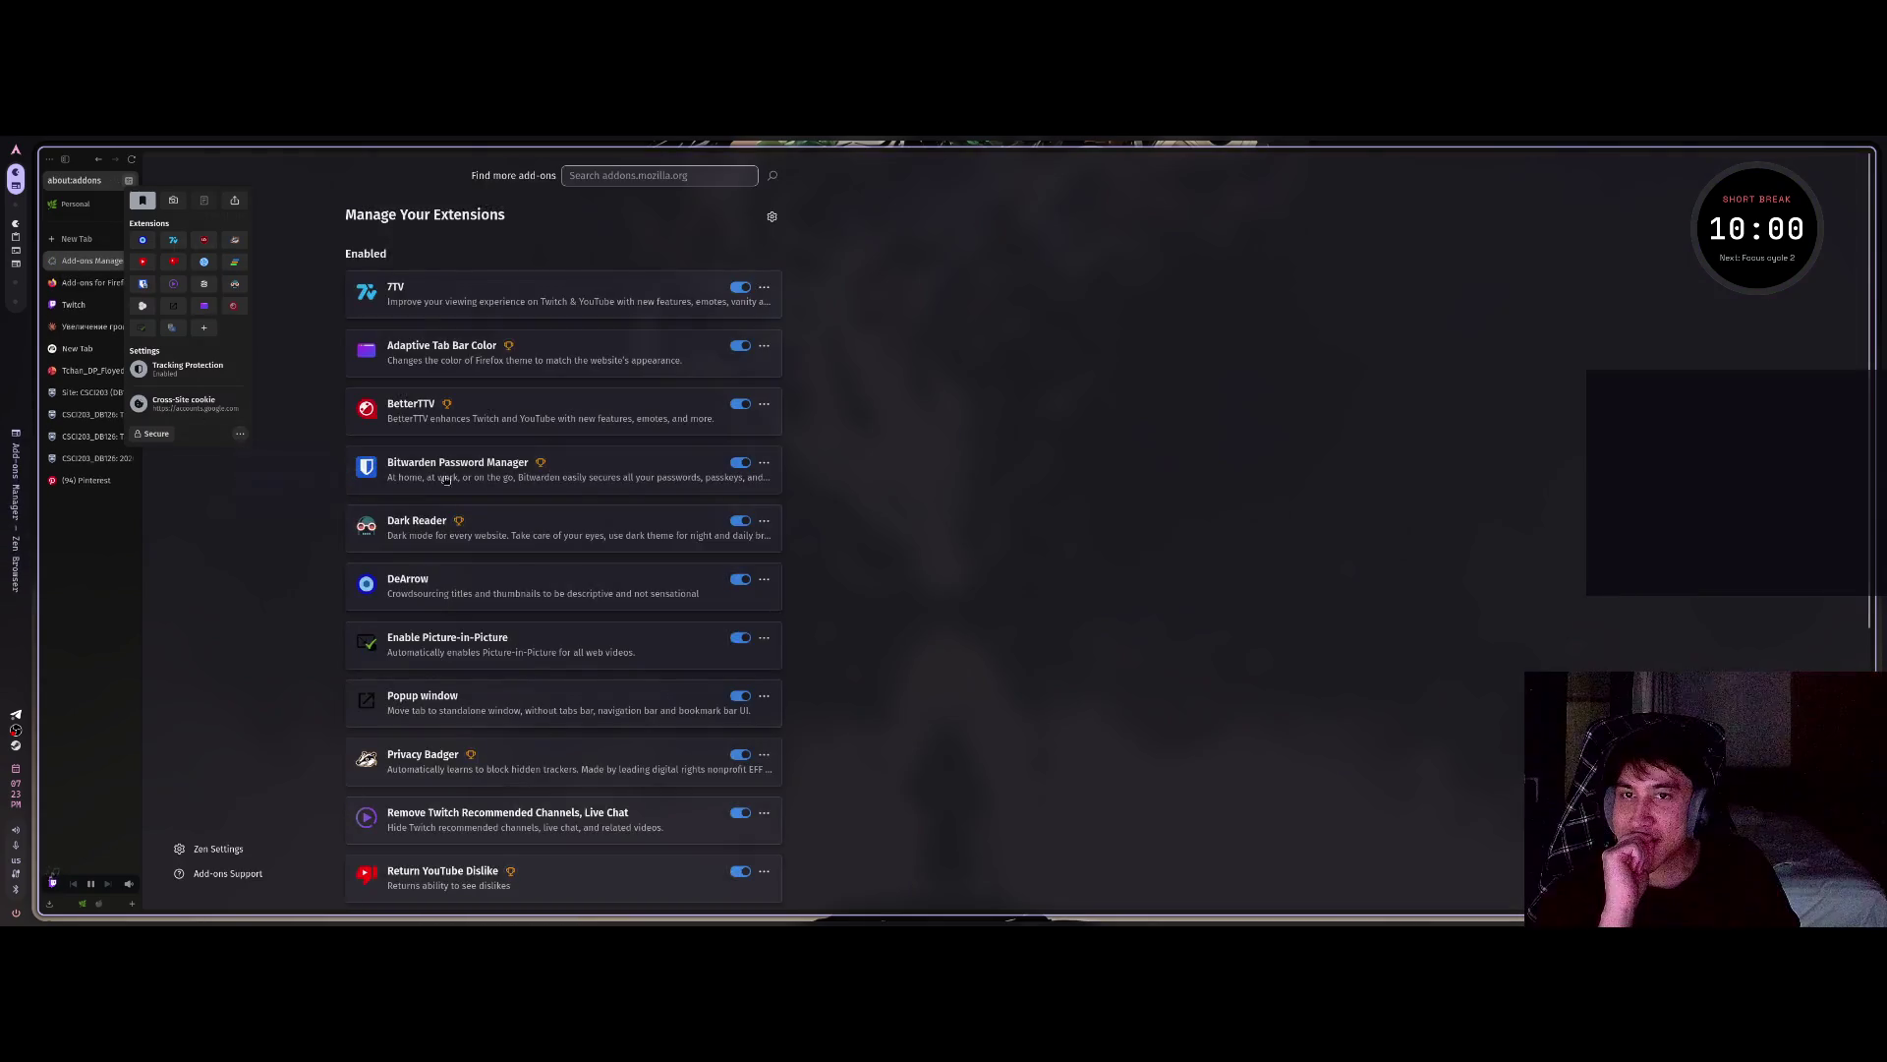
left_click(773, 218)
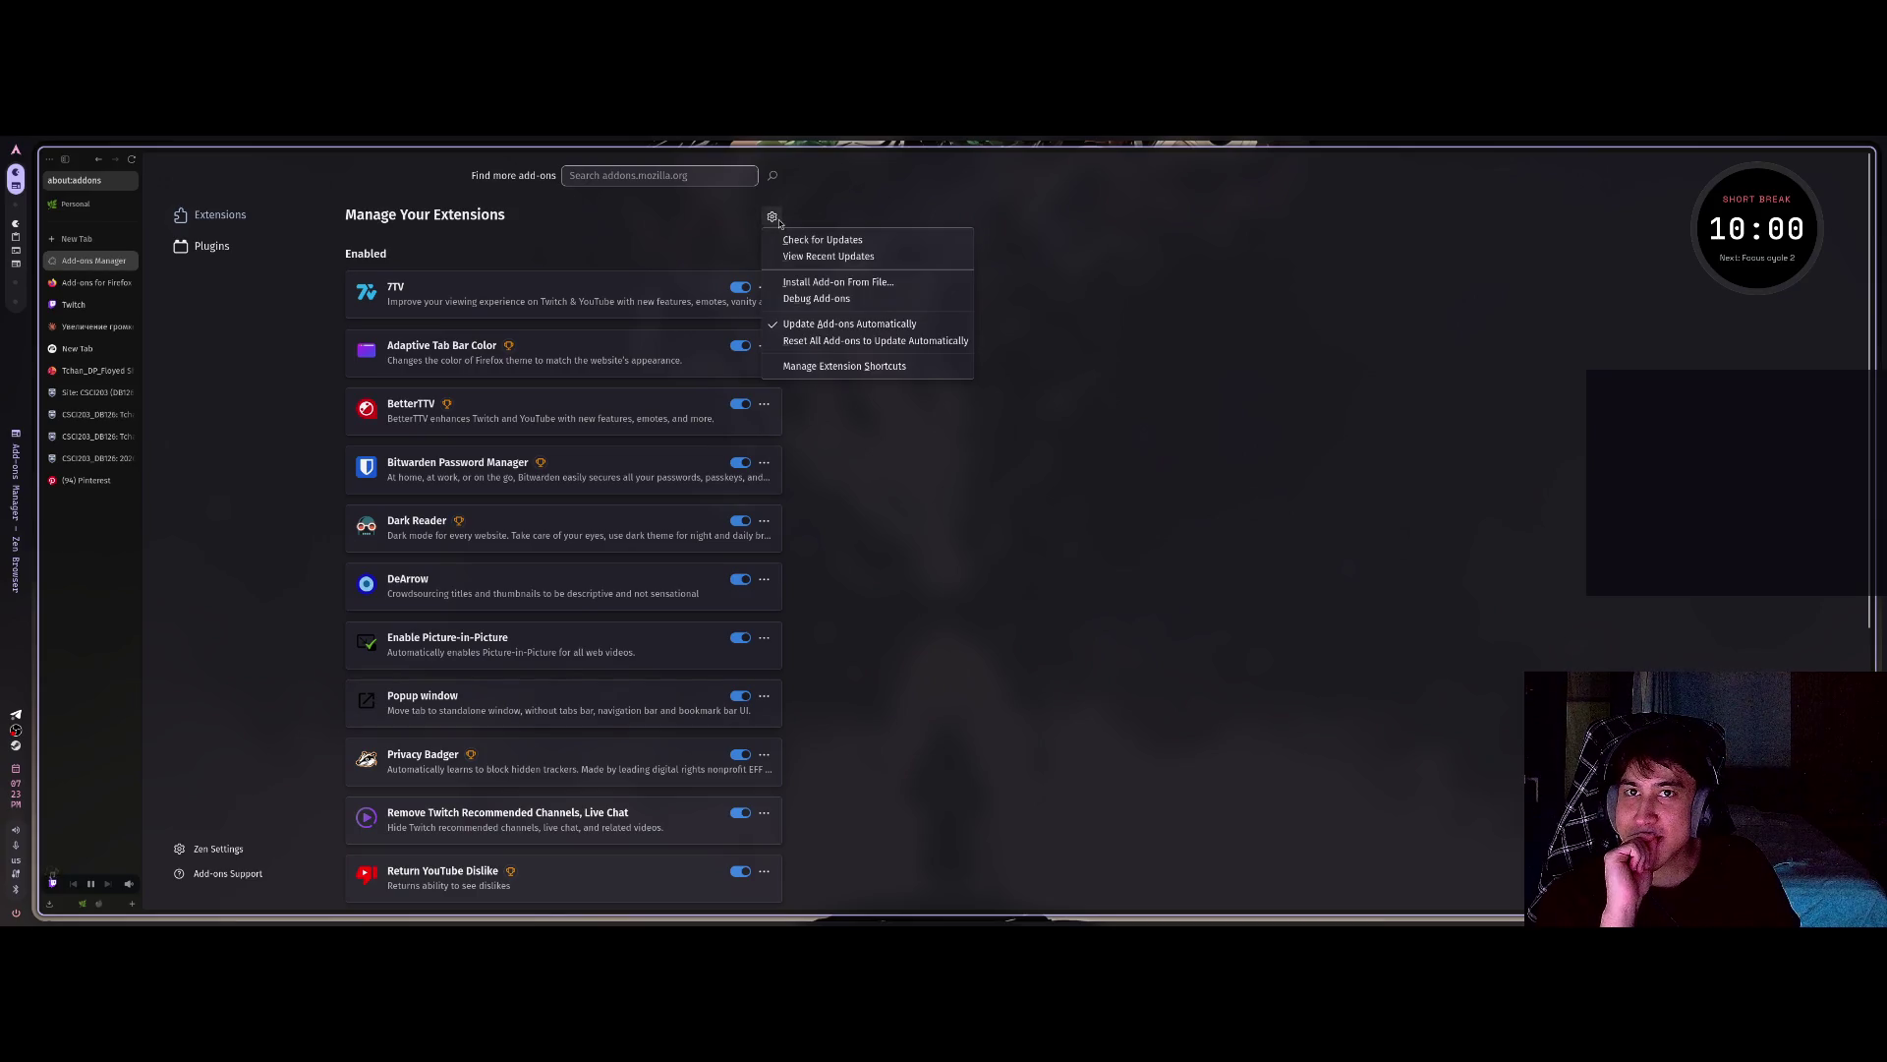
left_click(832, 283)
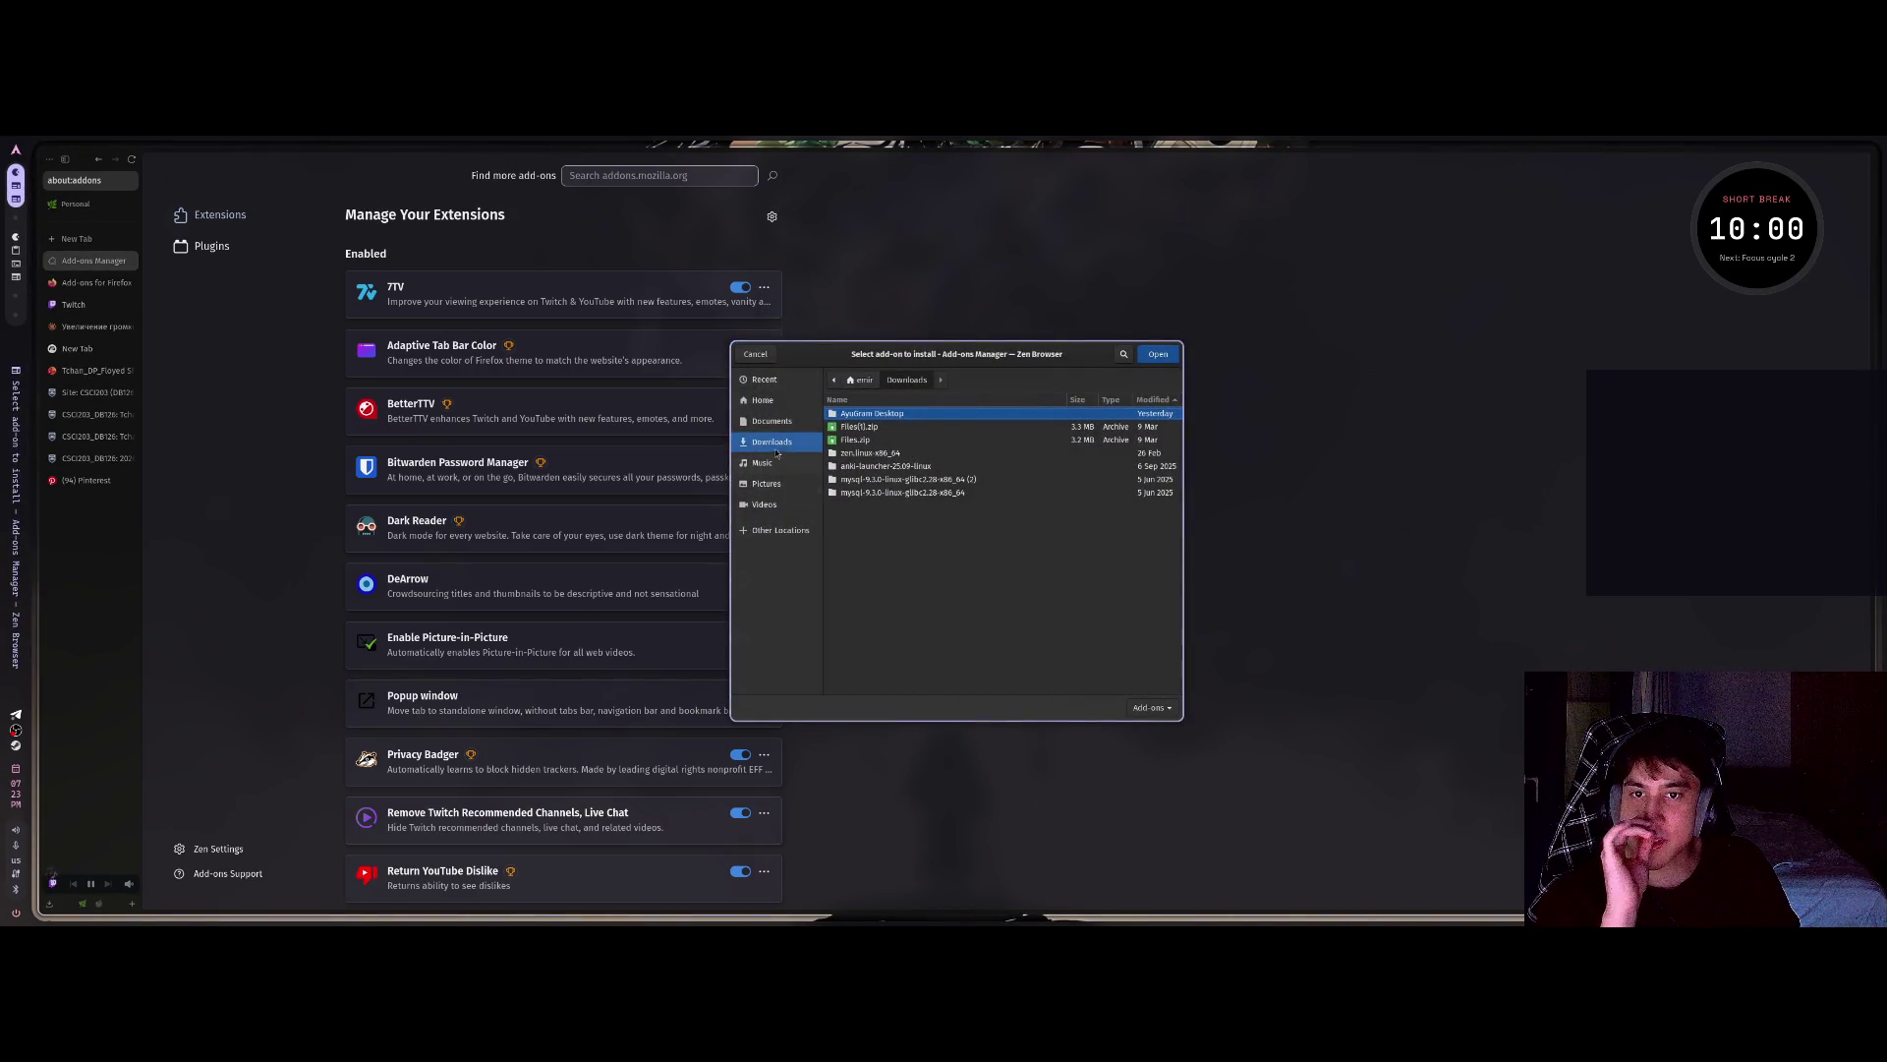
double_click(868, 426)
double_click(883, 417)
left_click(1158, 354)
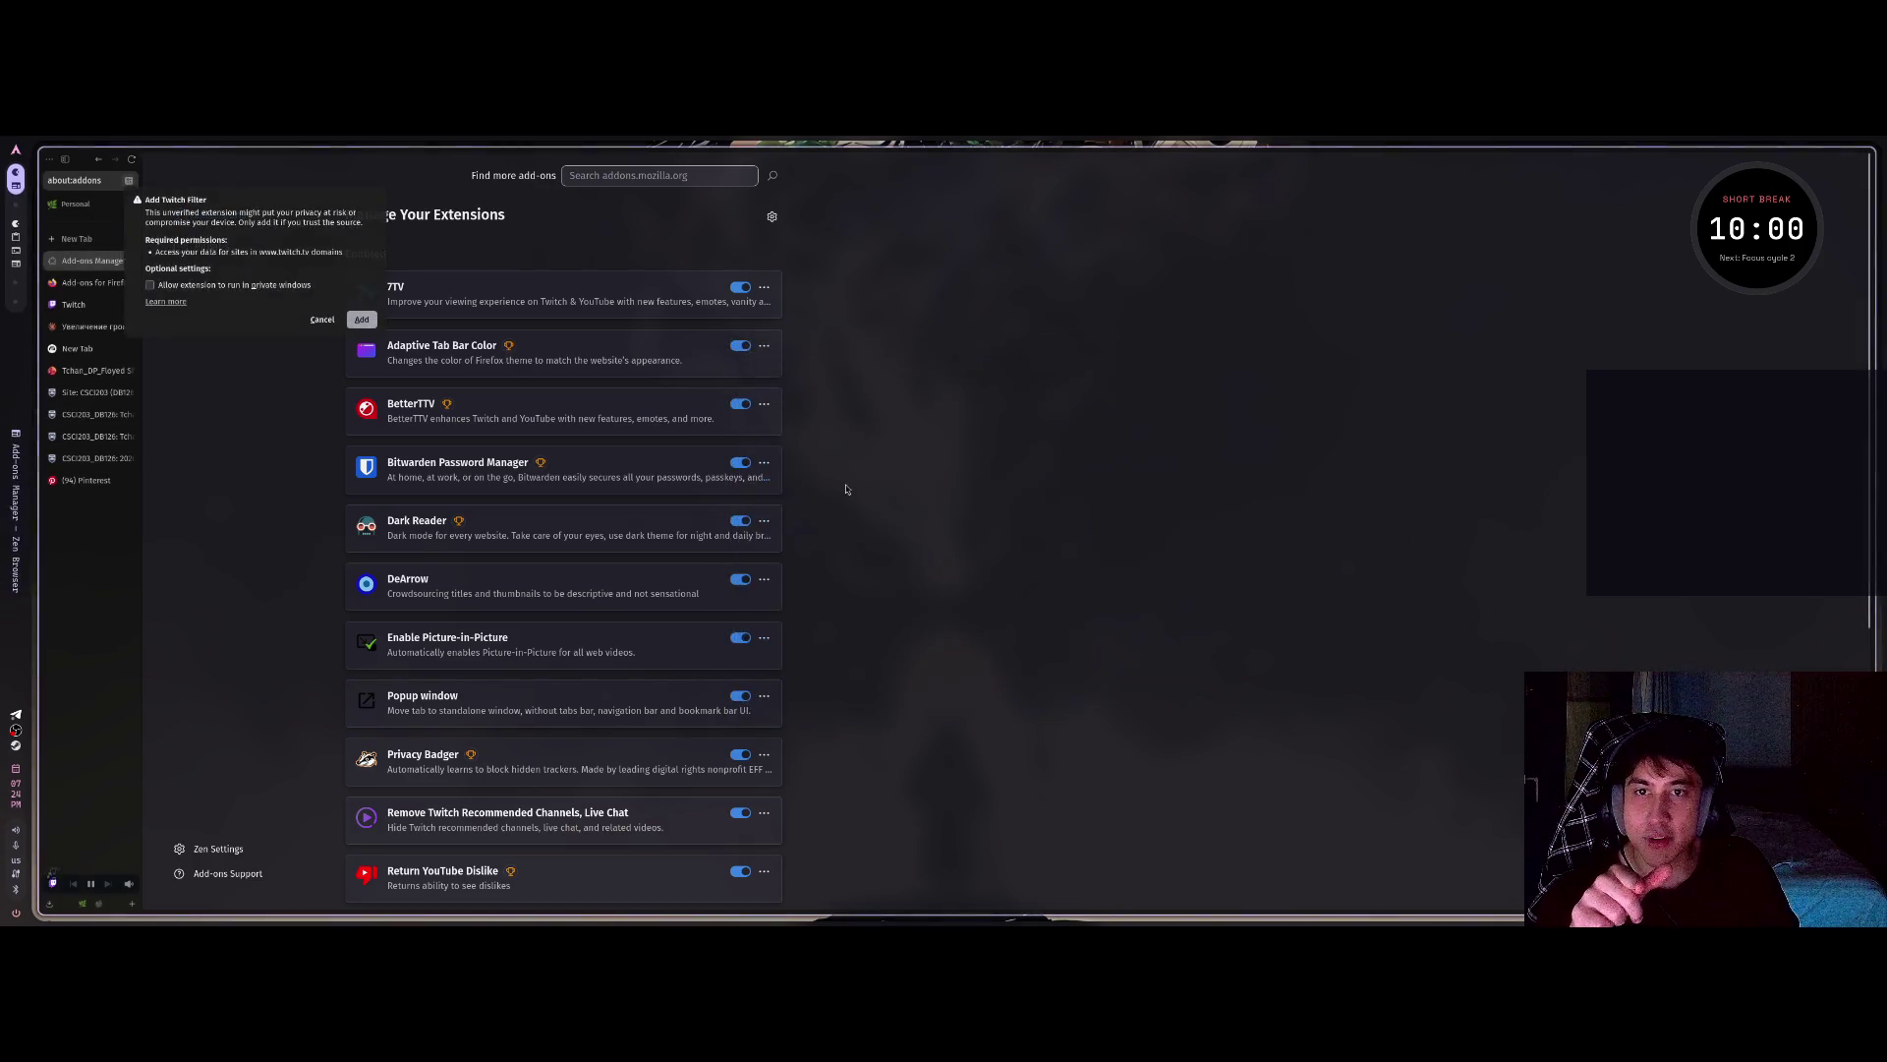
left_click(361, 320)
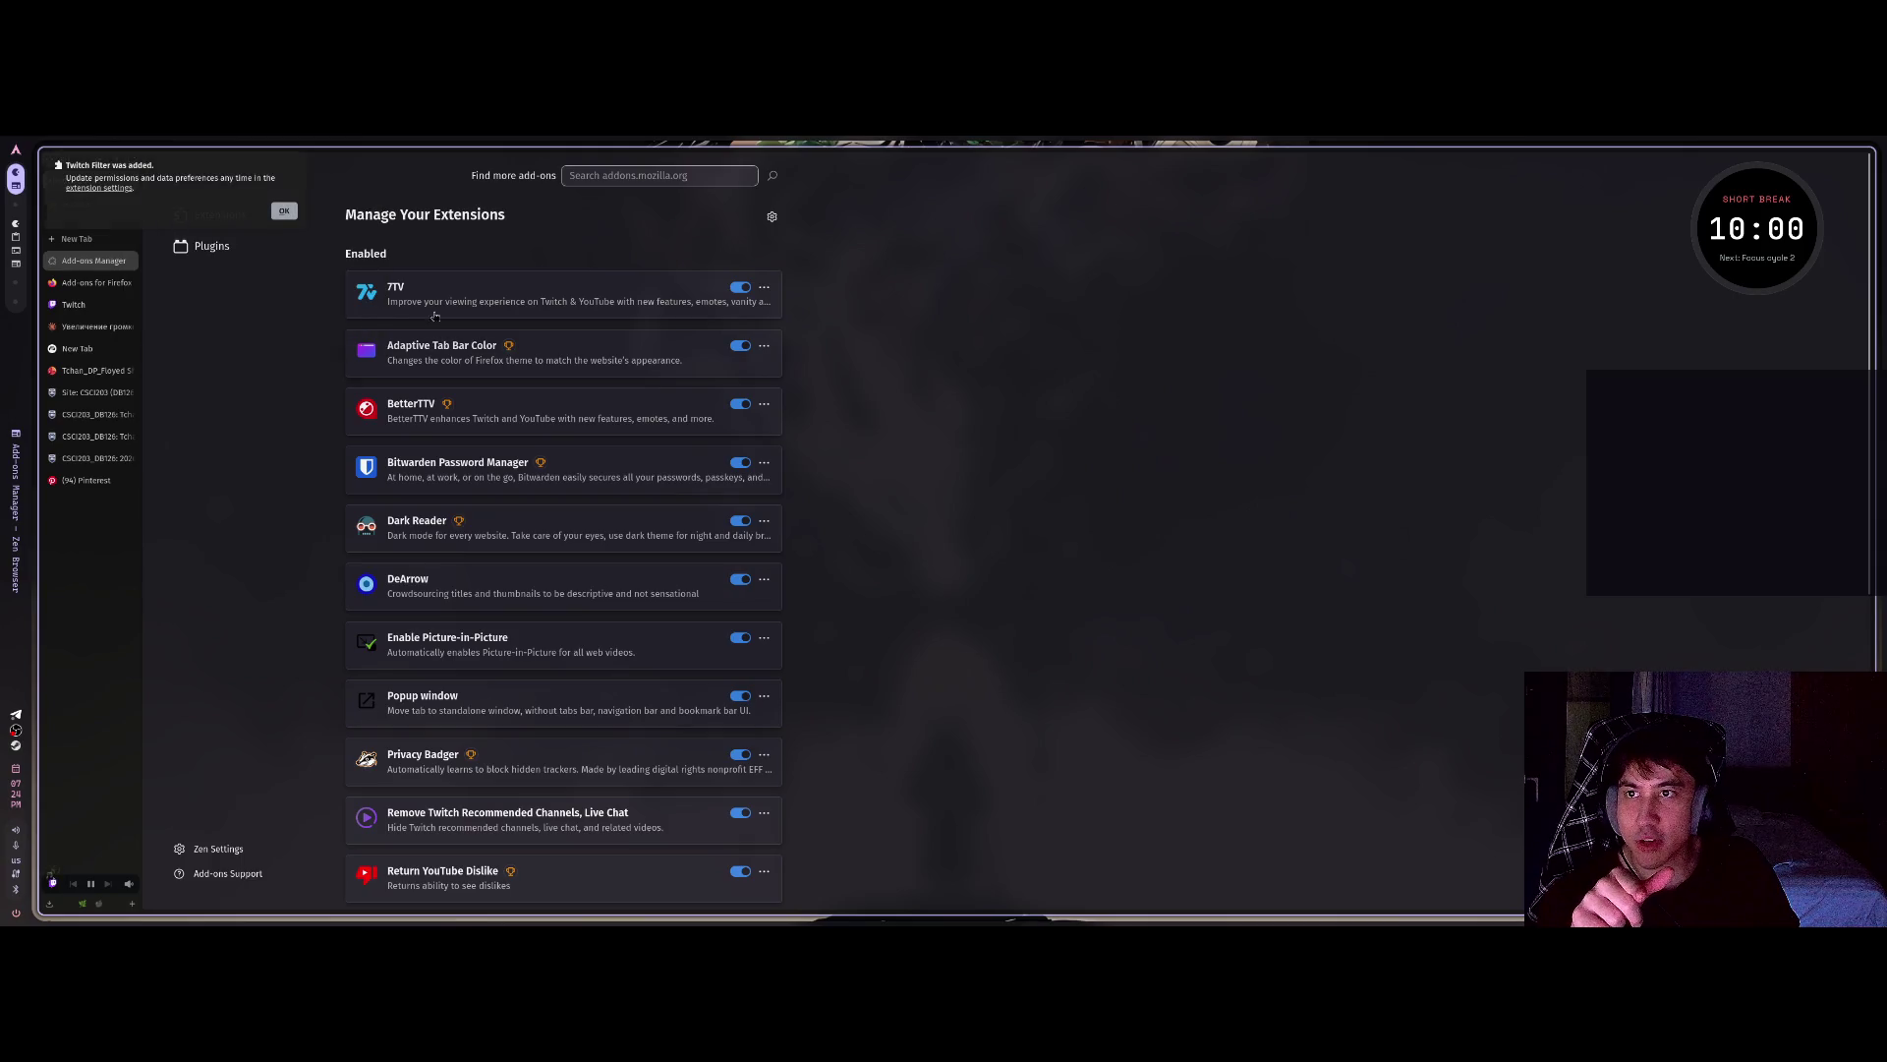
left_click(283, 212)
scroll(659, 717, "down", 5)
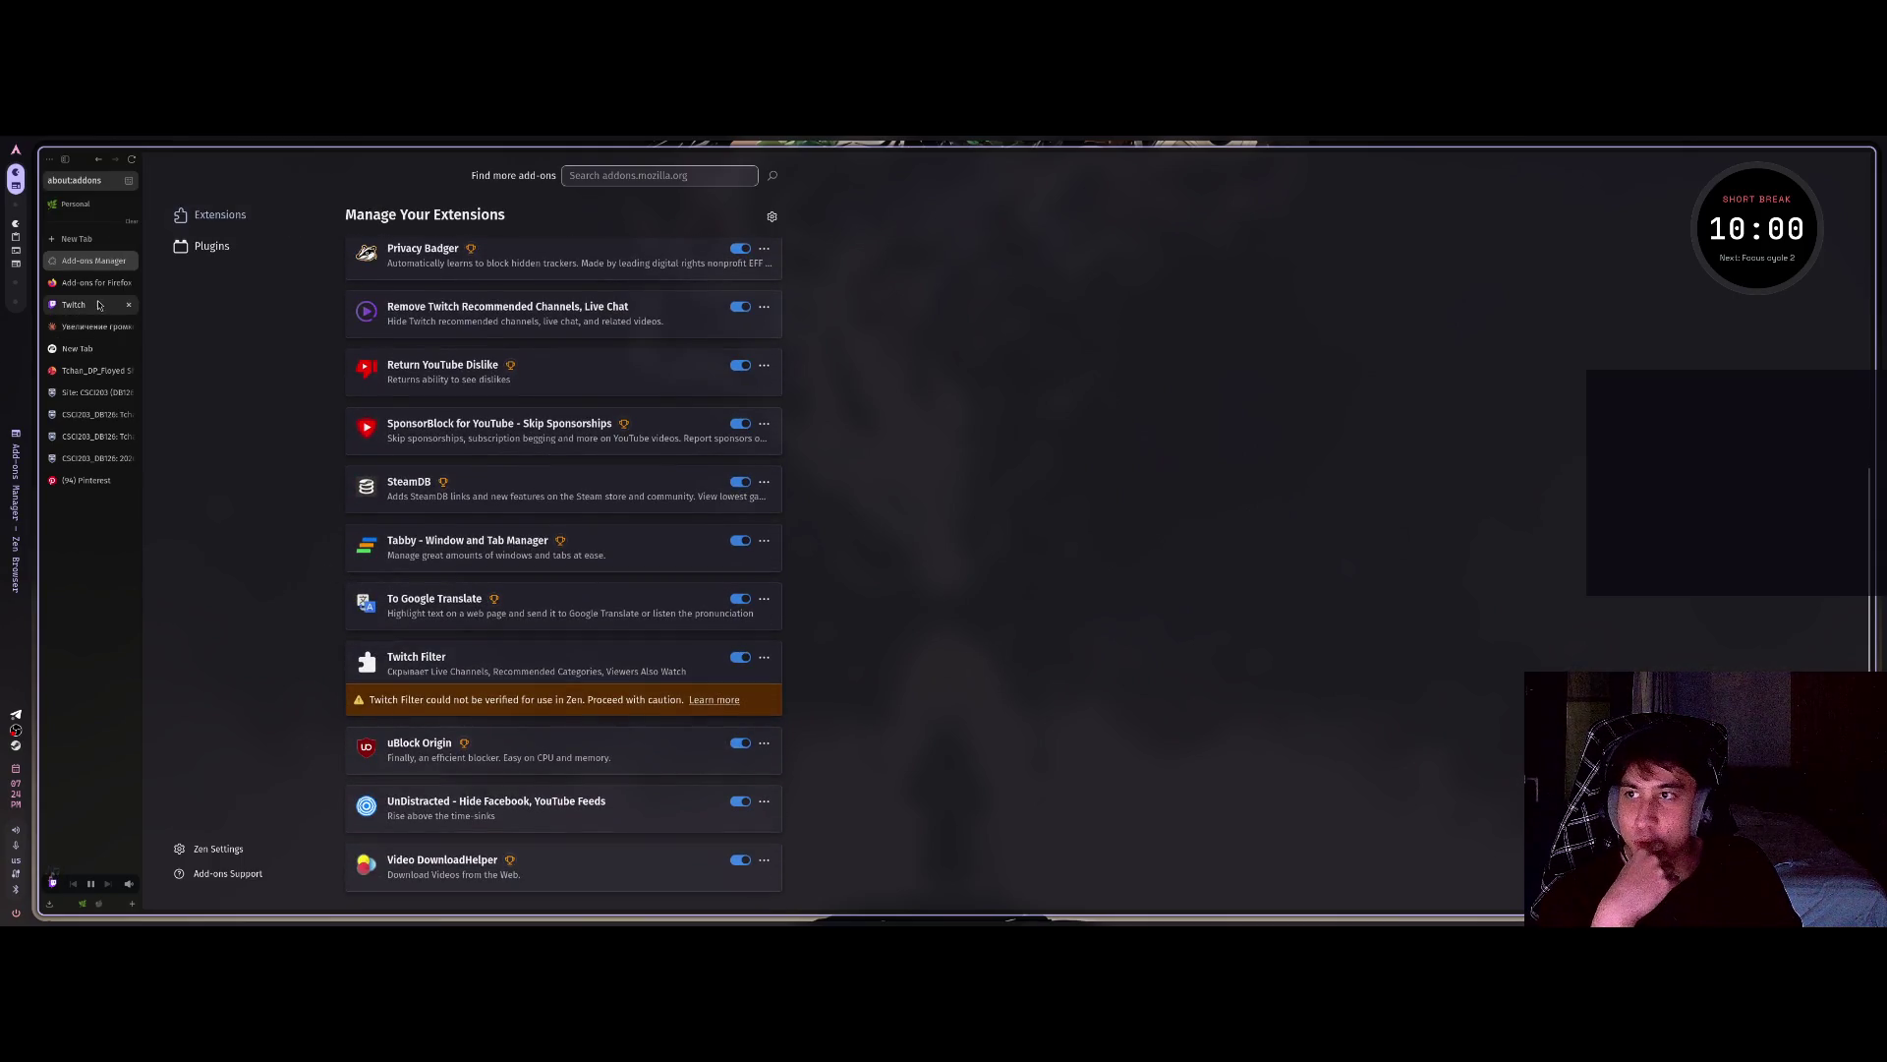
left_click(74, 304)
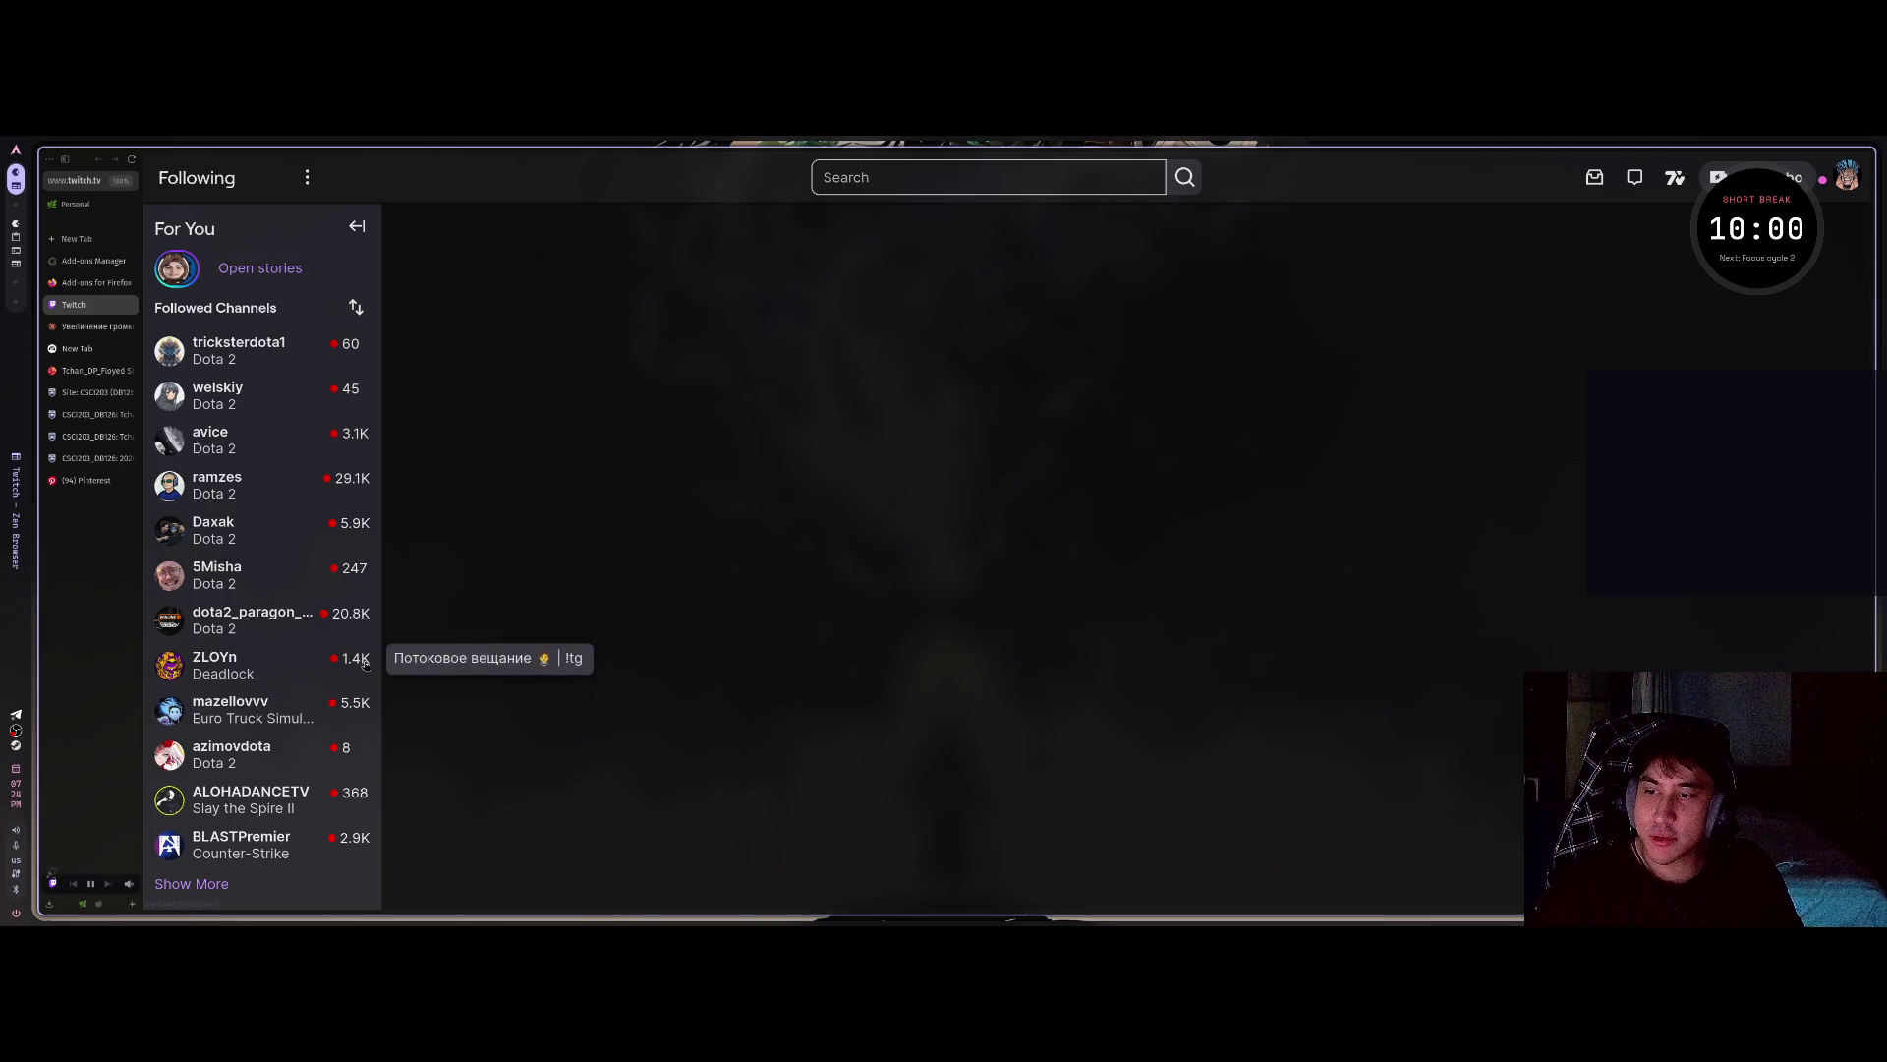
Reload Twitch, watch the top followed channel's live Dota 2 stream and its About panel, then close it.
key("F5")
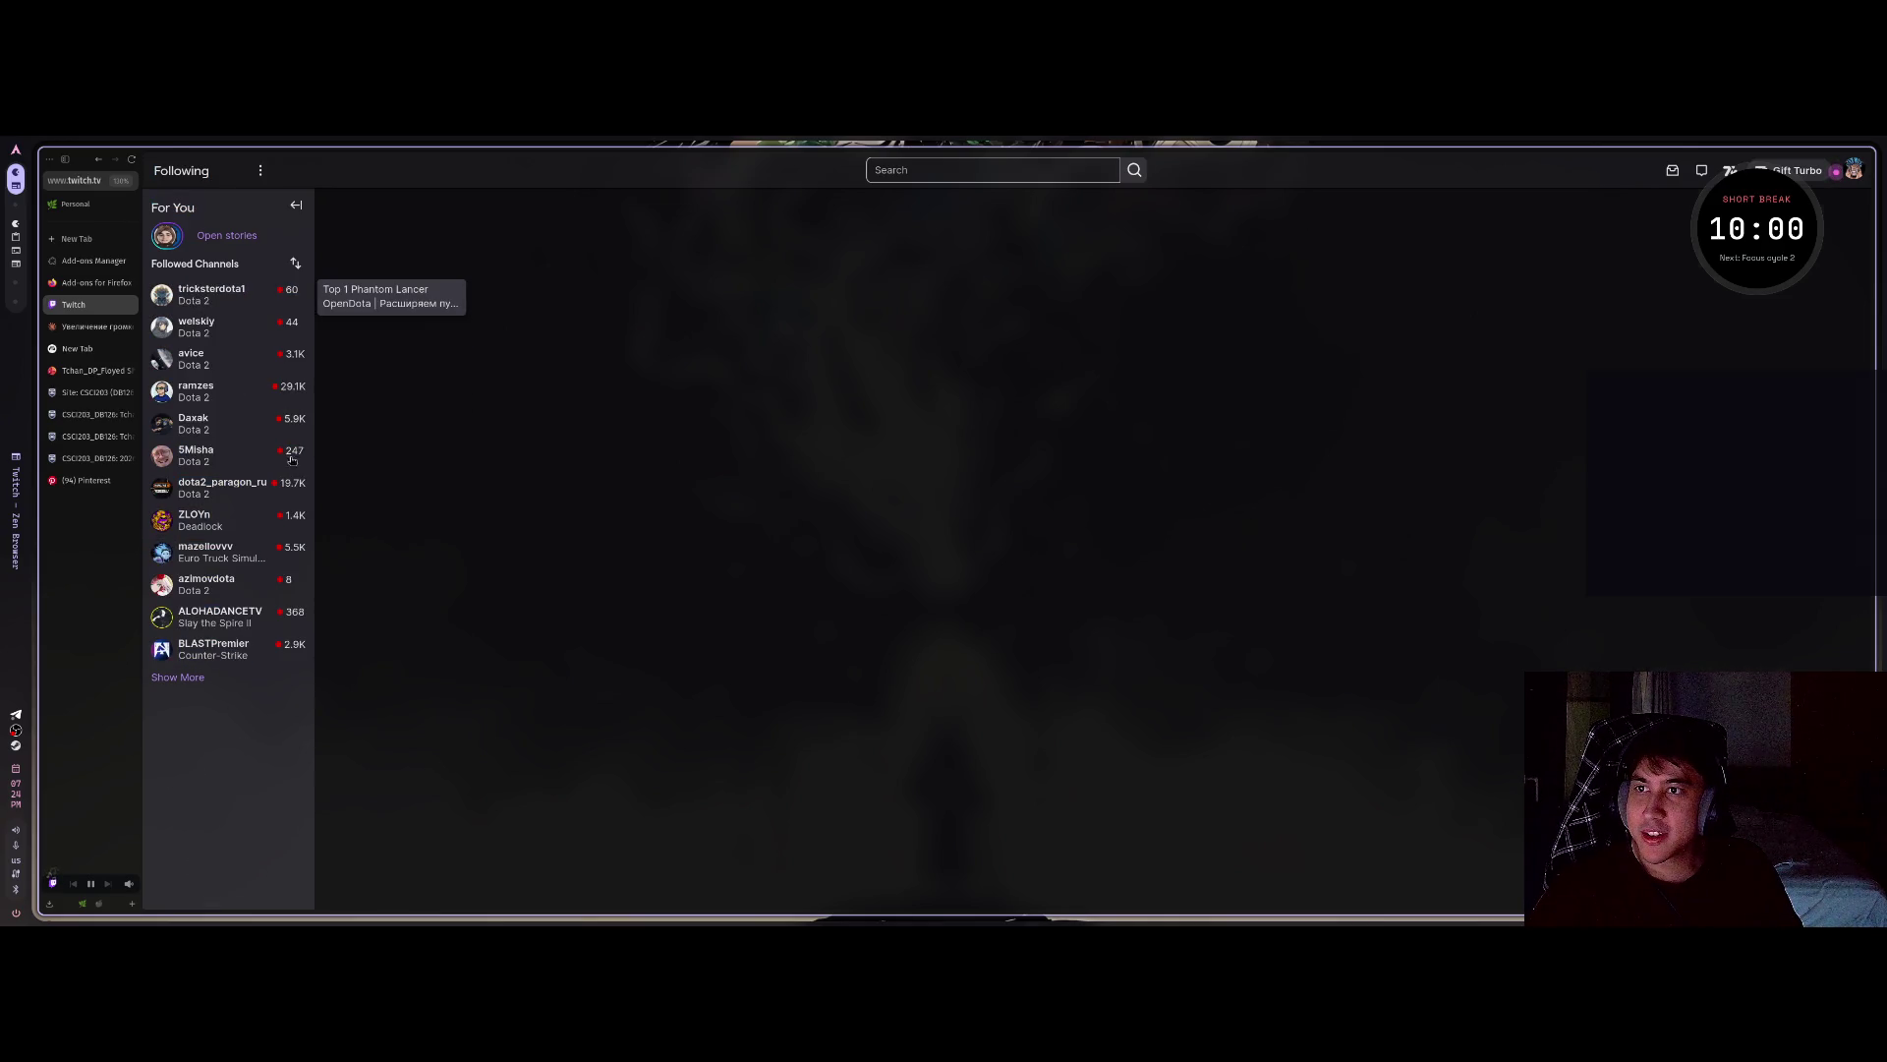
left_click(205, 297)
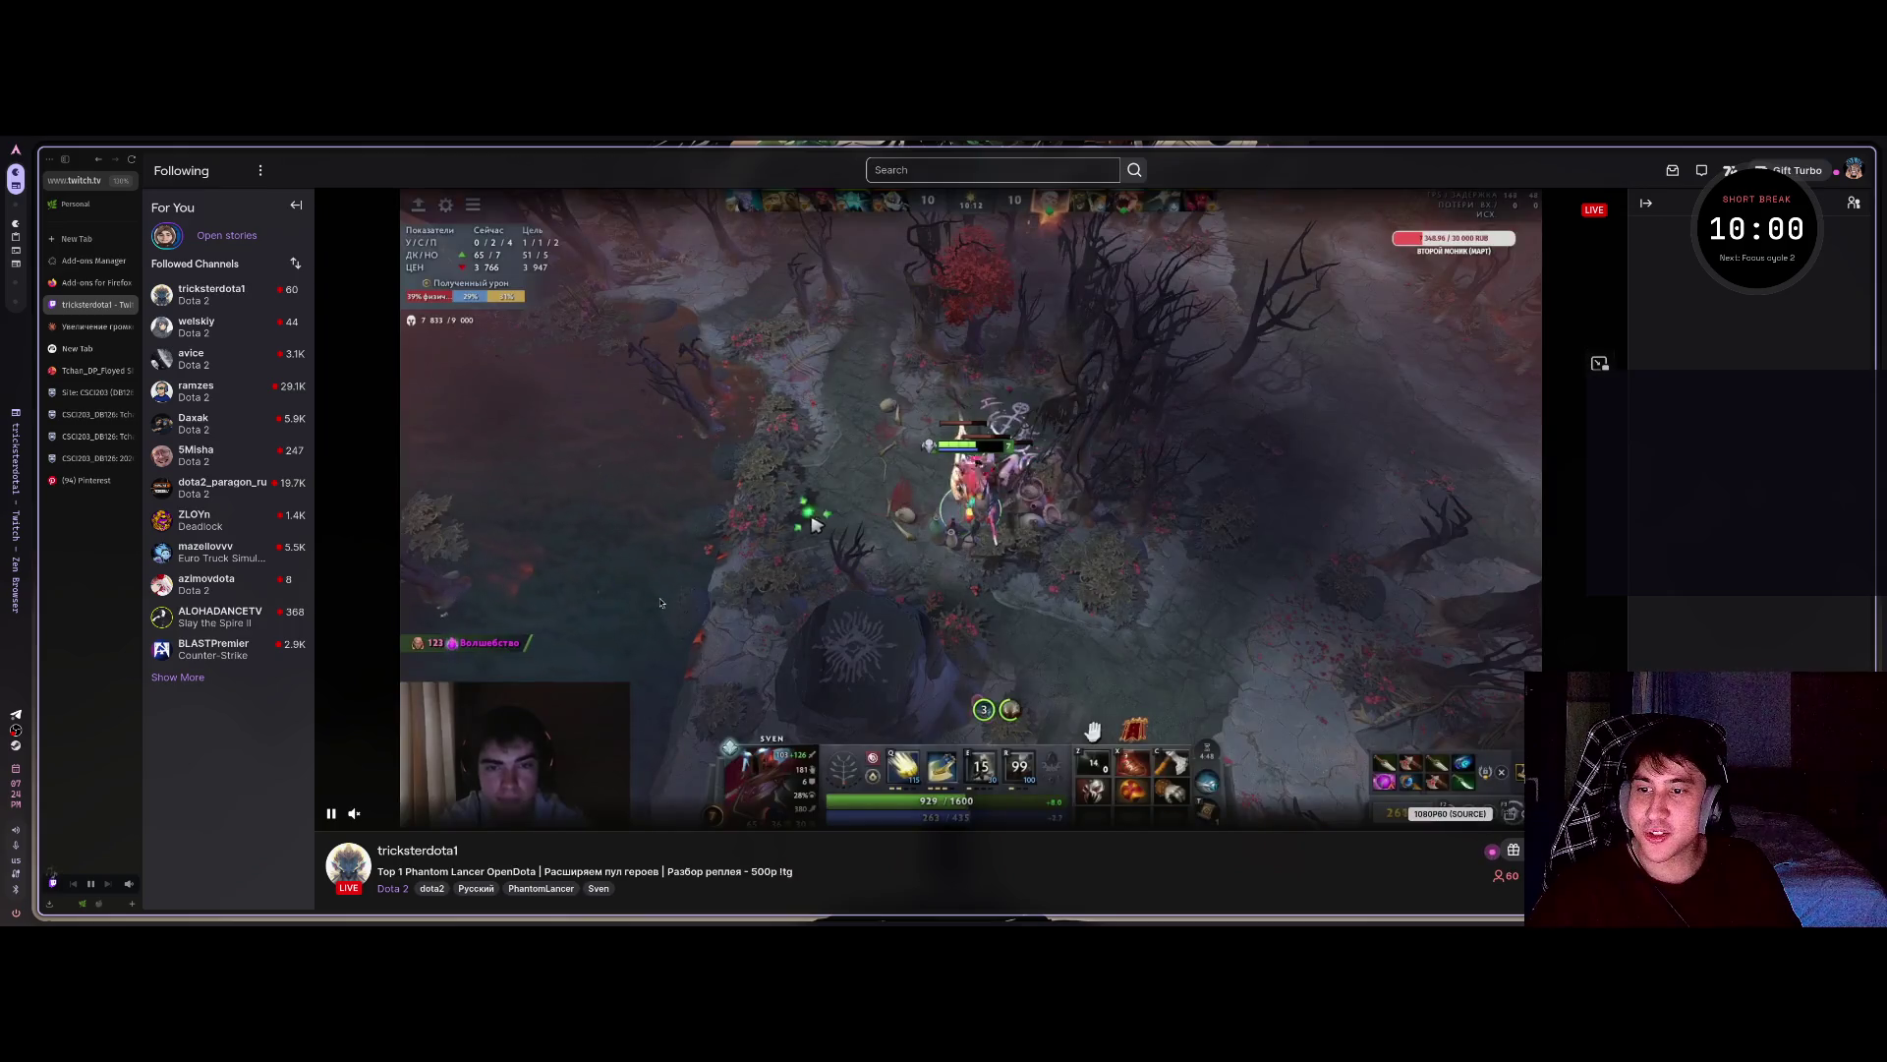
scroll(642, 600, "down", 3)
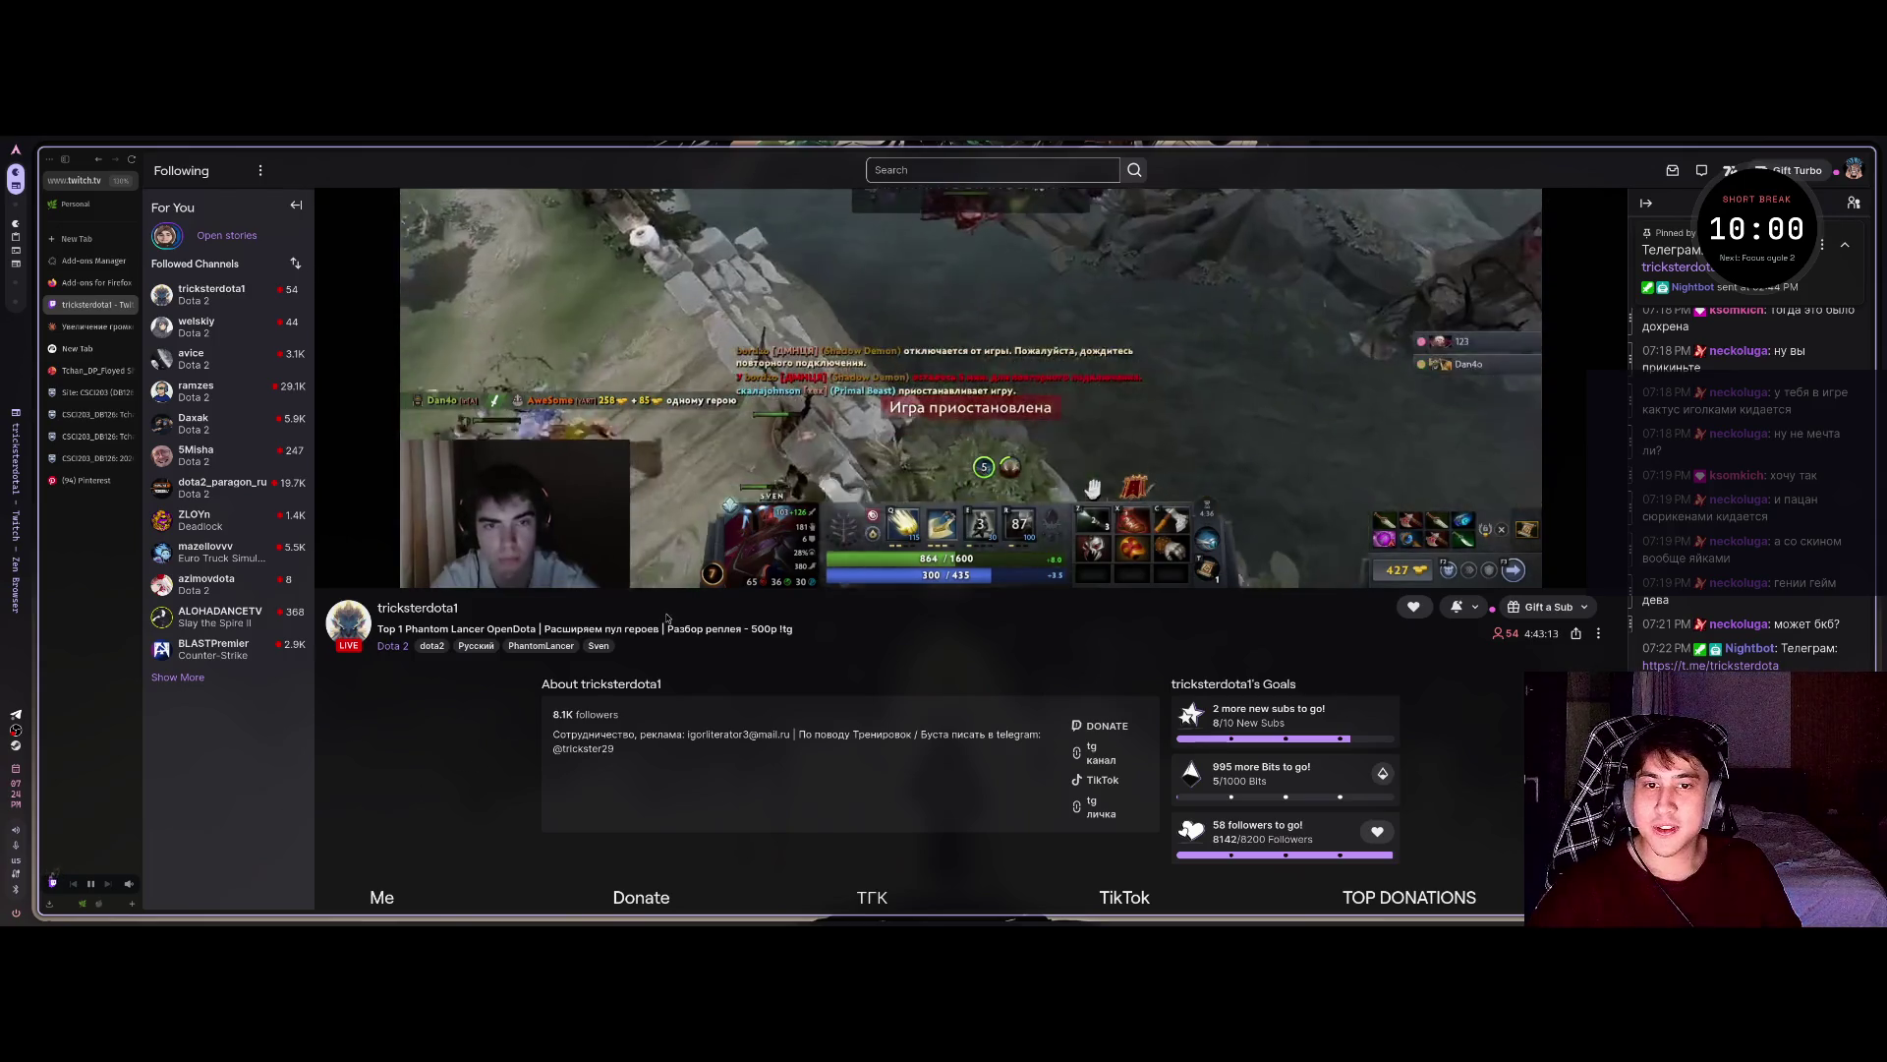
scroll(472, 774, "up", 4)
scroll(374, 771, "down", 5)
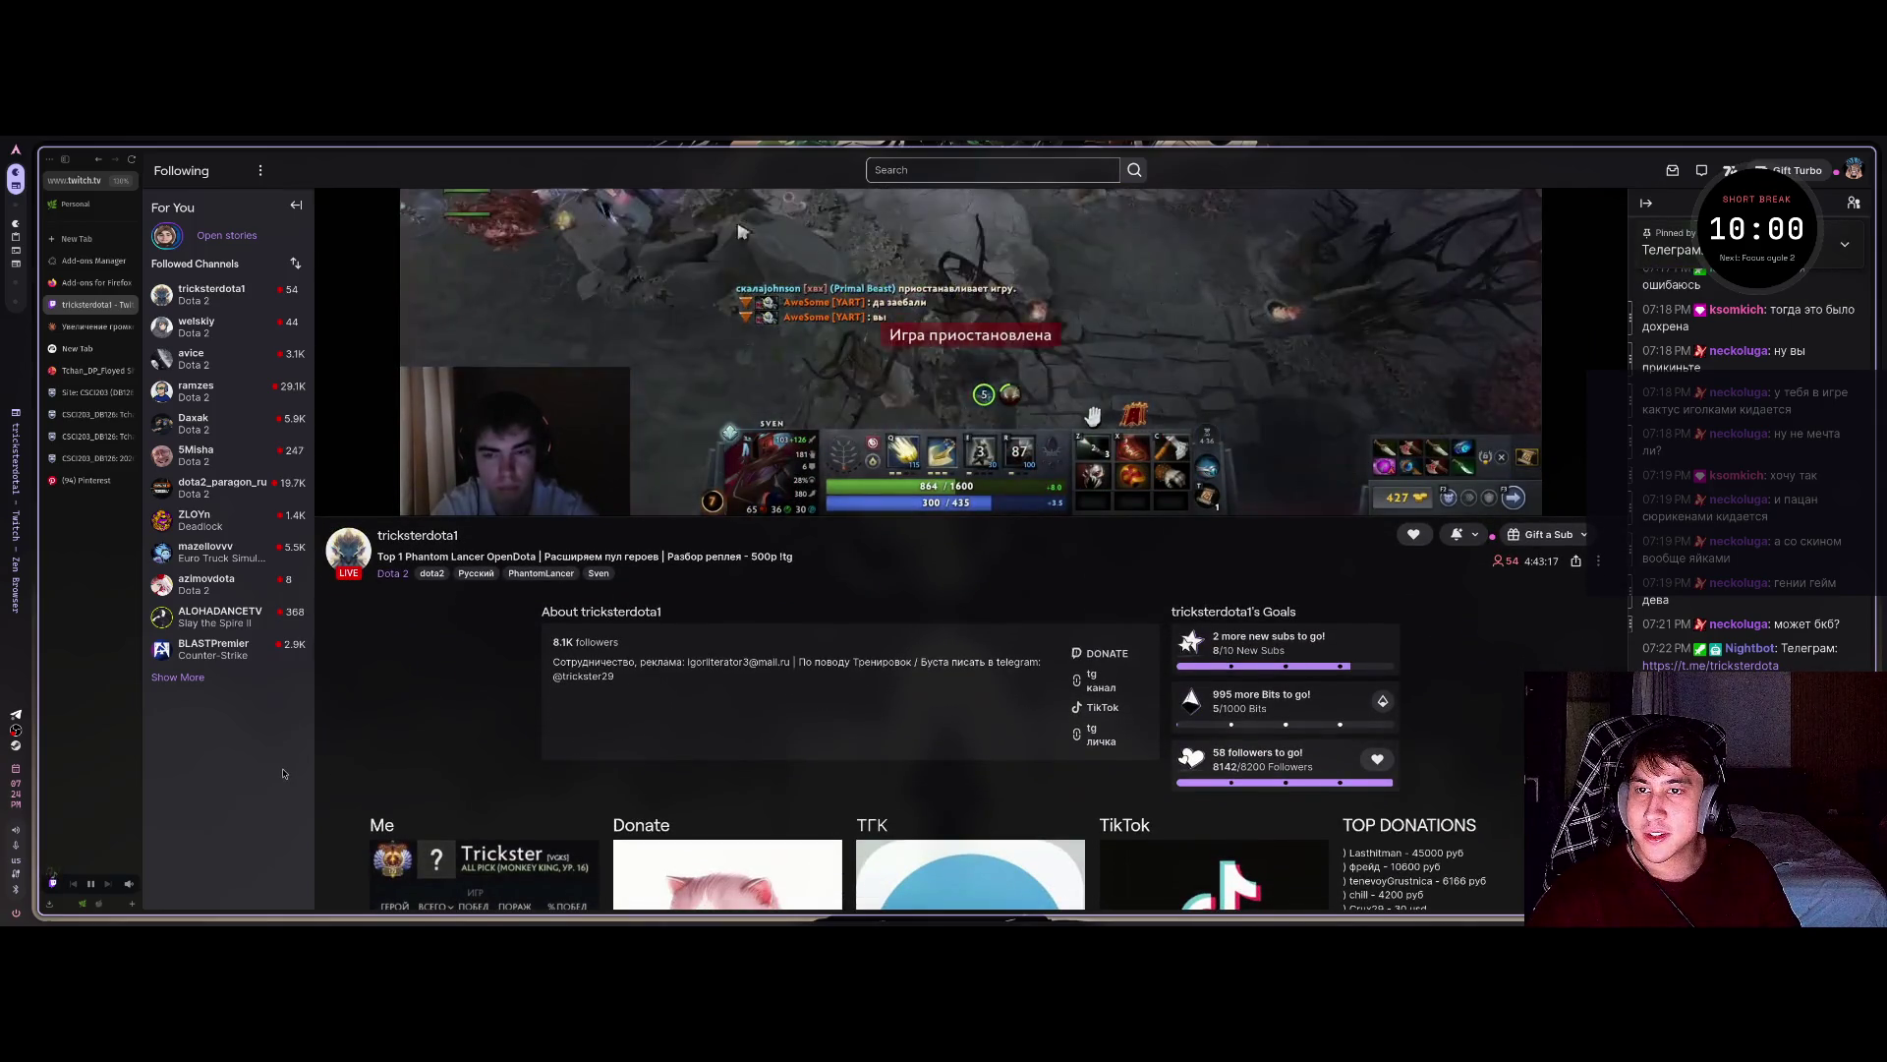
scroll(283, 773, "up", 1)
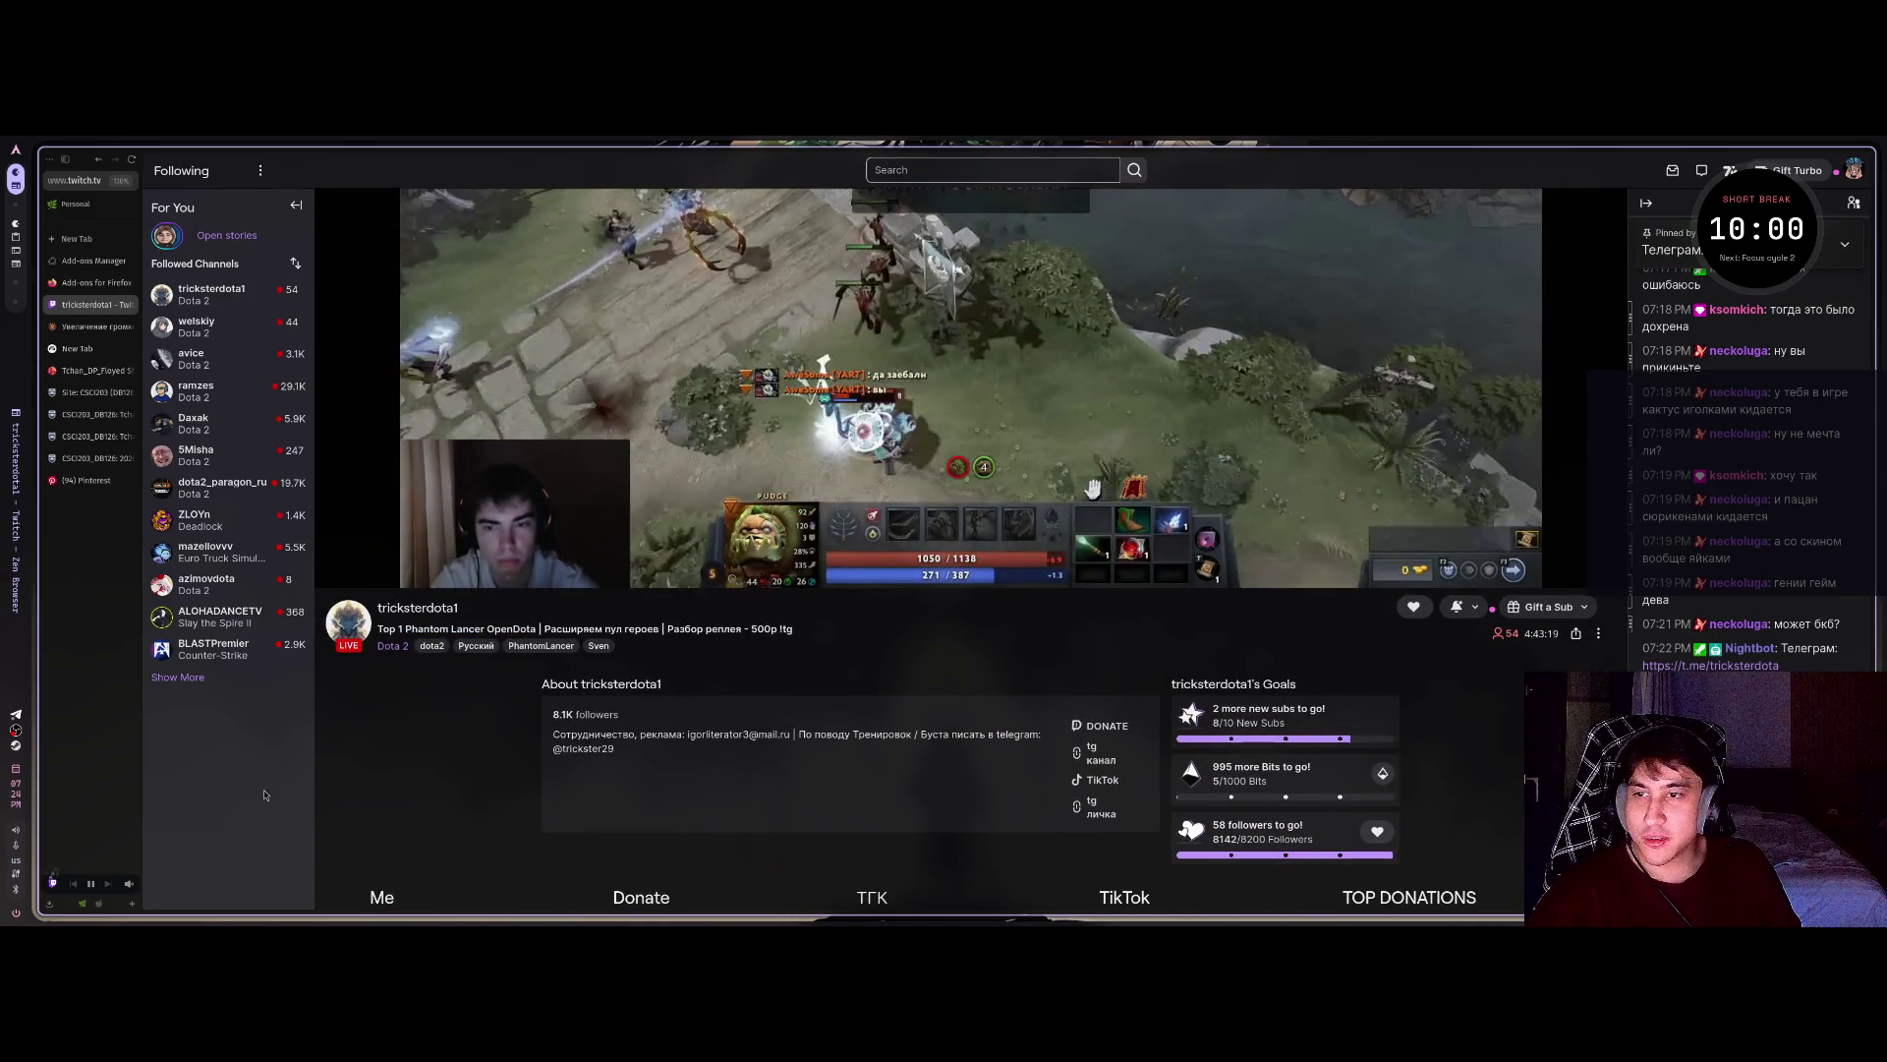
scroll(252, 796, "up", 3)
scroll(197, 590, "down", 3)
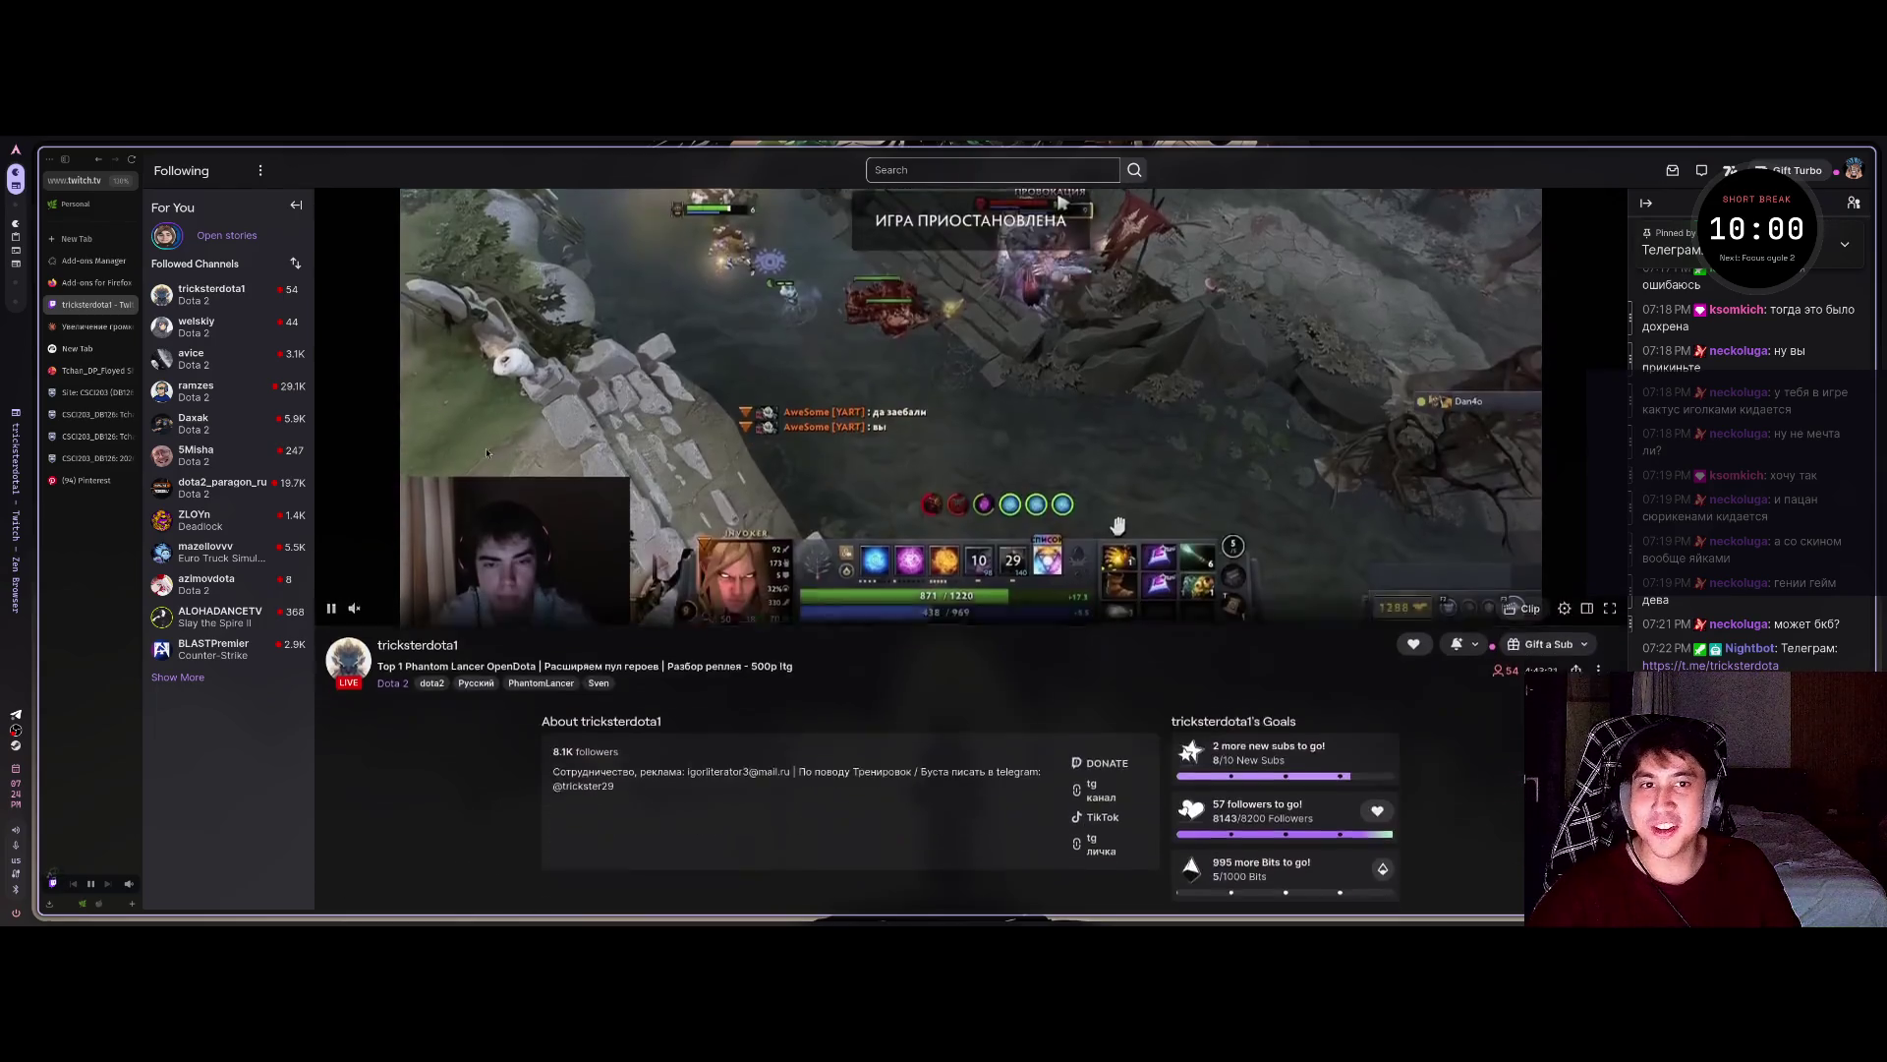
middle_click(80, 305)
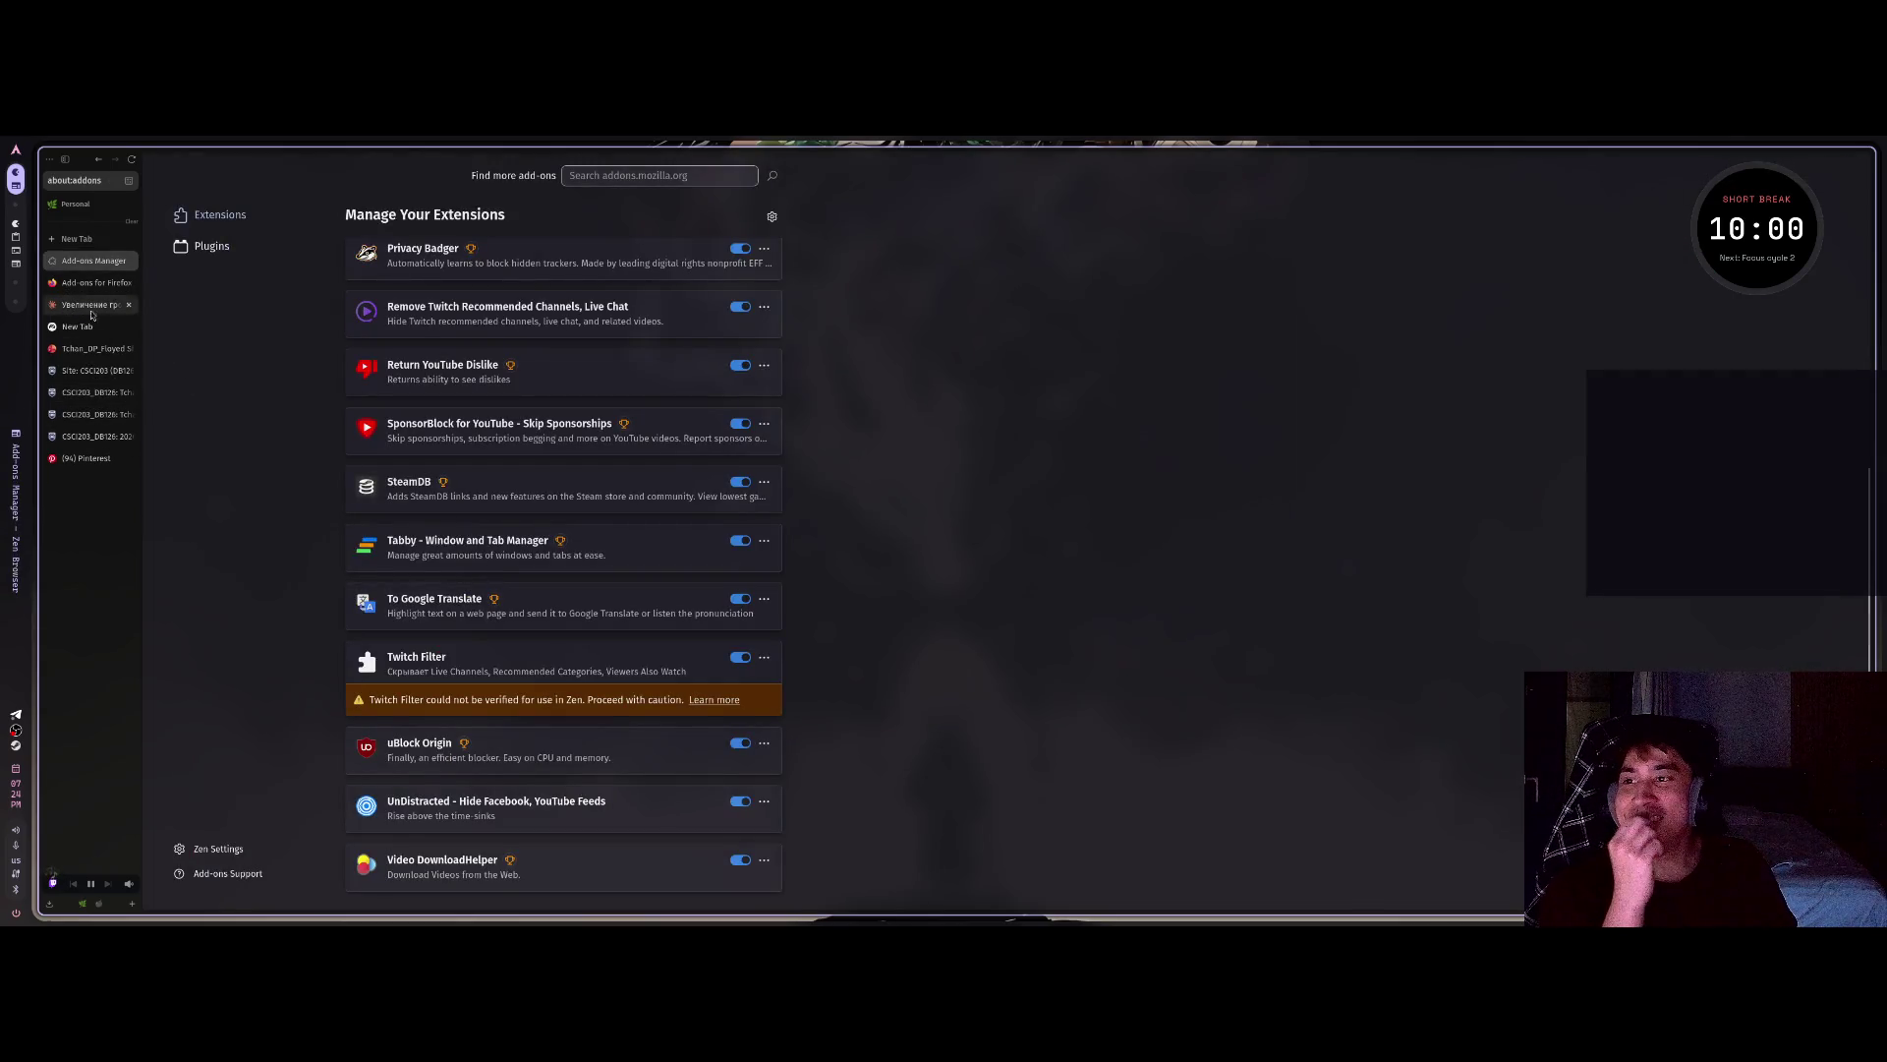
Close both add-ons tabs, pause the cff_code stream in the Academic workspace, and view YouTube Subscriptions.
middle_click(81, 261)
middle_click(82, 260)
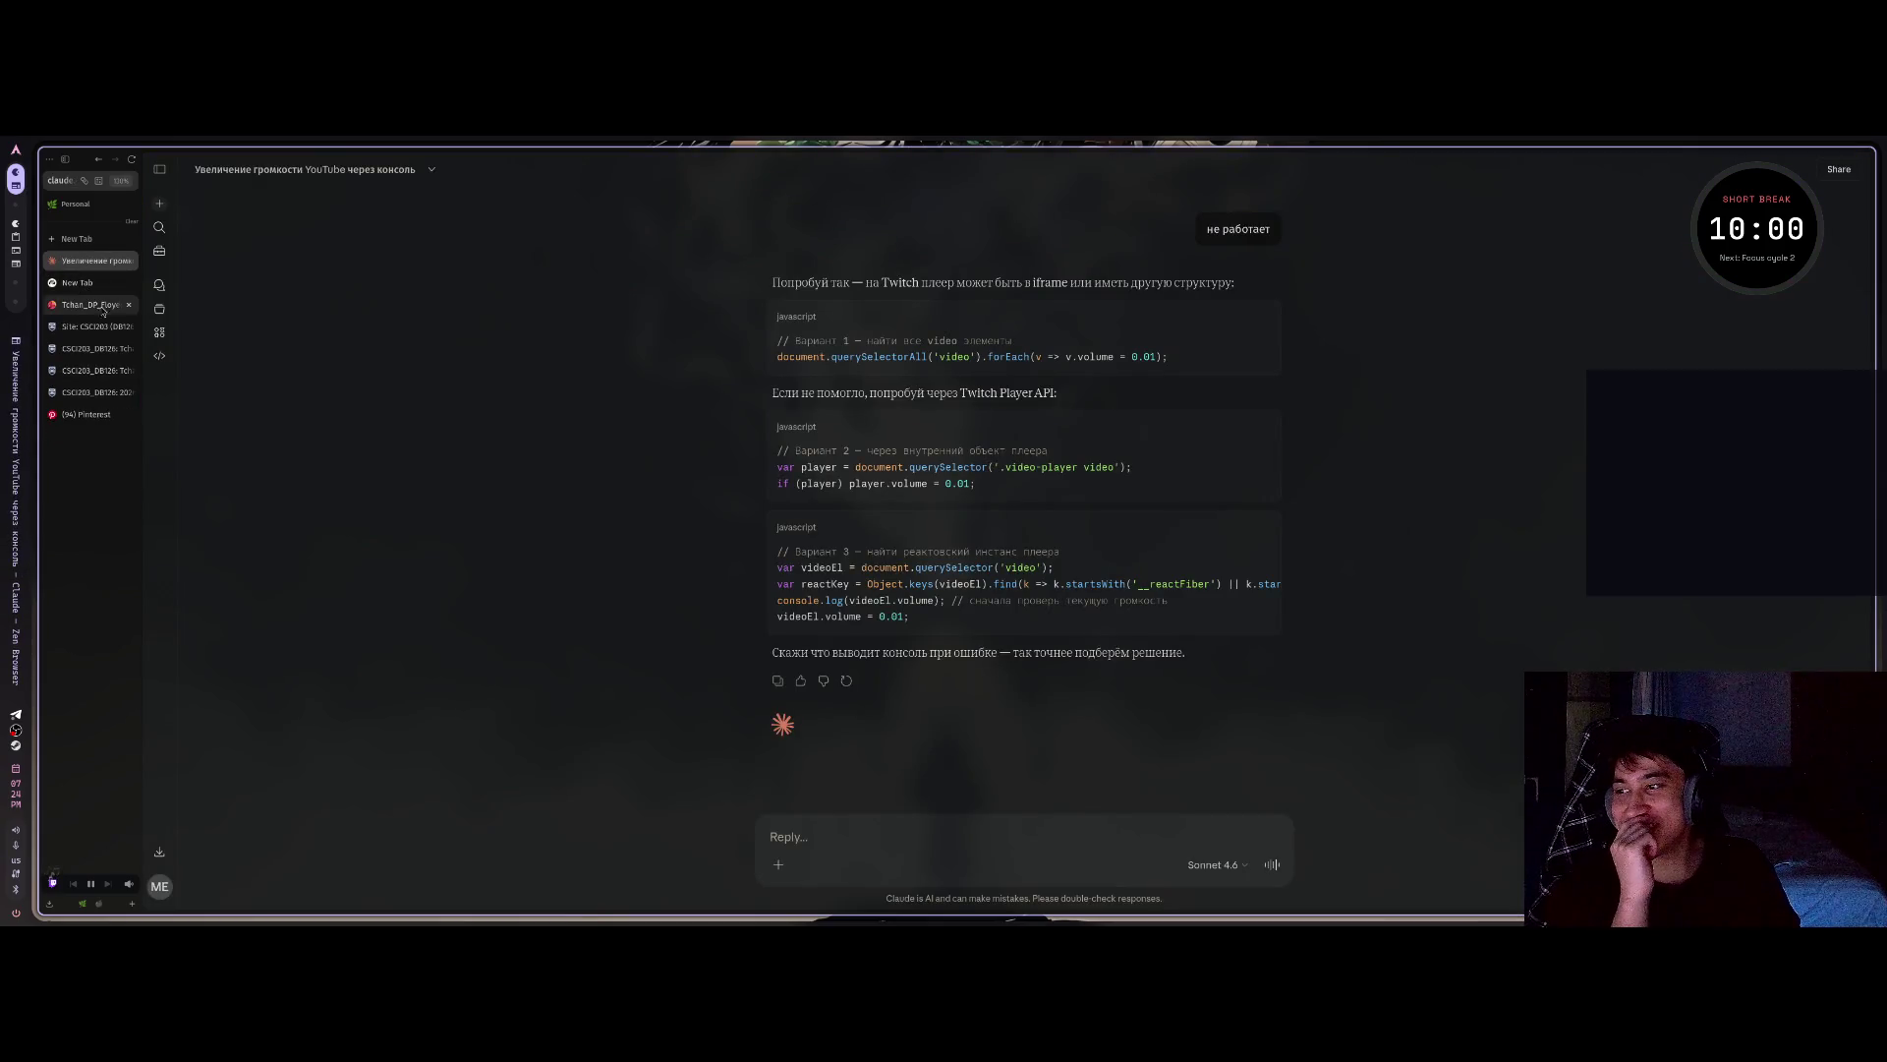
left_click(98, 903)
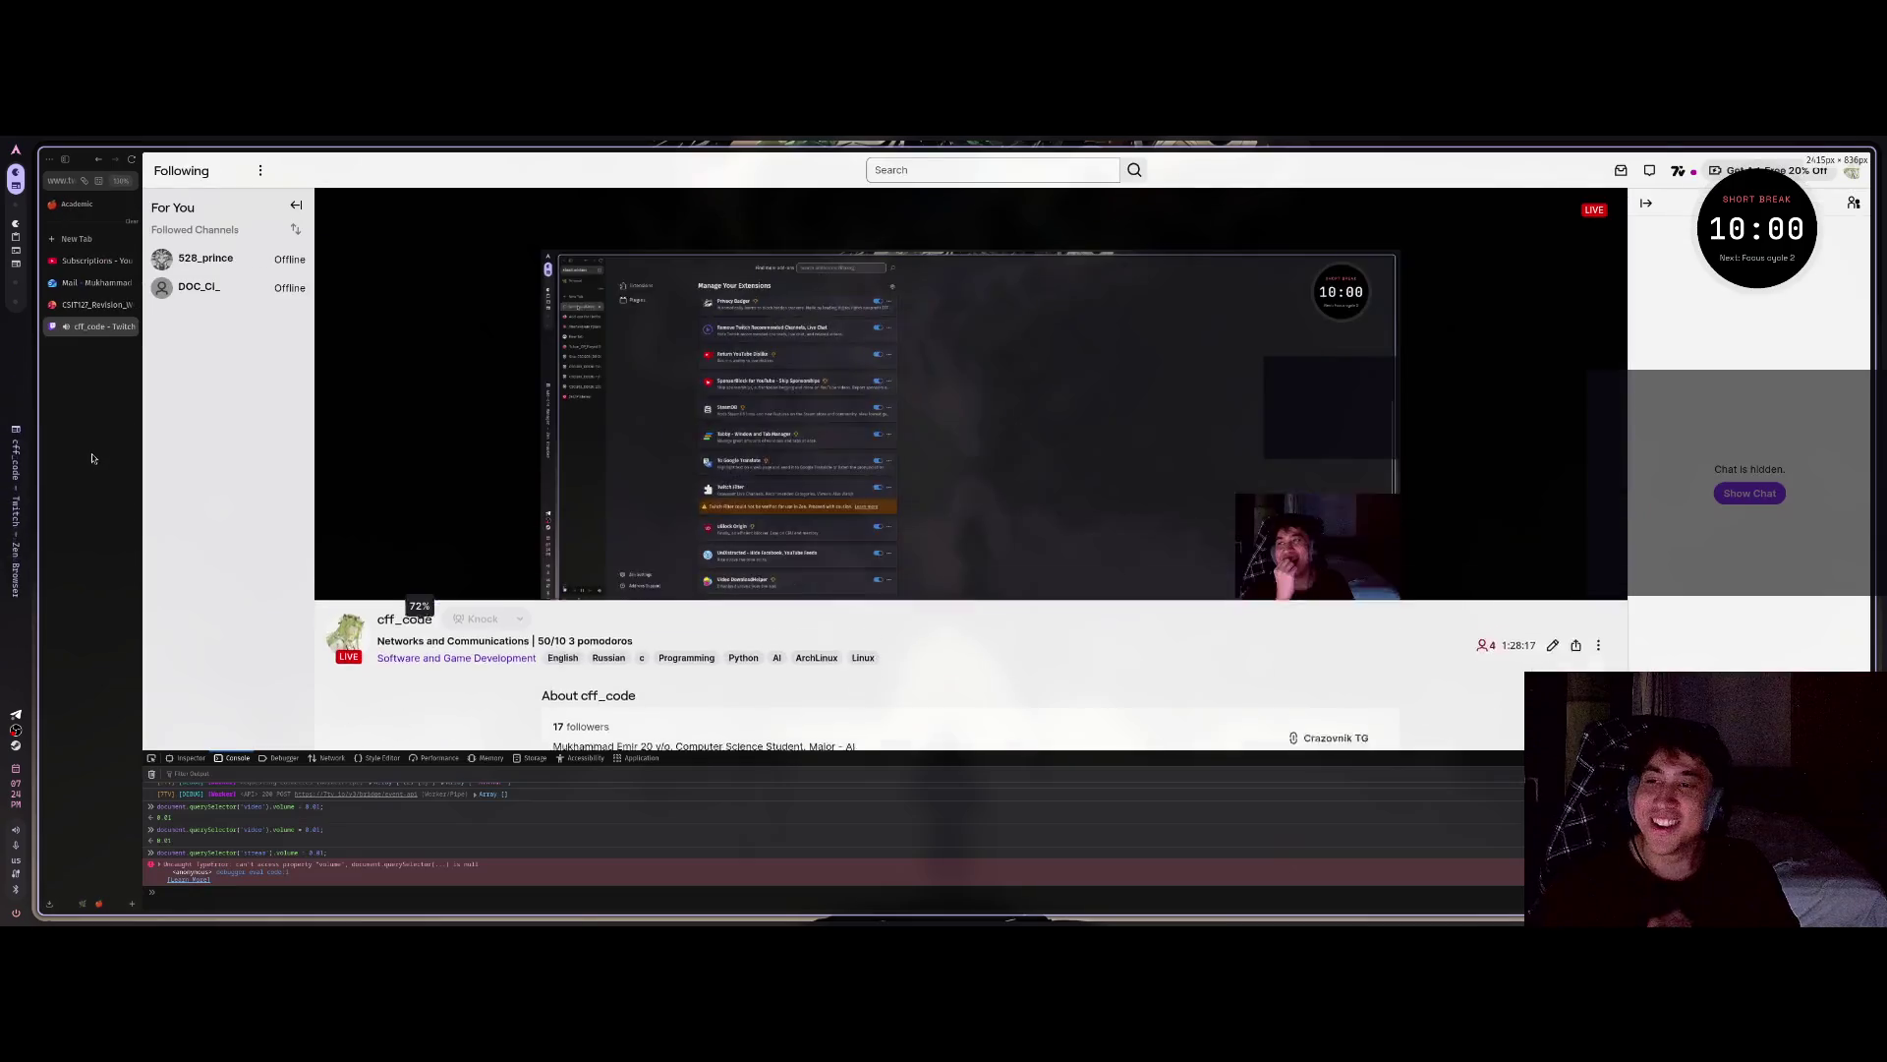
left_click(331, 654)
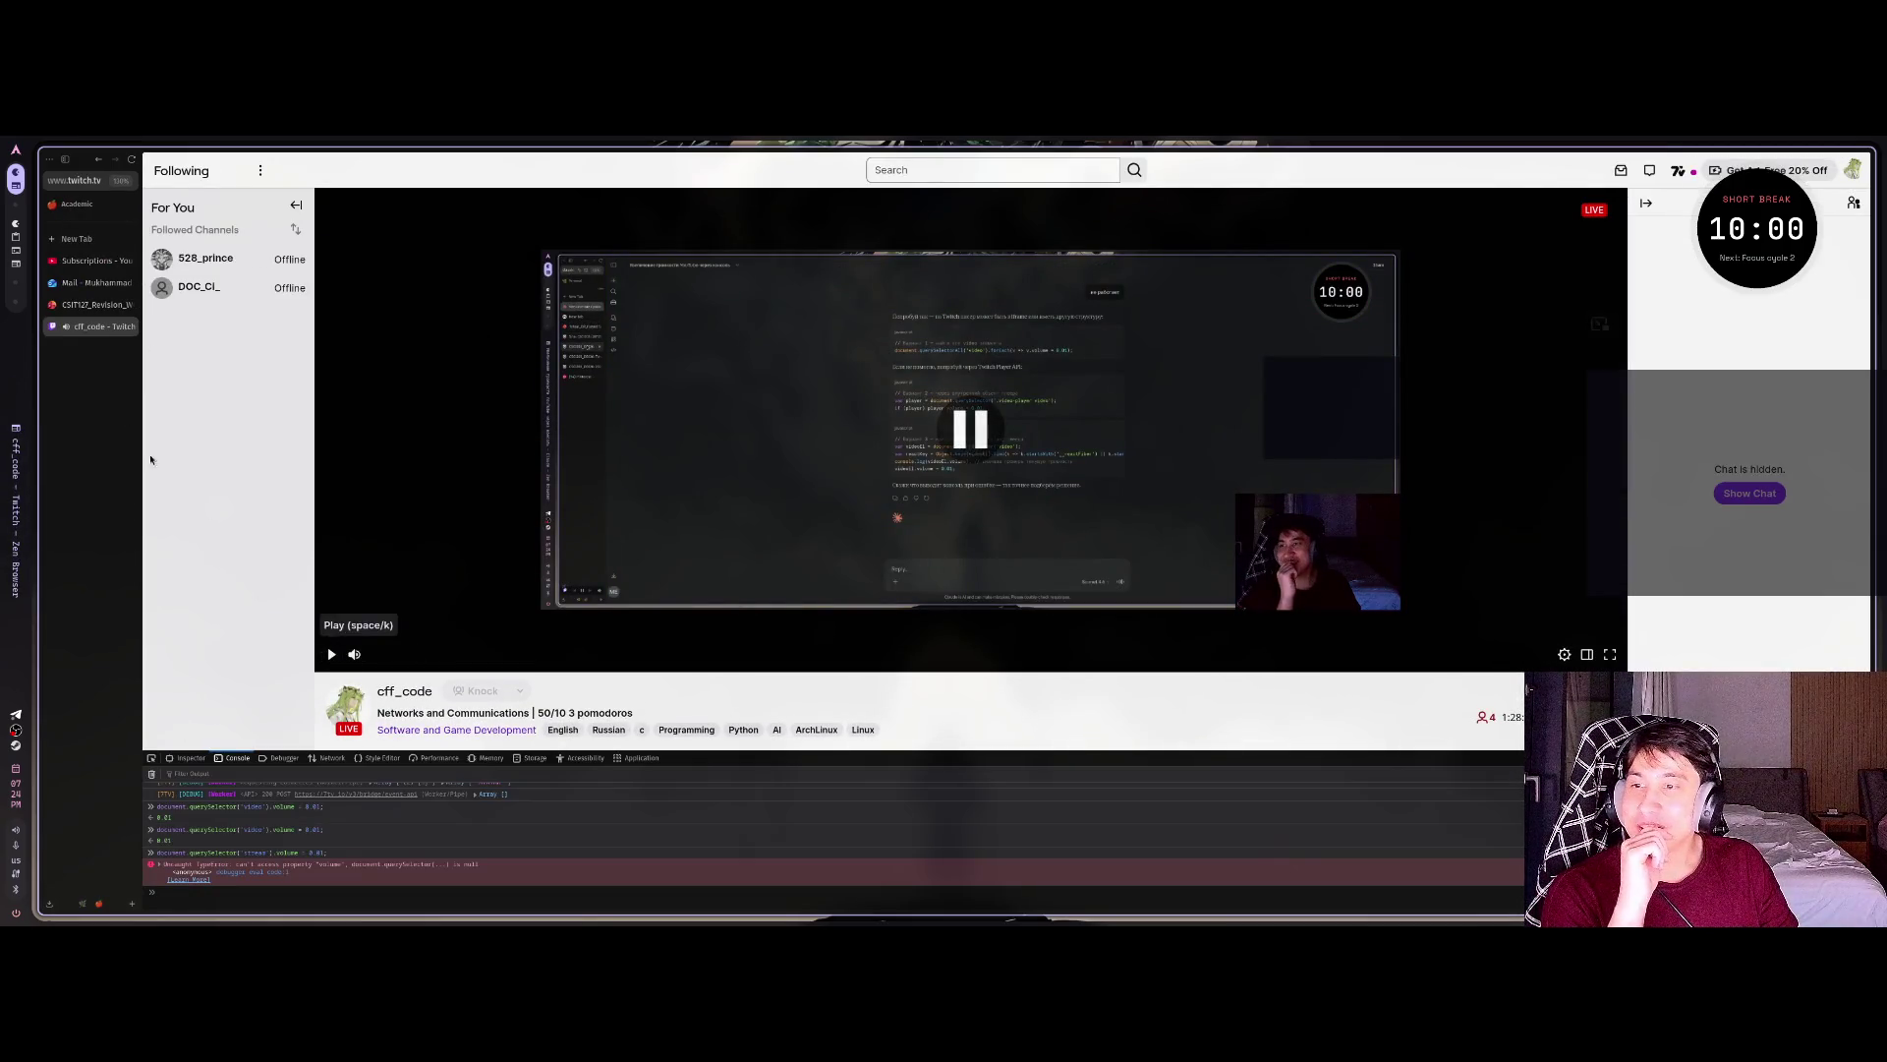
left_click(96, 261)
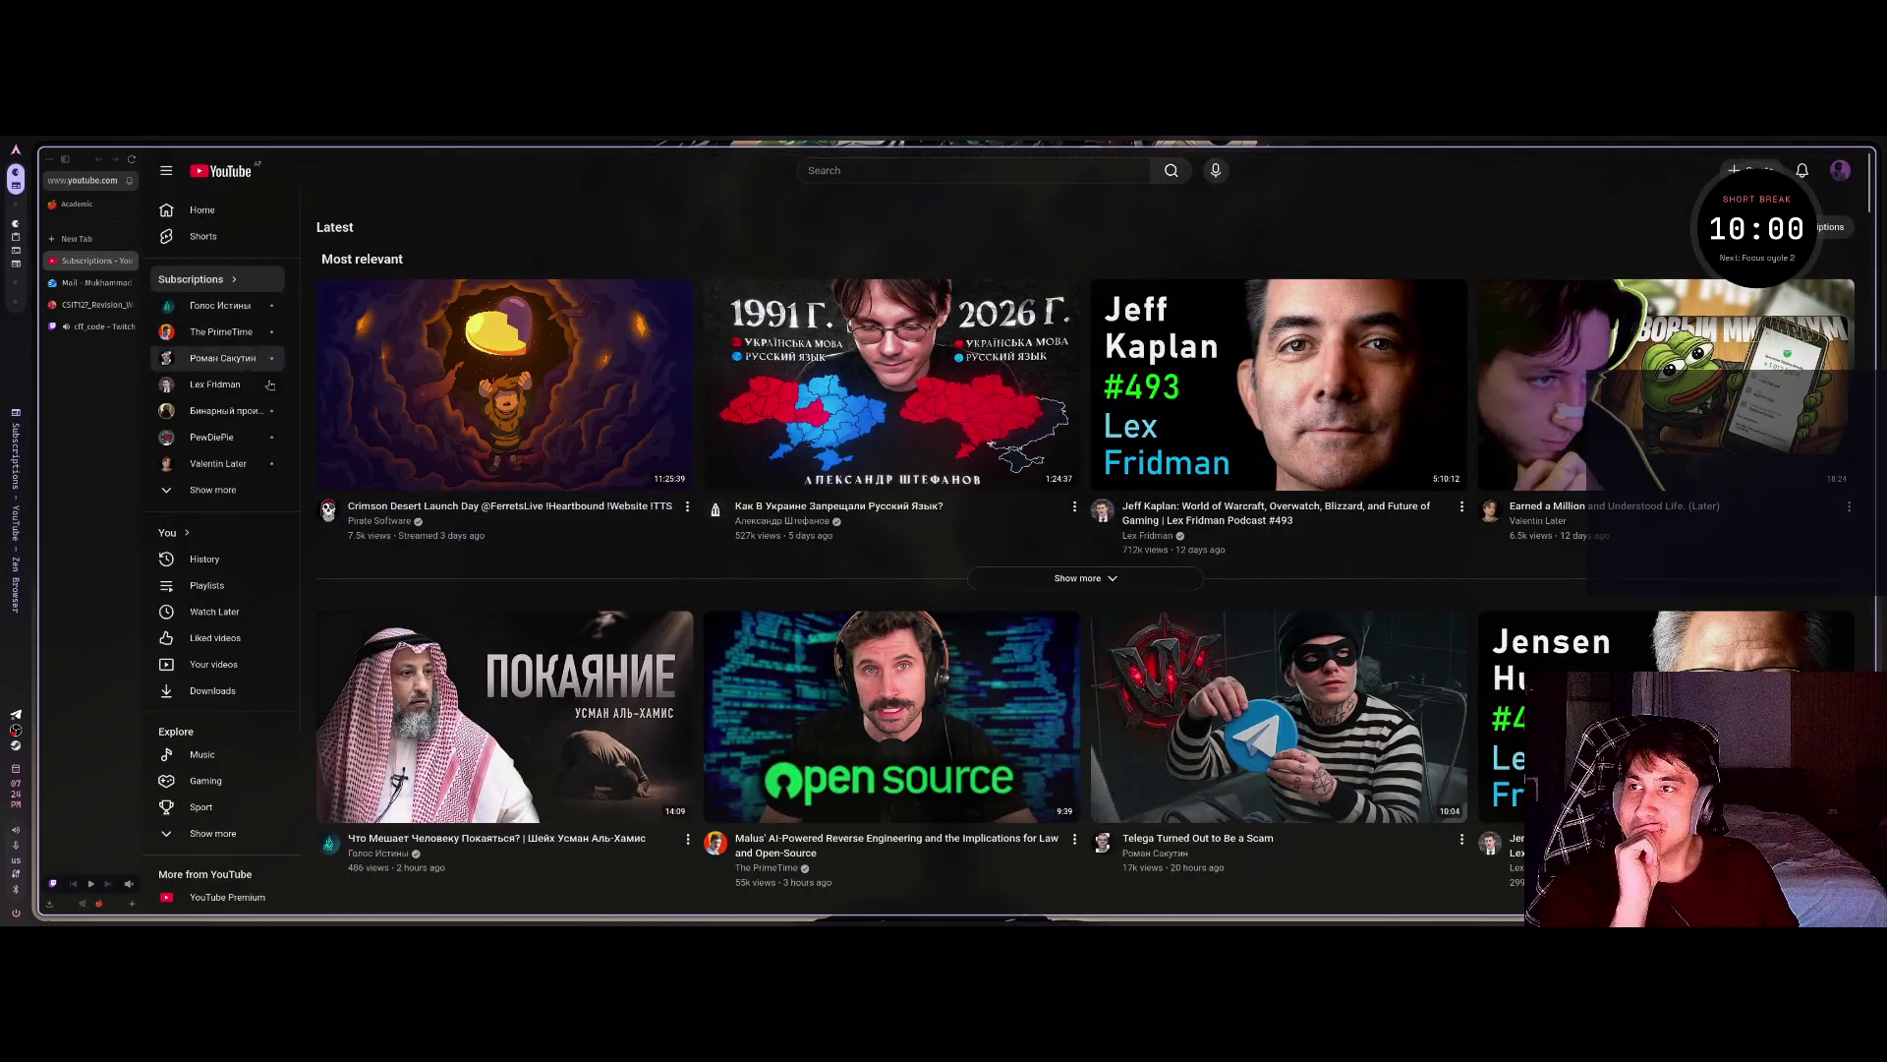
Open YouTube's Watch history, open a video from it, and go back to the list.
left_click(227, 559)
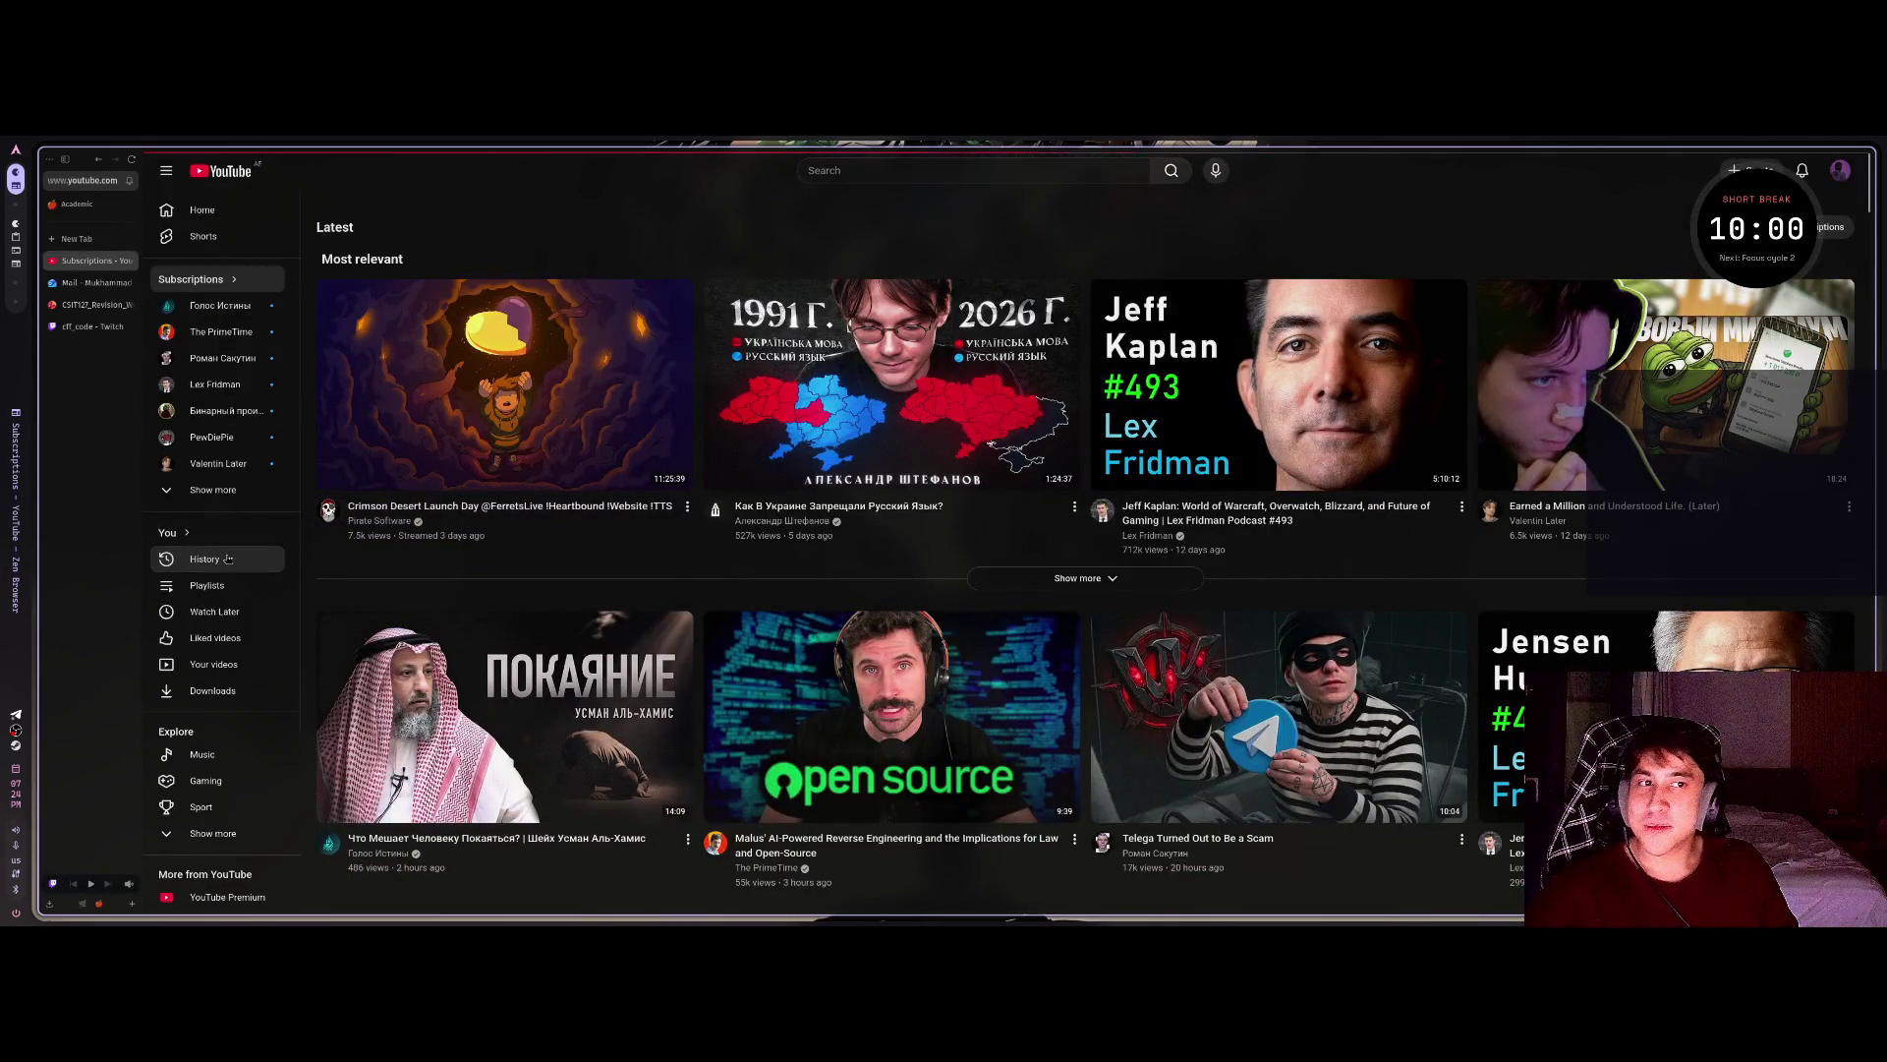
left_click(739, 363)
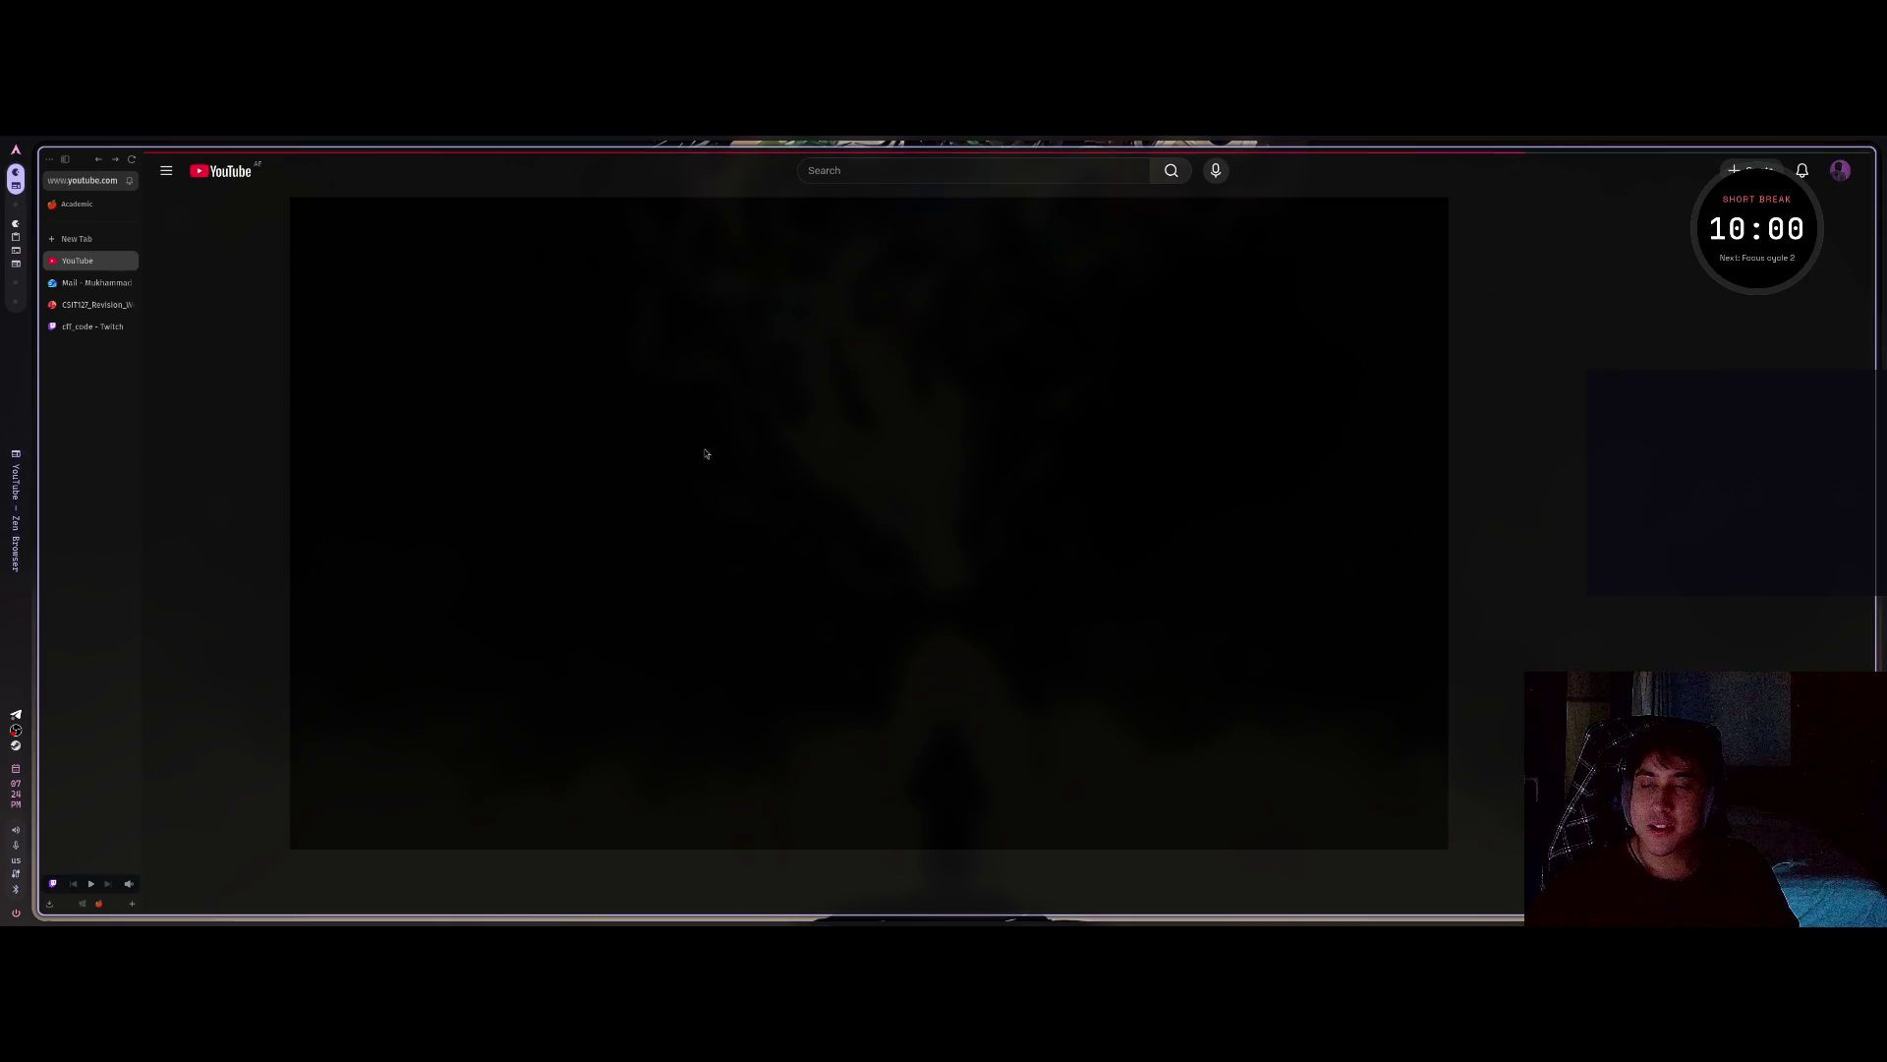
key("alt+Left")
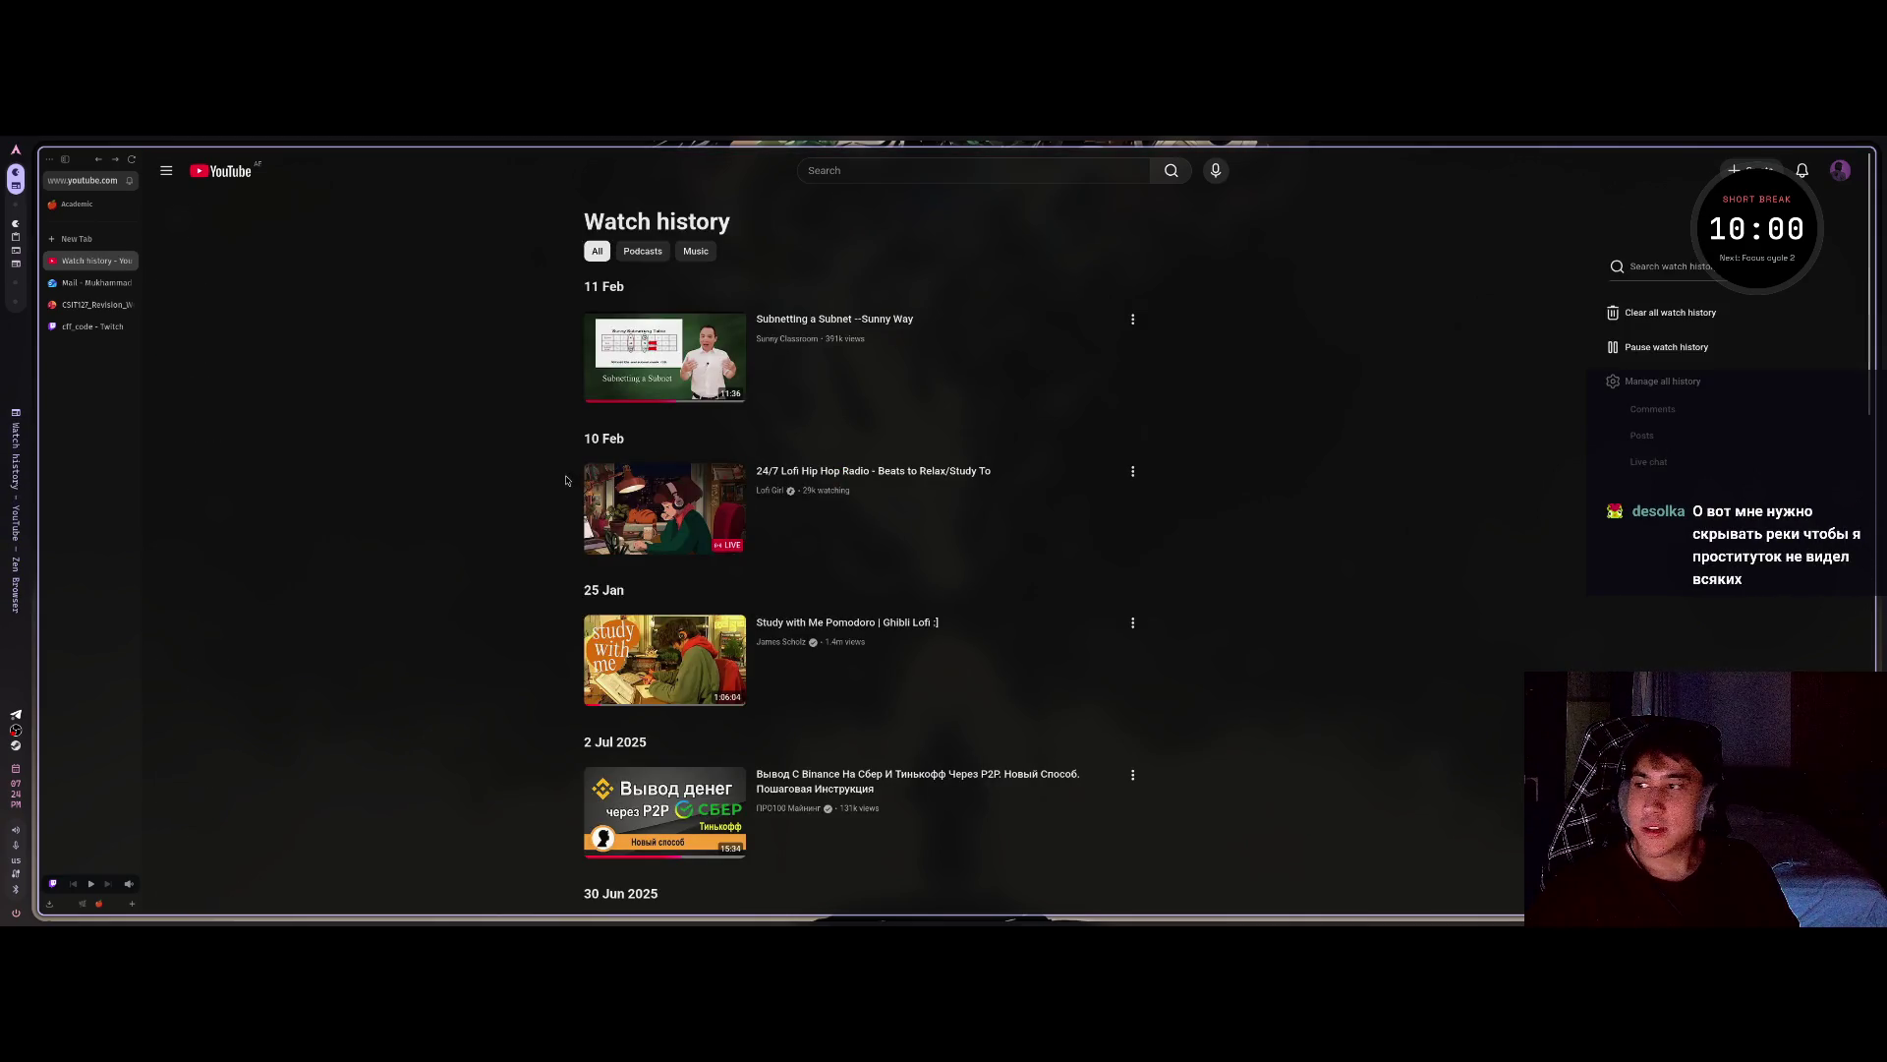
Check OBS and the Twitch chat window, search 'ayu' in the app launcher, then return to the Twitch tab.
key("alt+Tab")
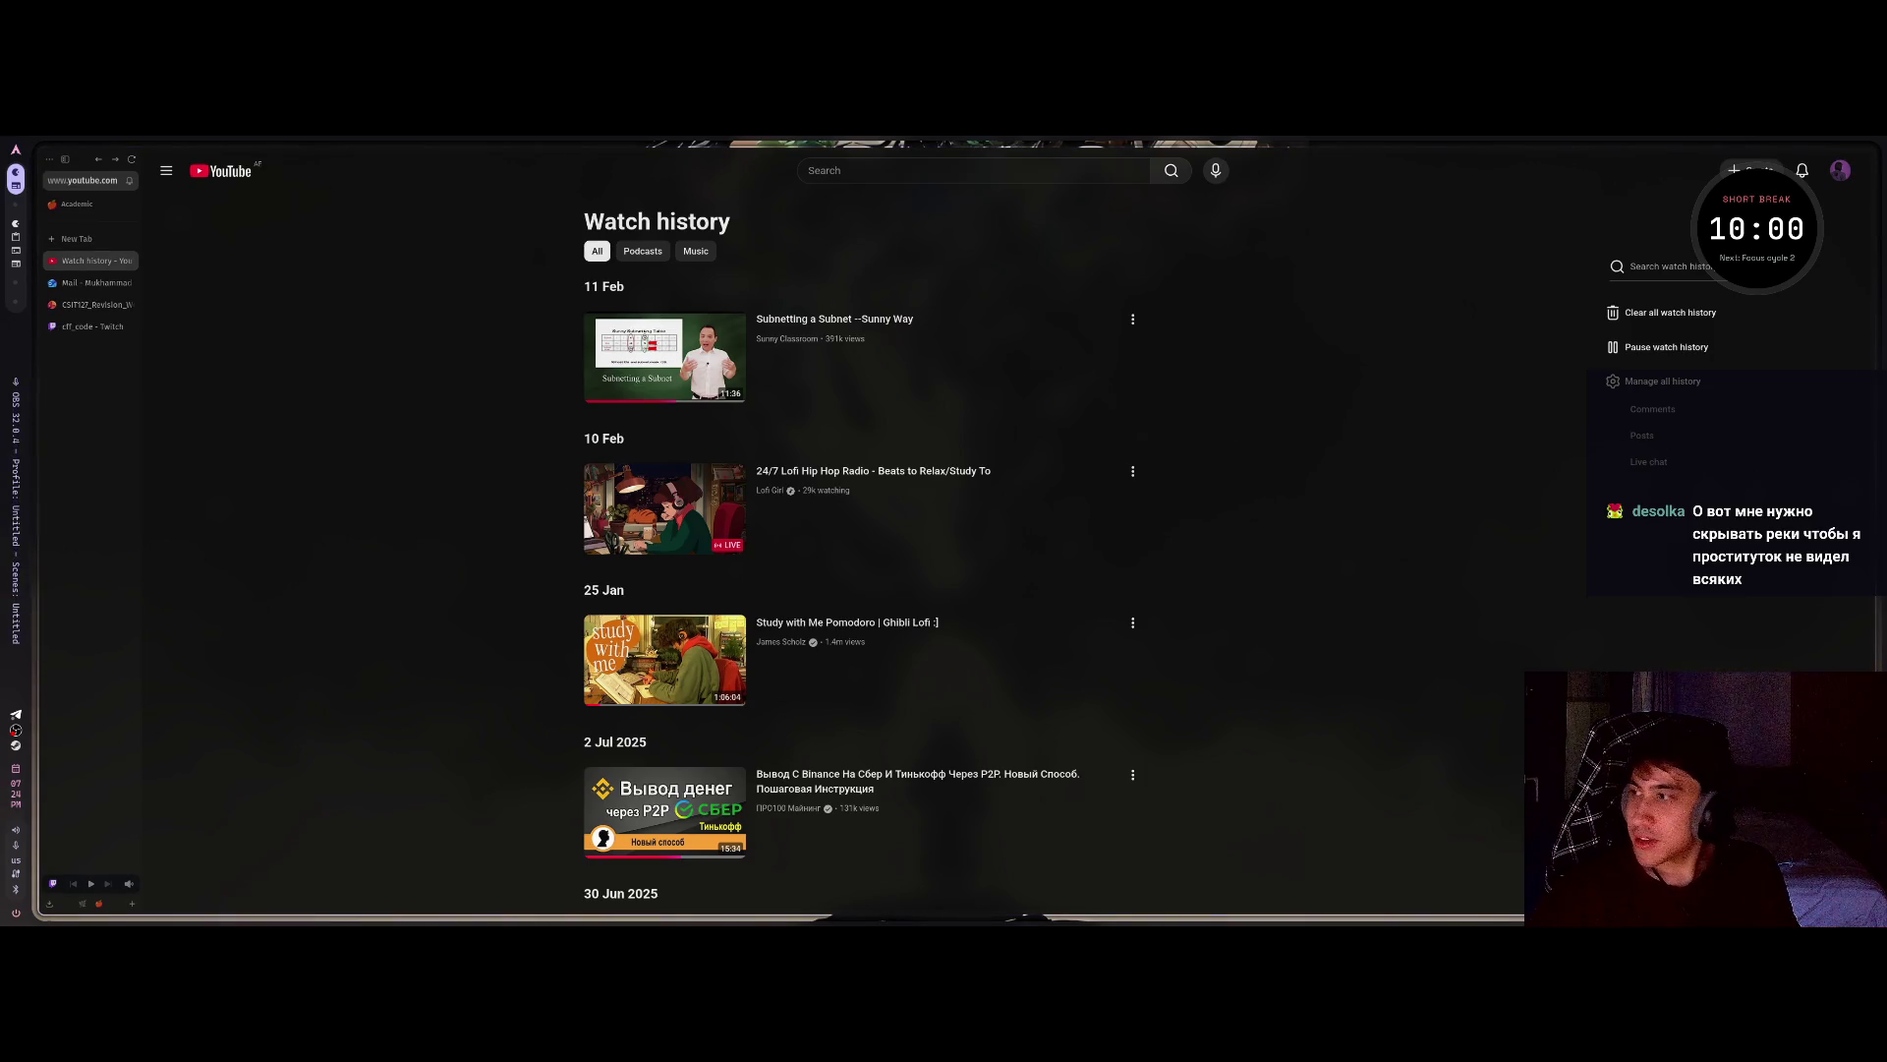
key("alt+Tab")
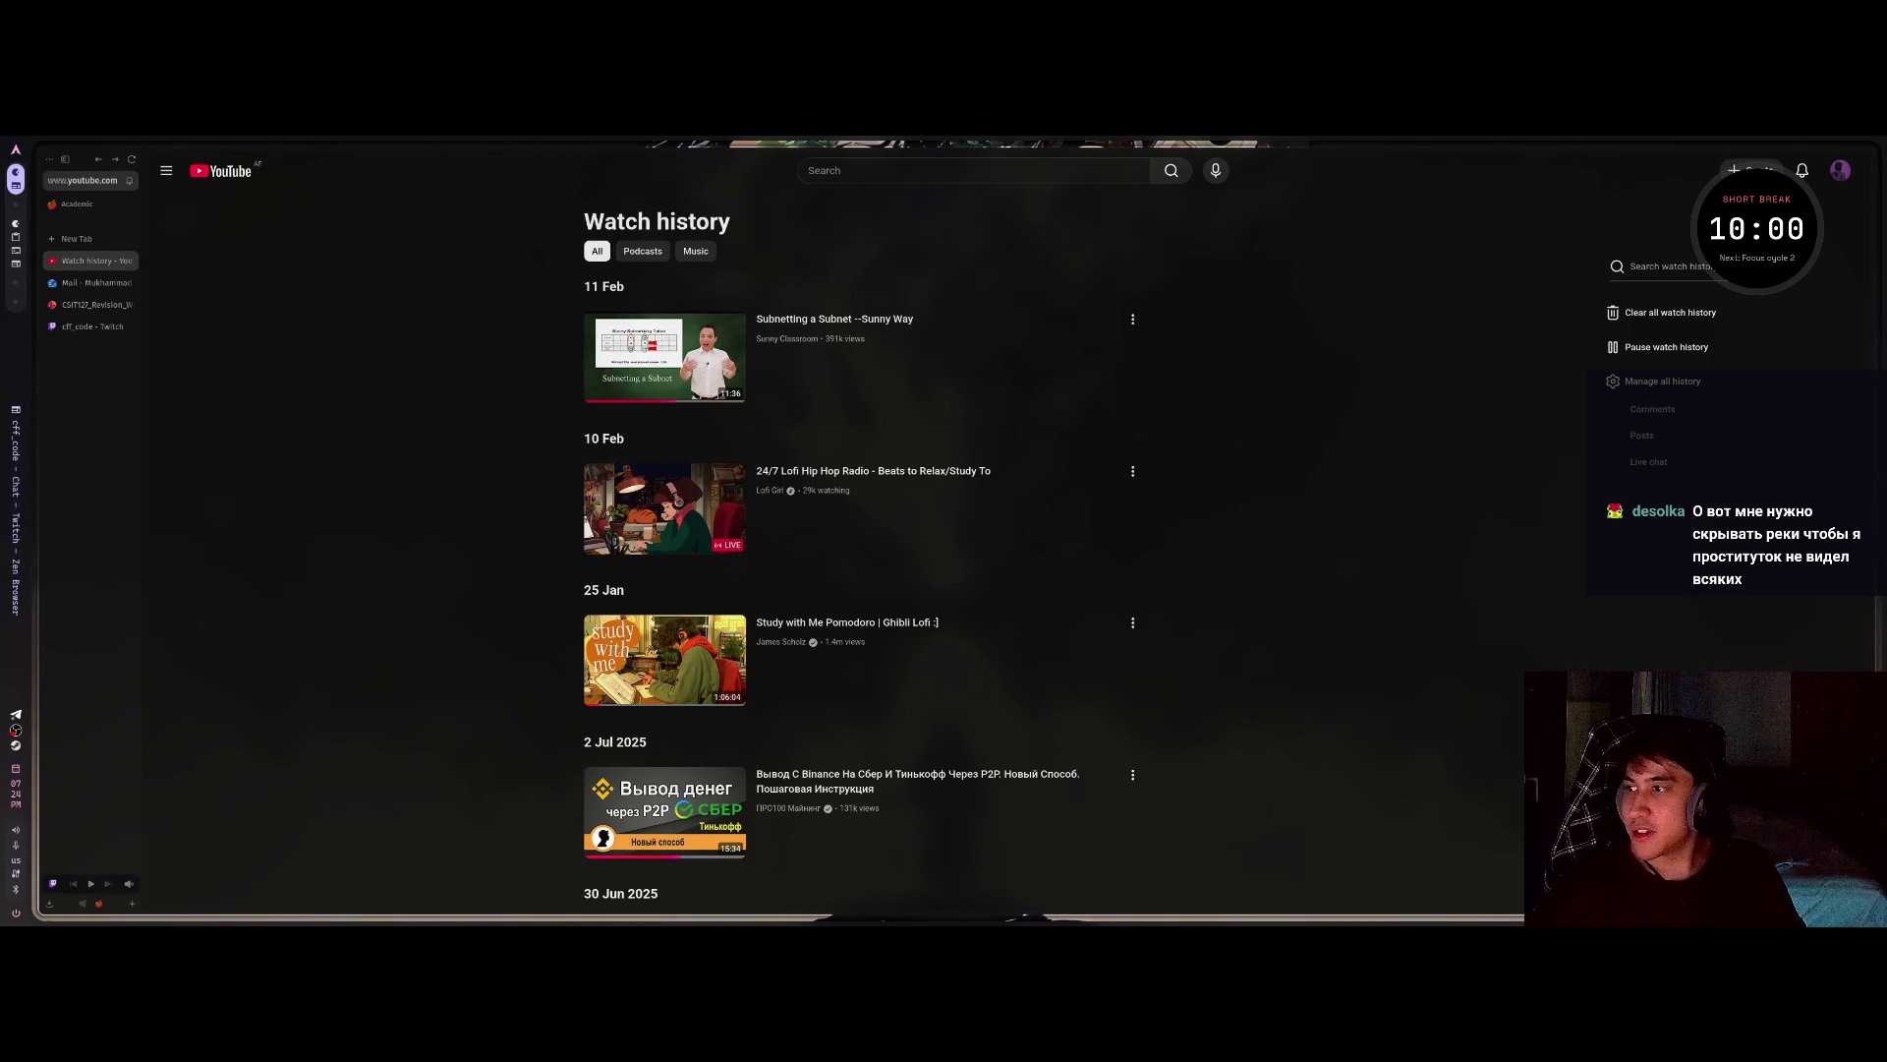
key("alt+Tab")
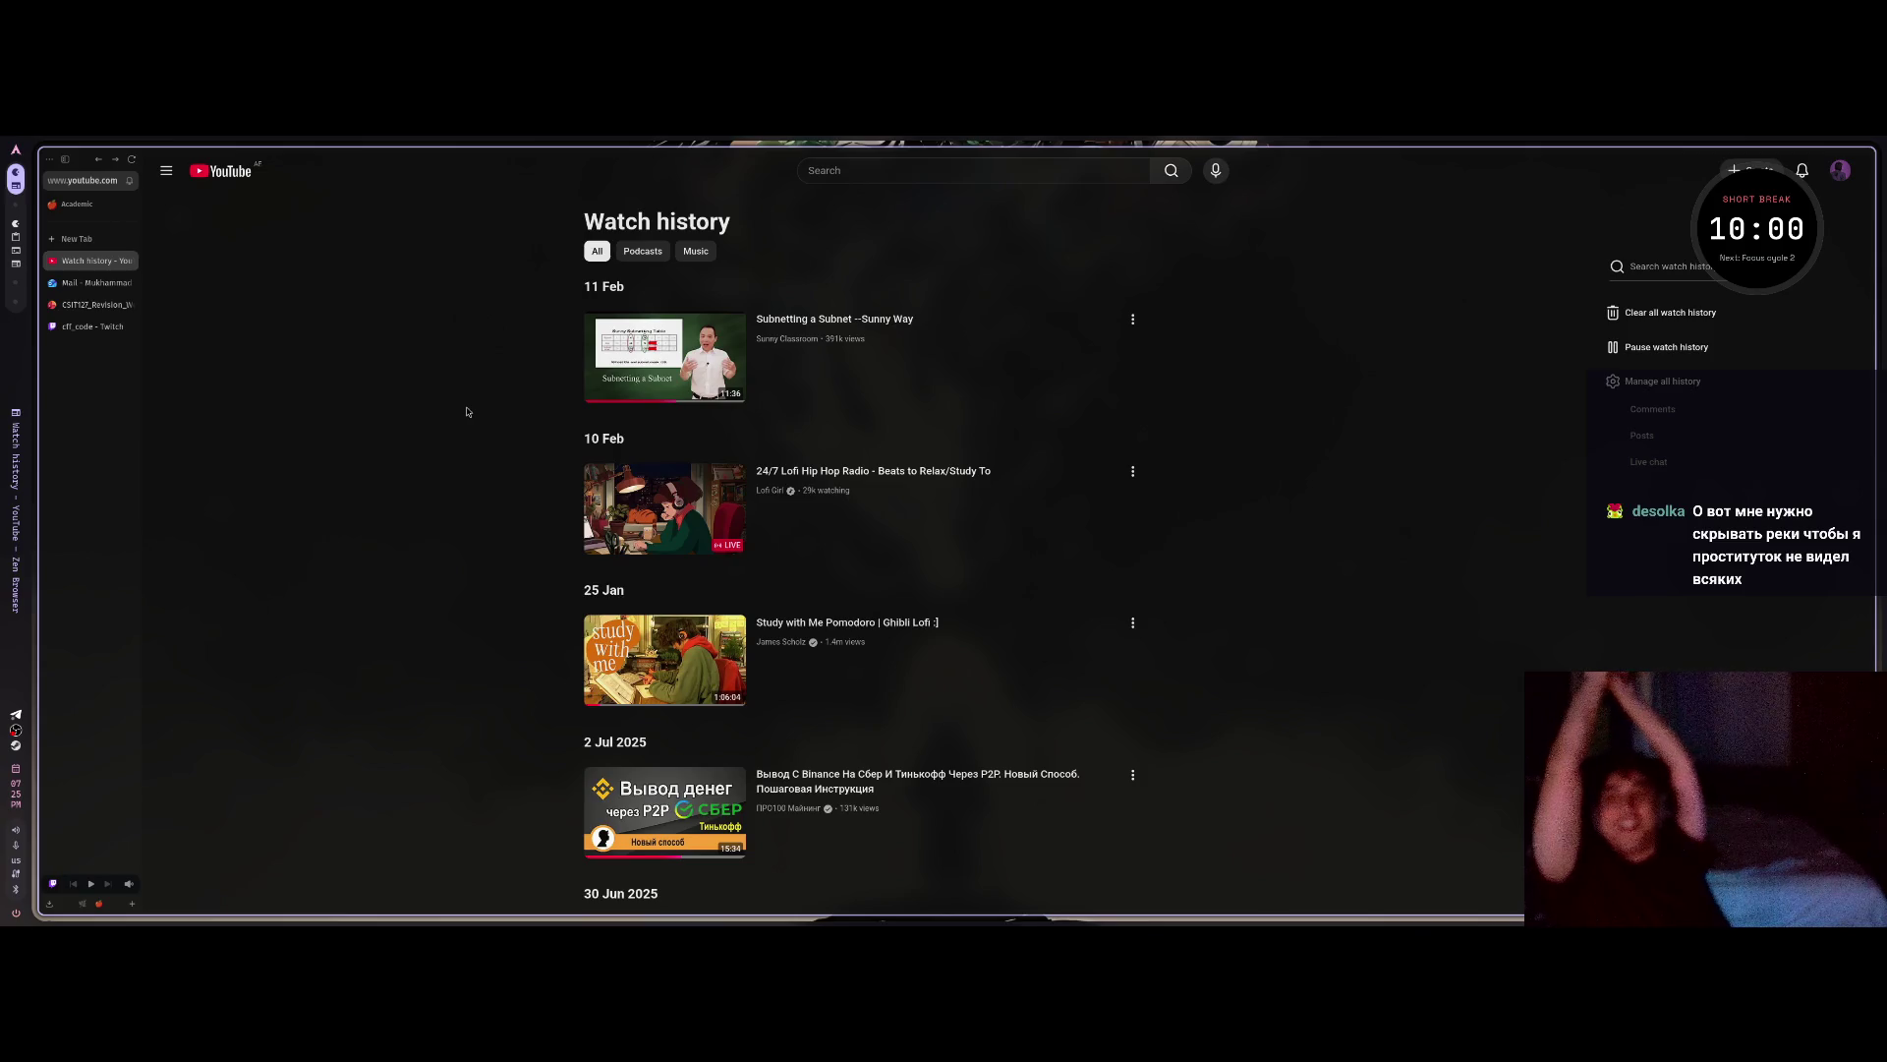
key("super")
type("ayu")
key("Return")
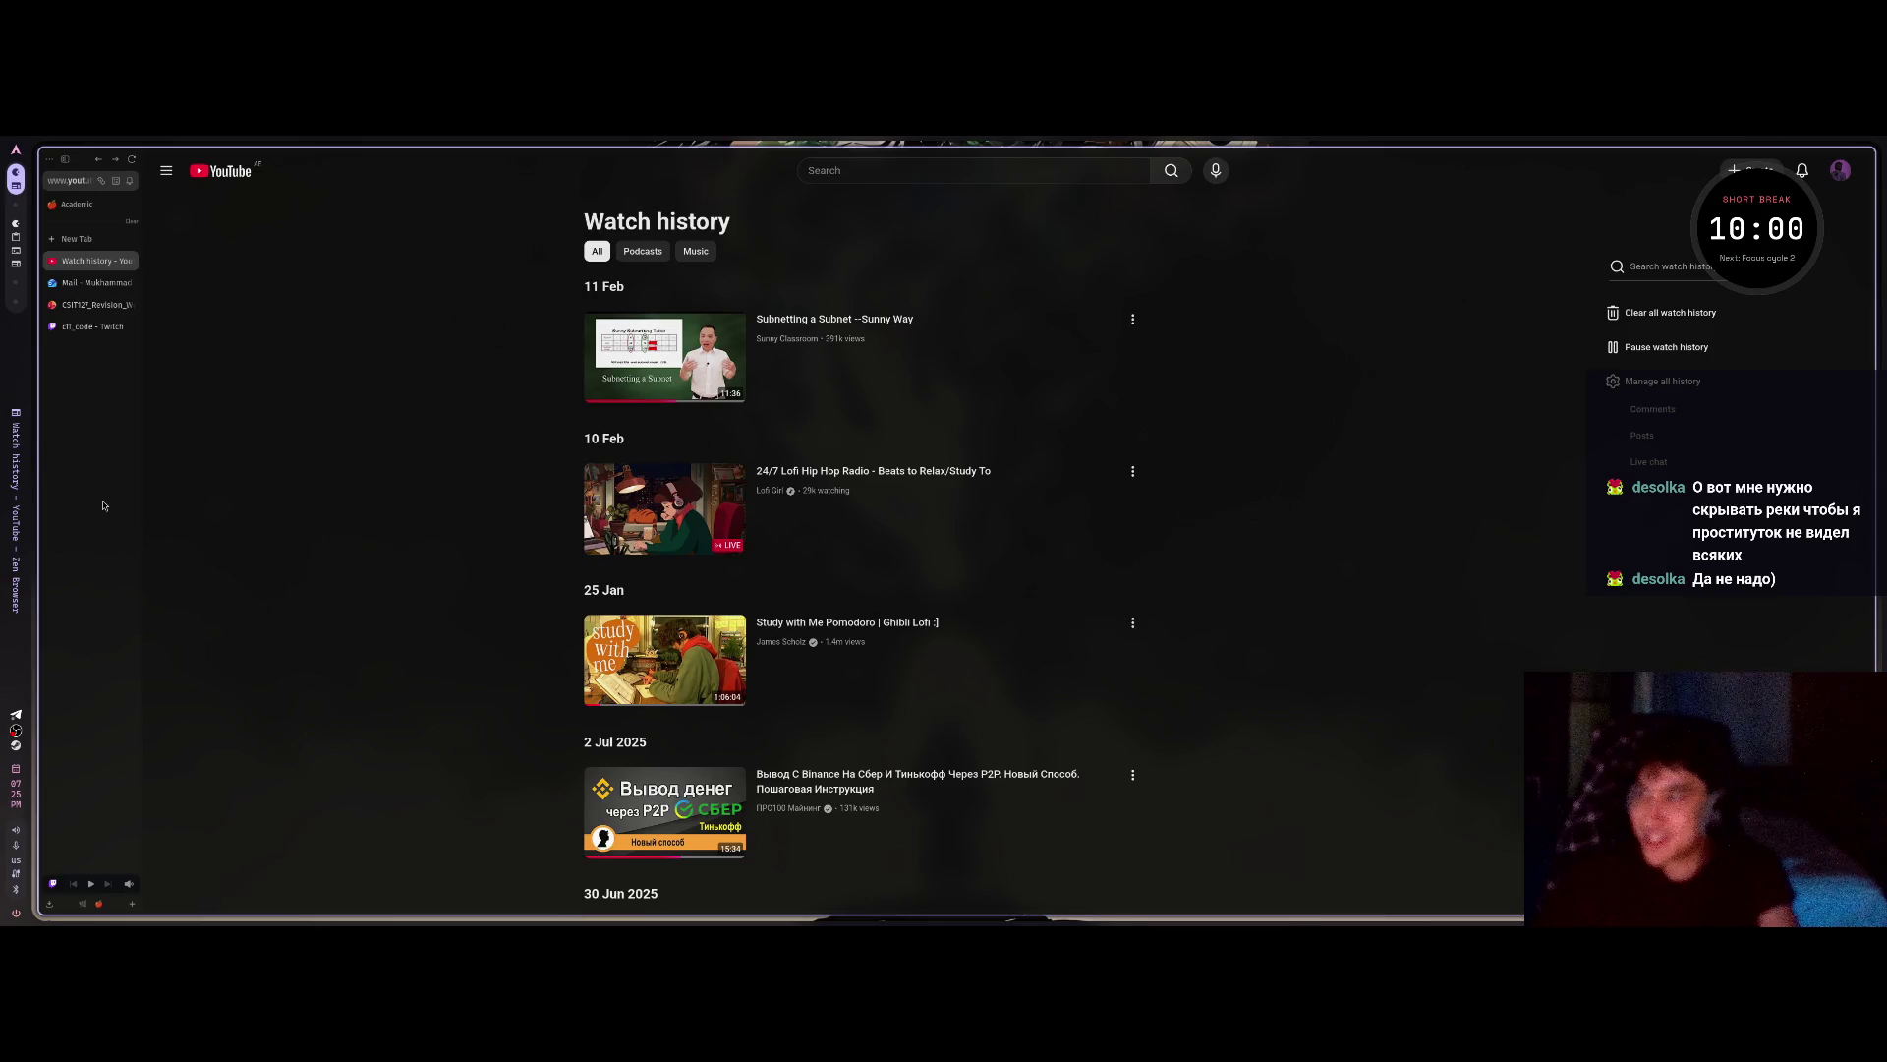
left_click(92, 326)
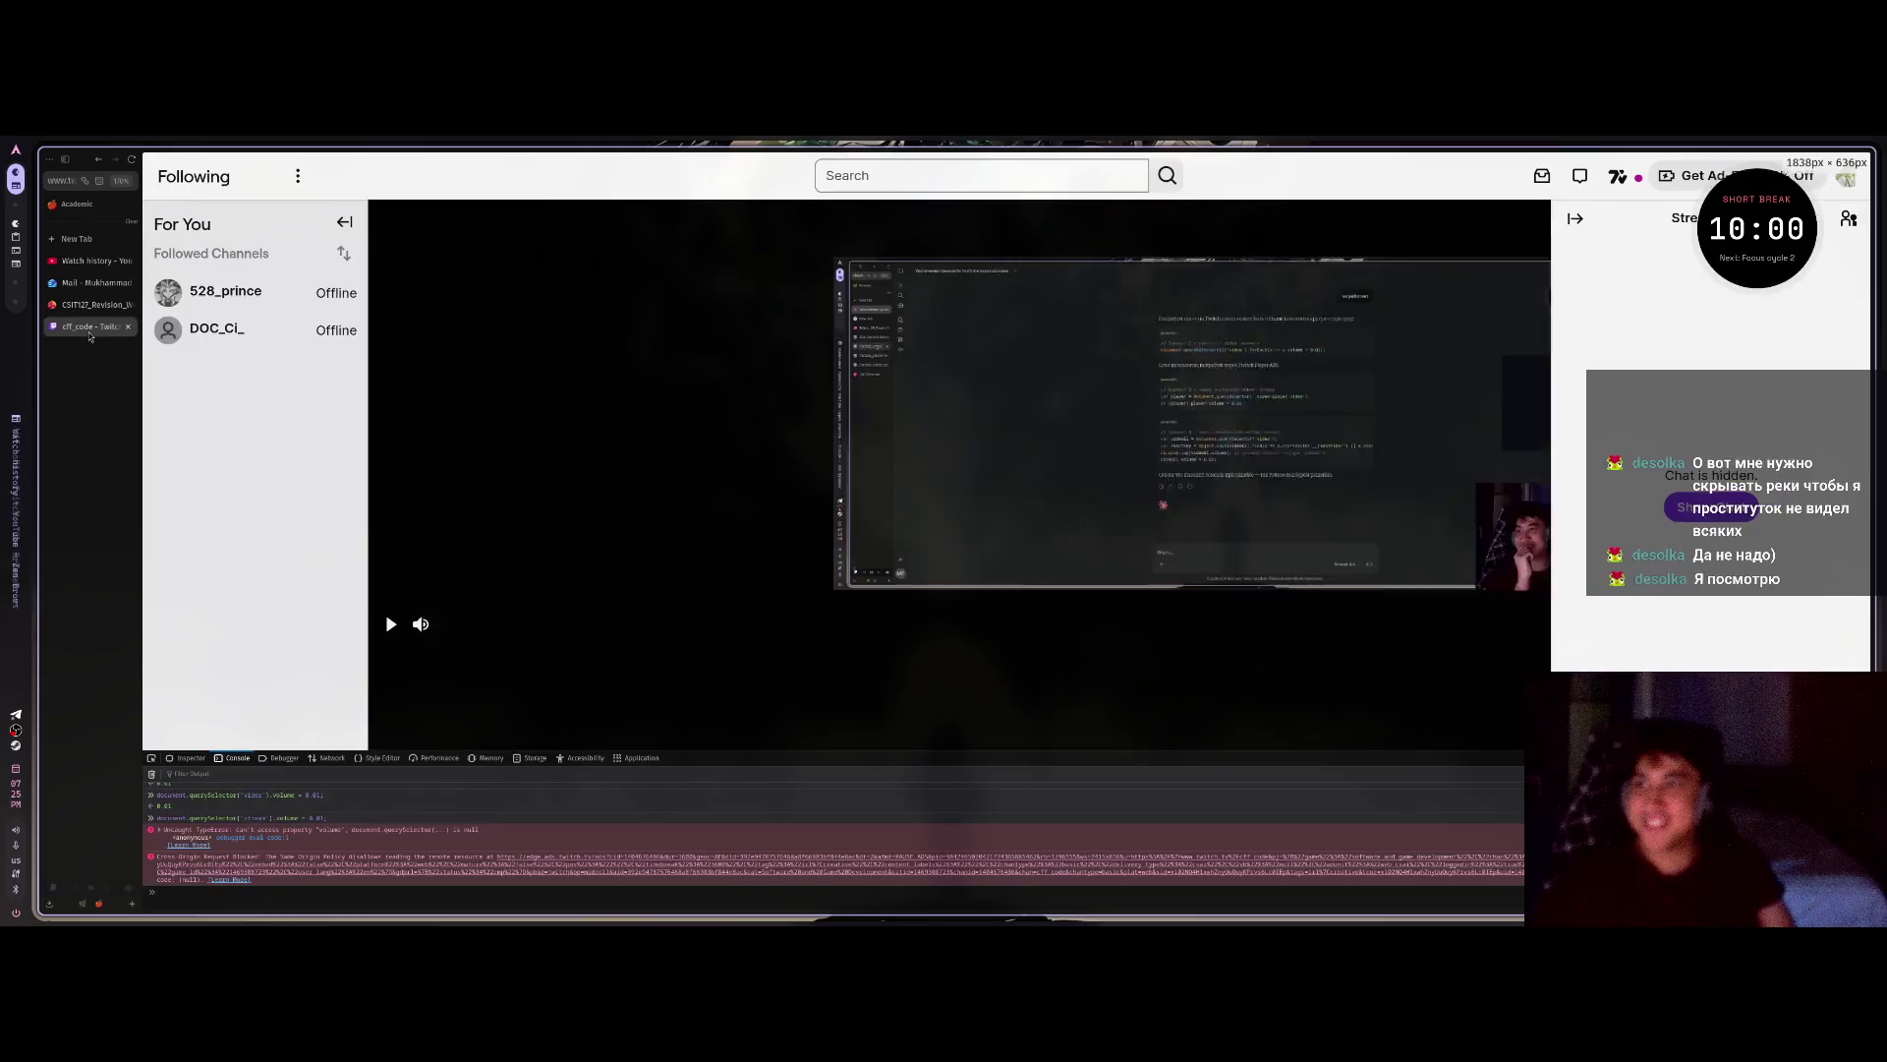
Switch workspaces, start and cancel a new tab typed 'tw', then return to the YouTube tab.
scroll(99, 445, "right", 2)
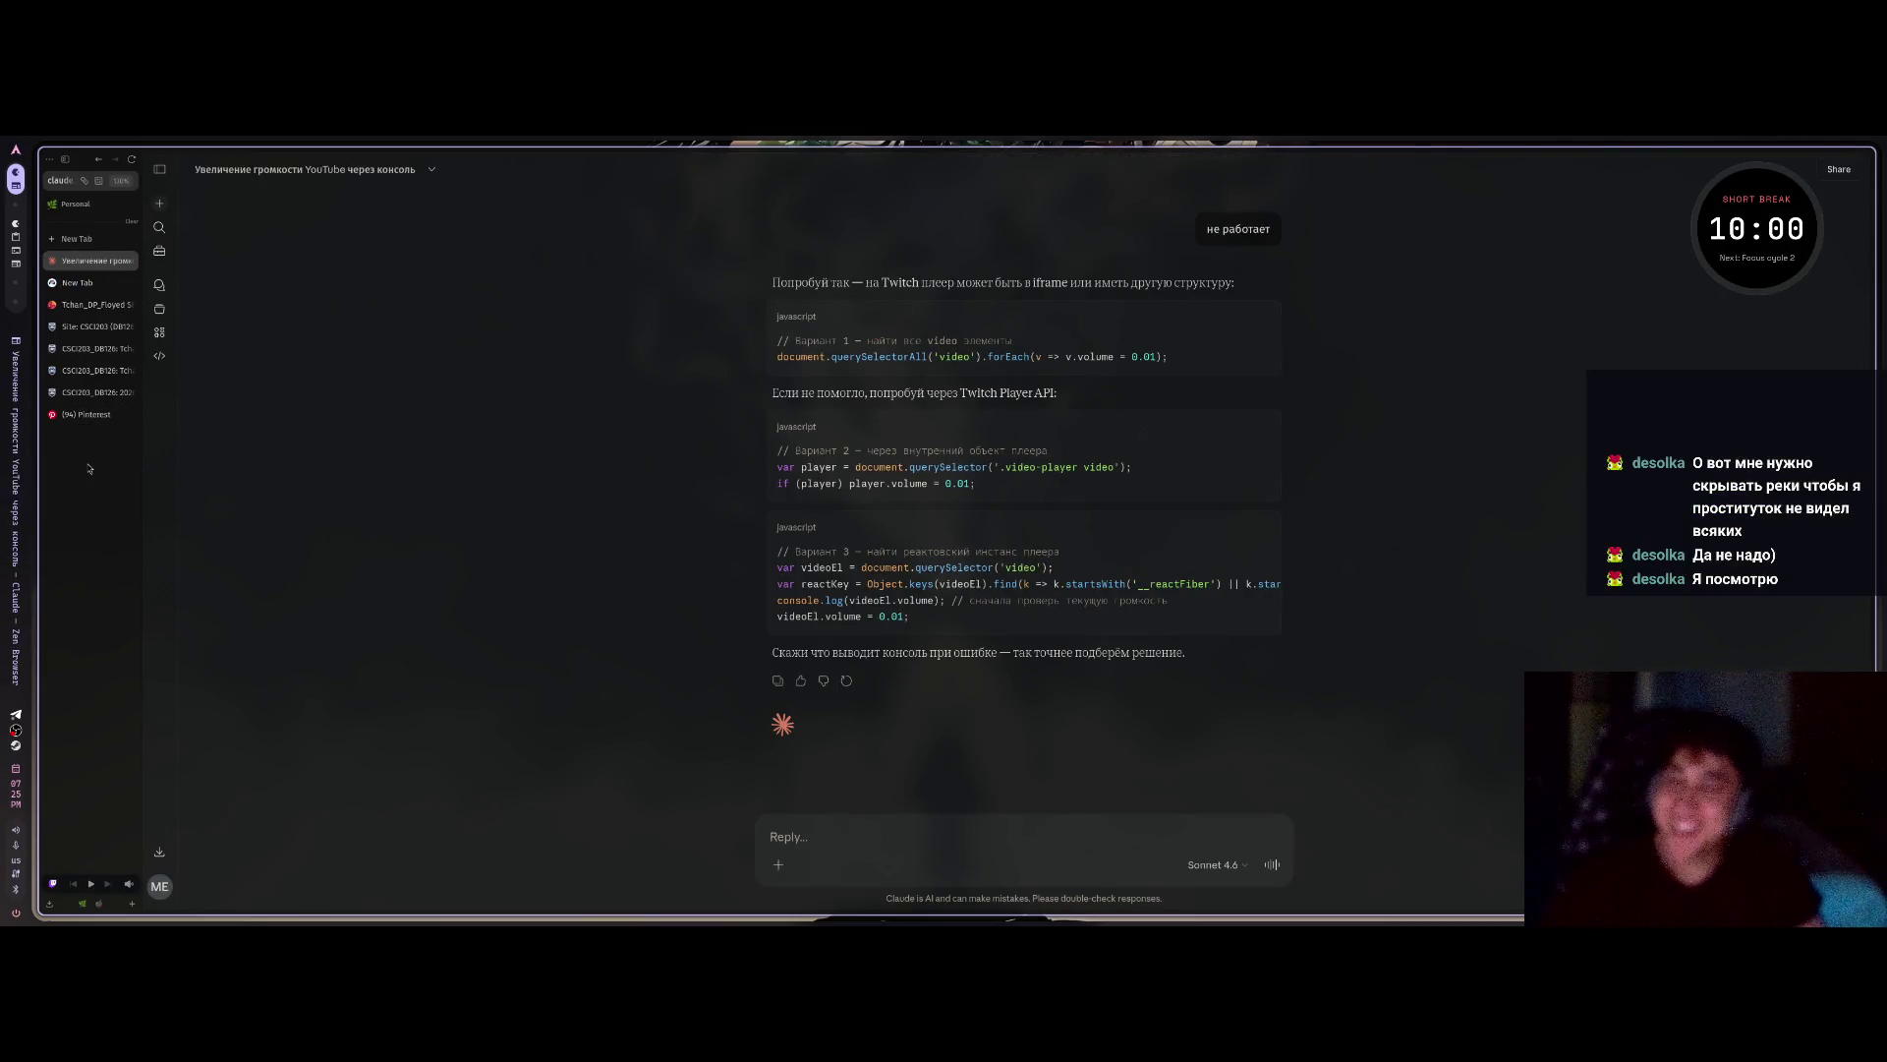
key("ctrl+t")
type("tw")
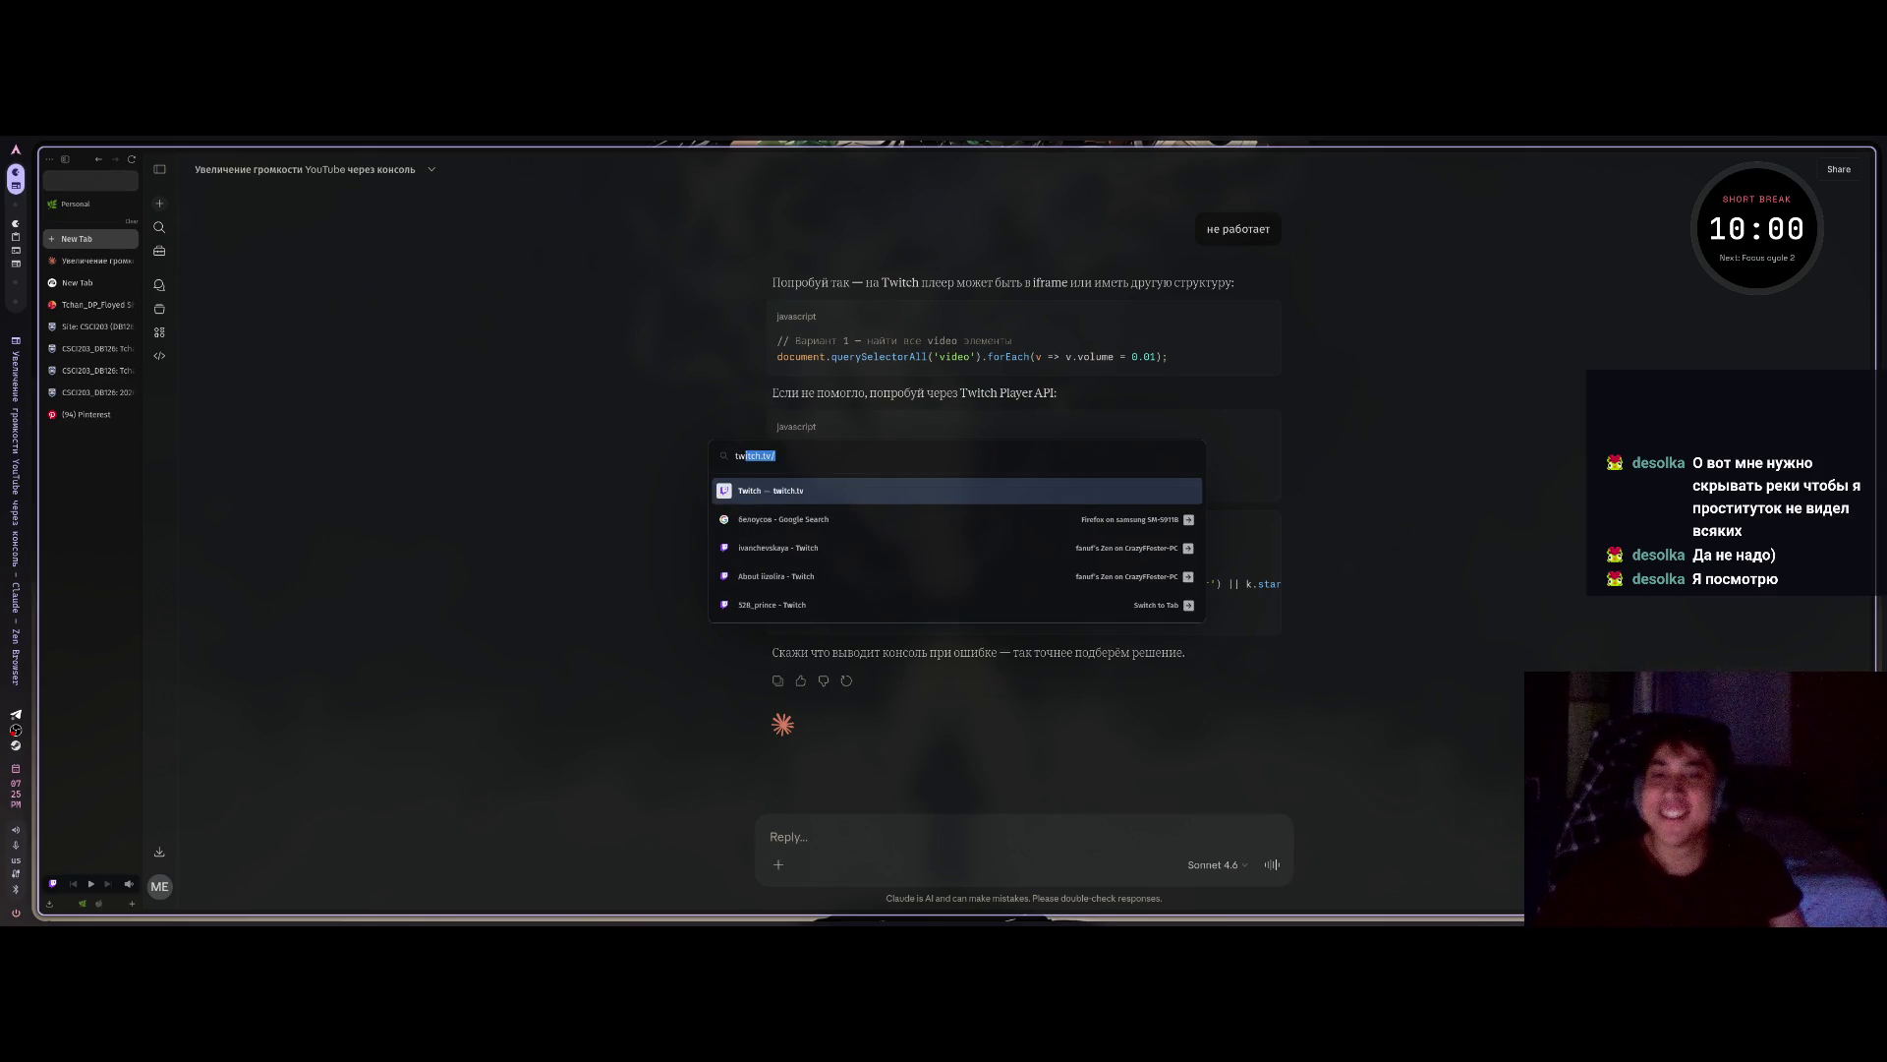
key("Escape")
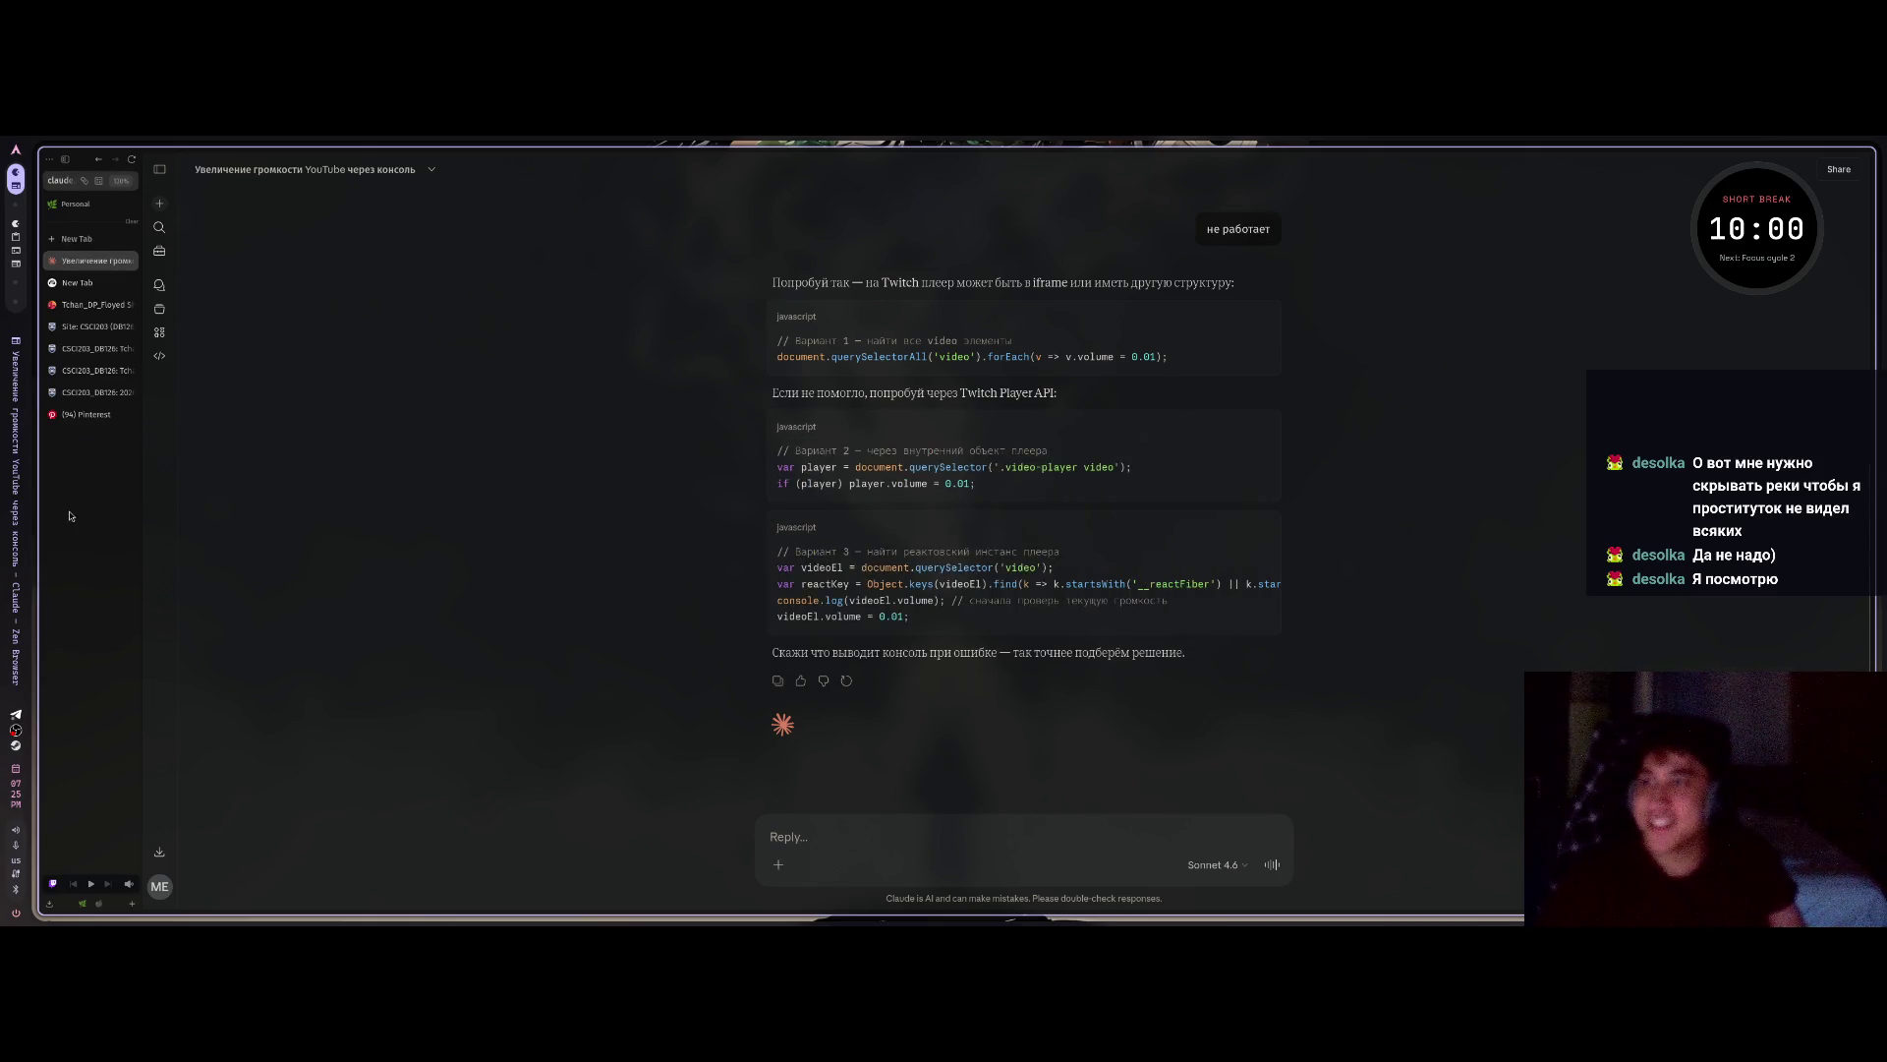
scroll(70, 515, "right", 2)
left_click(96, 261)
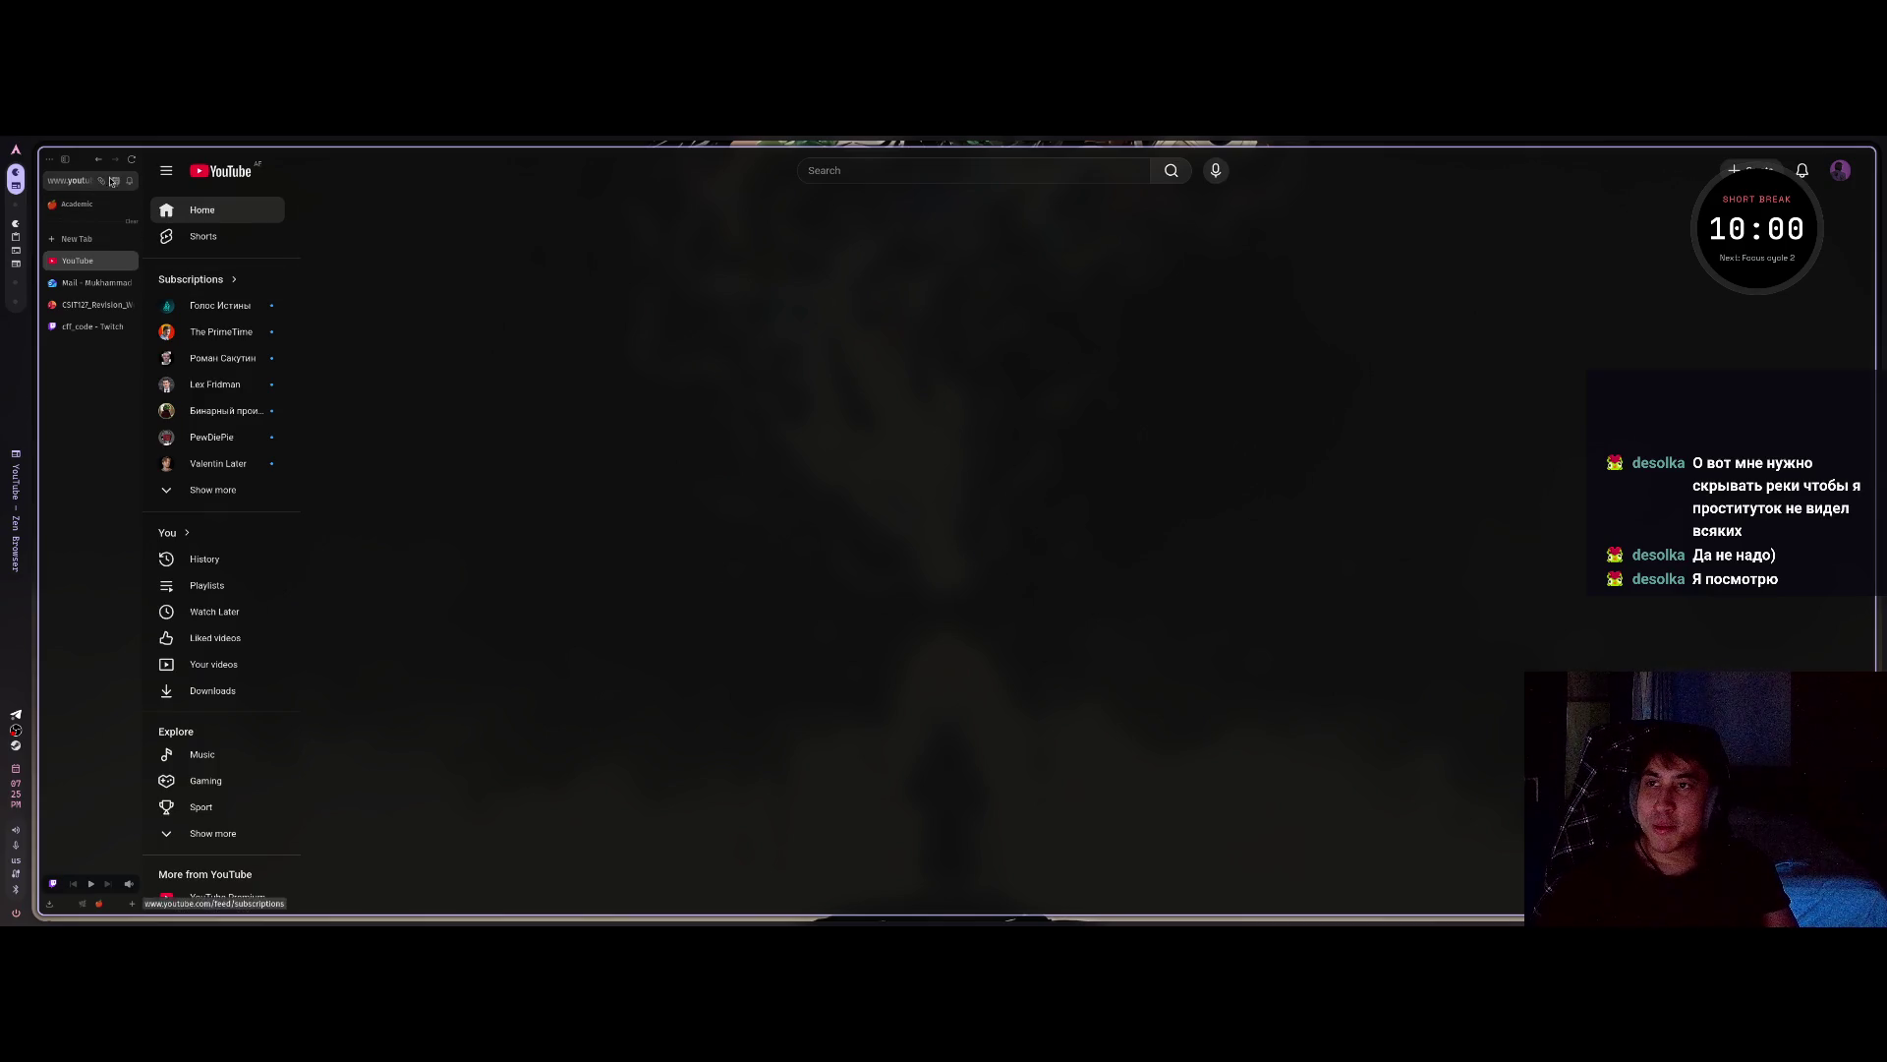
Turn off Hide Recommendations for YouTube in the distraction blocker extension.
left_click(116, 181)
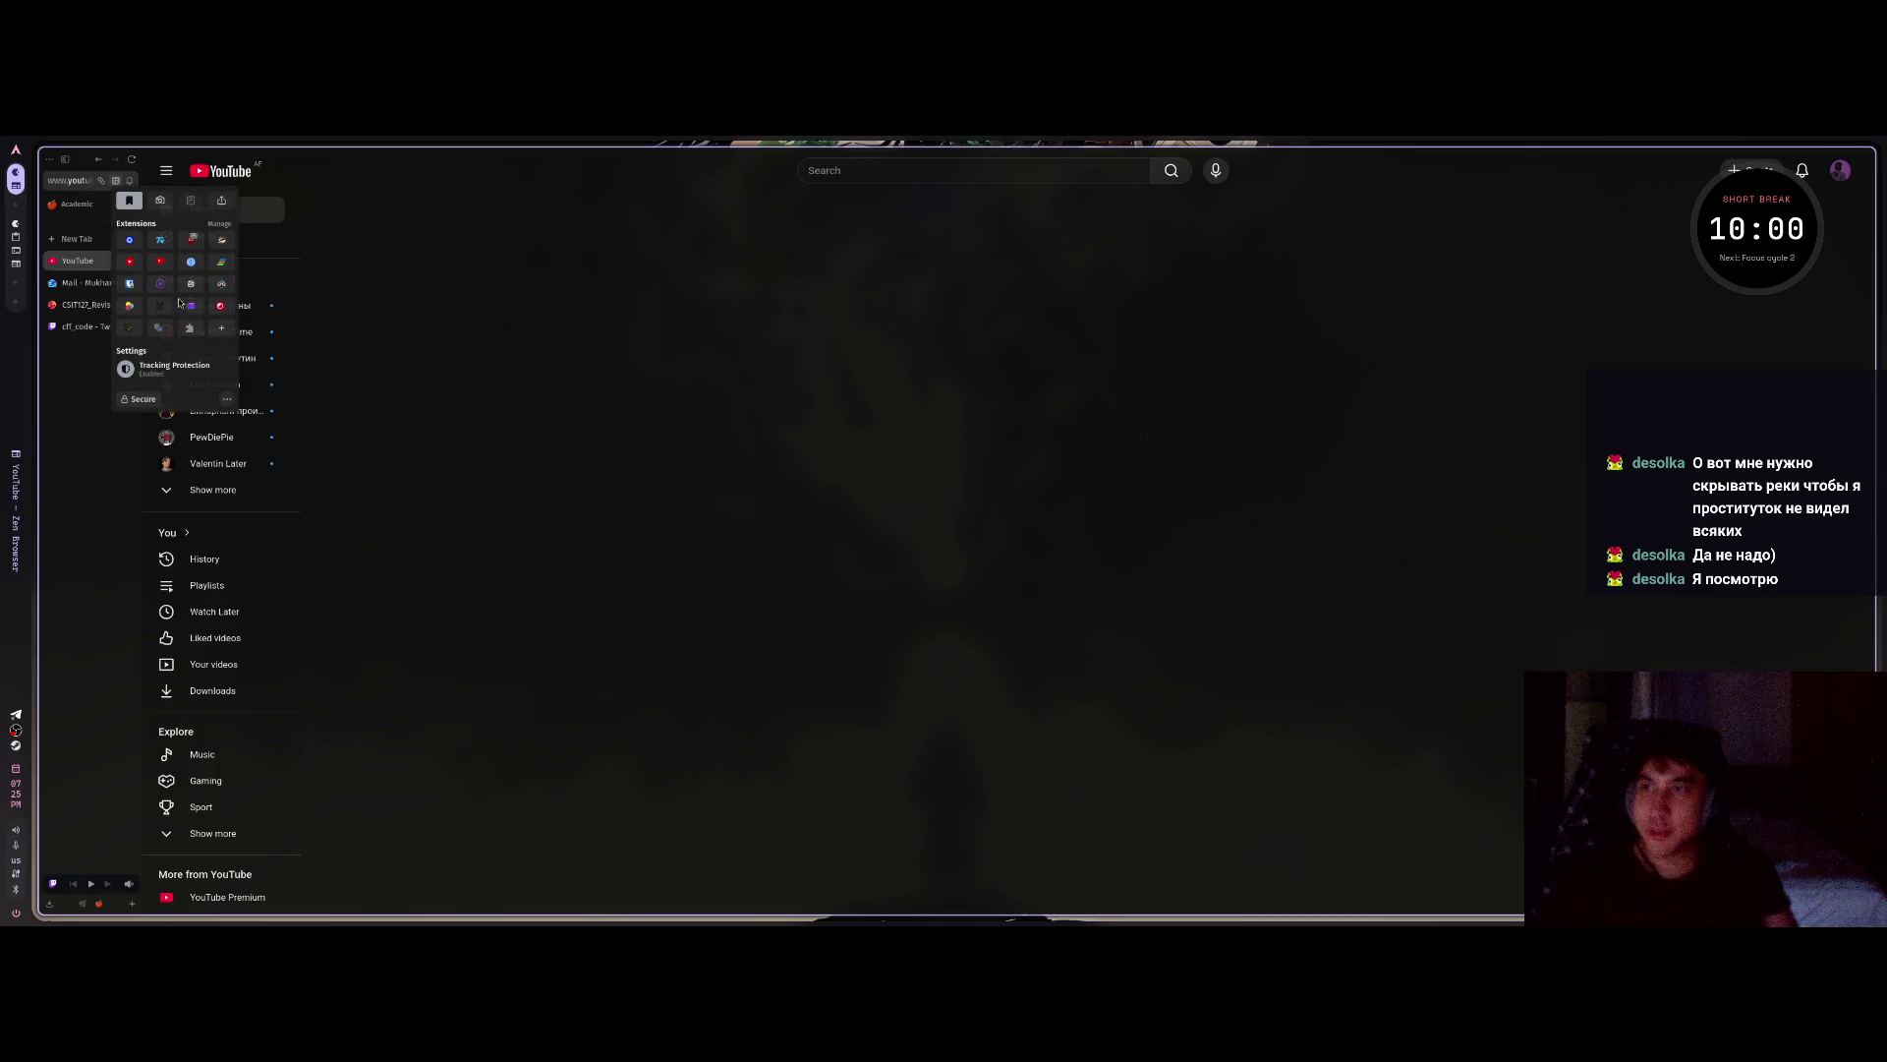
left_click(192, 265)
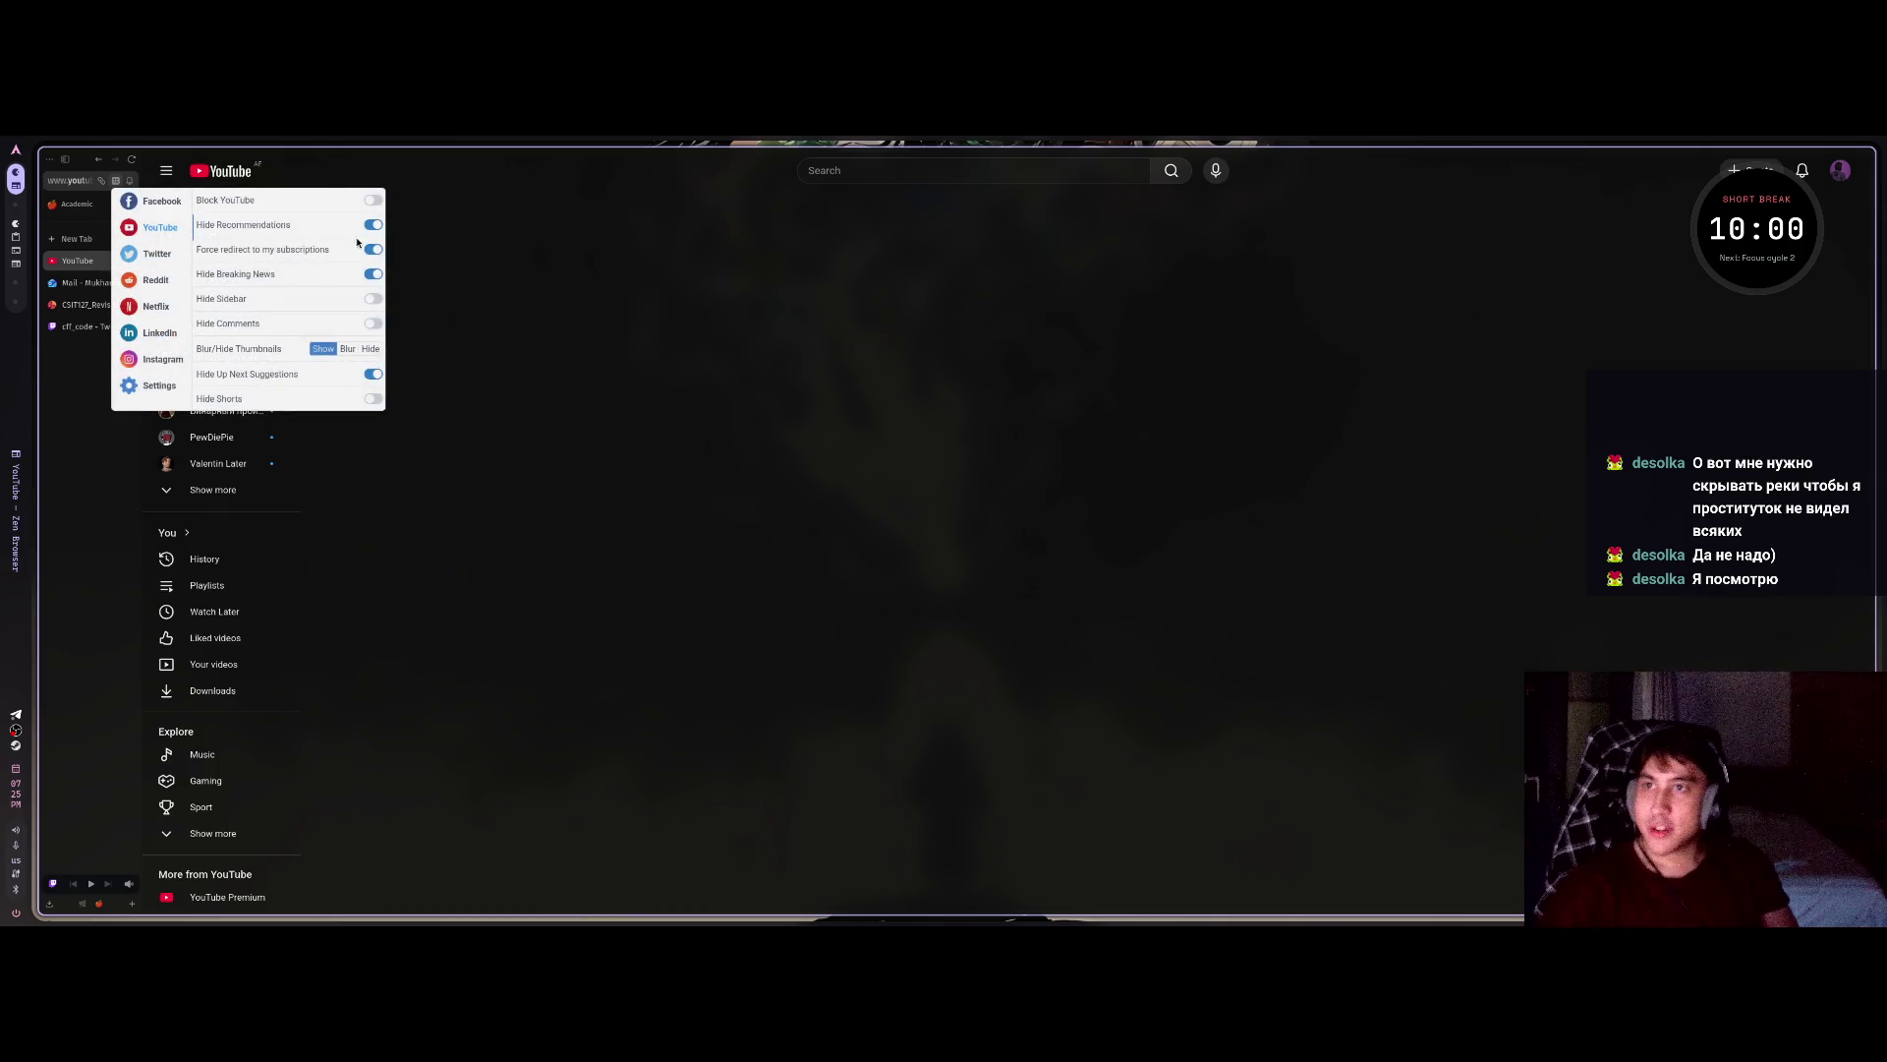
left_click(373, 226)
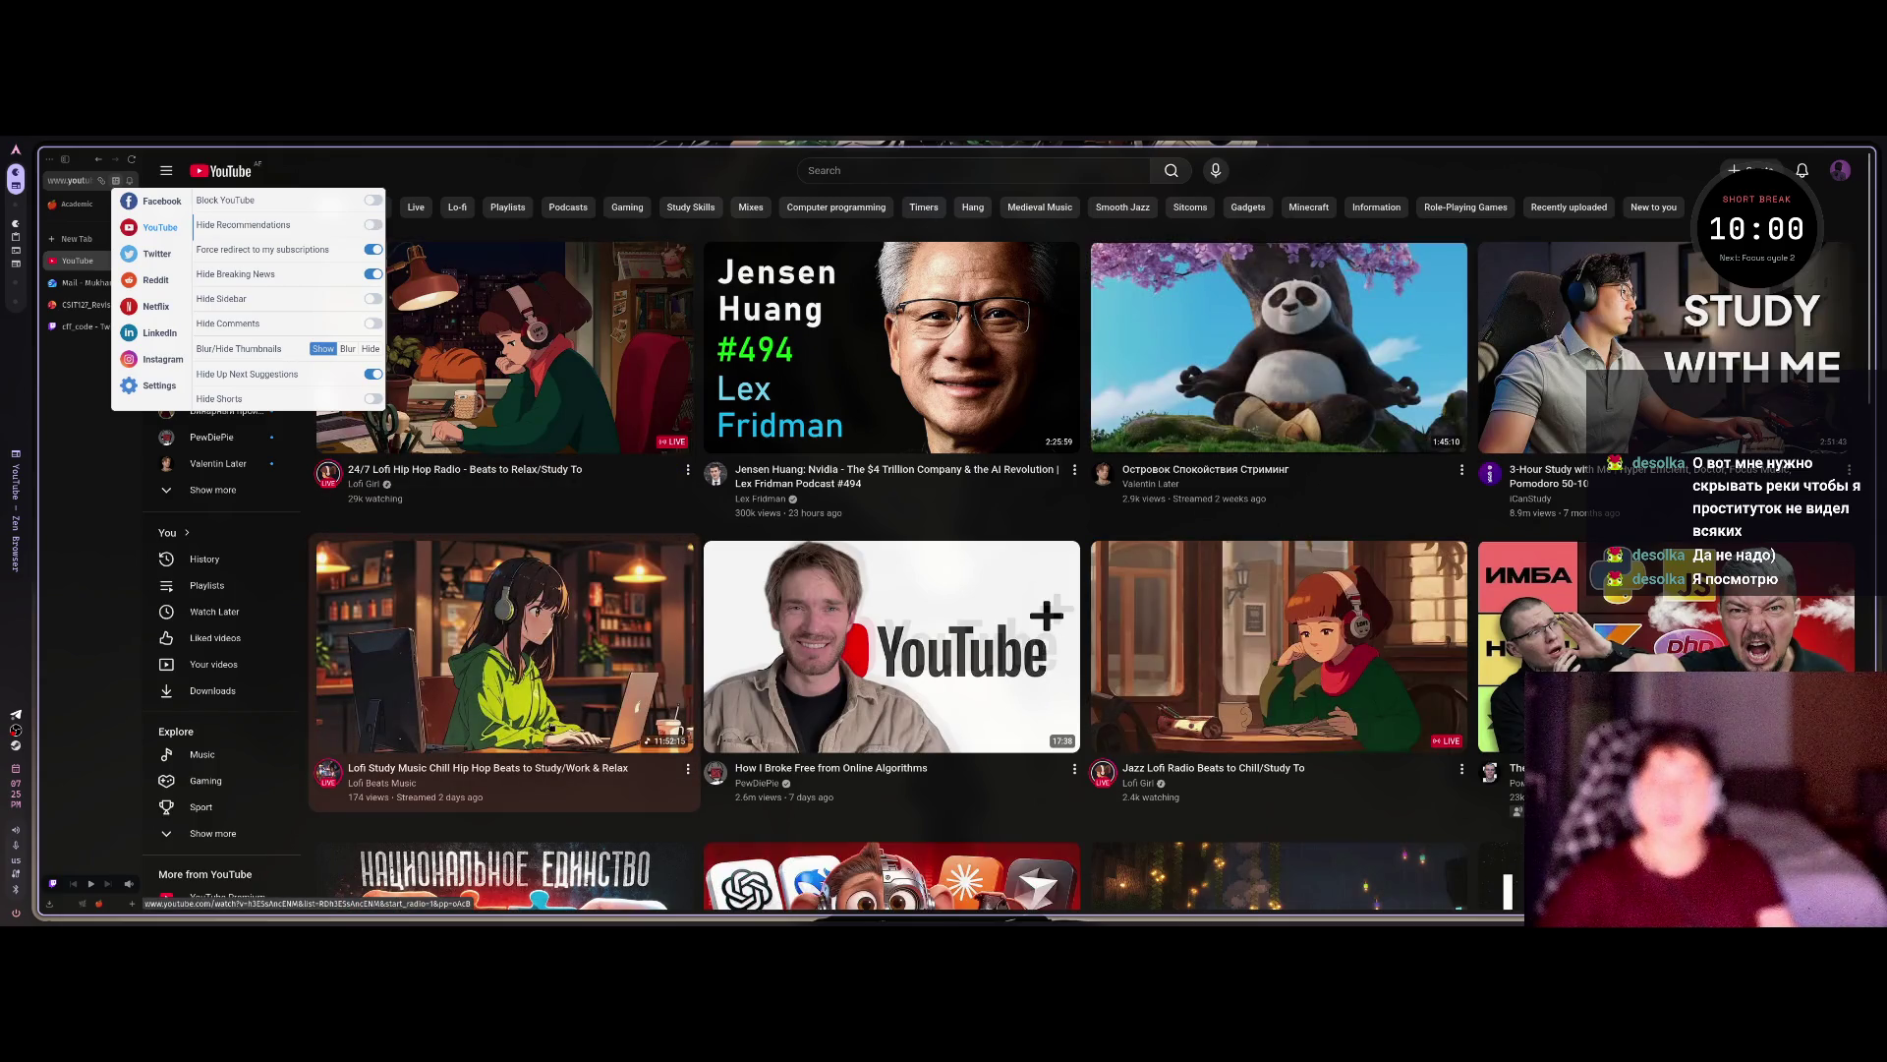
Scroll the home feed and save the 3 Years of AI Coding video to Watch Later.
scroll(697, 612, "down", 2)
scroll(697, 613, "down", 1)
scroll(697, 612, "down", 3)
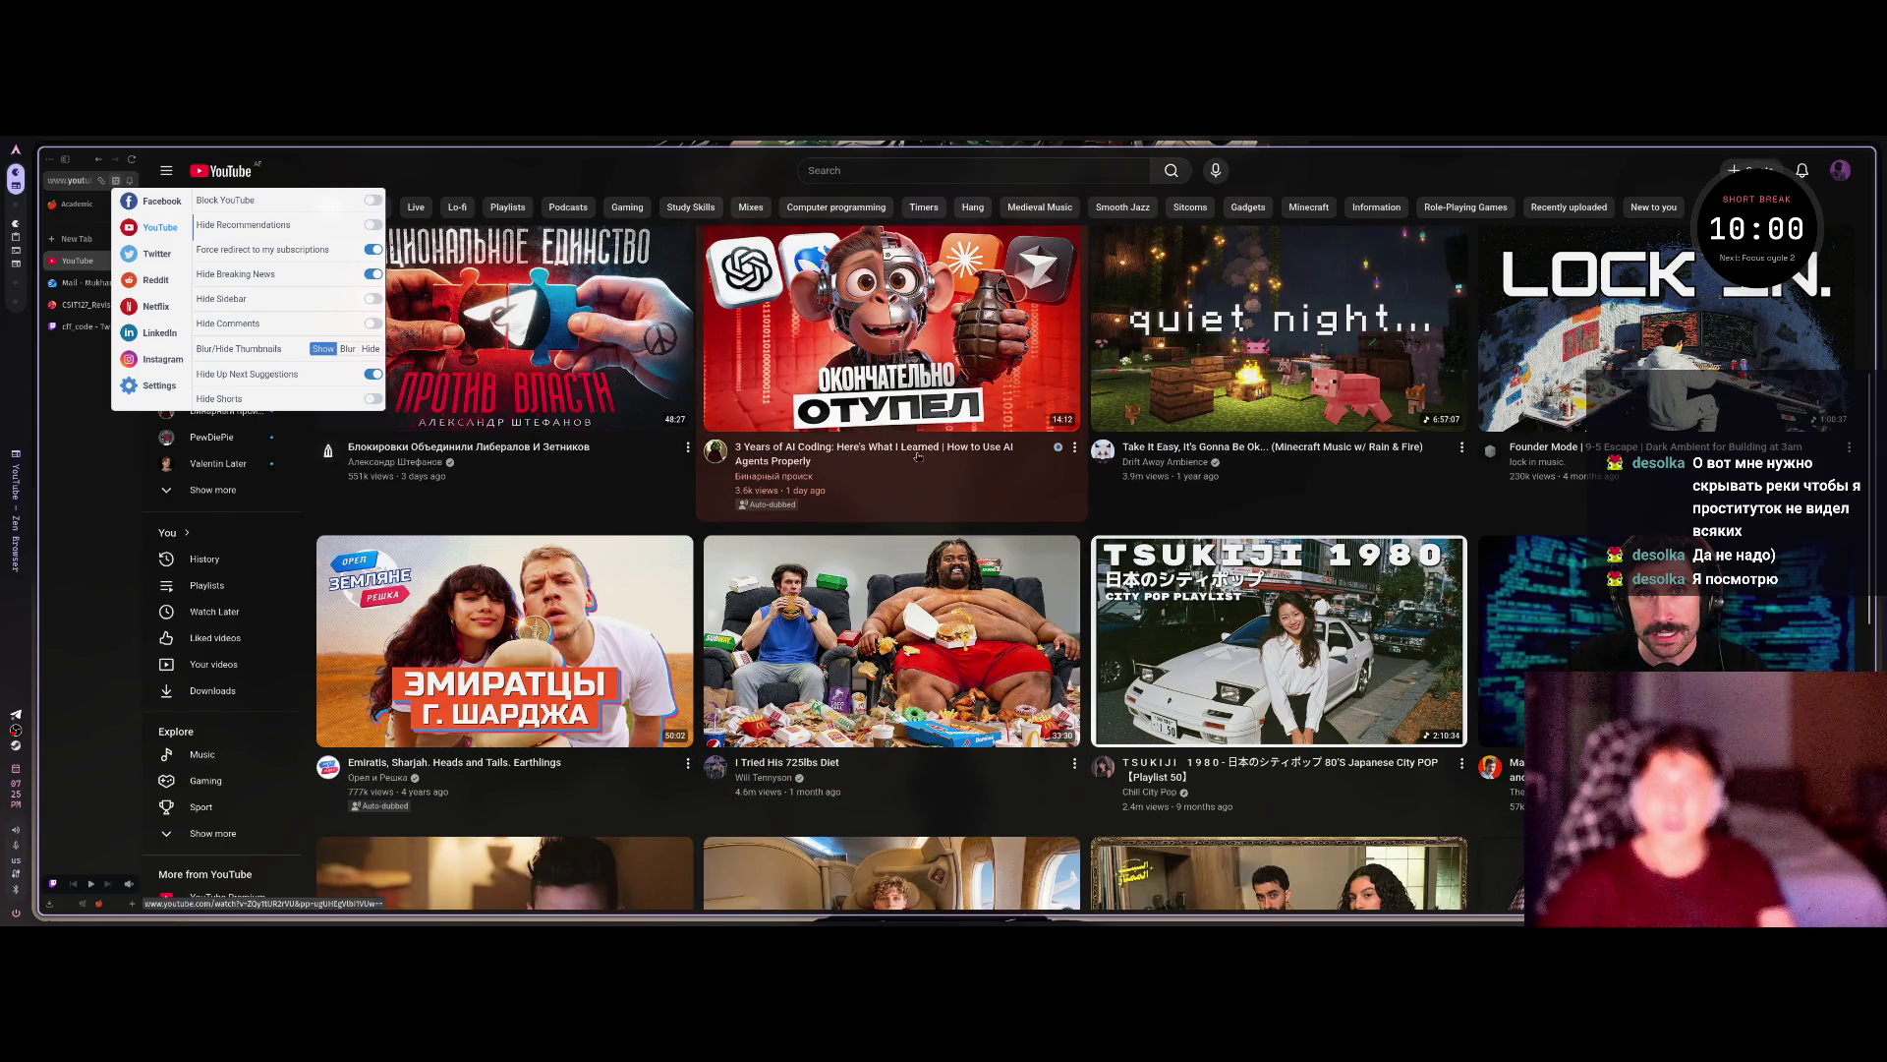
mouse_move(995, 456)
left_click(1074, 446)
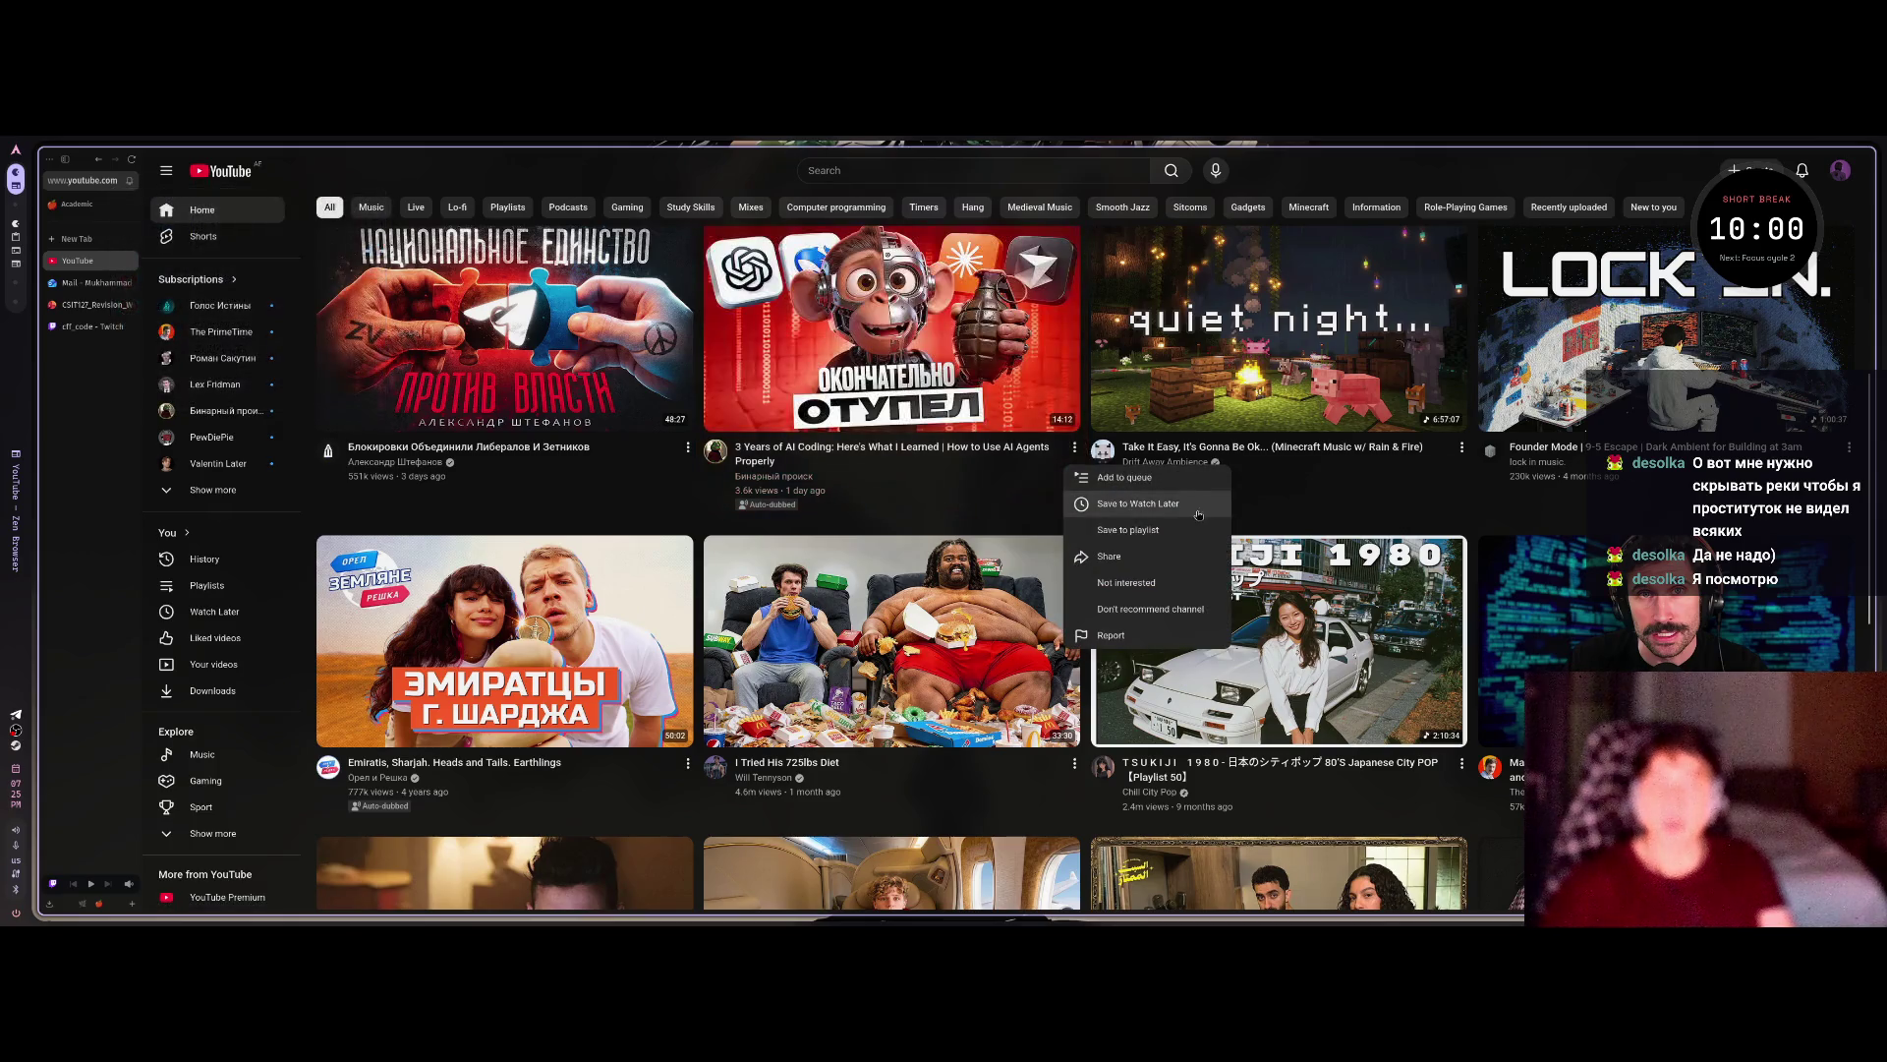
left_click(1182, 509)
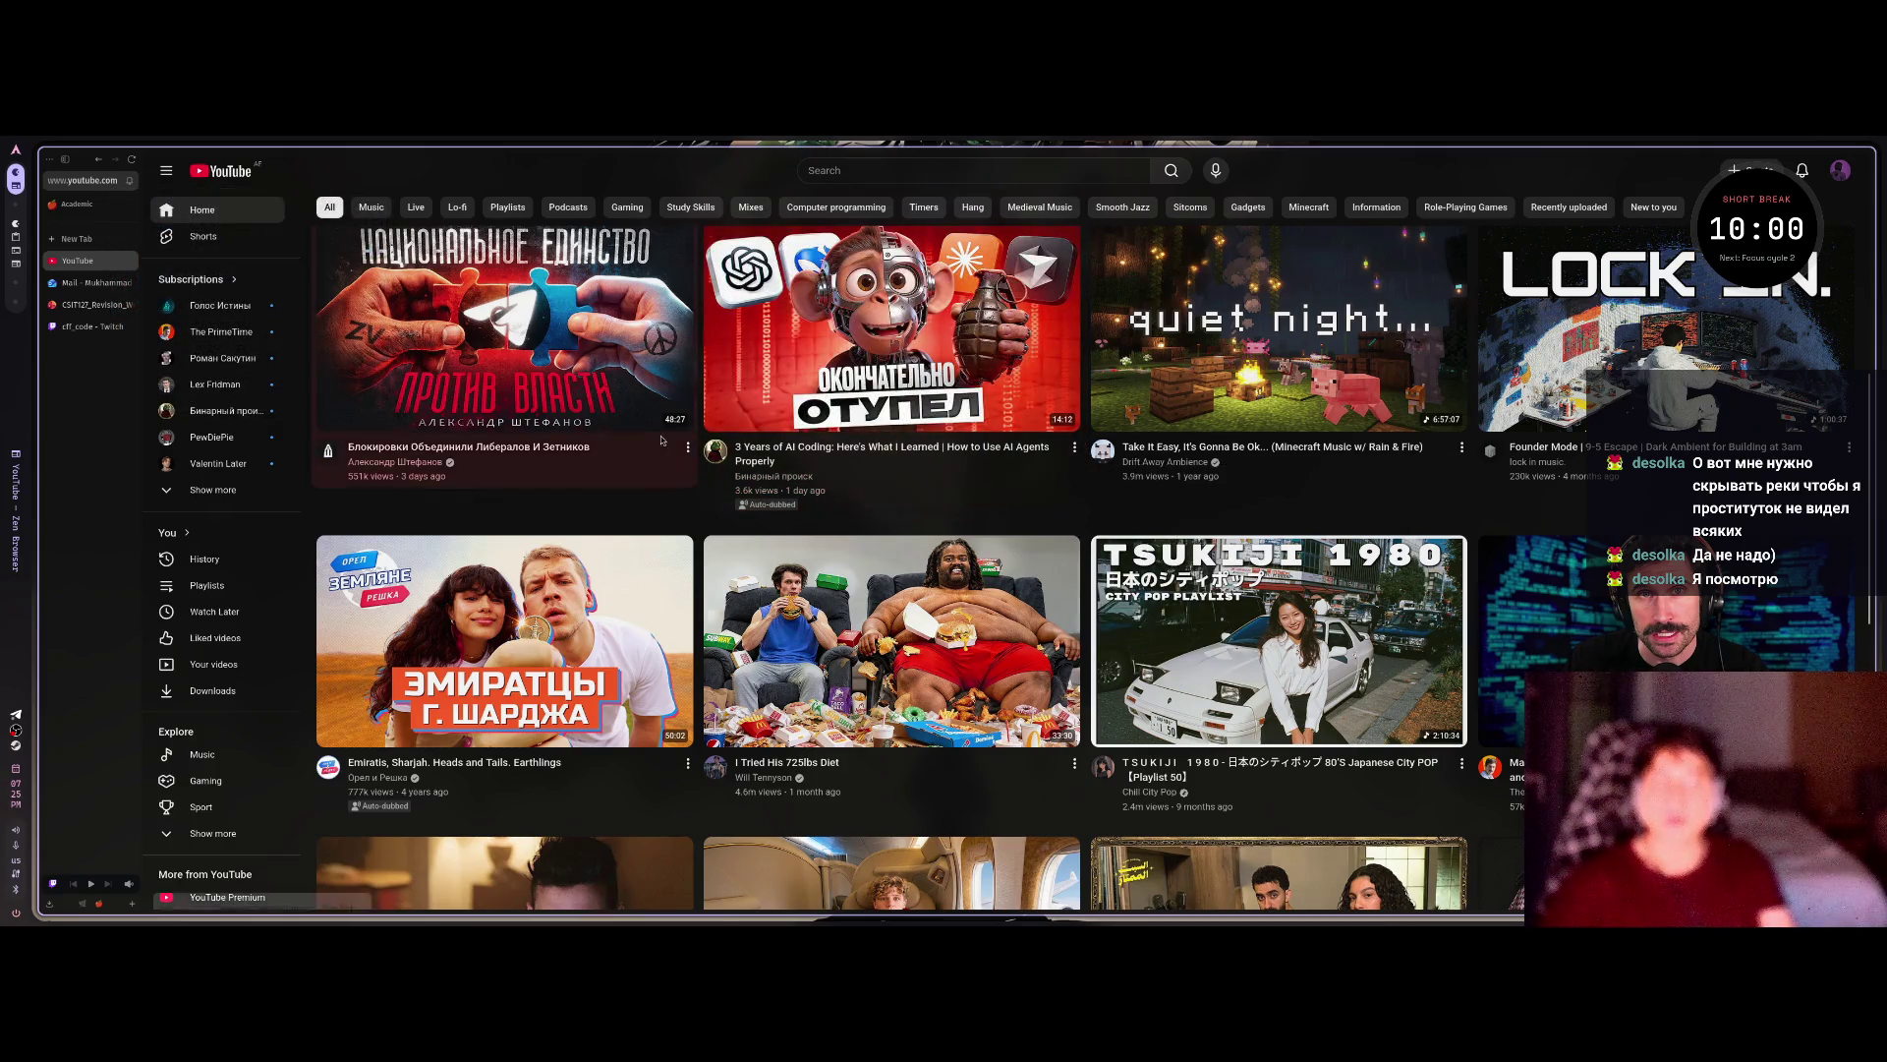
key("ctrl+t")
Load Instagram and sign in with the saved login from the autofill dropdown.
type("instagram")
key("Return")
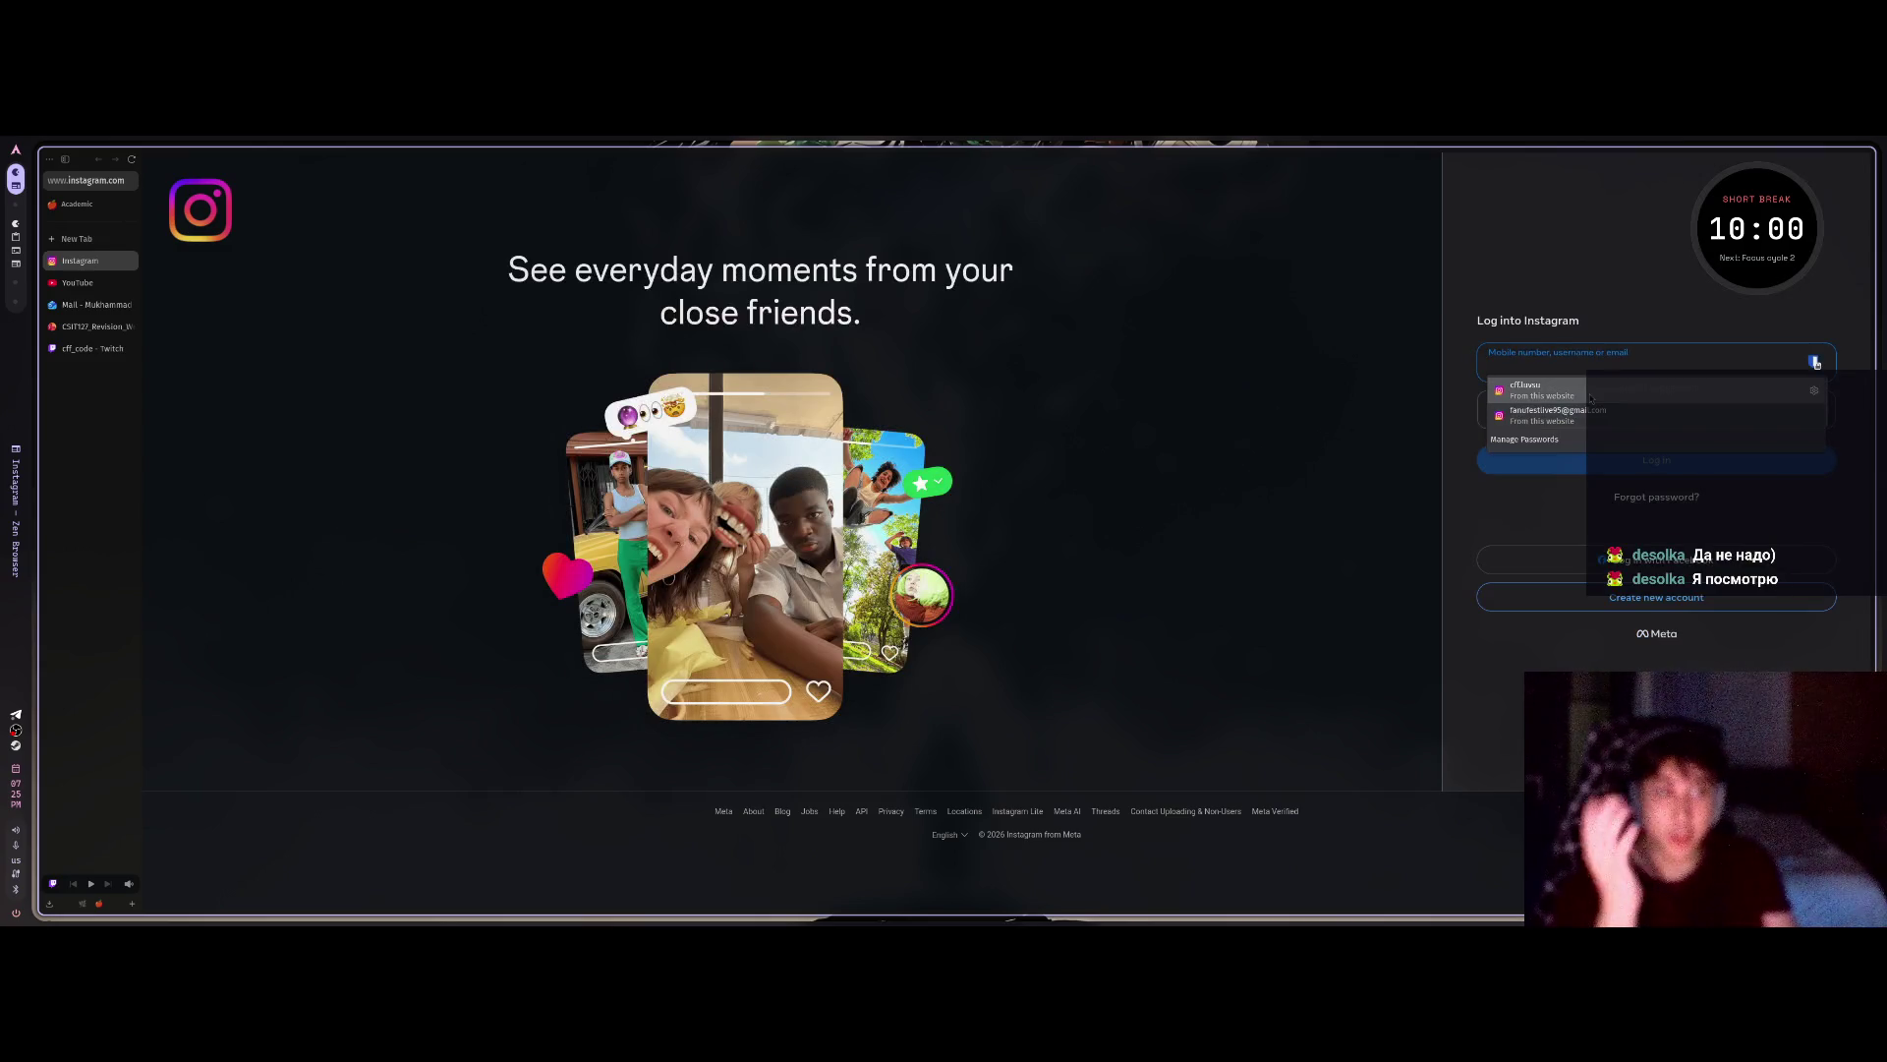
left_click(1525, 390)
key("Return")
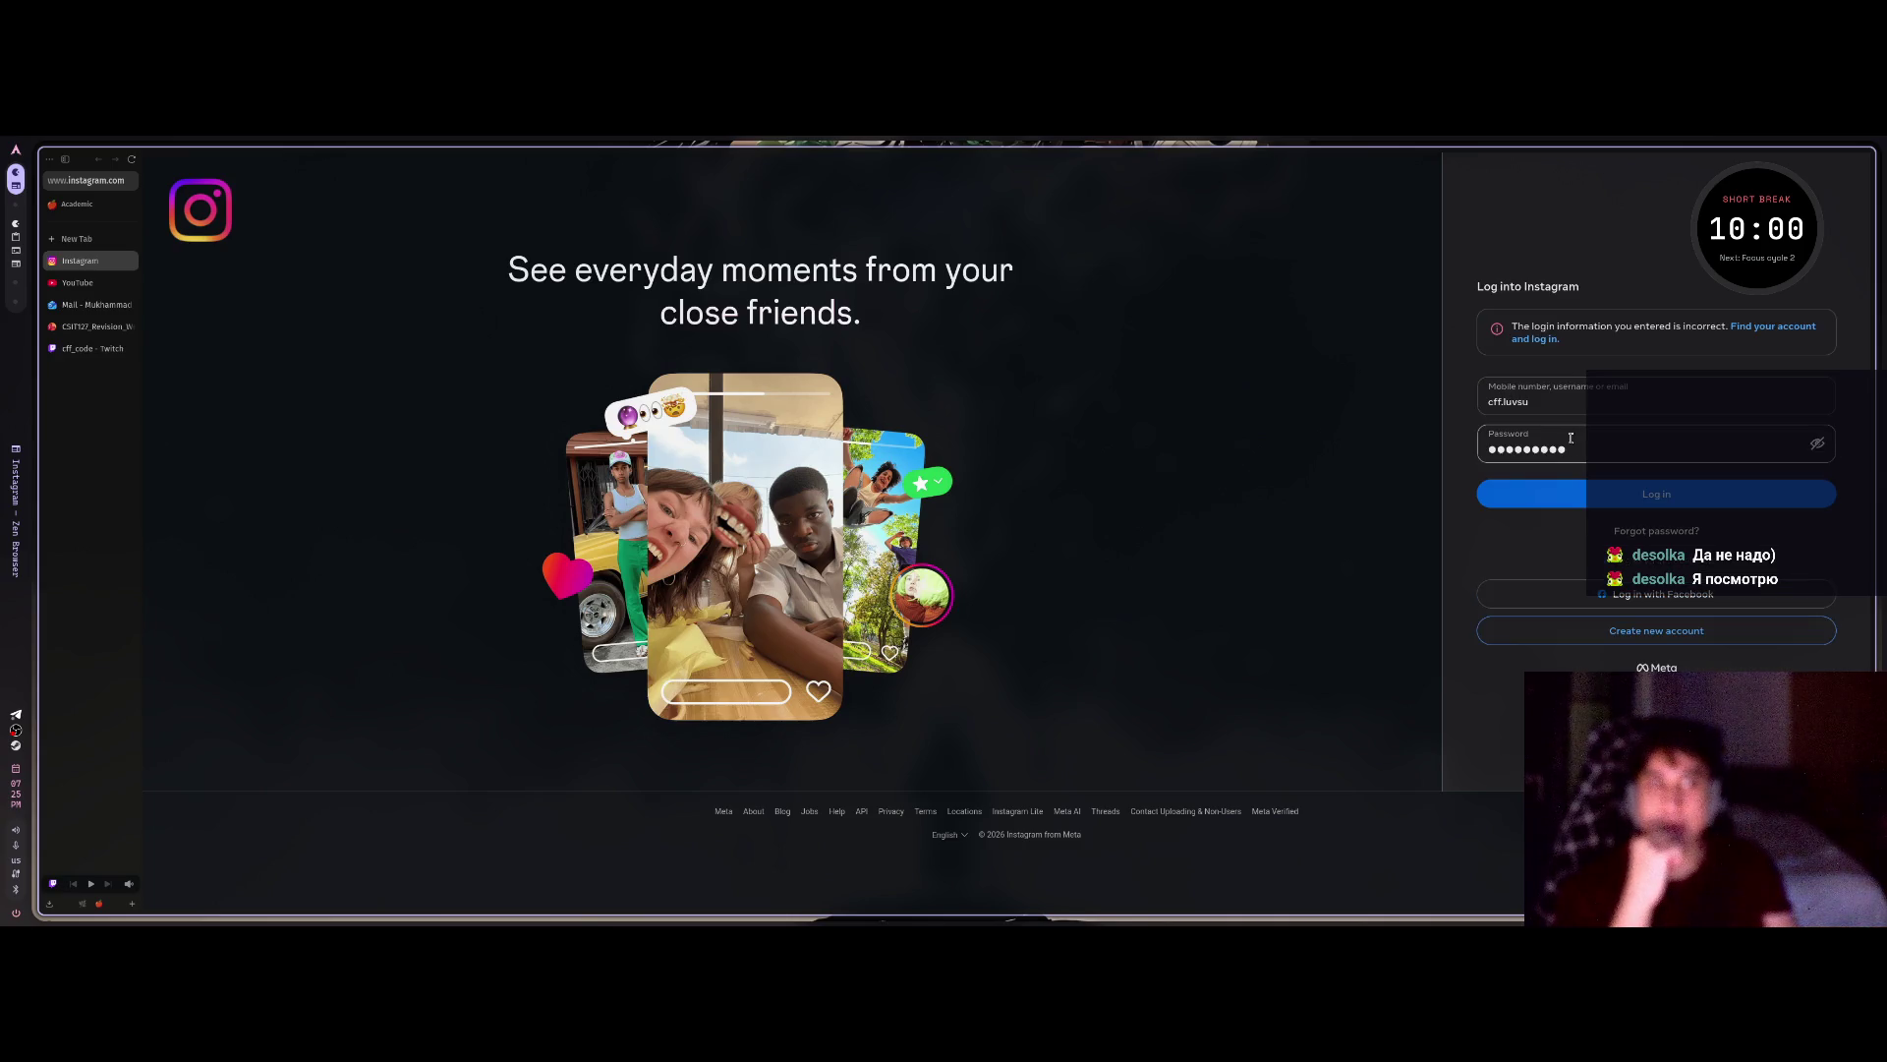
key("alt+Tab")
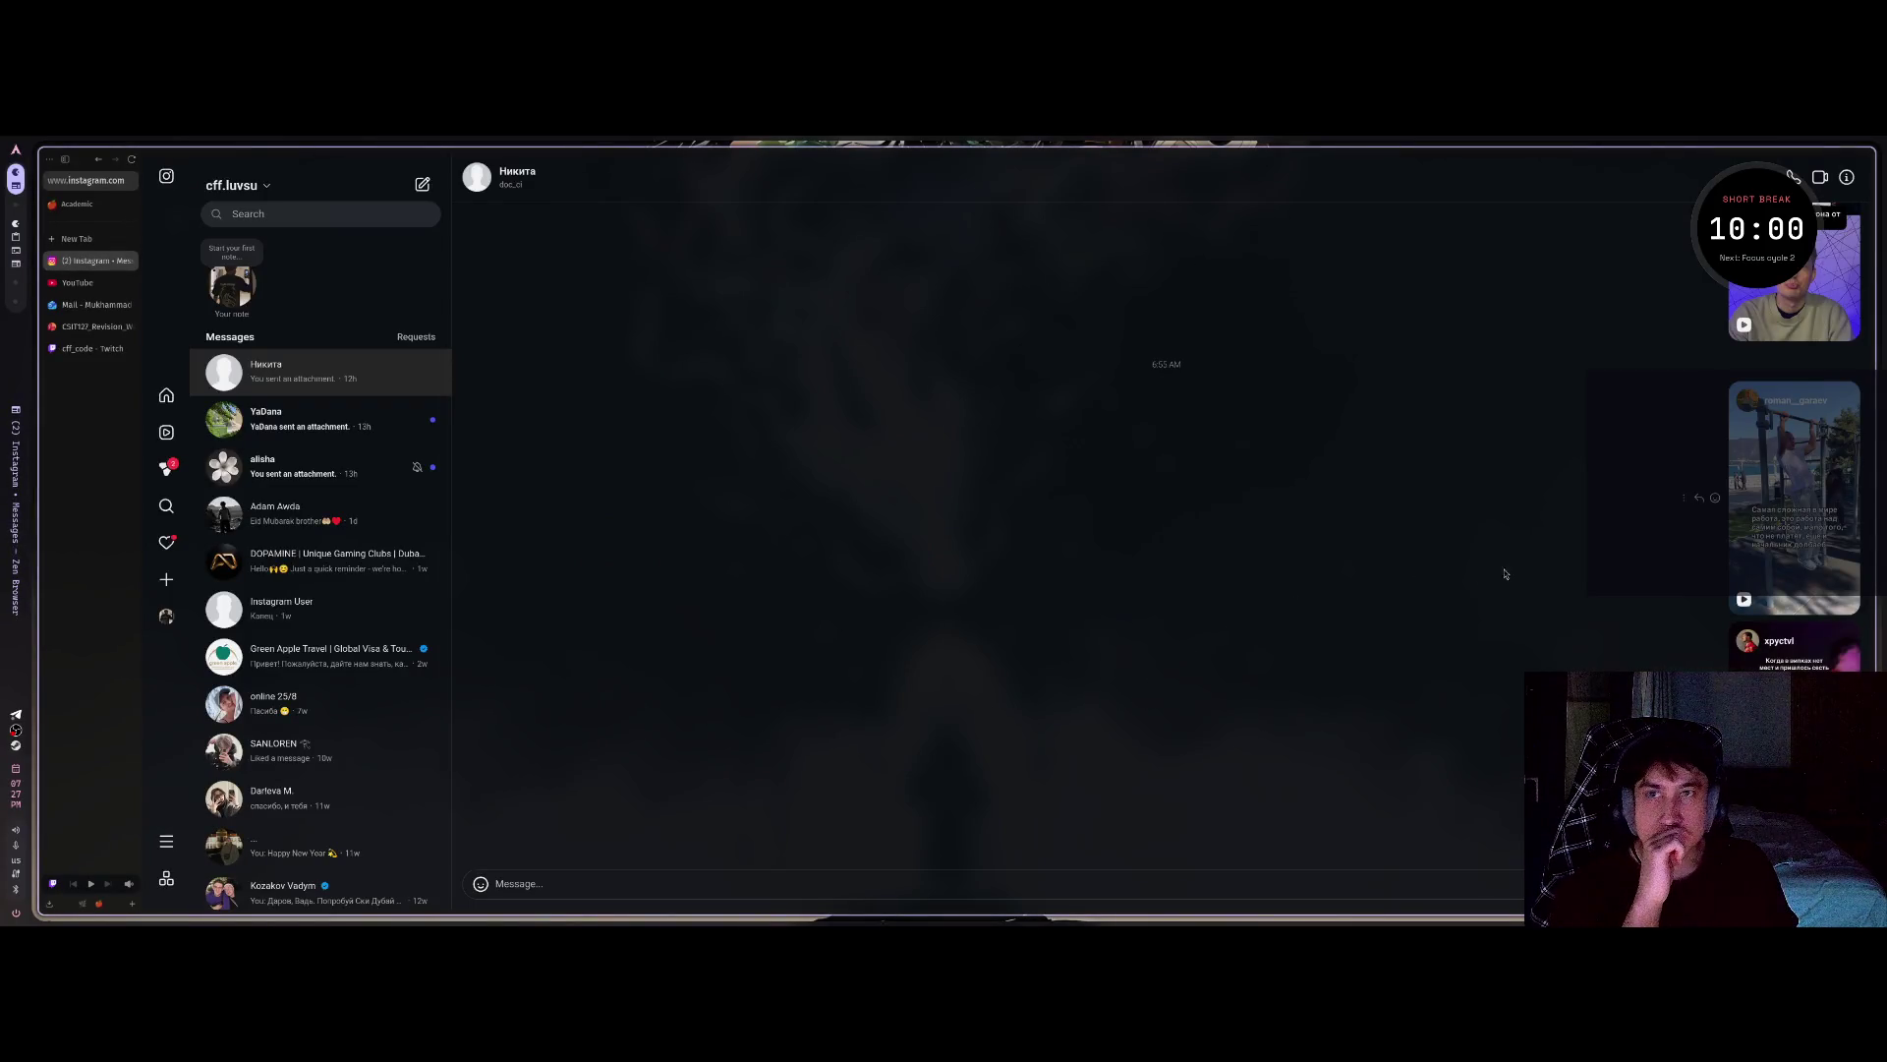
scroll(1470, 577, "up", 3)
scroll(1471, 577, "up", 10)
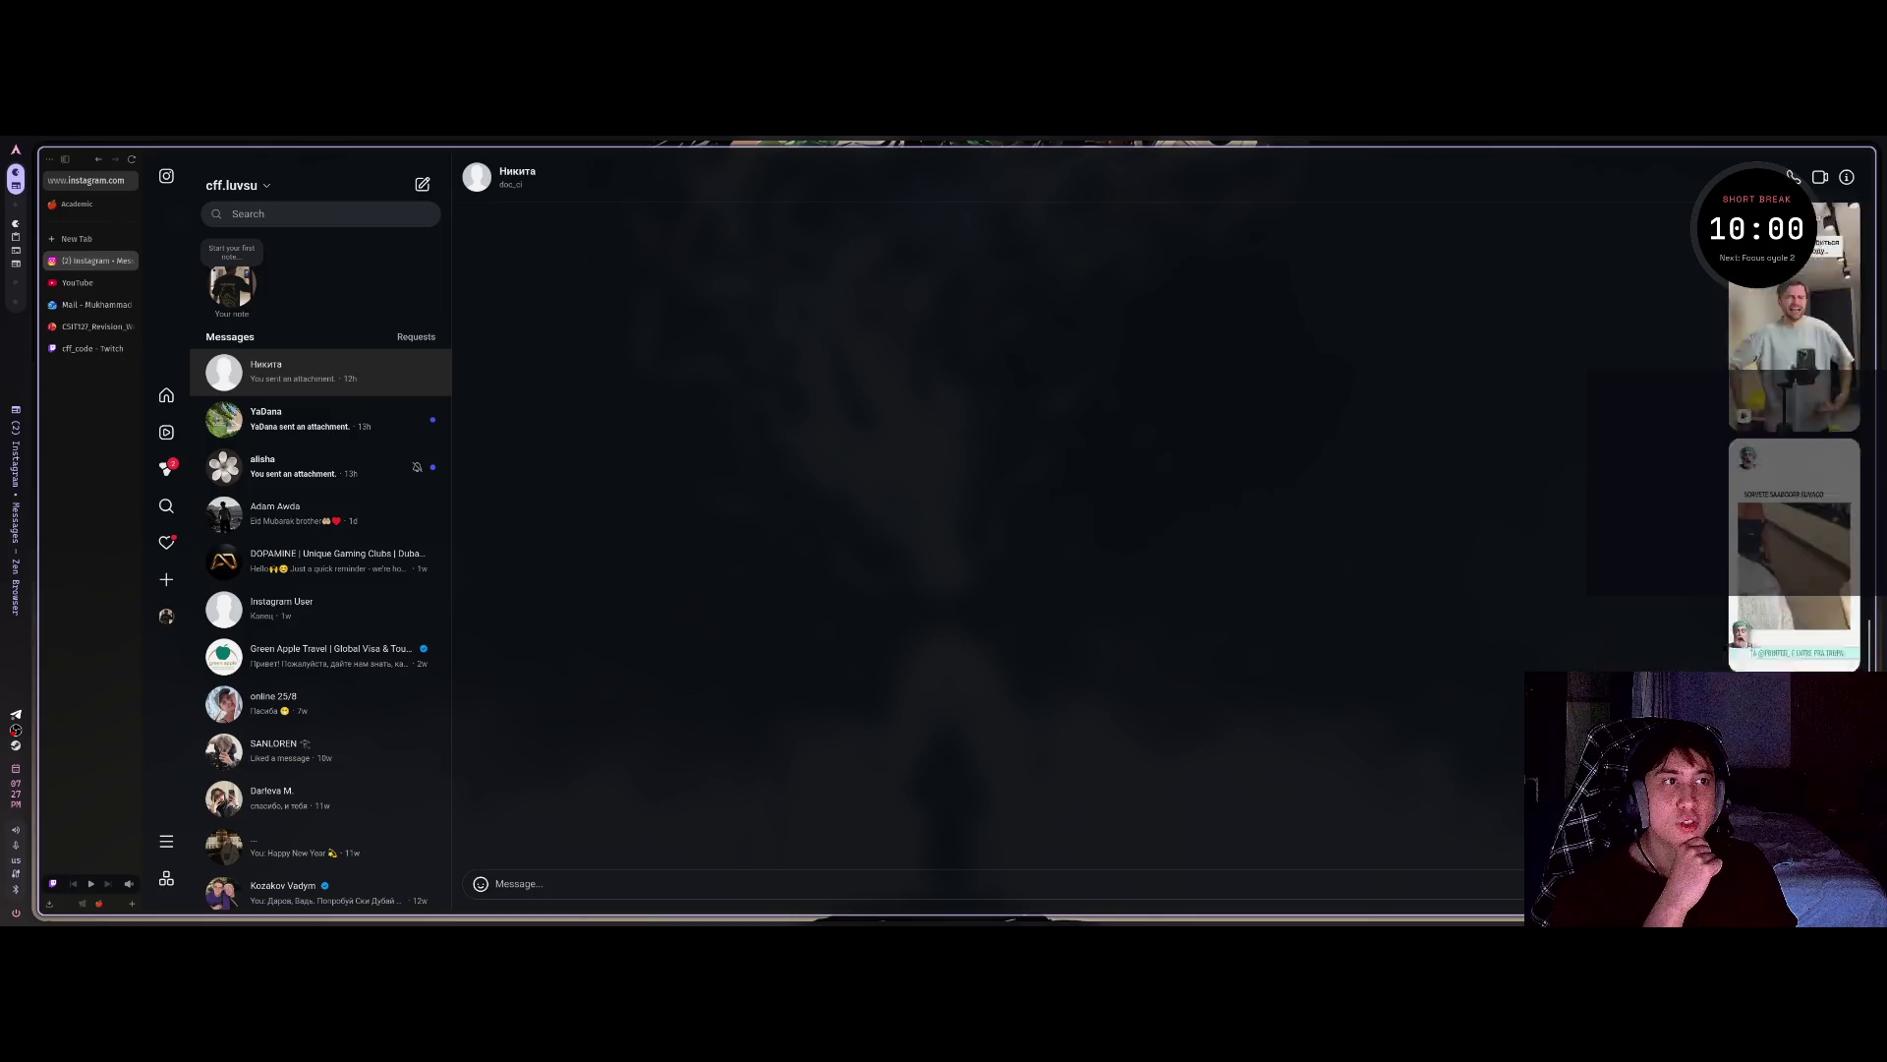
scroll(1471, 577, "up", 10)
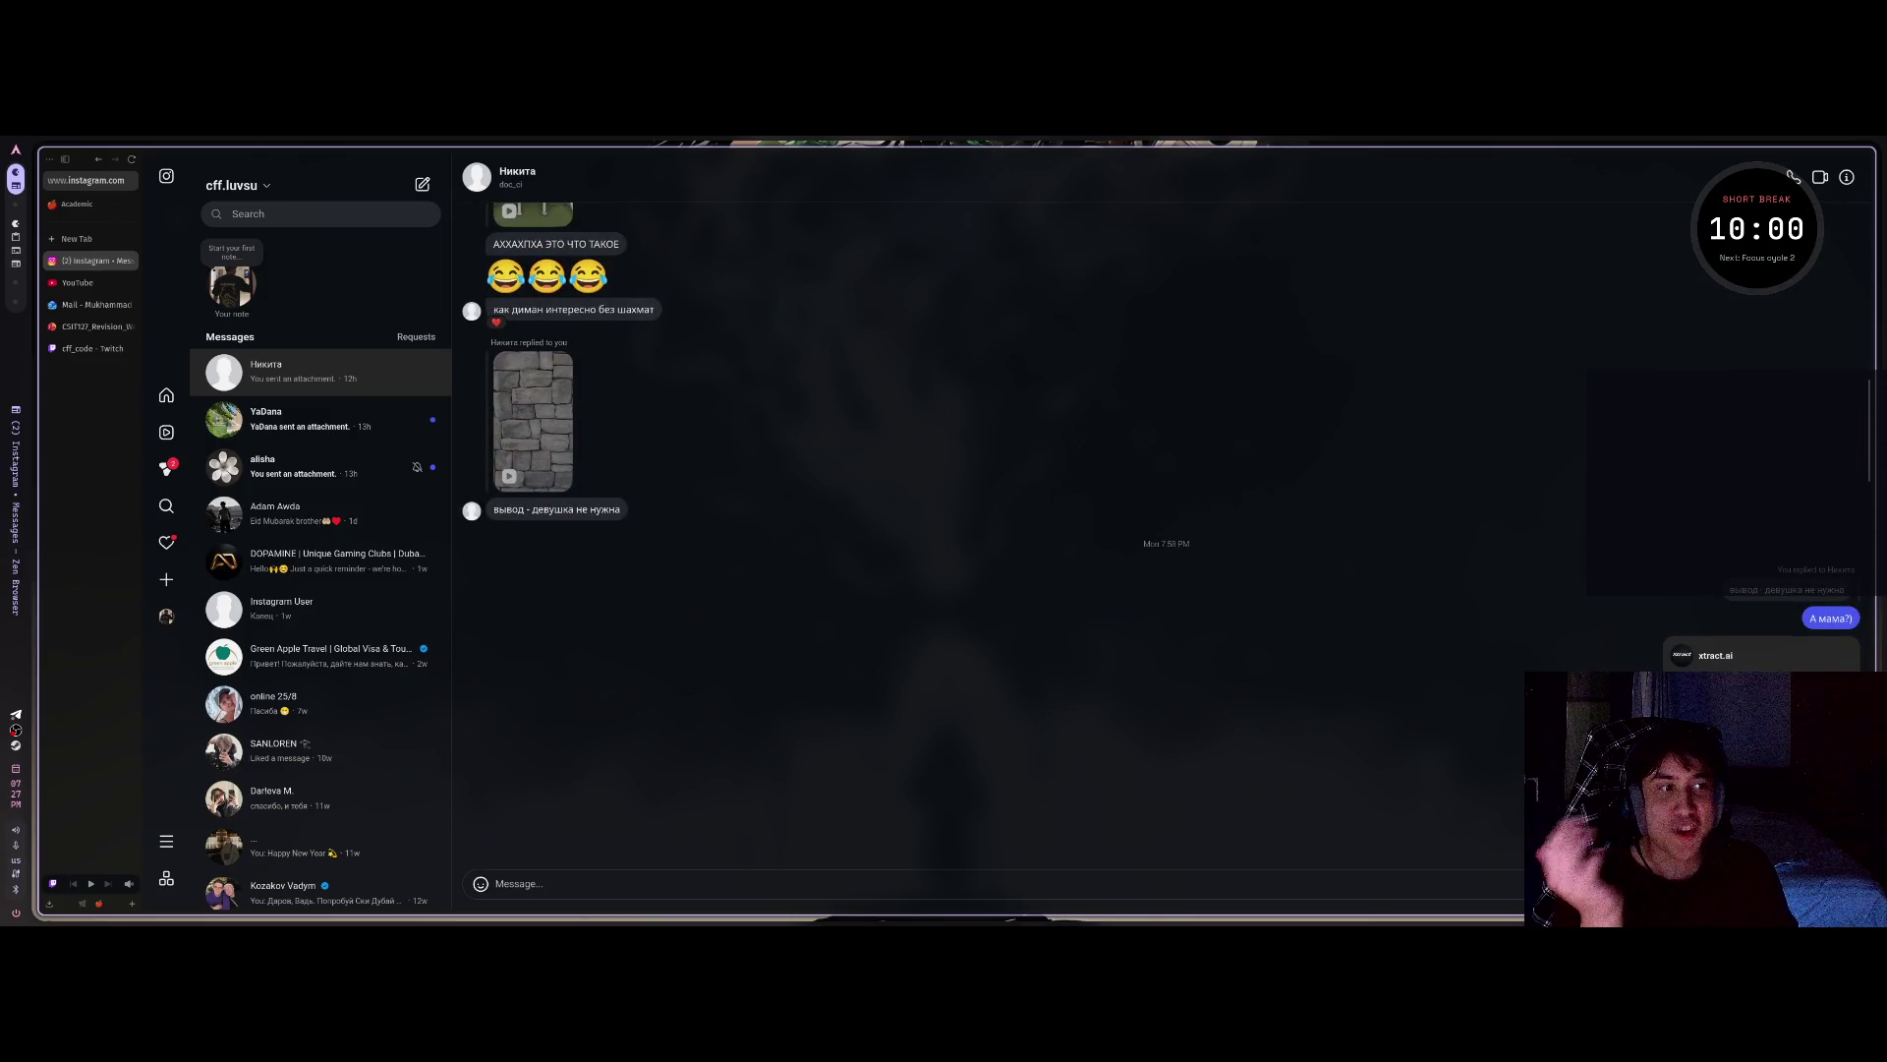
scroll(1471, 577, "up", 5)
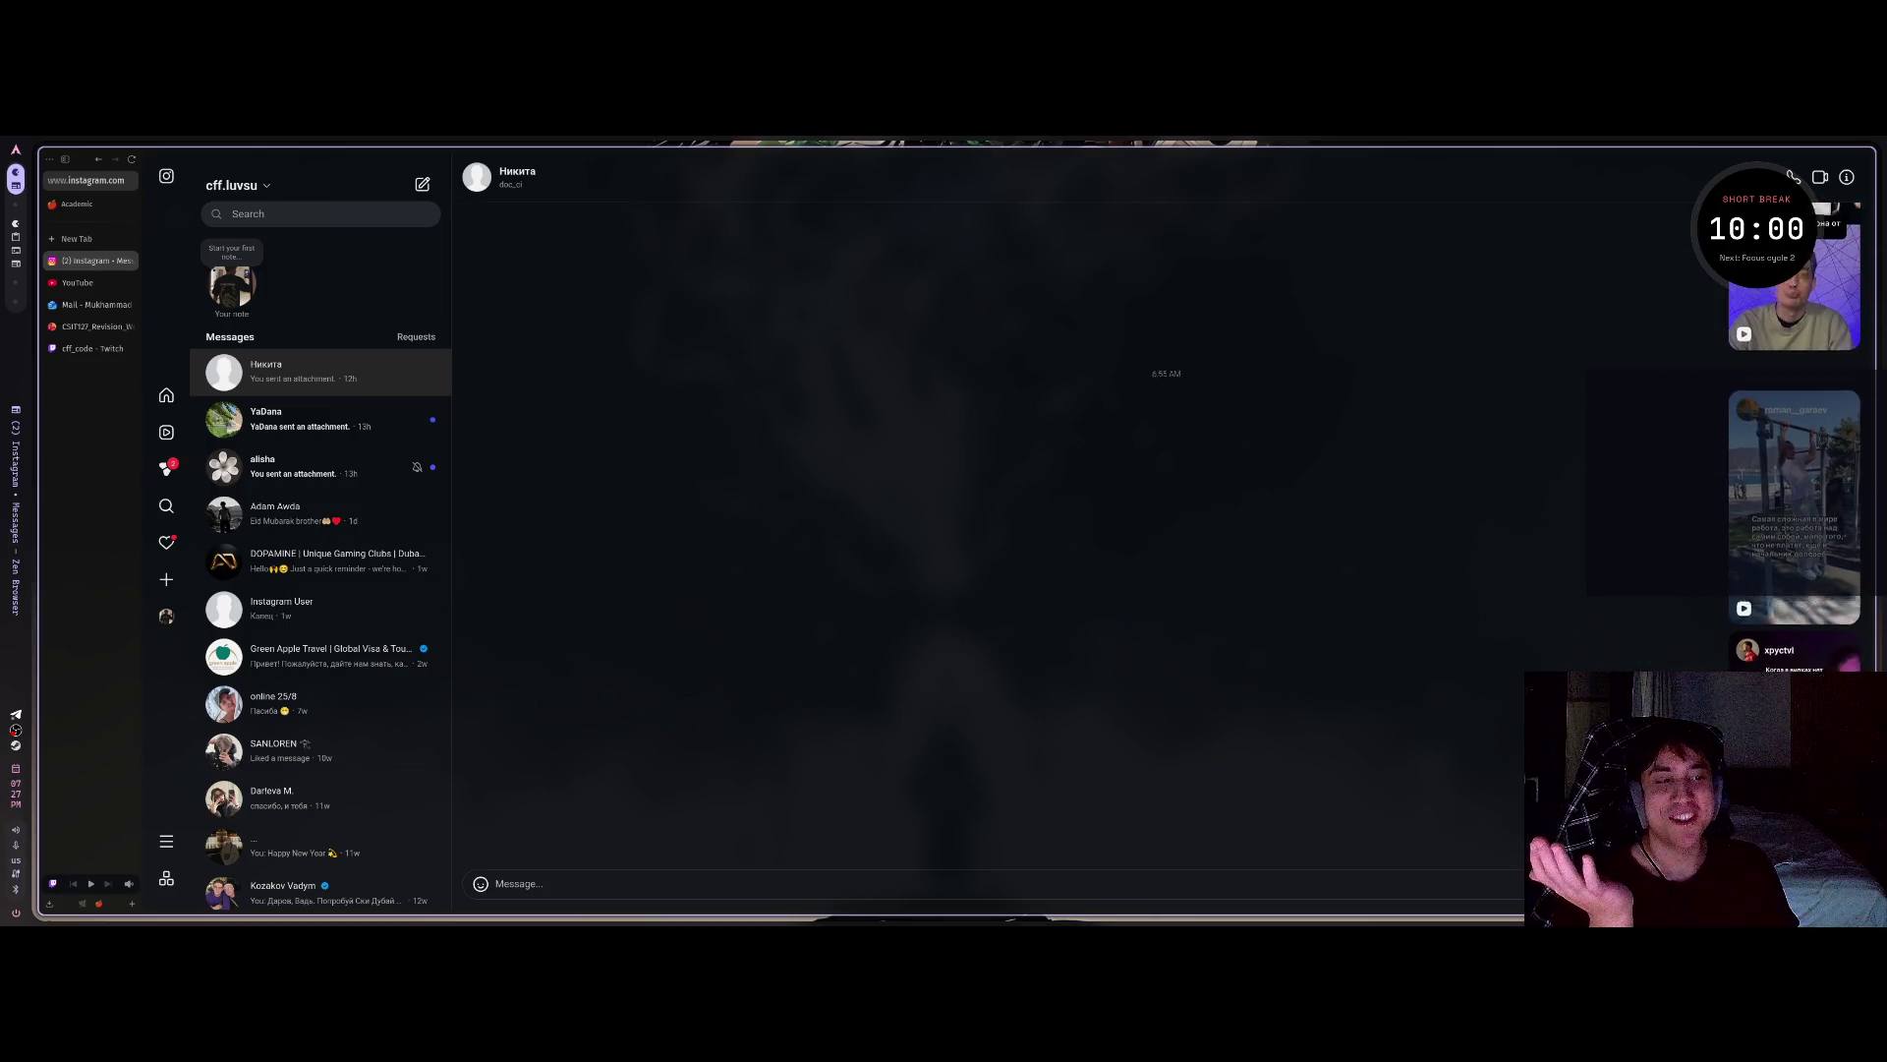
scroll(1471, 577, "up", 2)
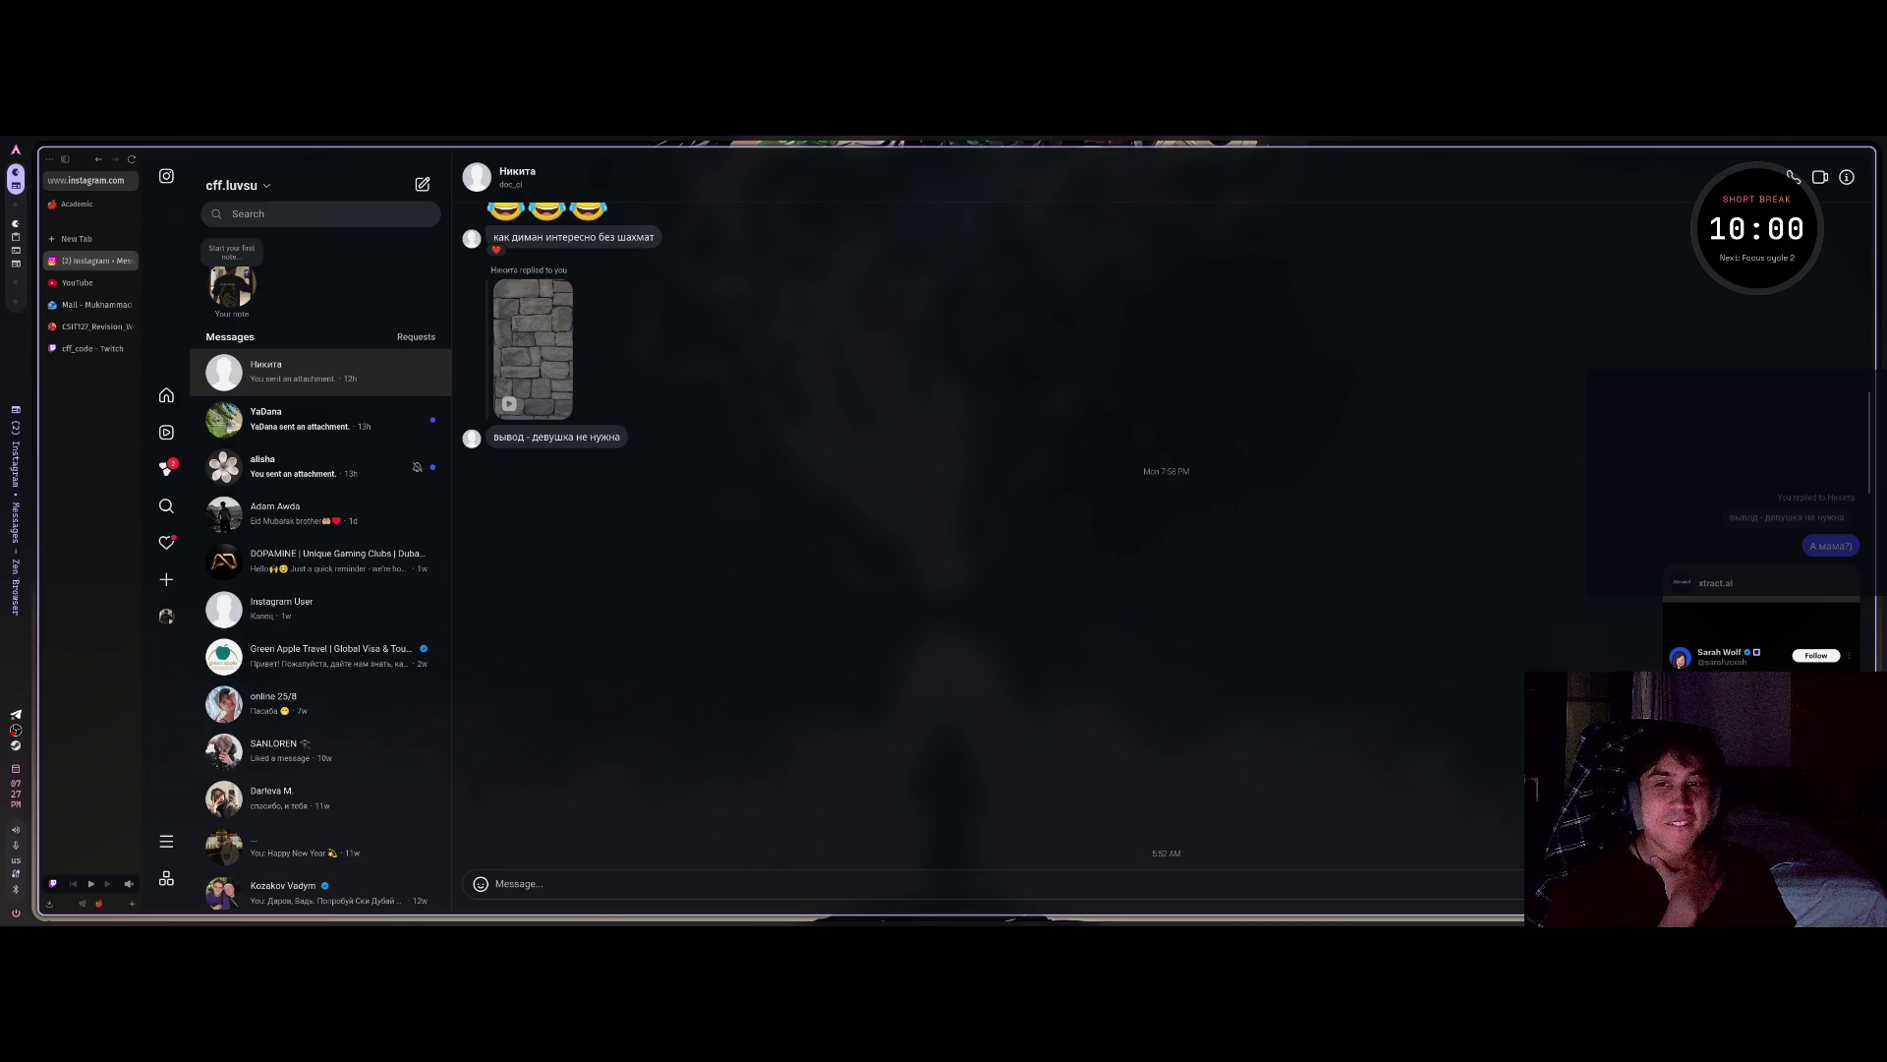
scroll(1767, 644, "down", 10)
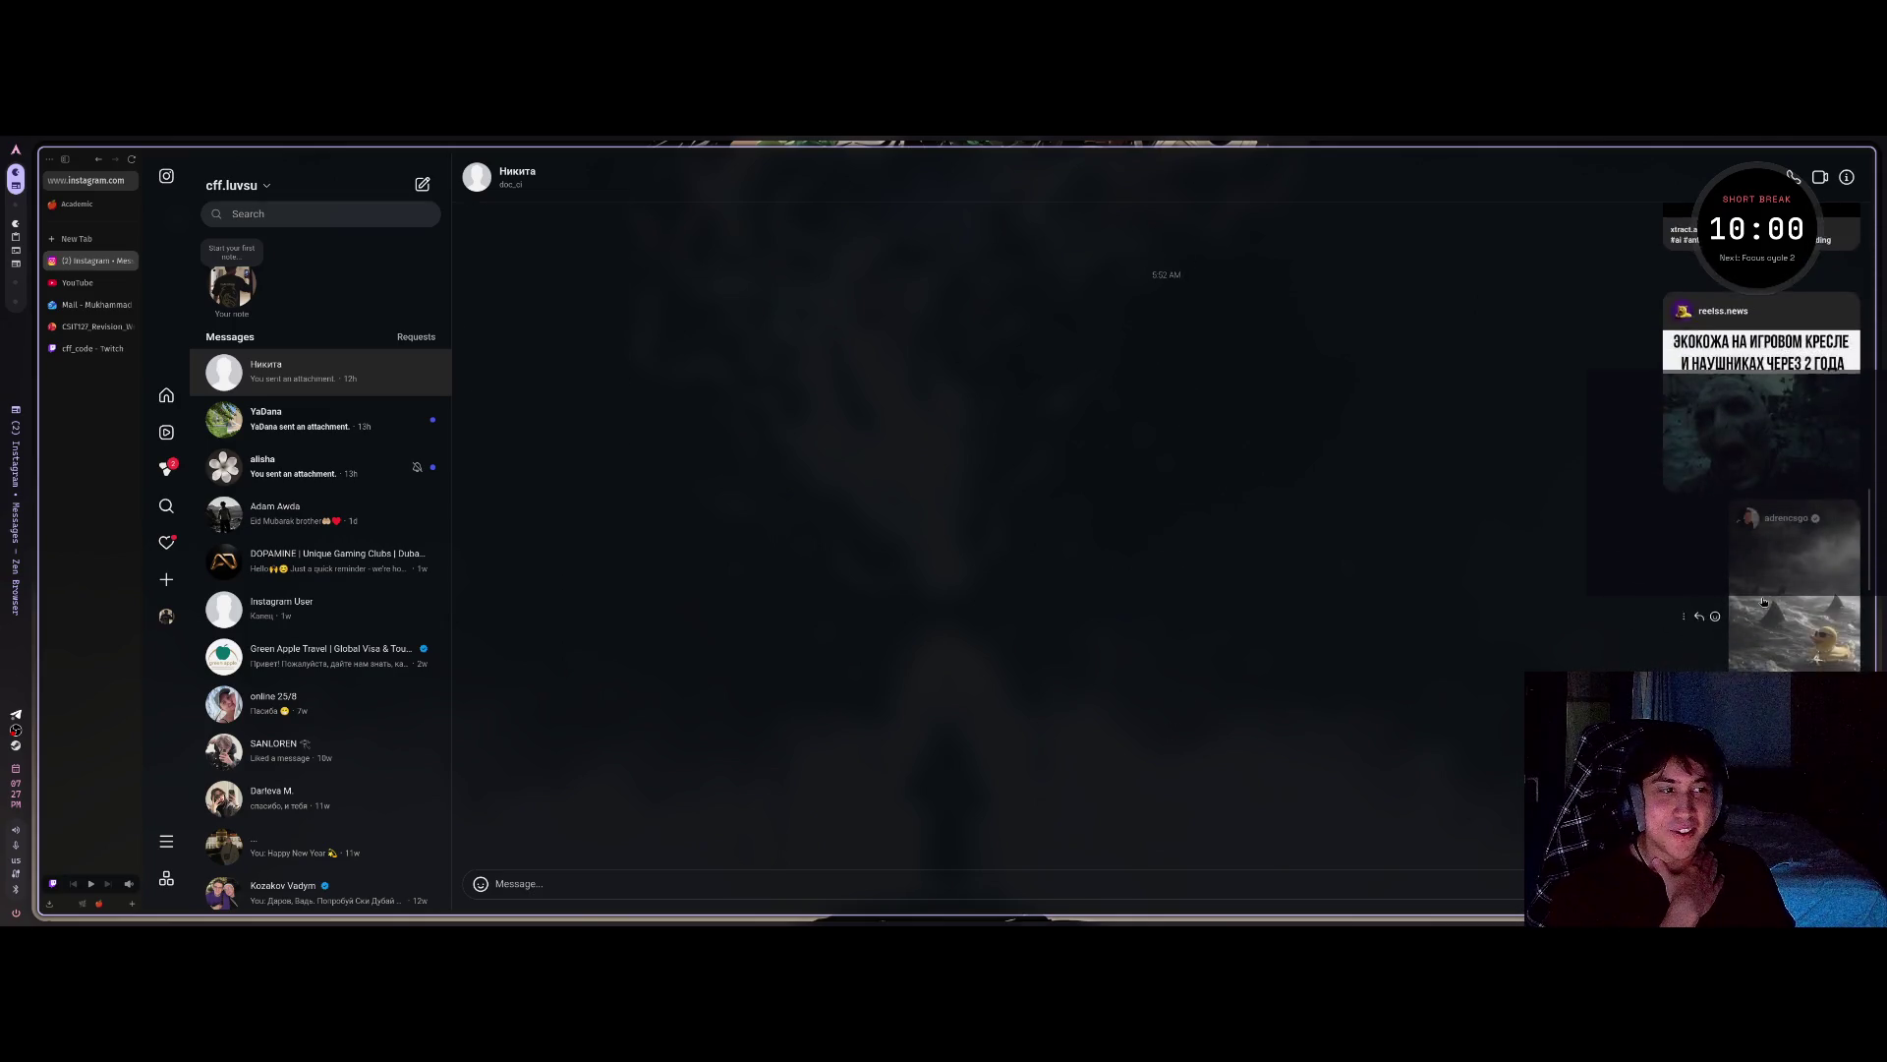
scroll(1782, 549, "down", 10)
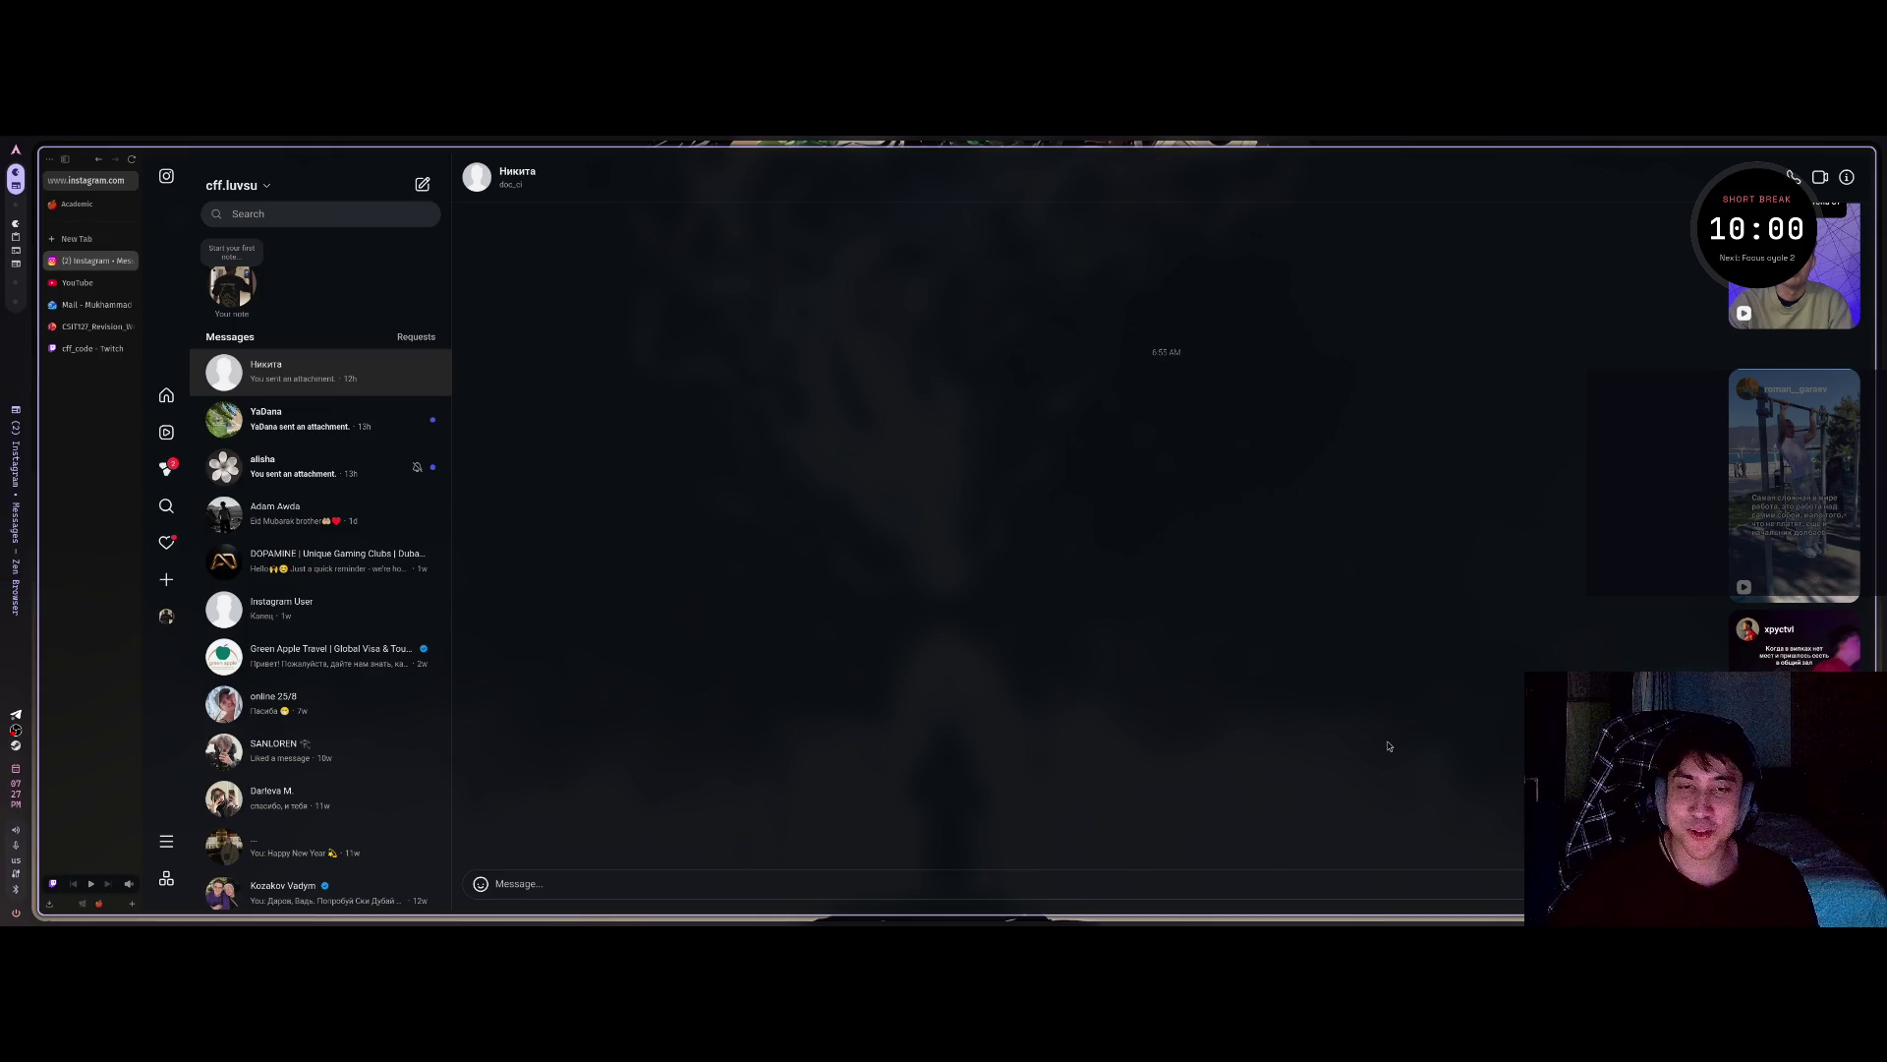
key("ctrl+t")
Open tiktok.com via 'tikt' and start the For You feed video playing.
type("tikt")
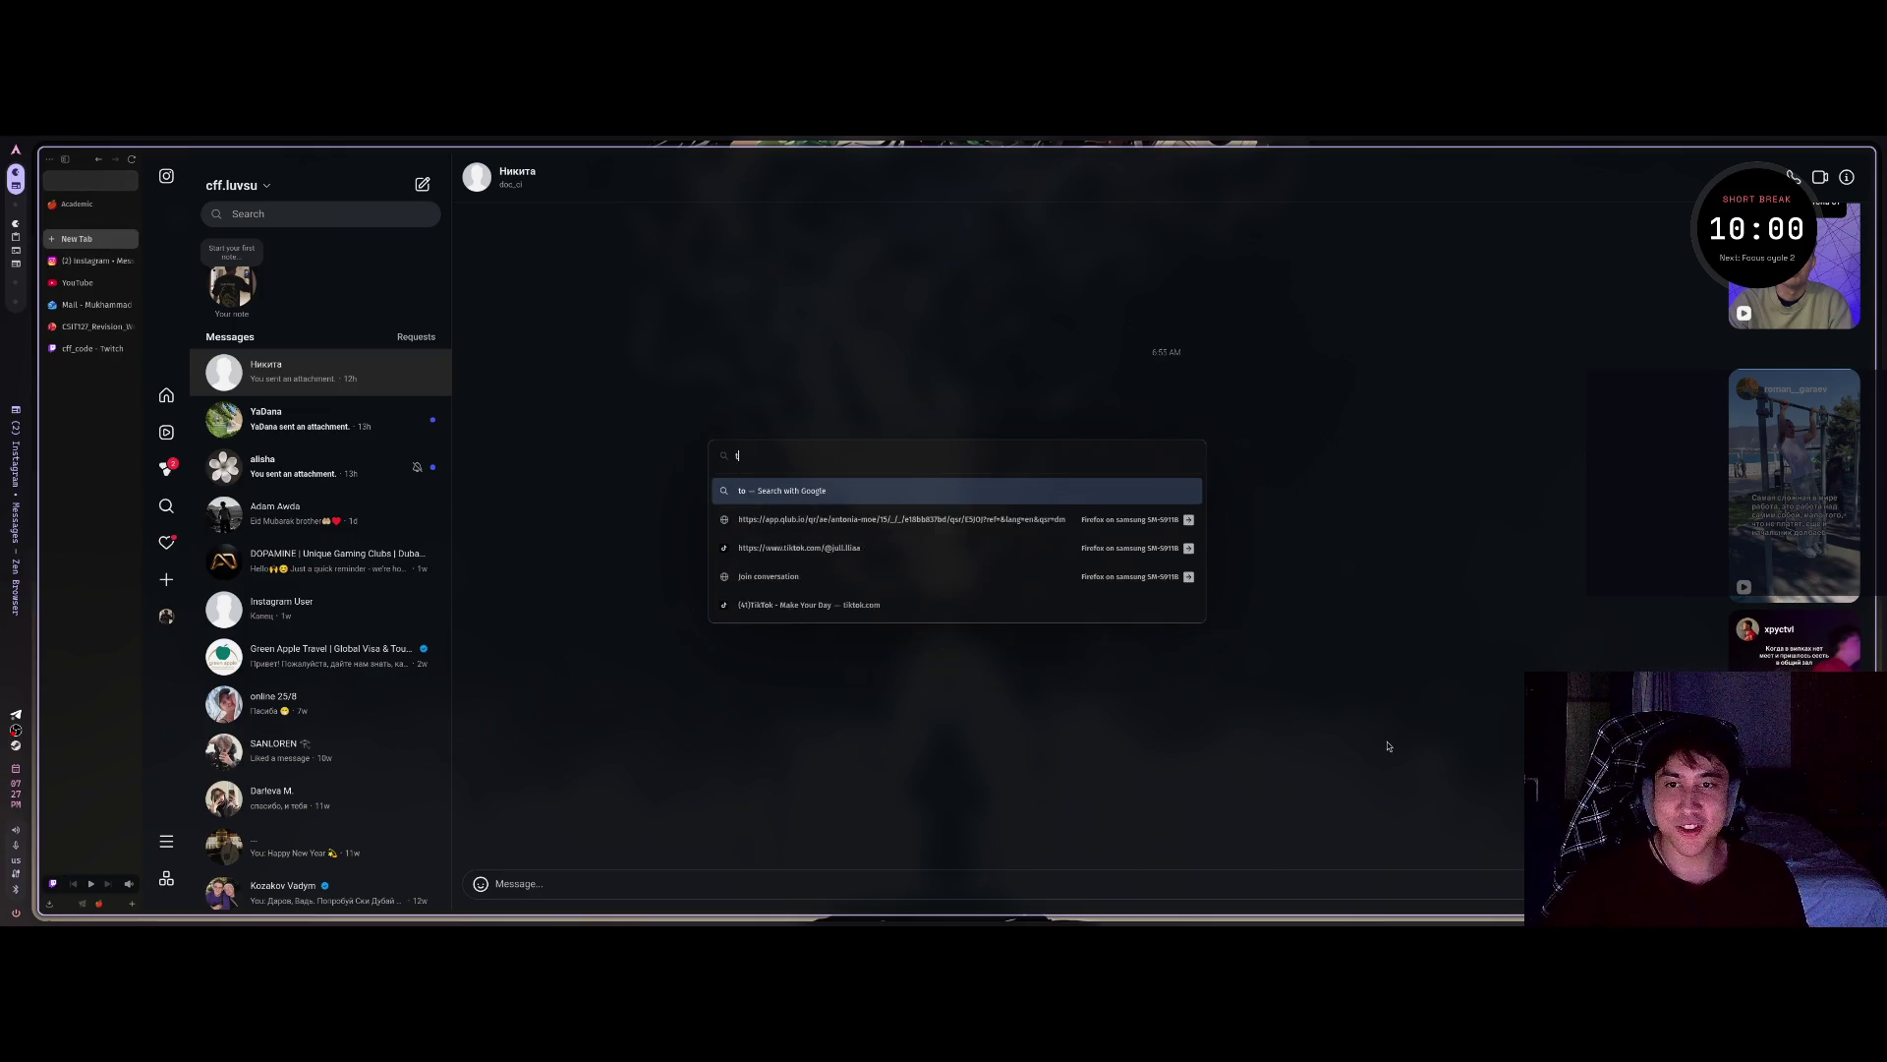
key("Return")
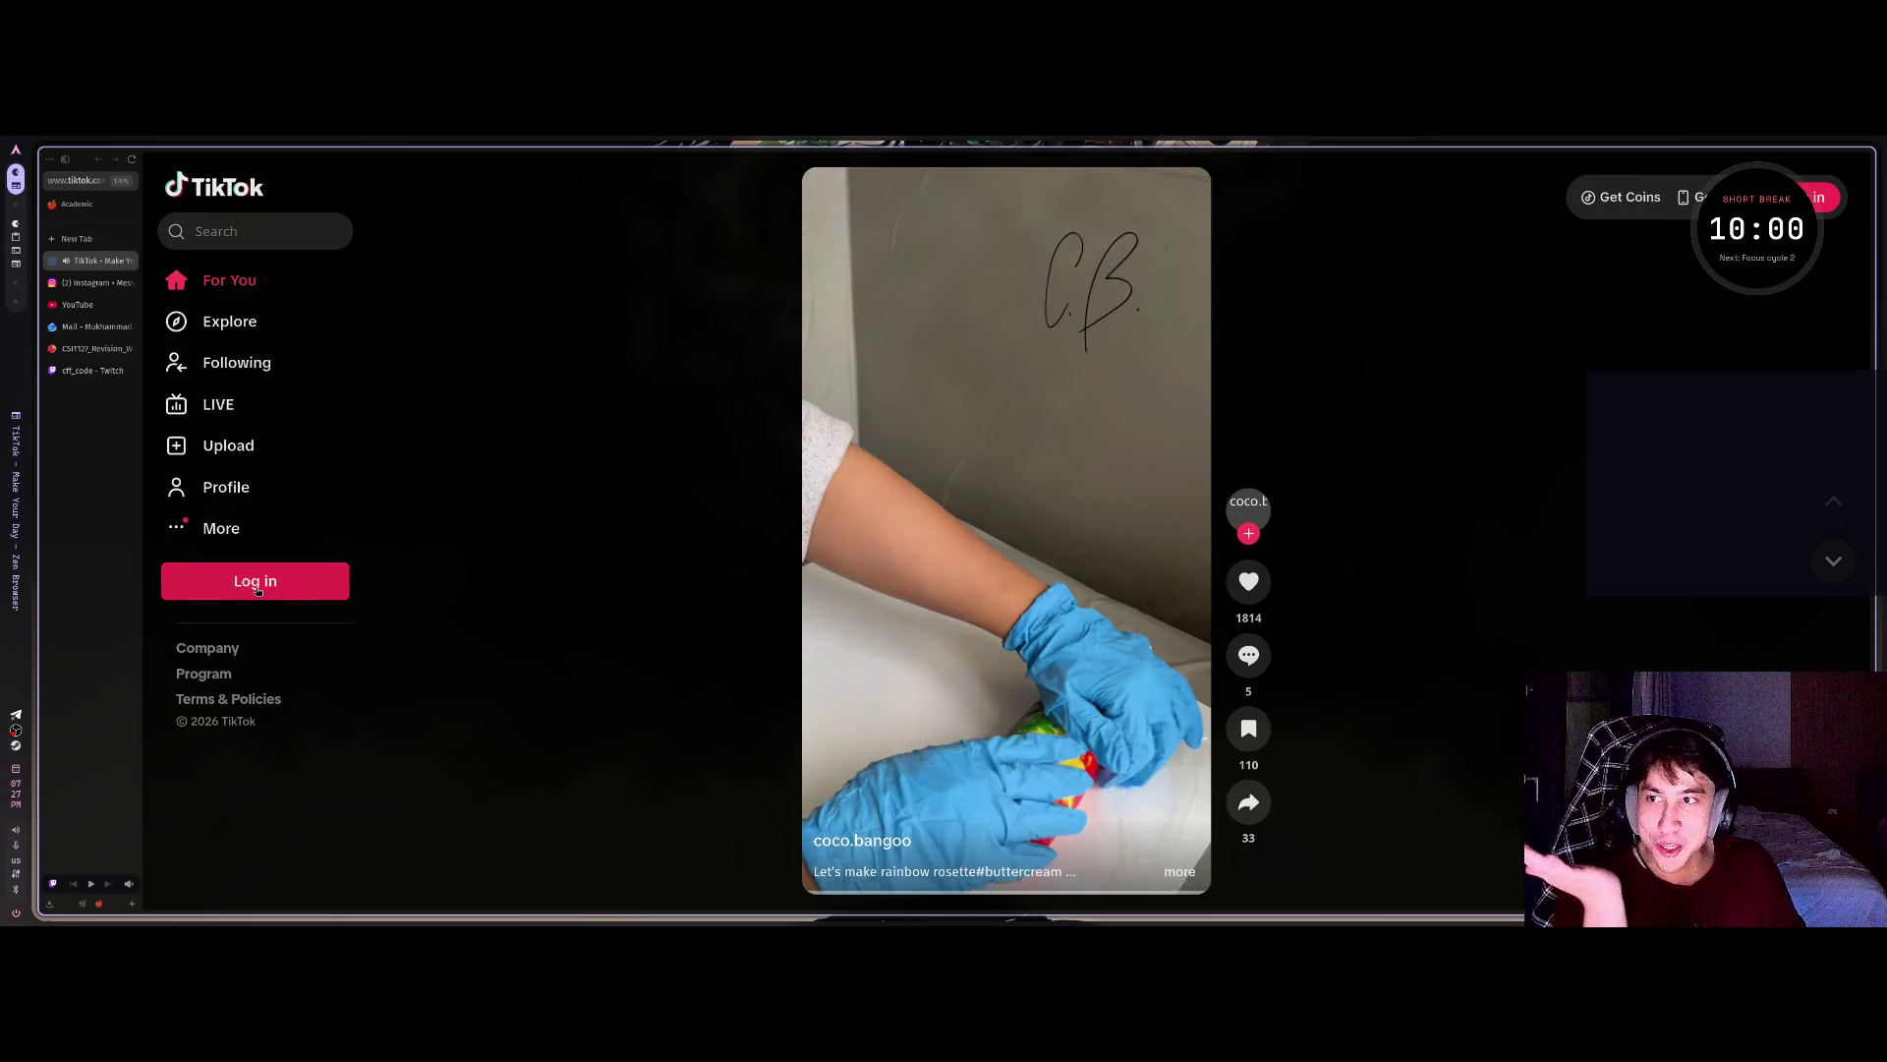
left_click(254, 591)
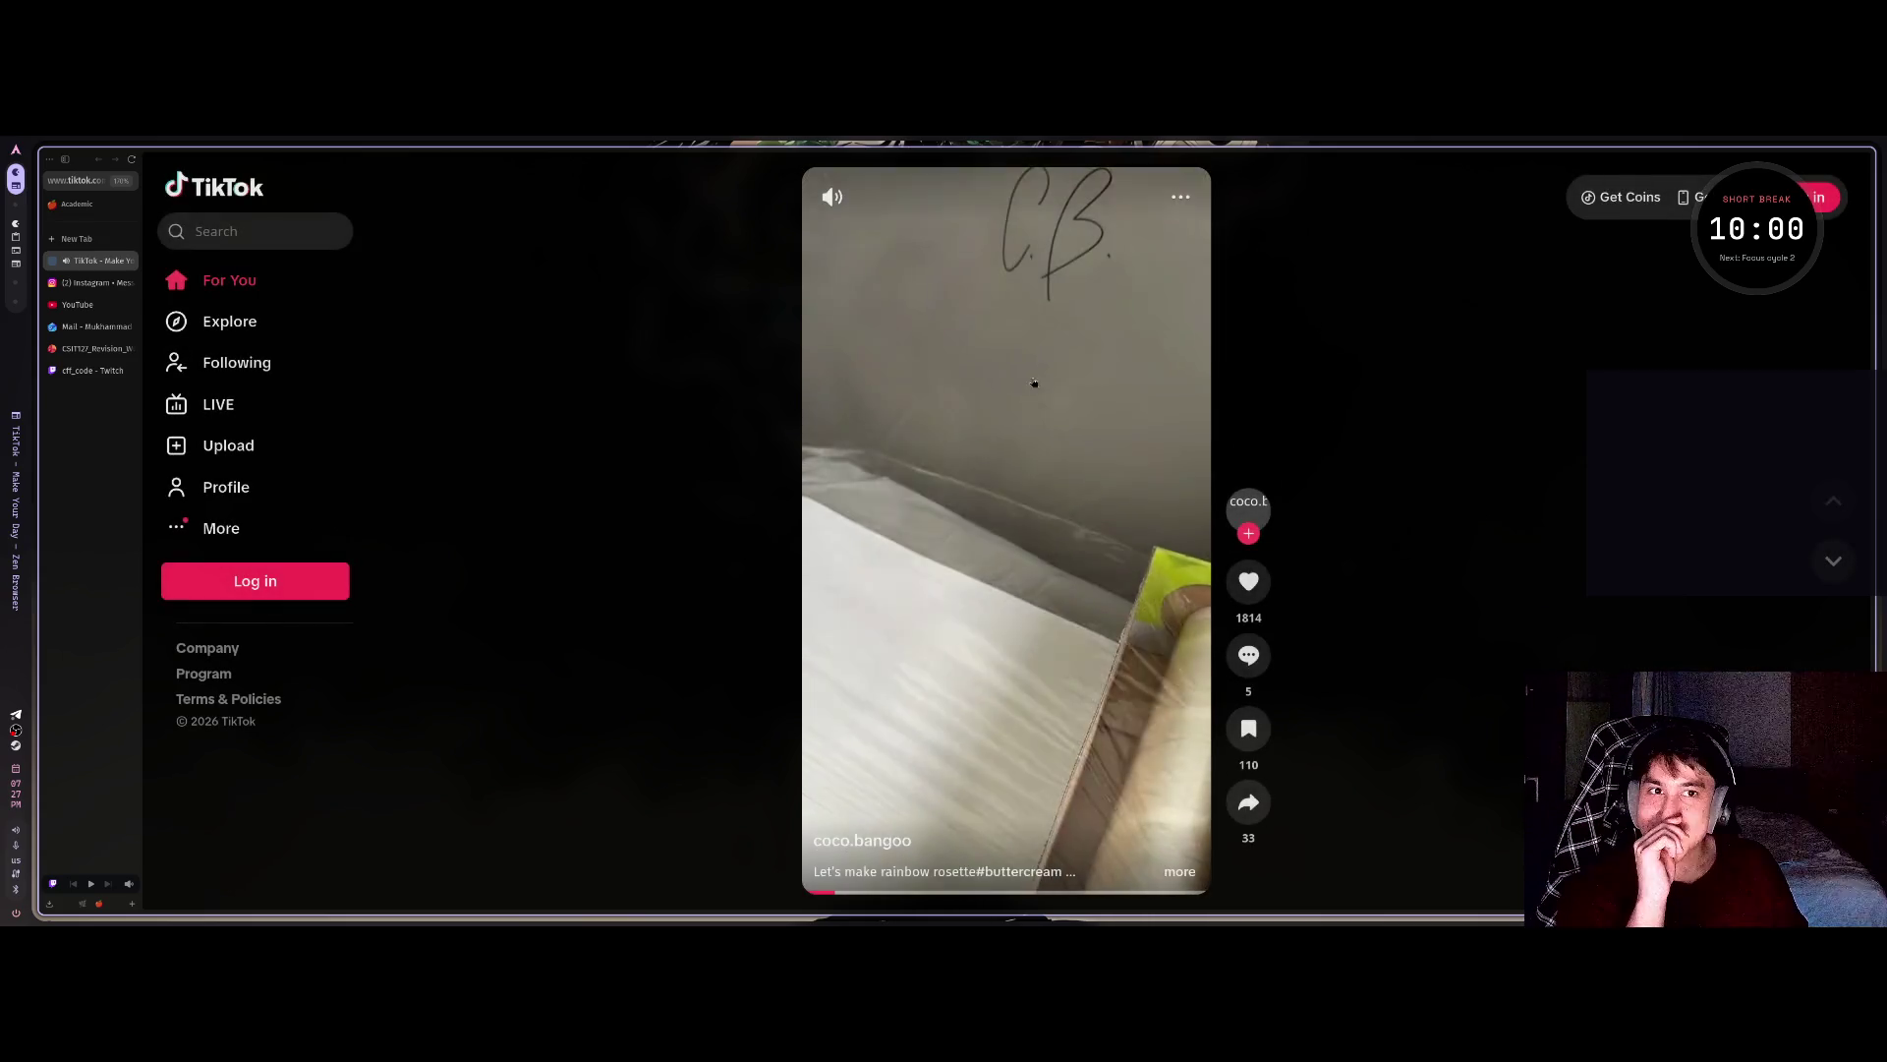
left_click(288, 598)
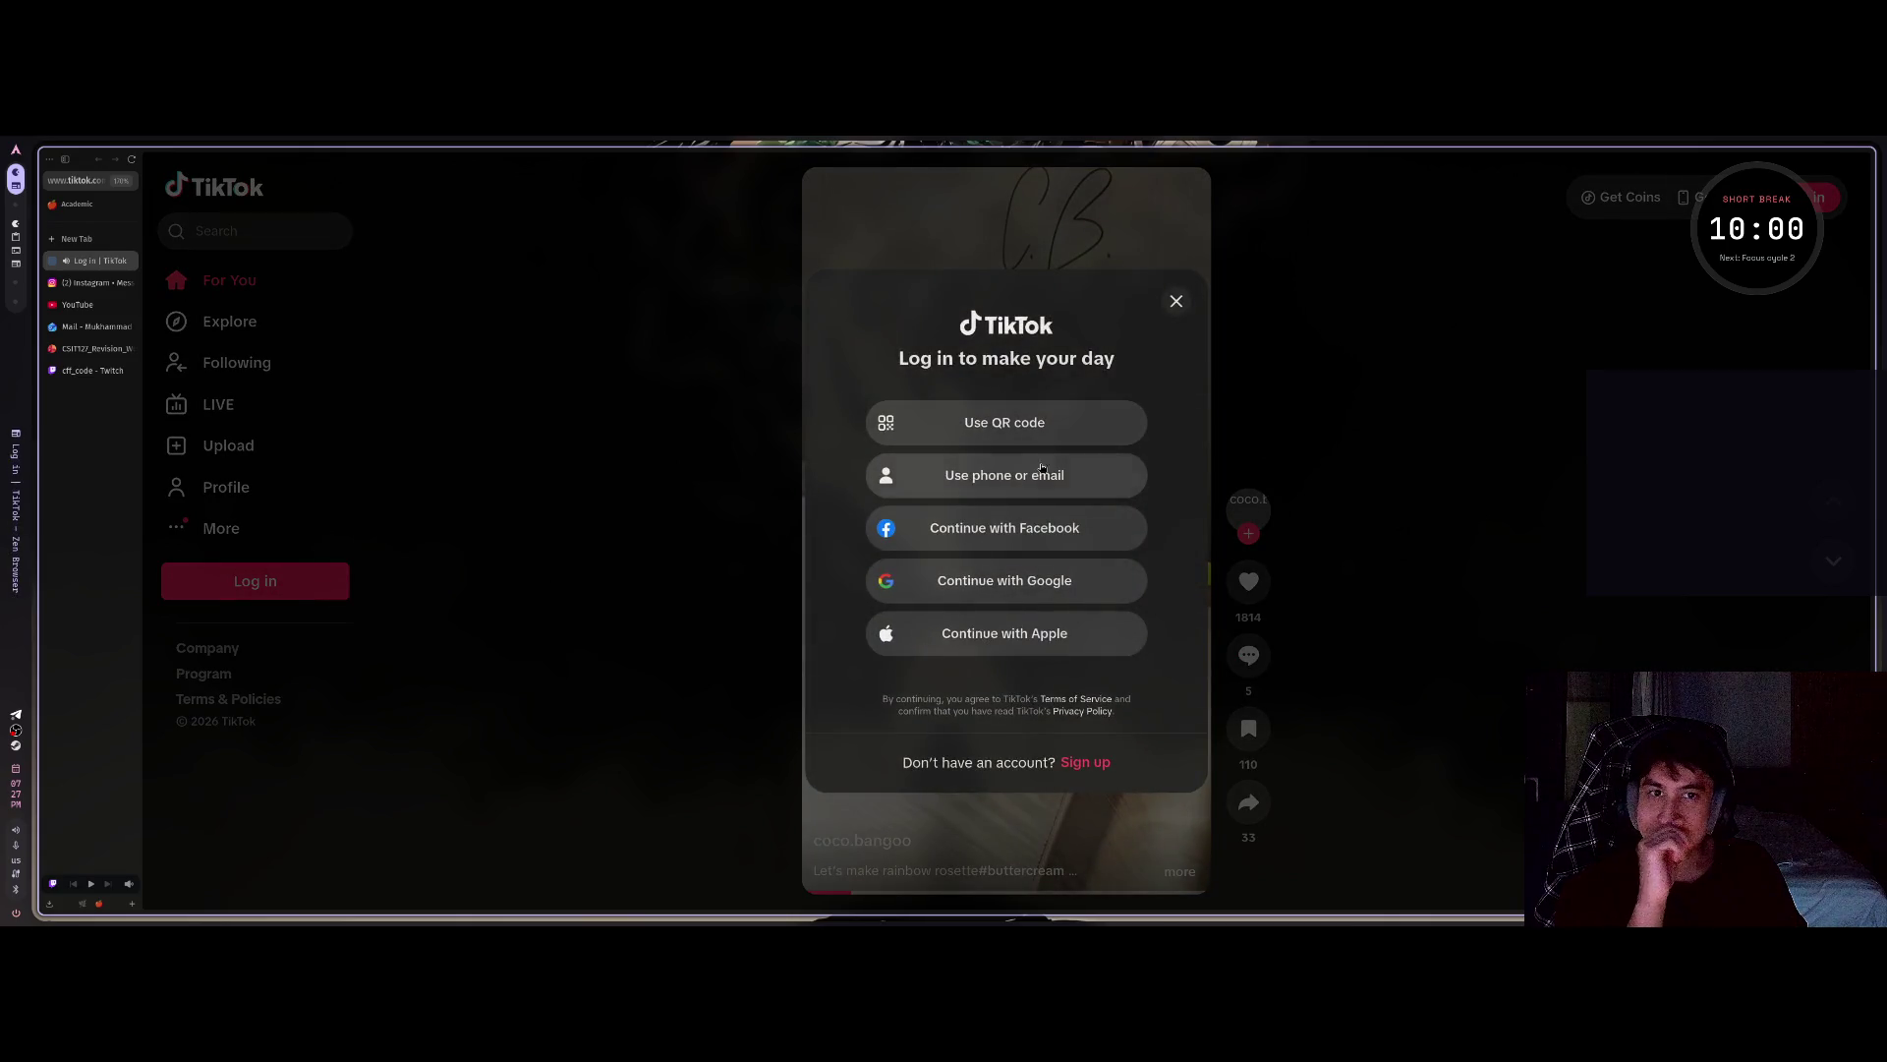
Dismiss the TikTok login prompt and reload tiktok.com in a new Personal-workspace tab.
key("super+Return")
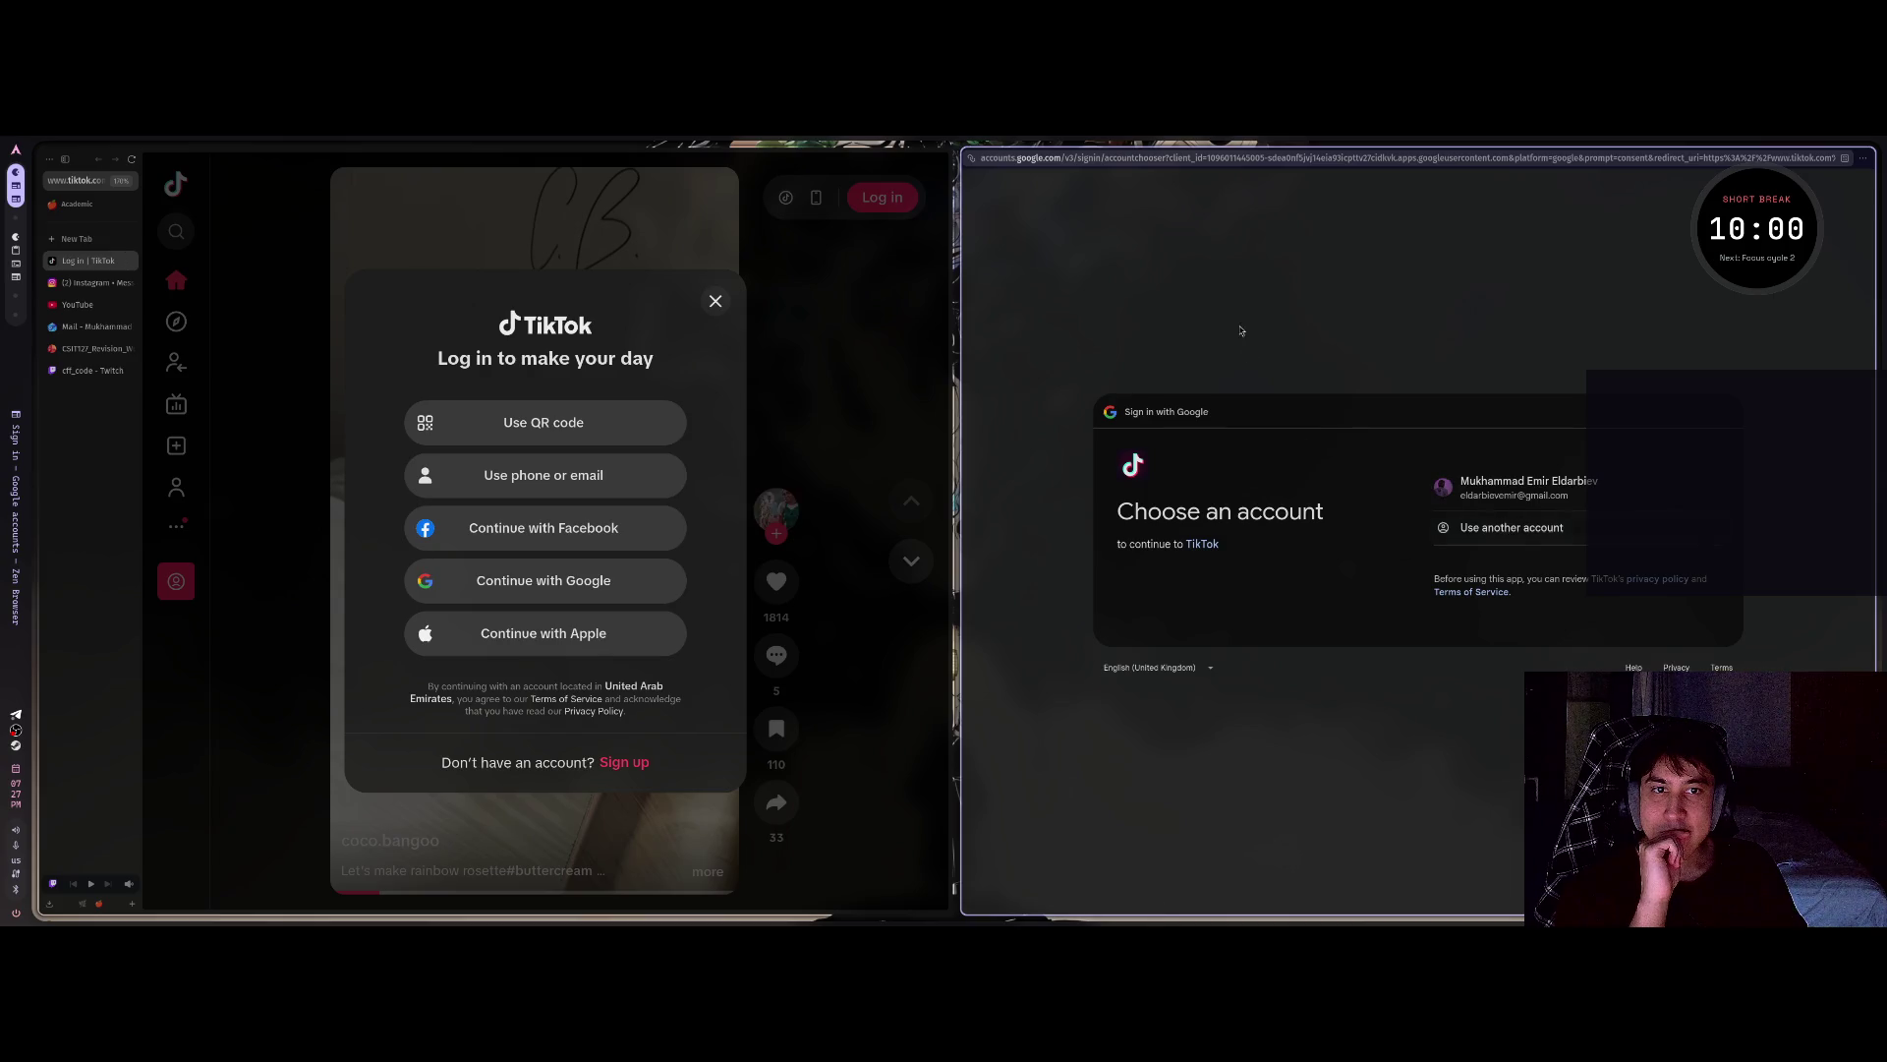
key("Escape")
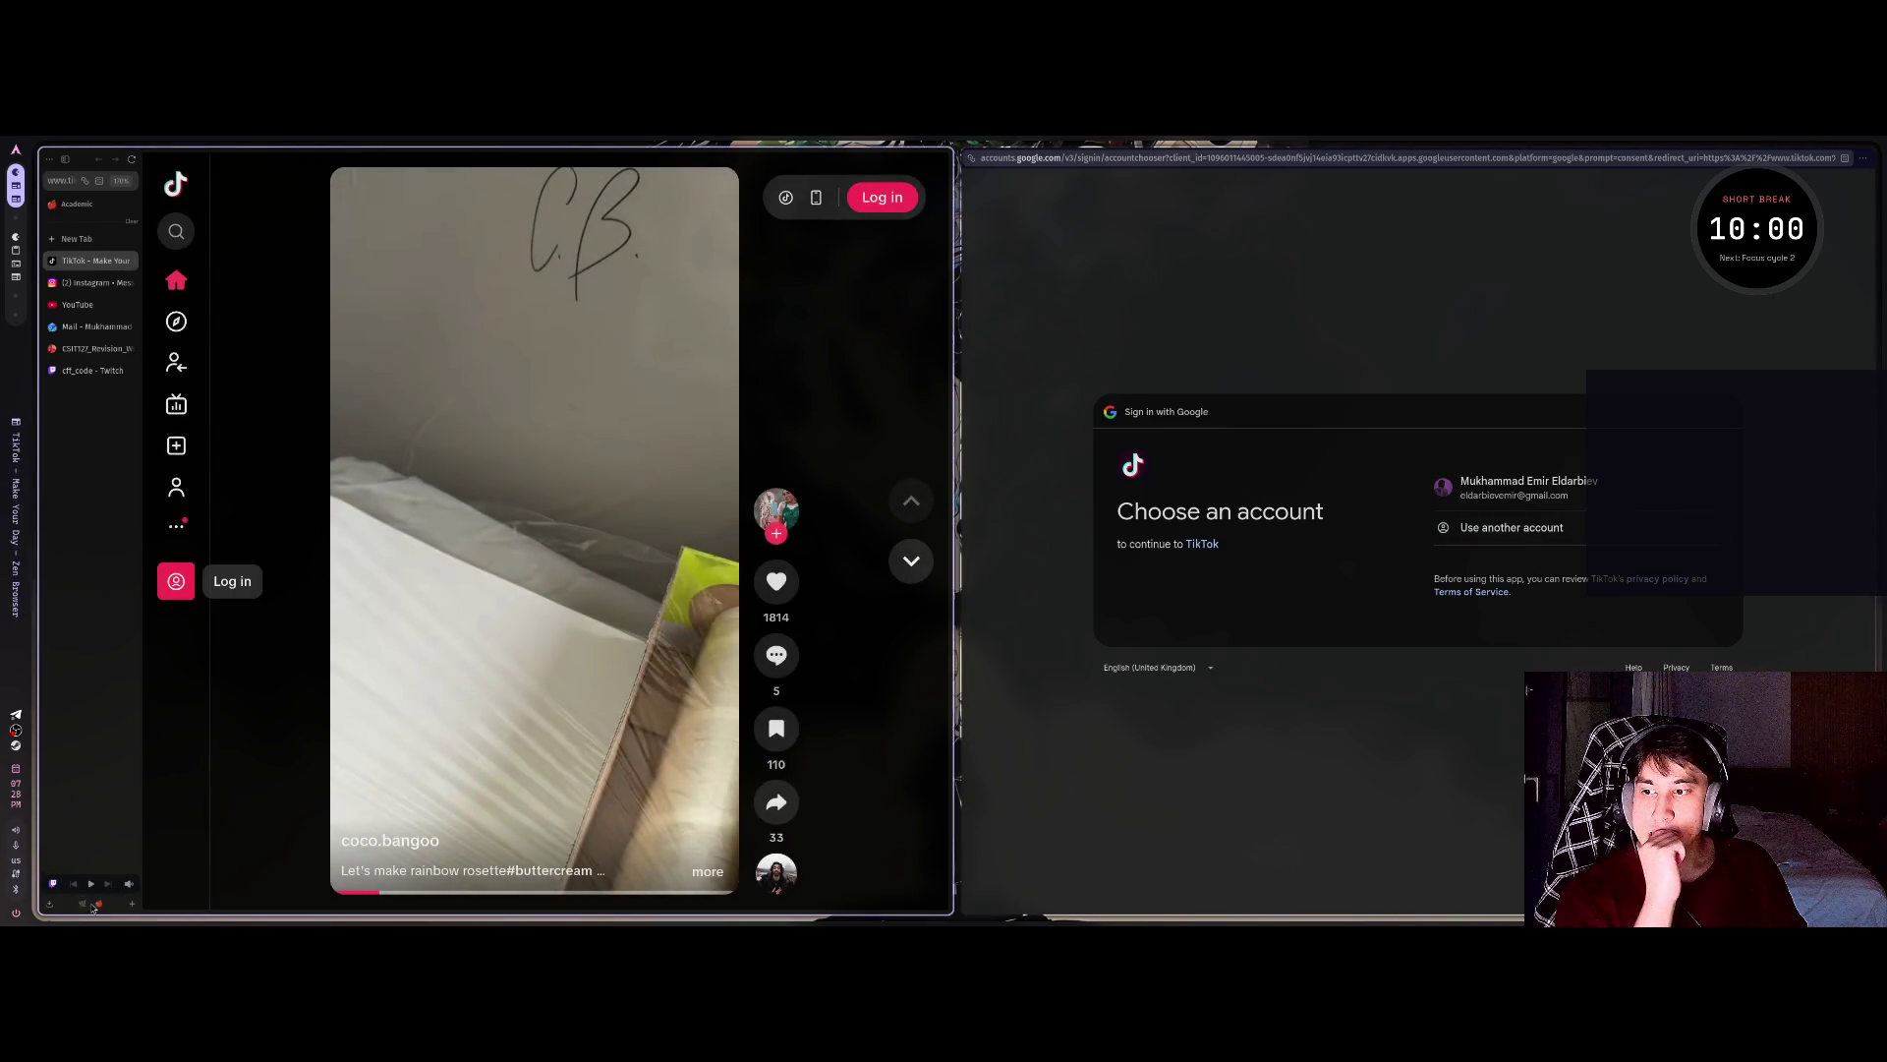
left_click(85, 904)
key("ctrl+t")
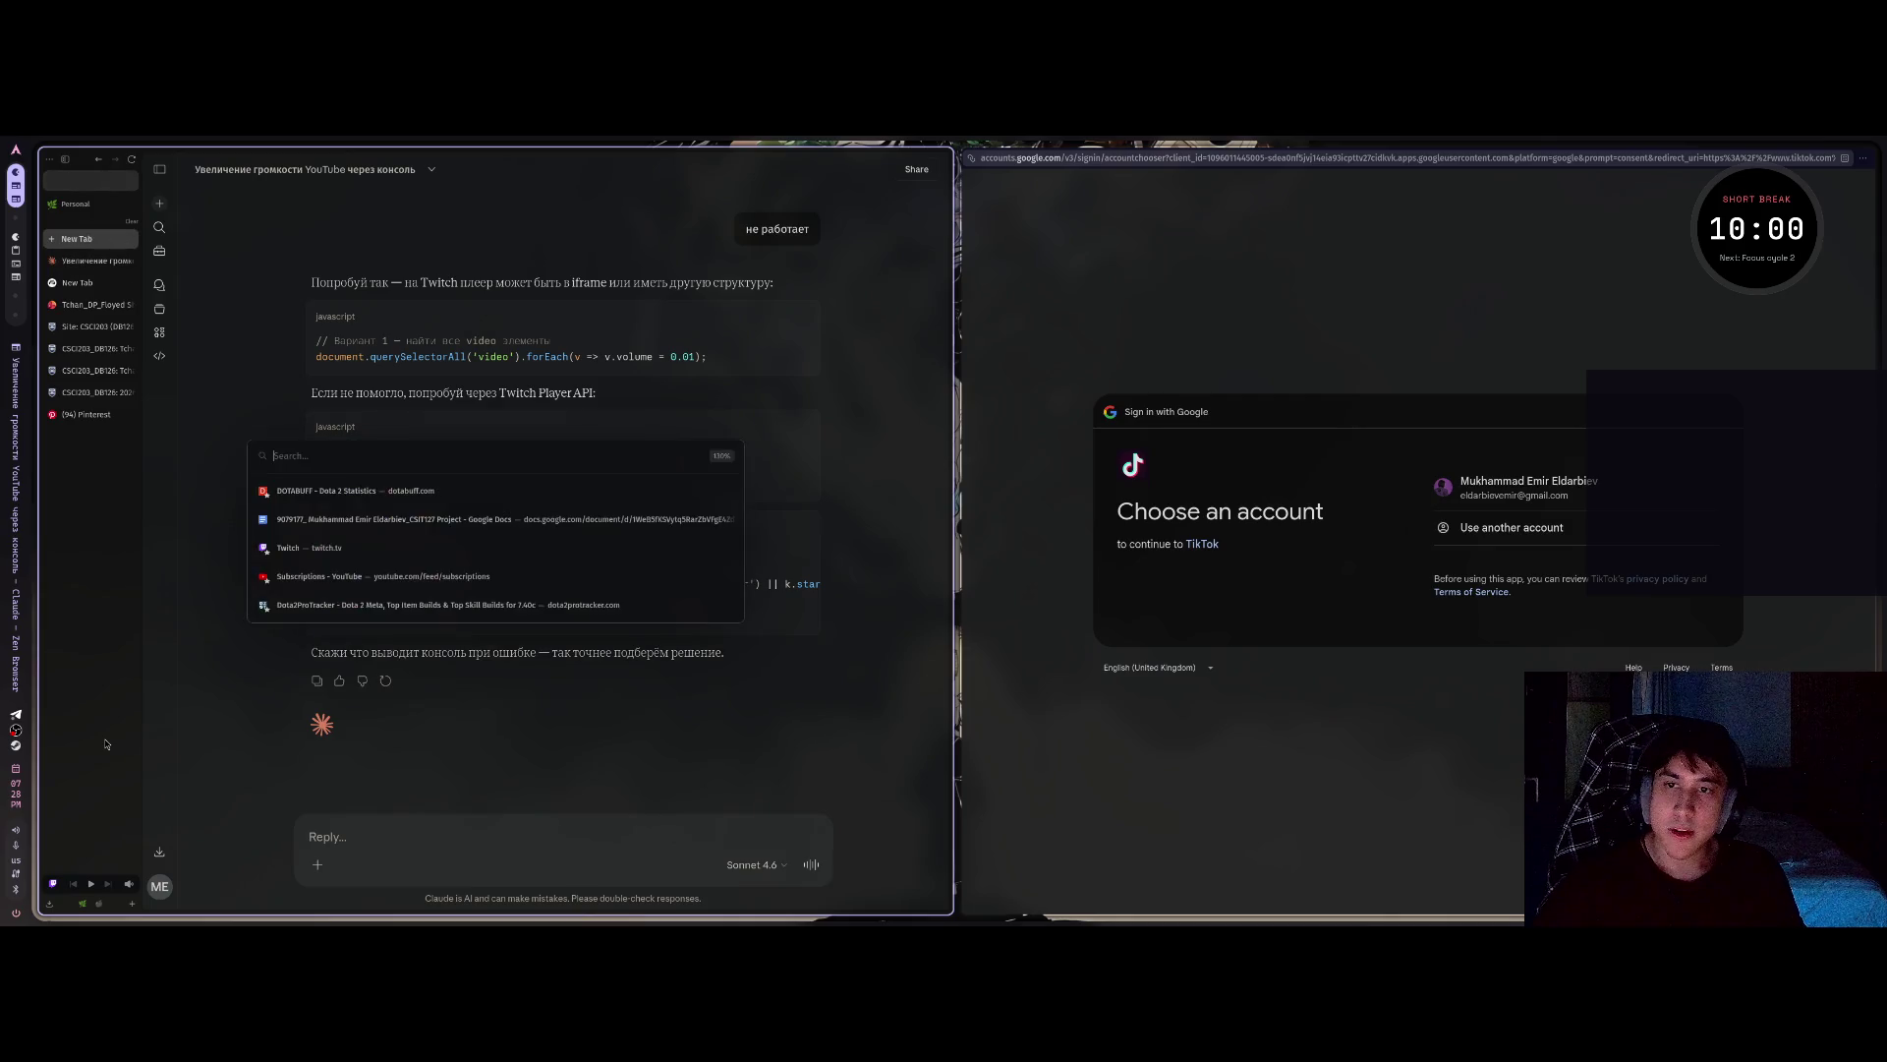
type("iktok.com/")
key("Return")
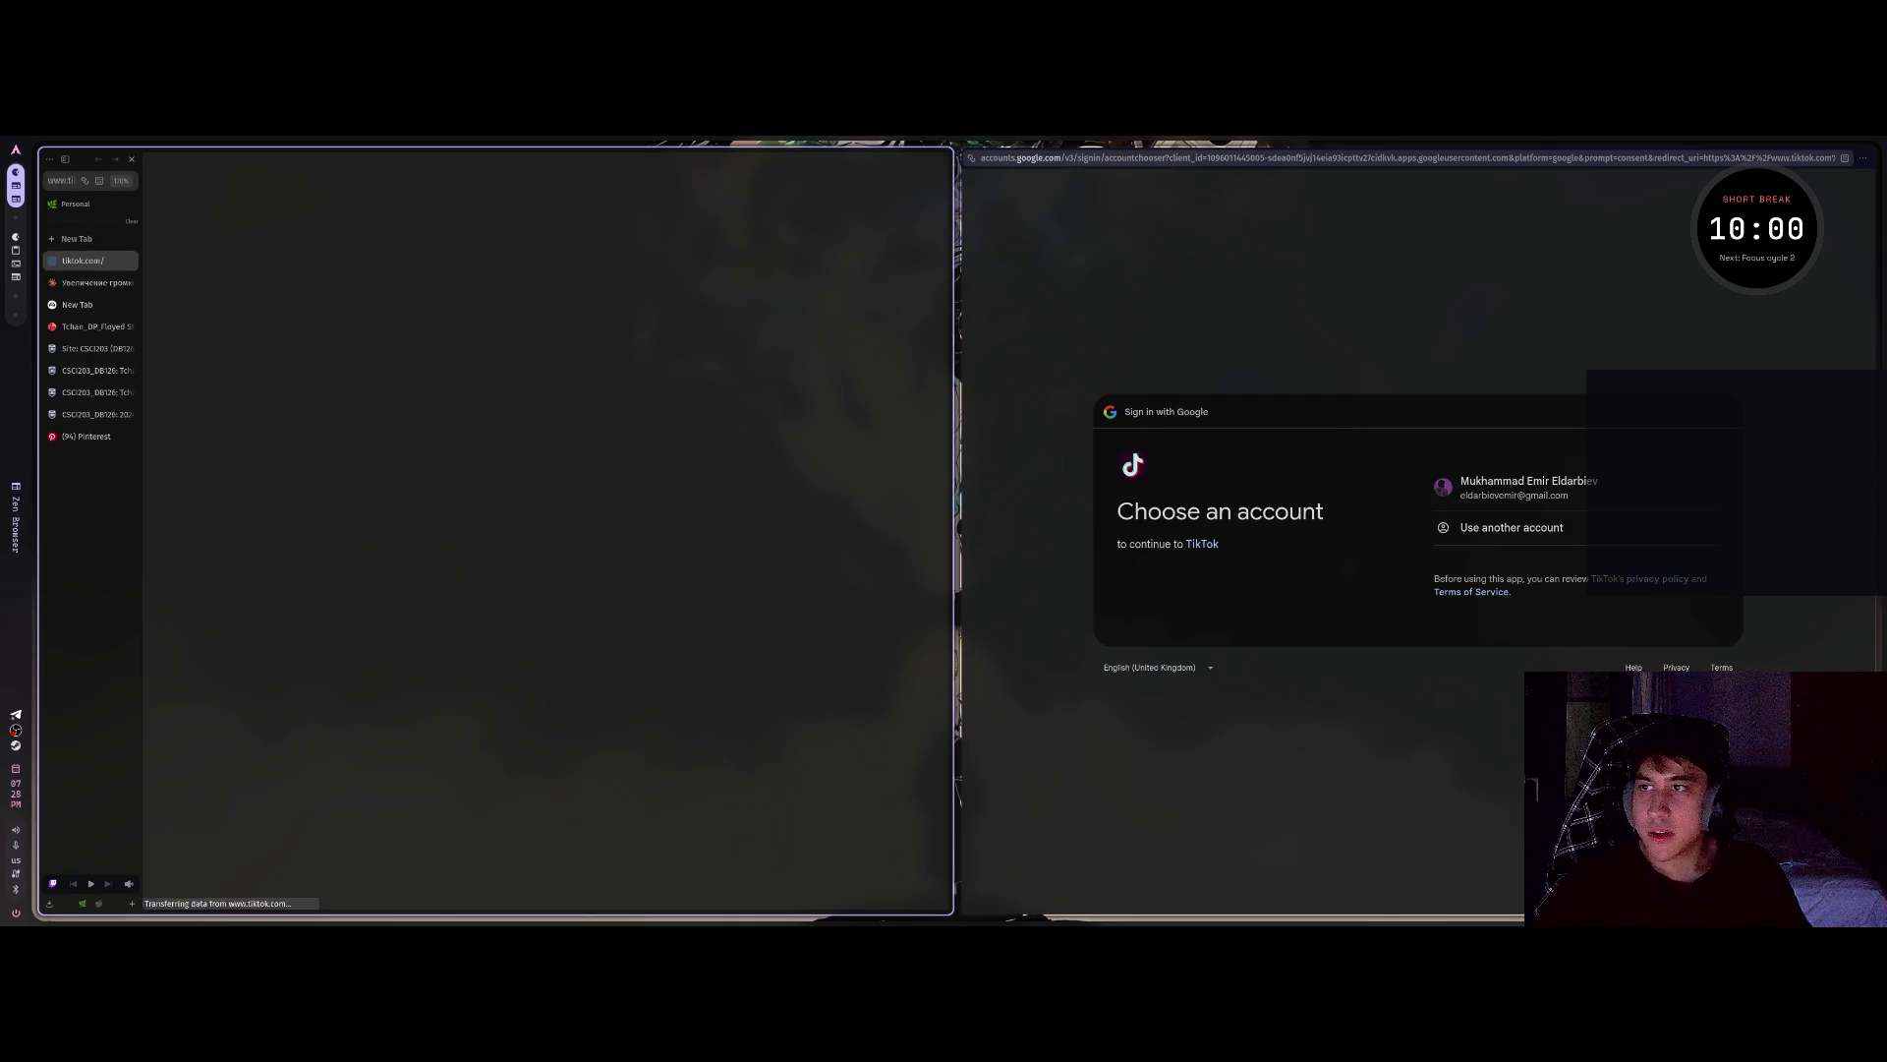
Move the TikTok tab to the Academic workspace and bring up its Messages inbox.
right_click(99, 262)
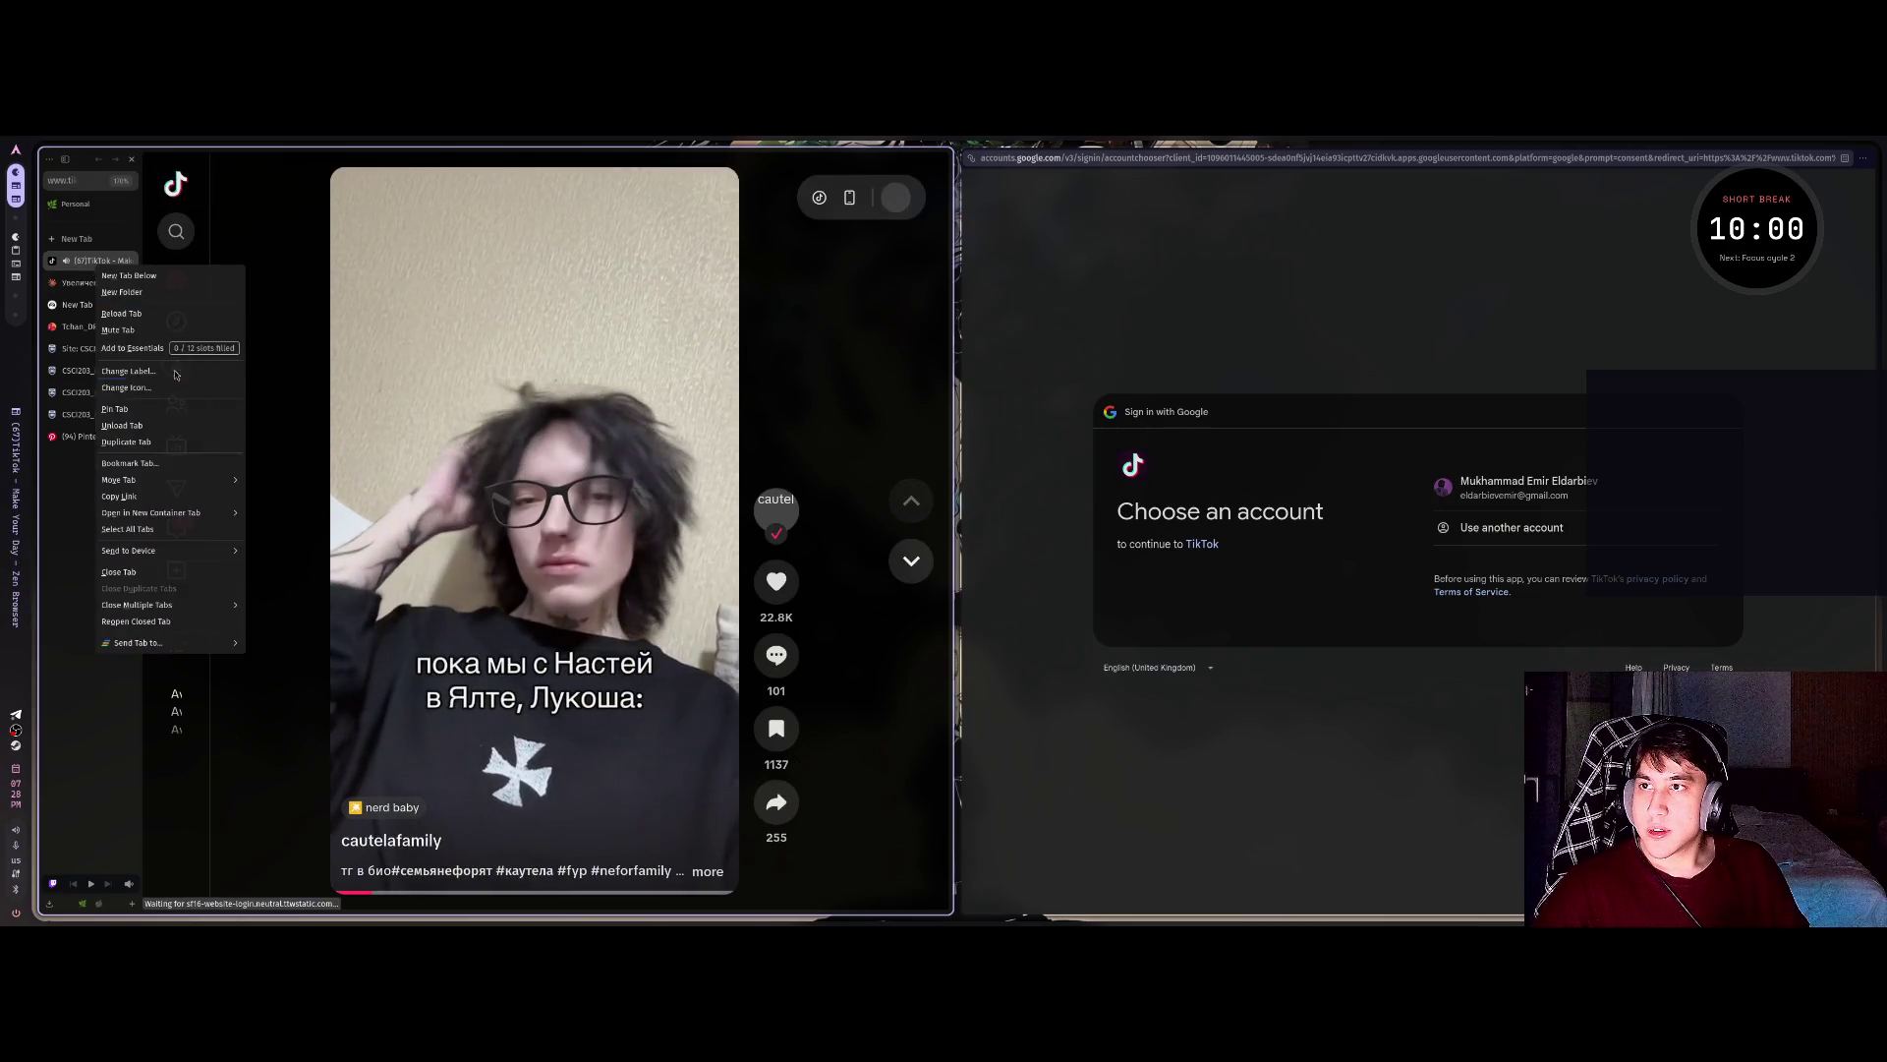
mouse_move(211, 481)
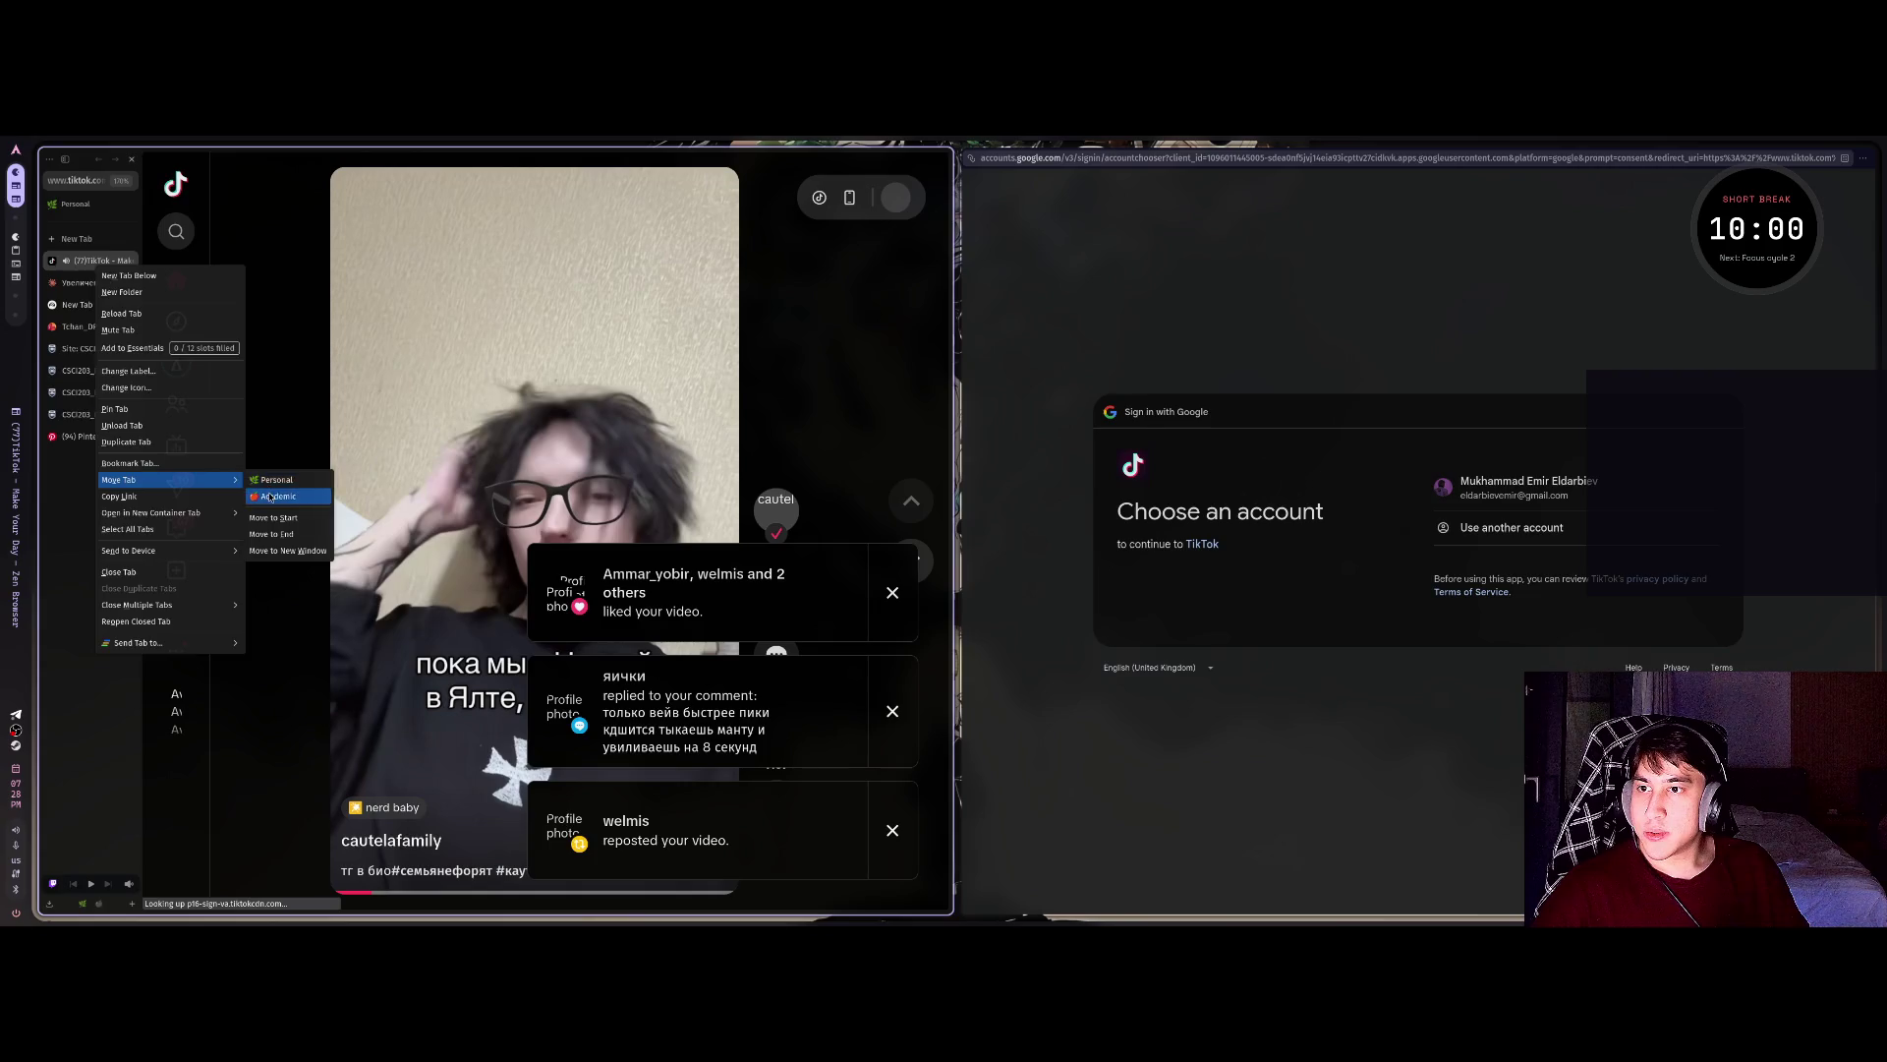
left_click(285, 491)
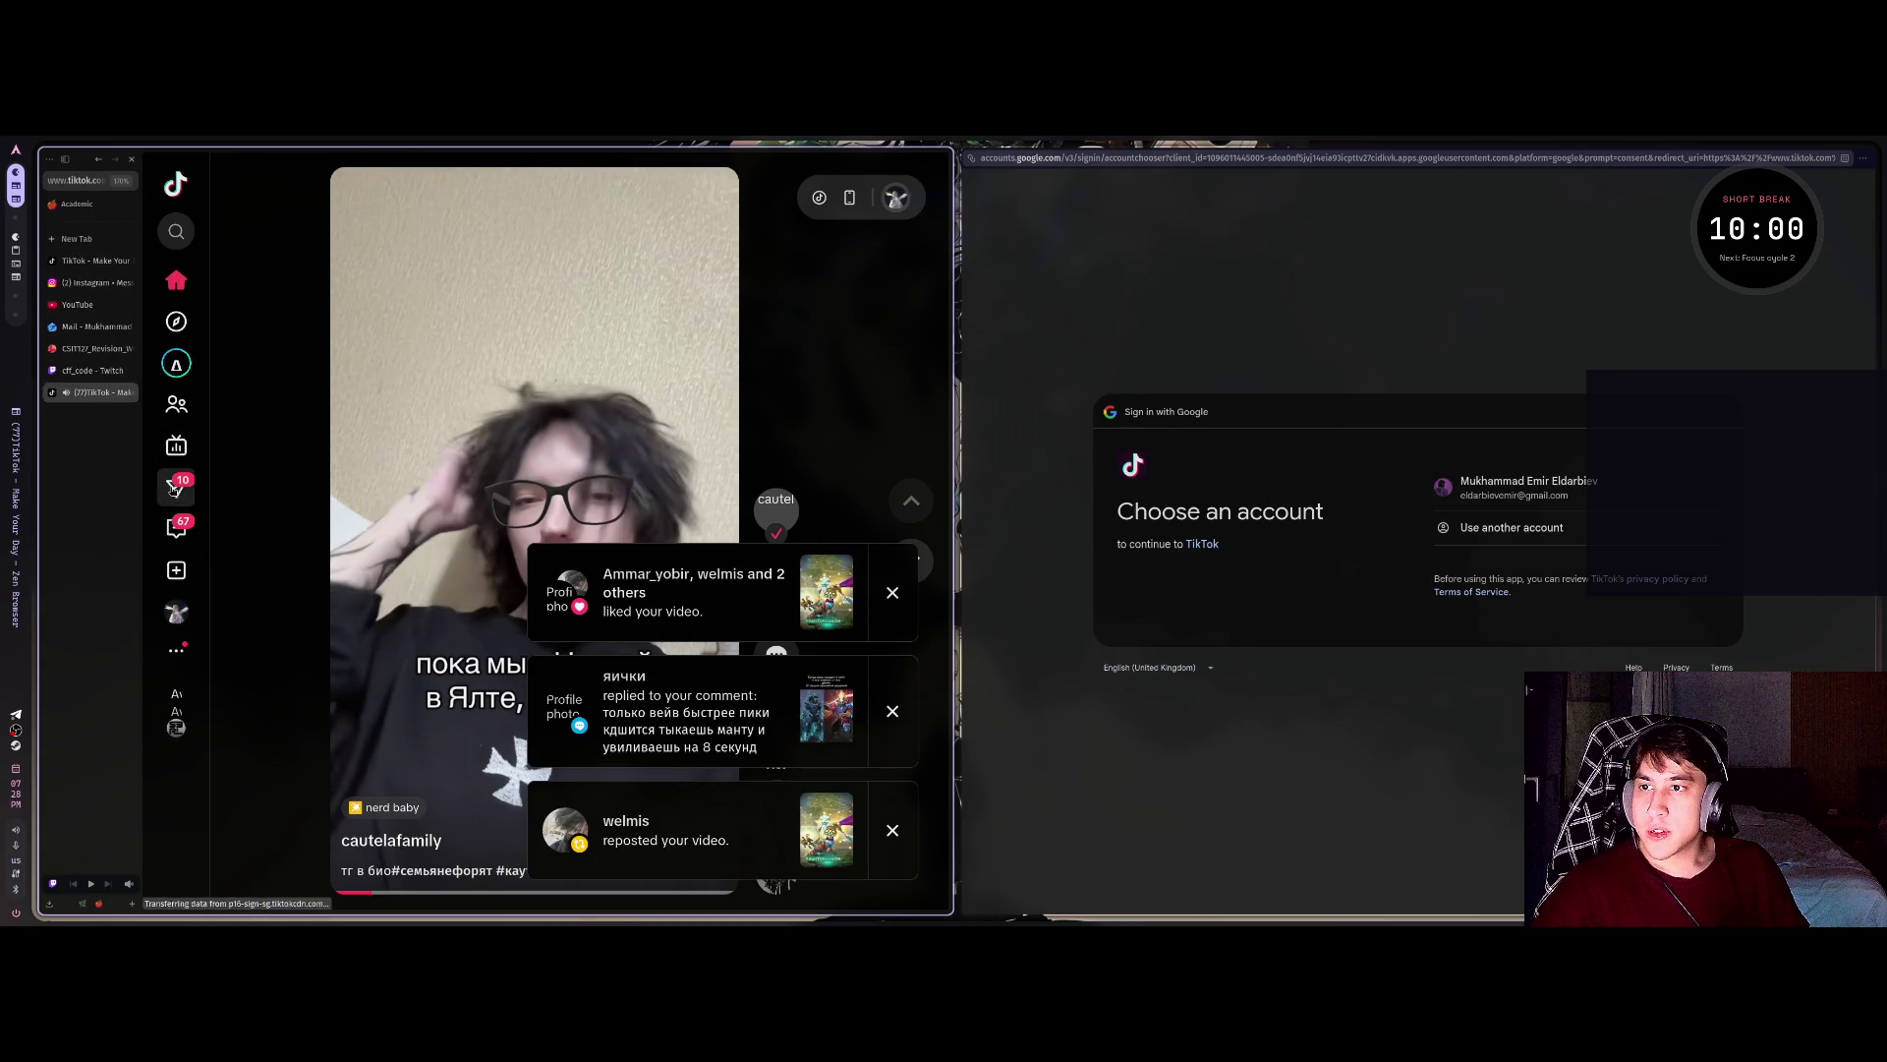
left_click(176, 527)
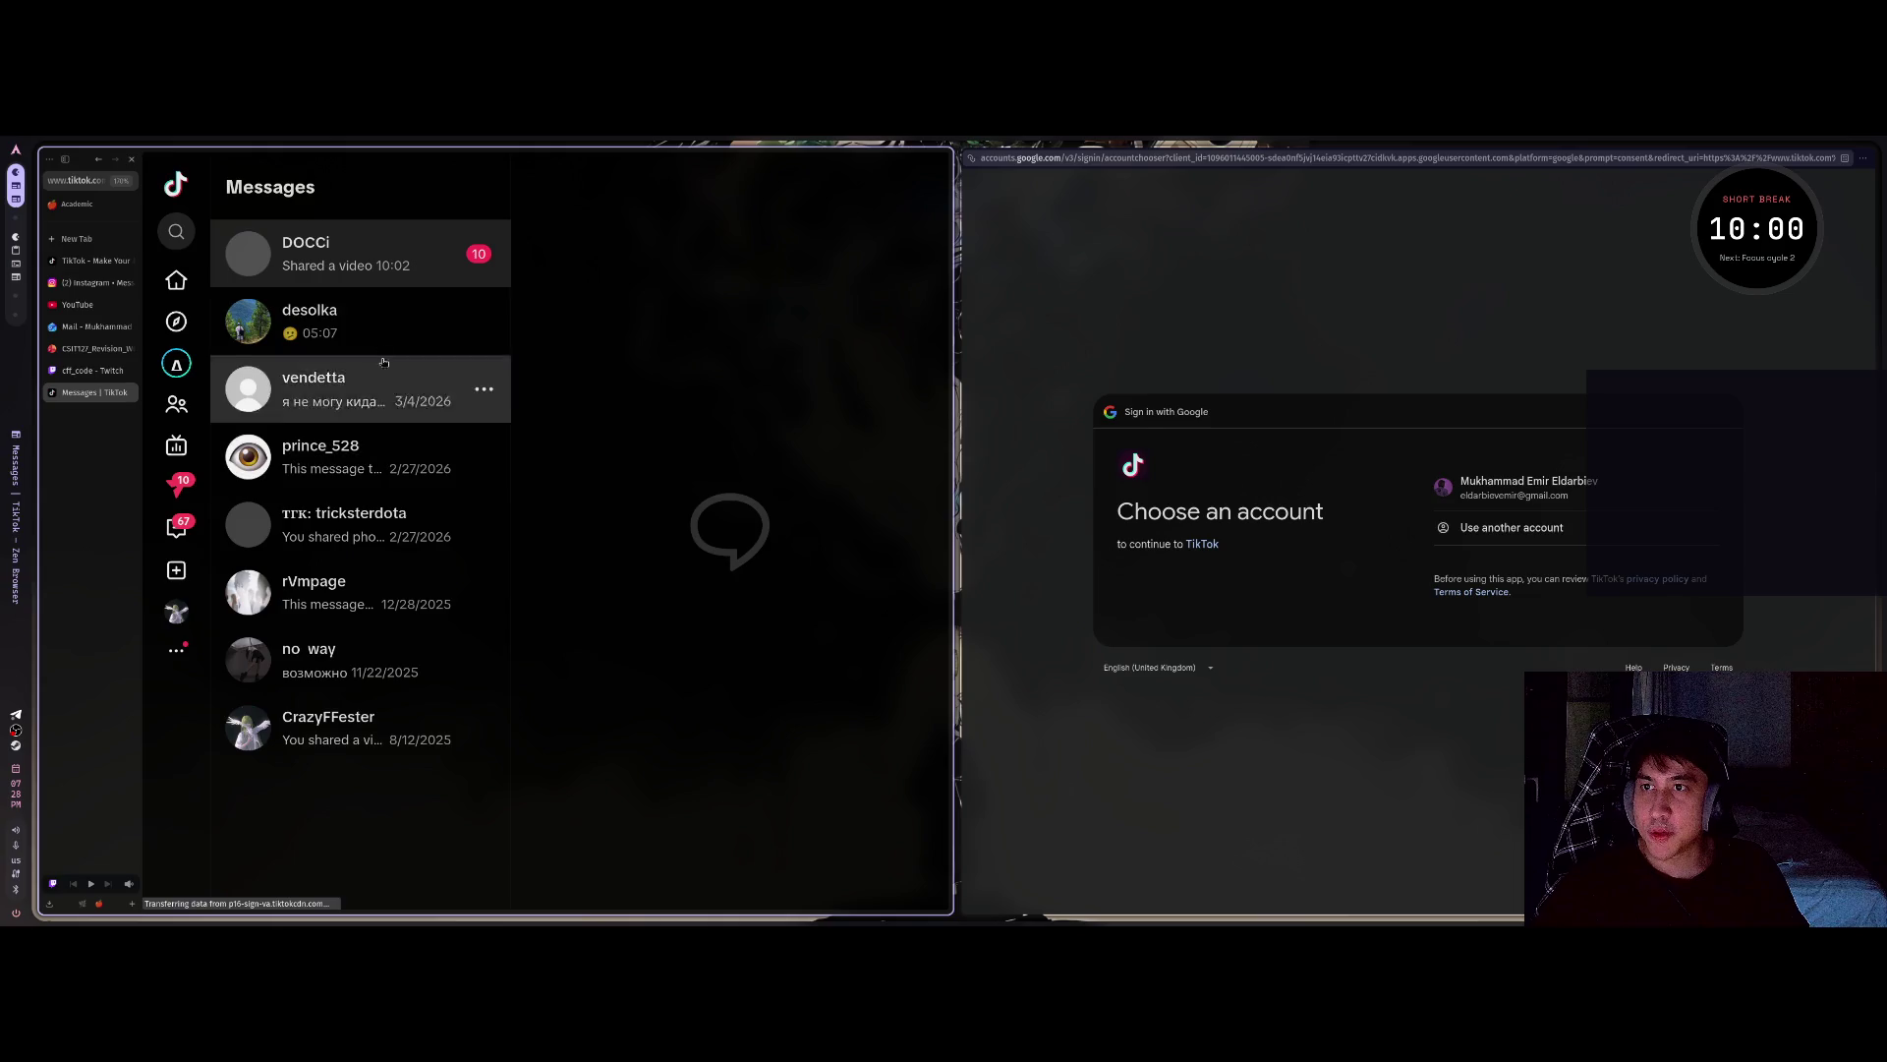
Close the Google sign-in window, enter the top conversation and open the shared Dubai video.
key("ctrl+w")
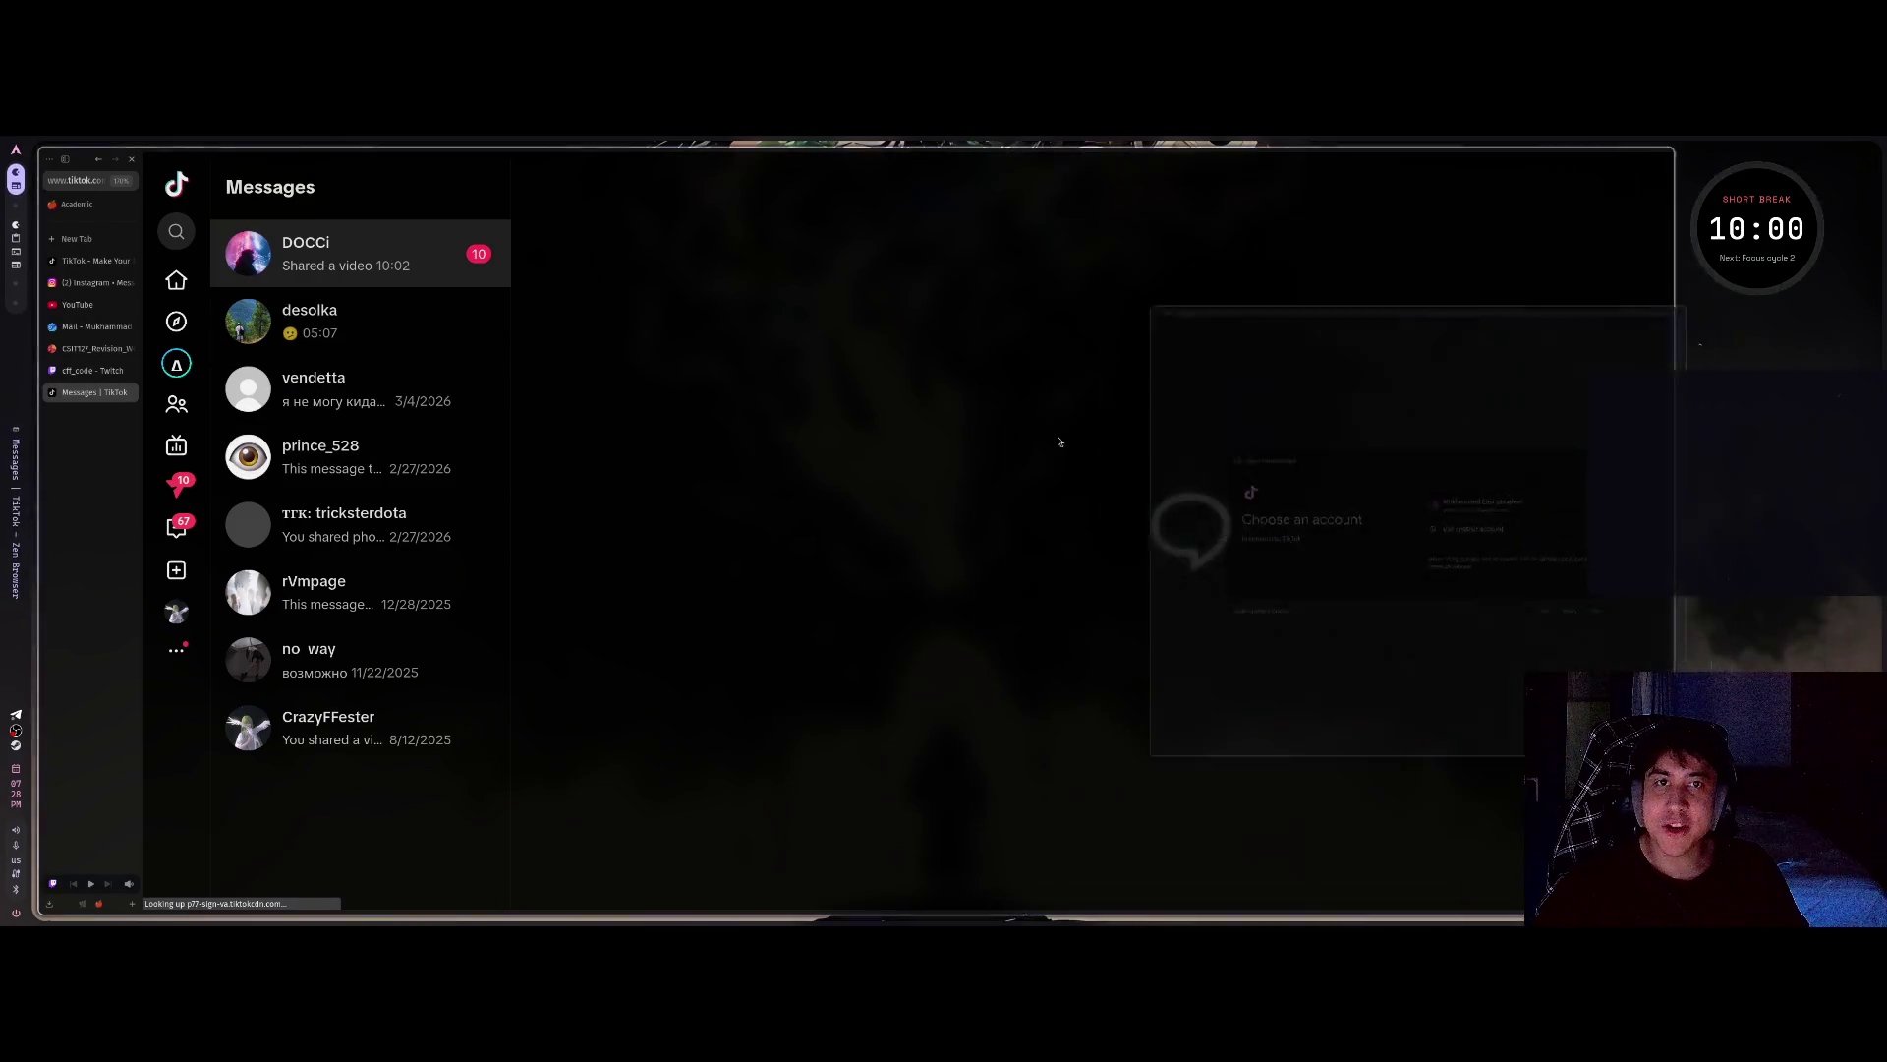
left_click(374, 320)
left_click(382, 276)
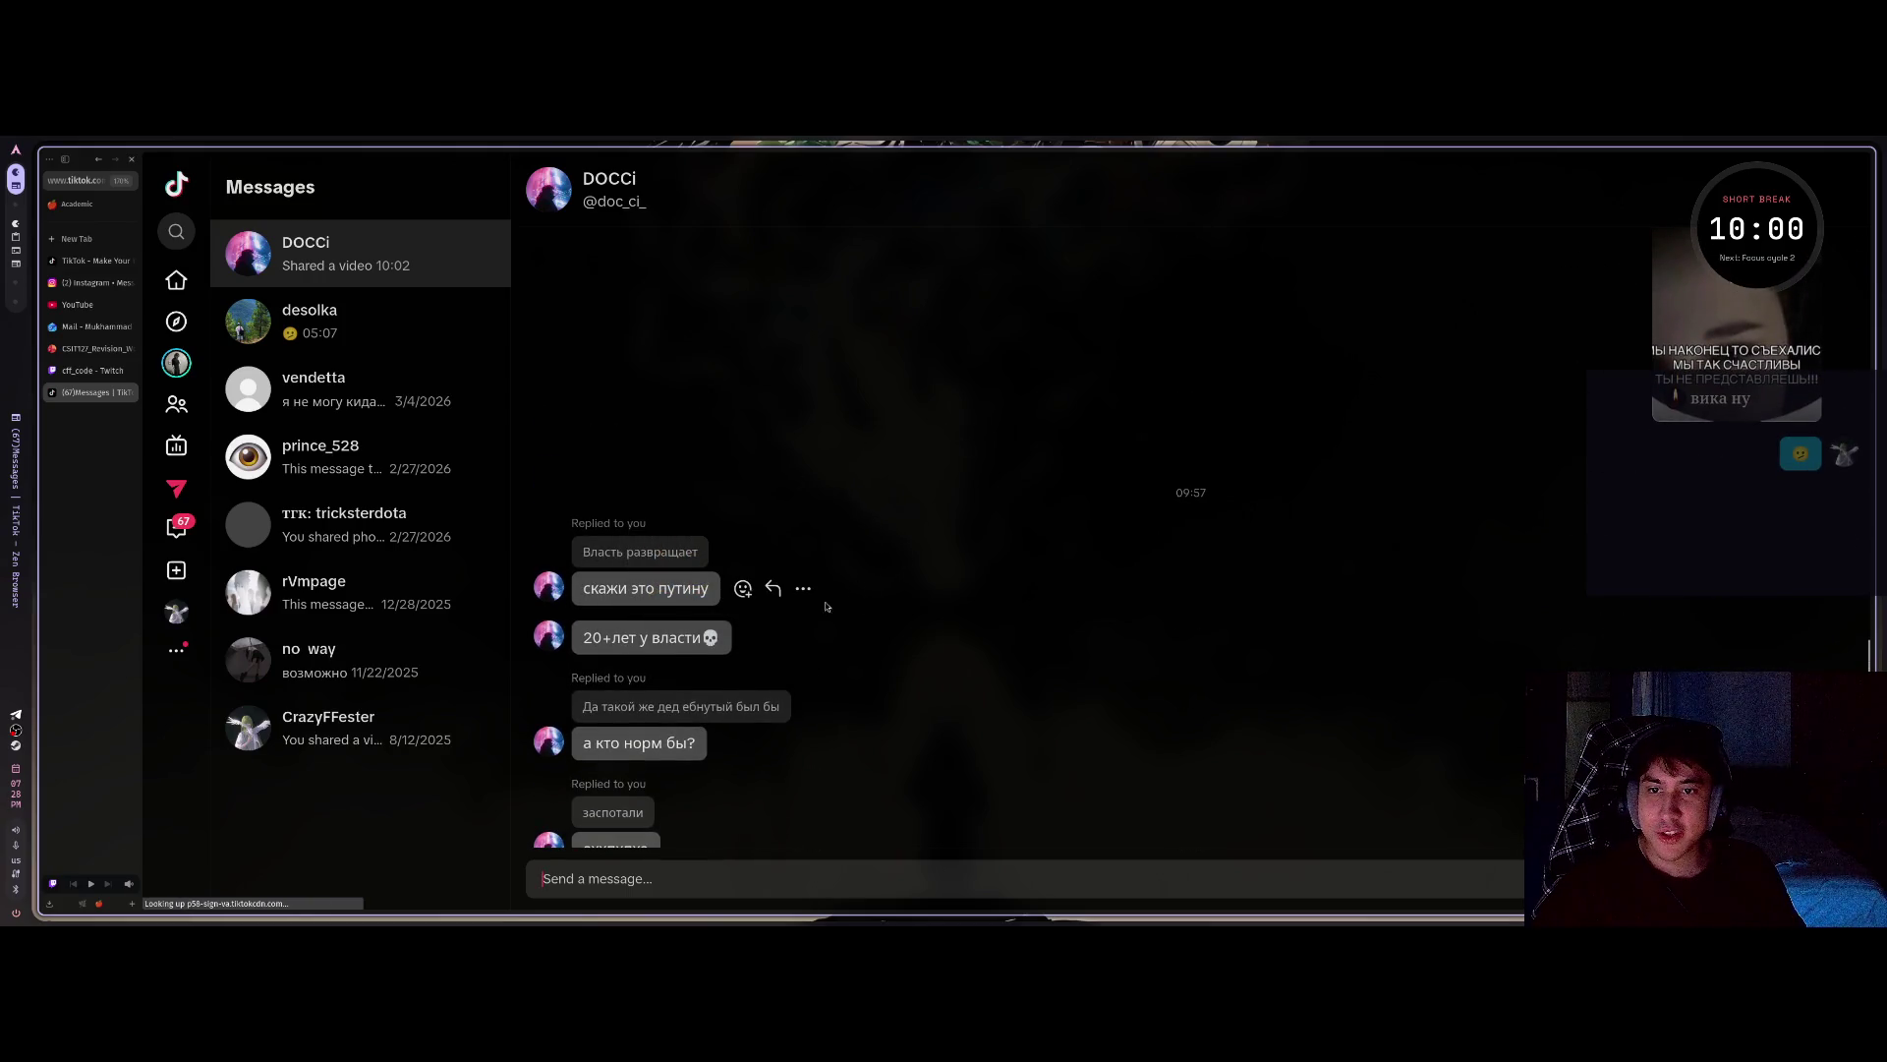
scroll(717, 615, "down", 5)
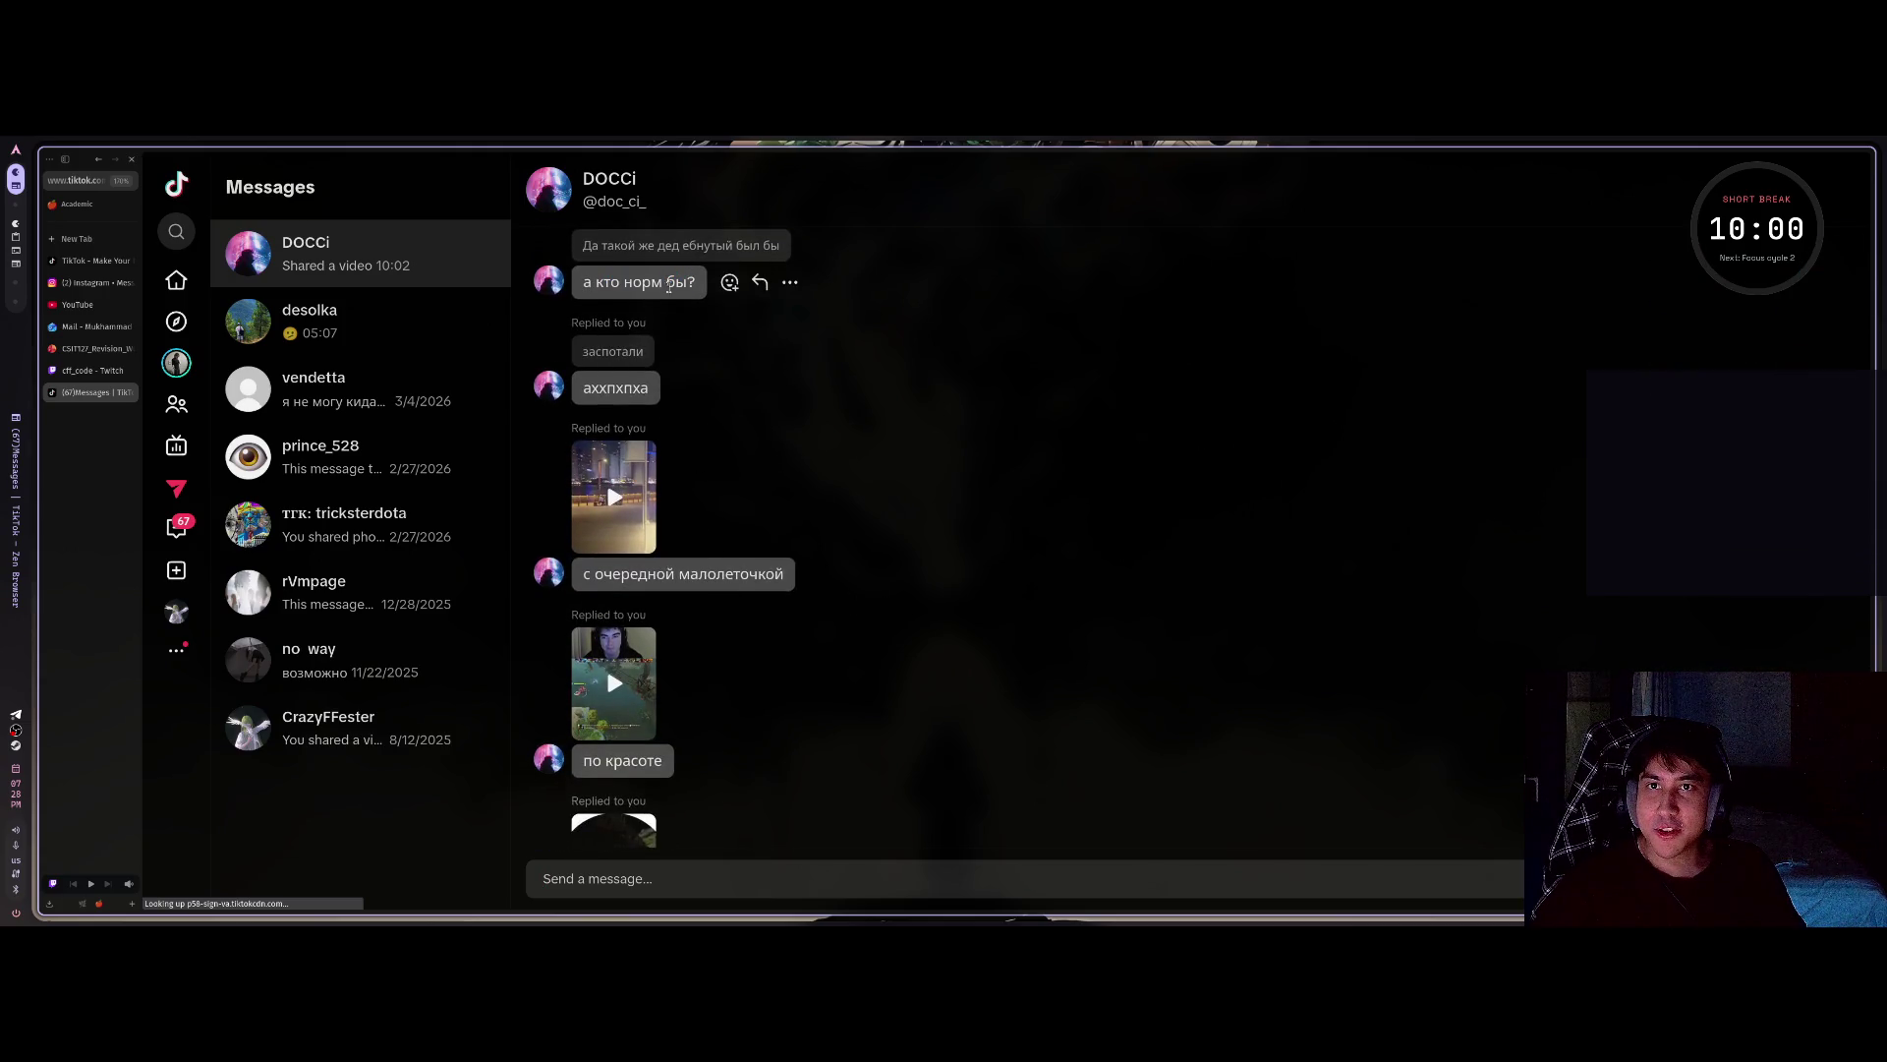
scroll(735, 337, "down", 1)
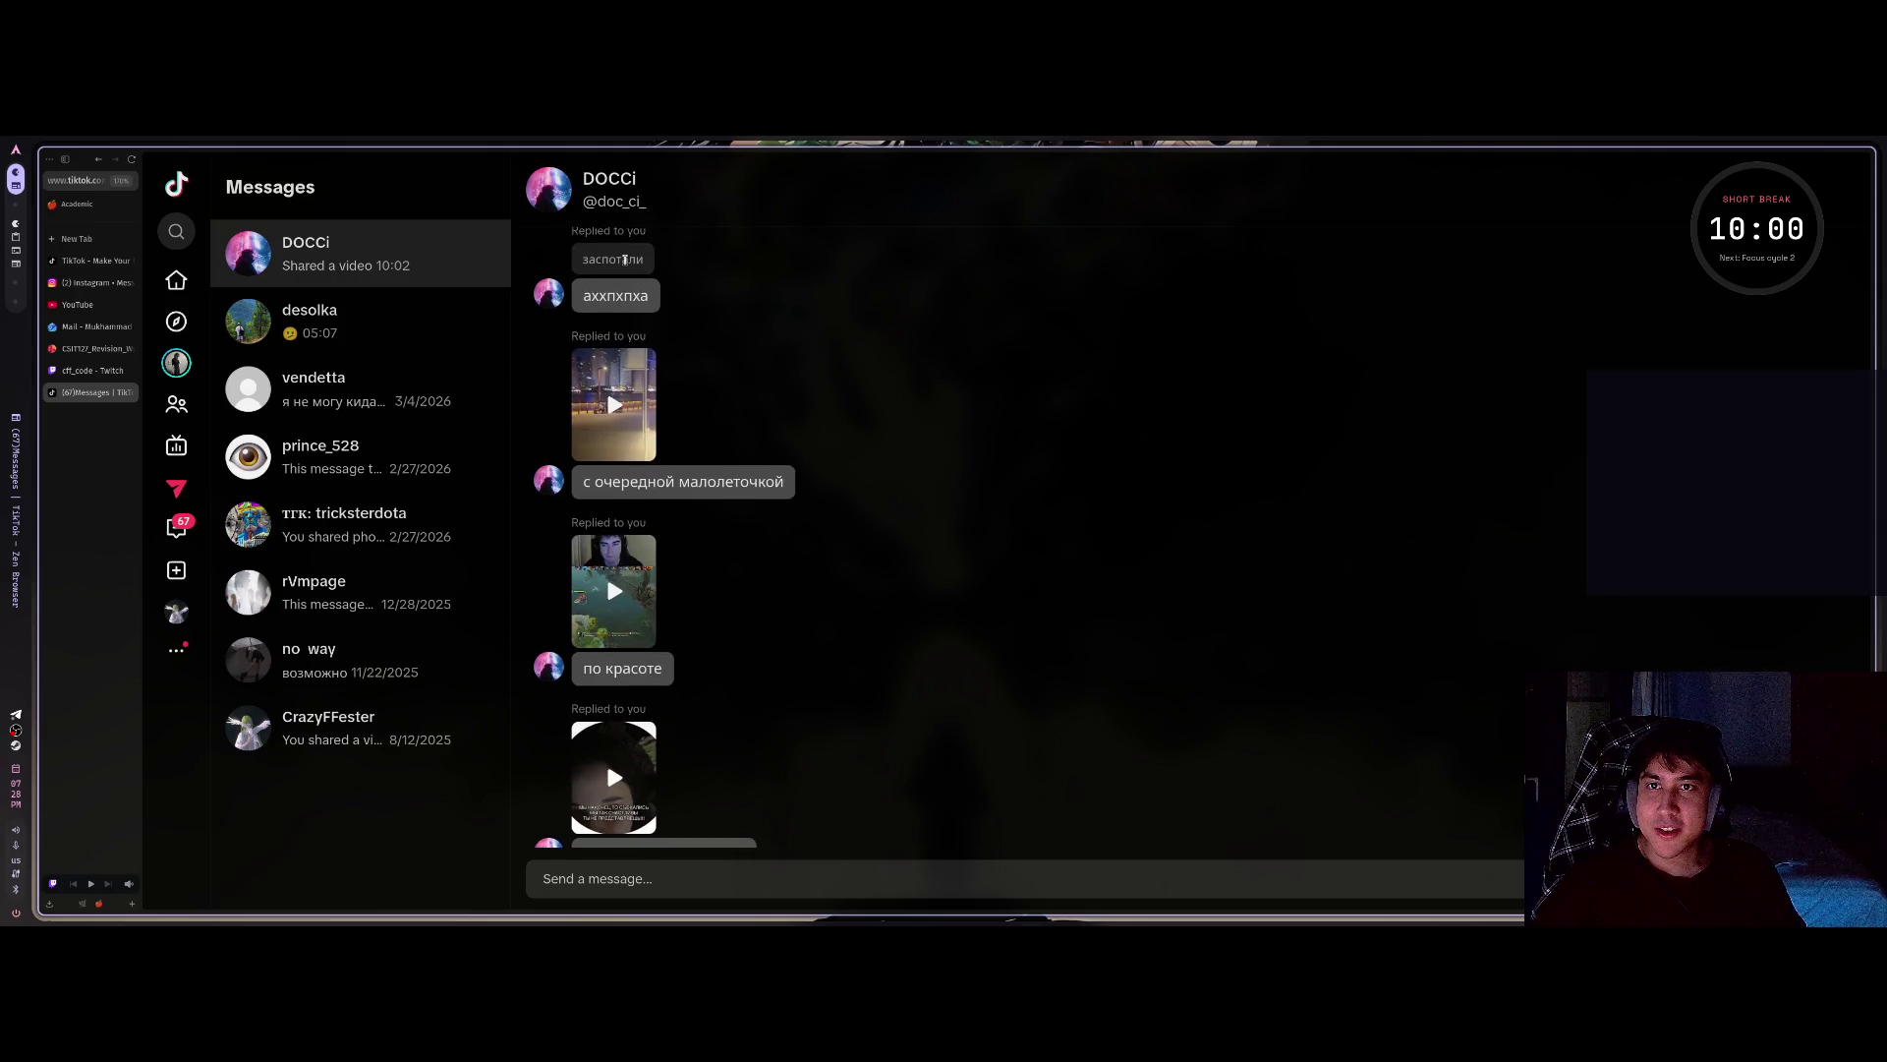
scroll(608, 251, "down", 5)
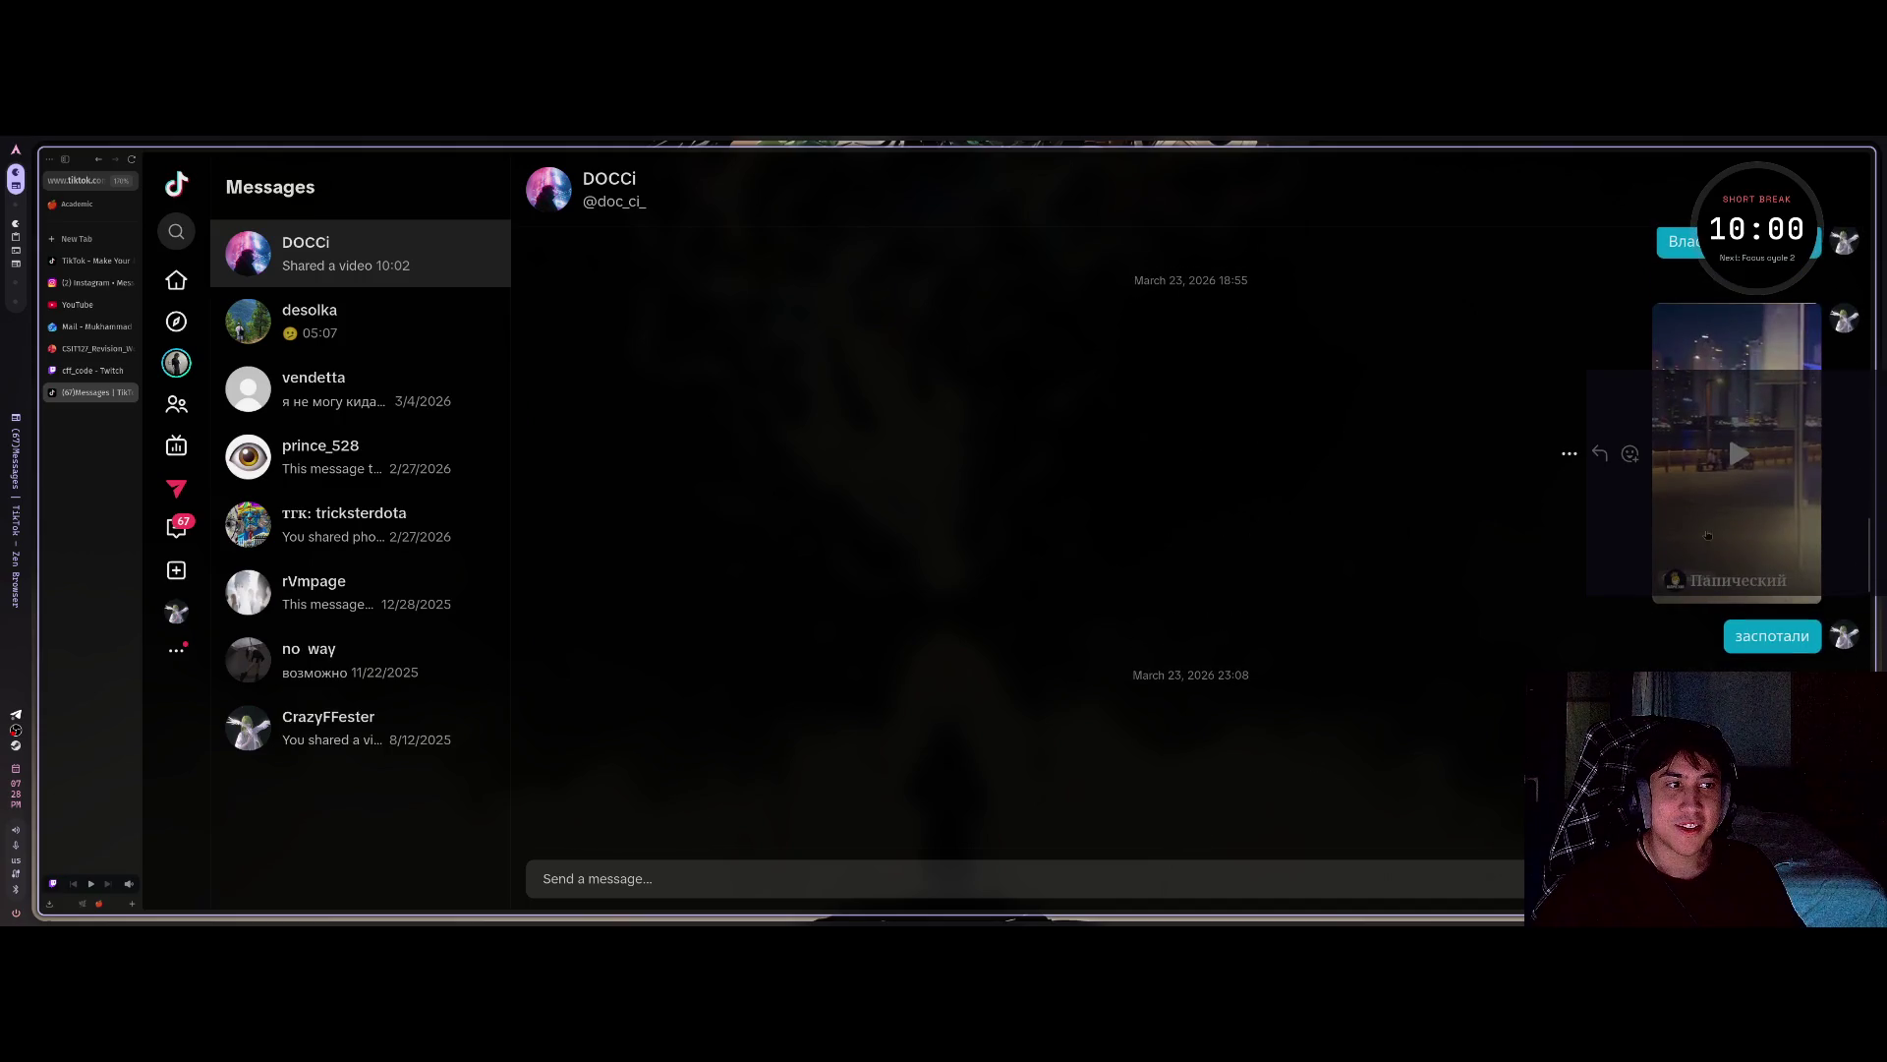
left_click(1728, 433)
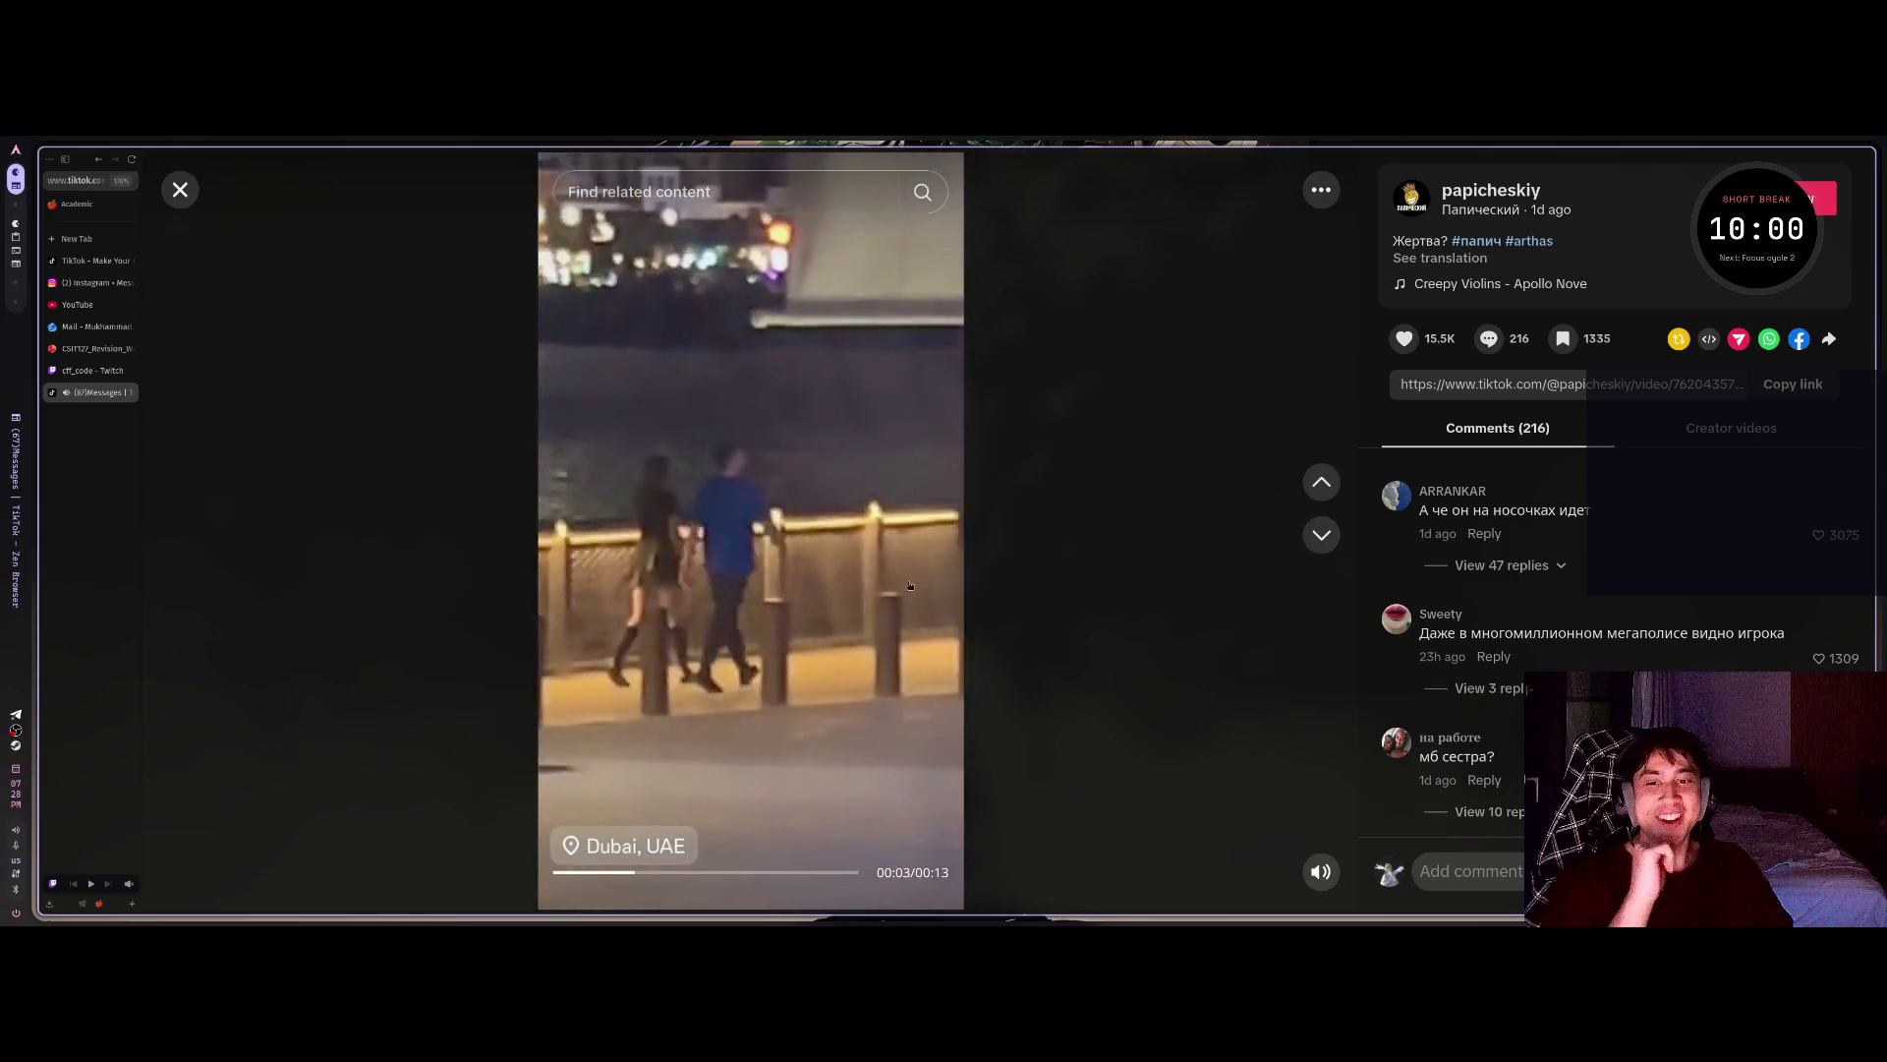
Pause the Dubai video, seek back to about 00:06, pause near the end, then close it.
left_click(666, 850)
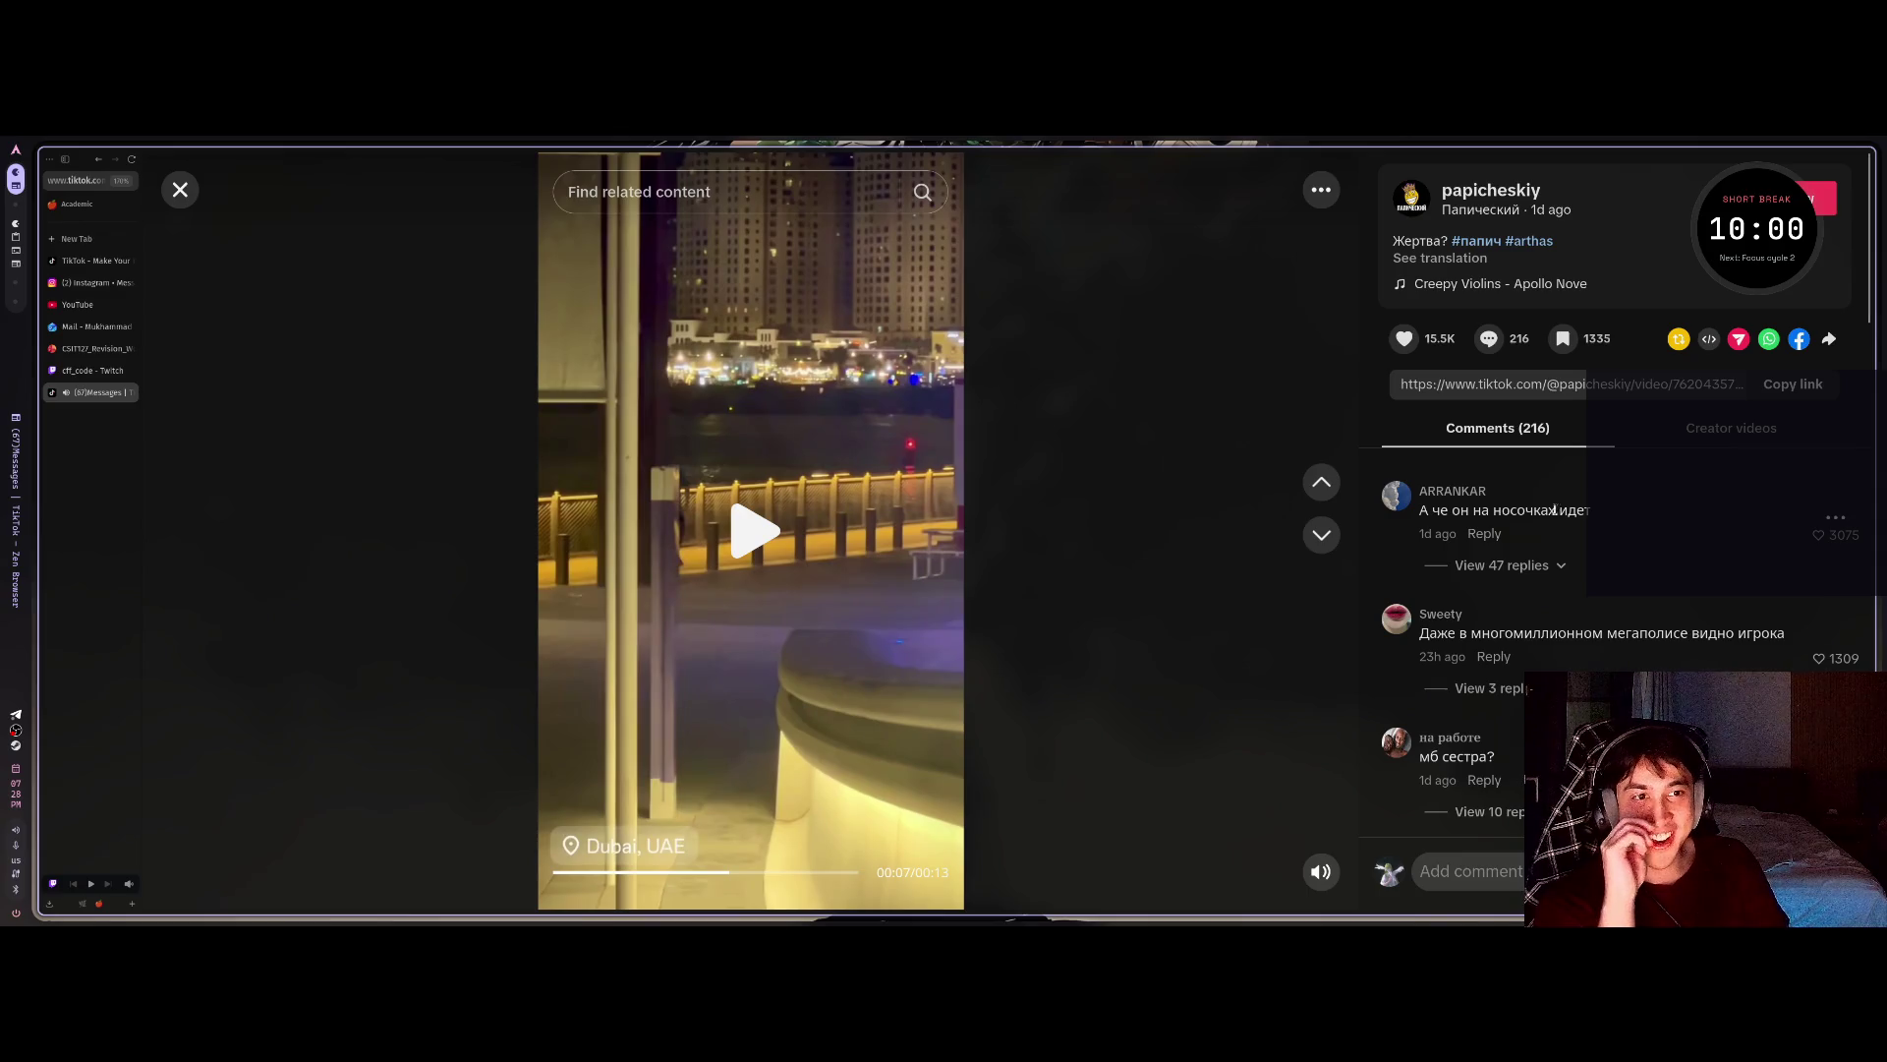
left_click_drag(1577, 513, 1403, 533)
left_click(1443, 518)
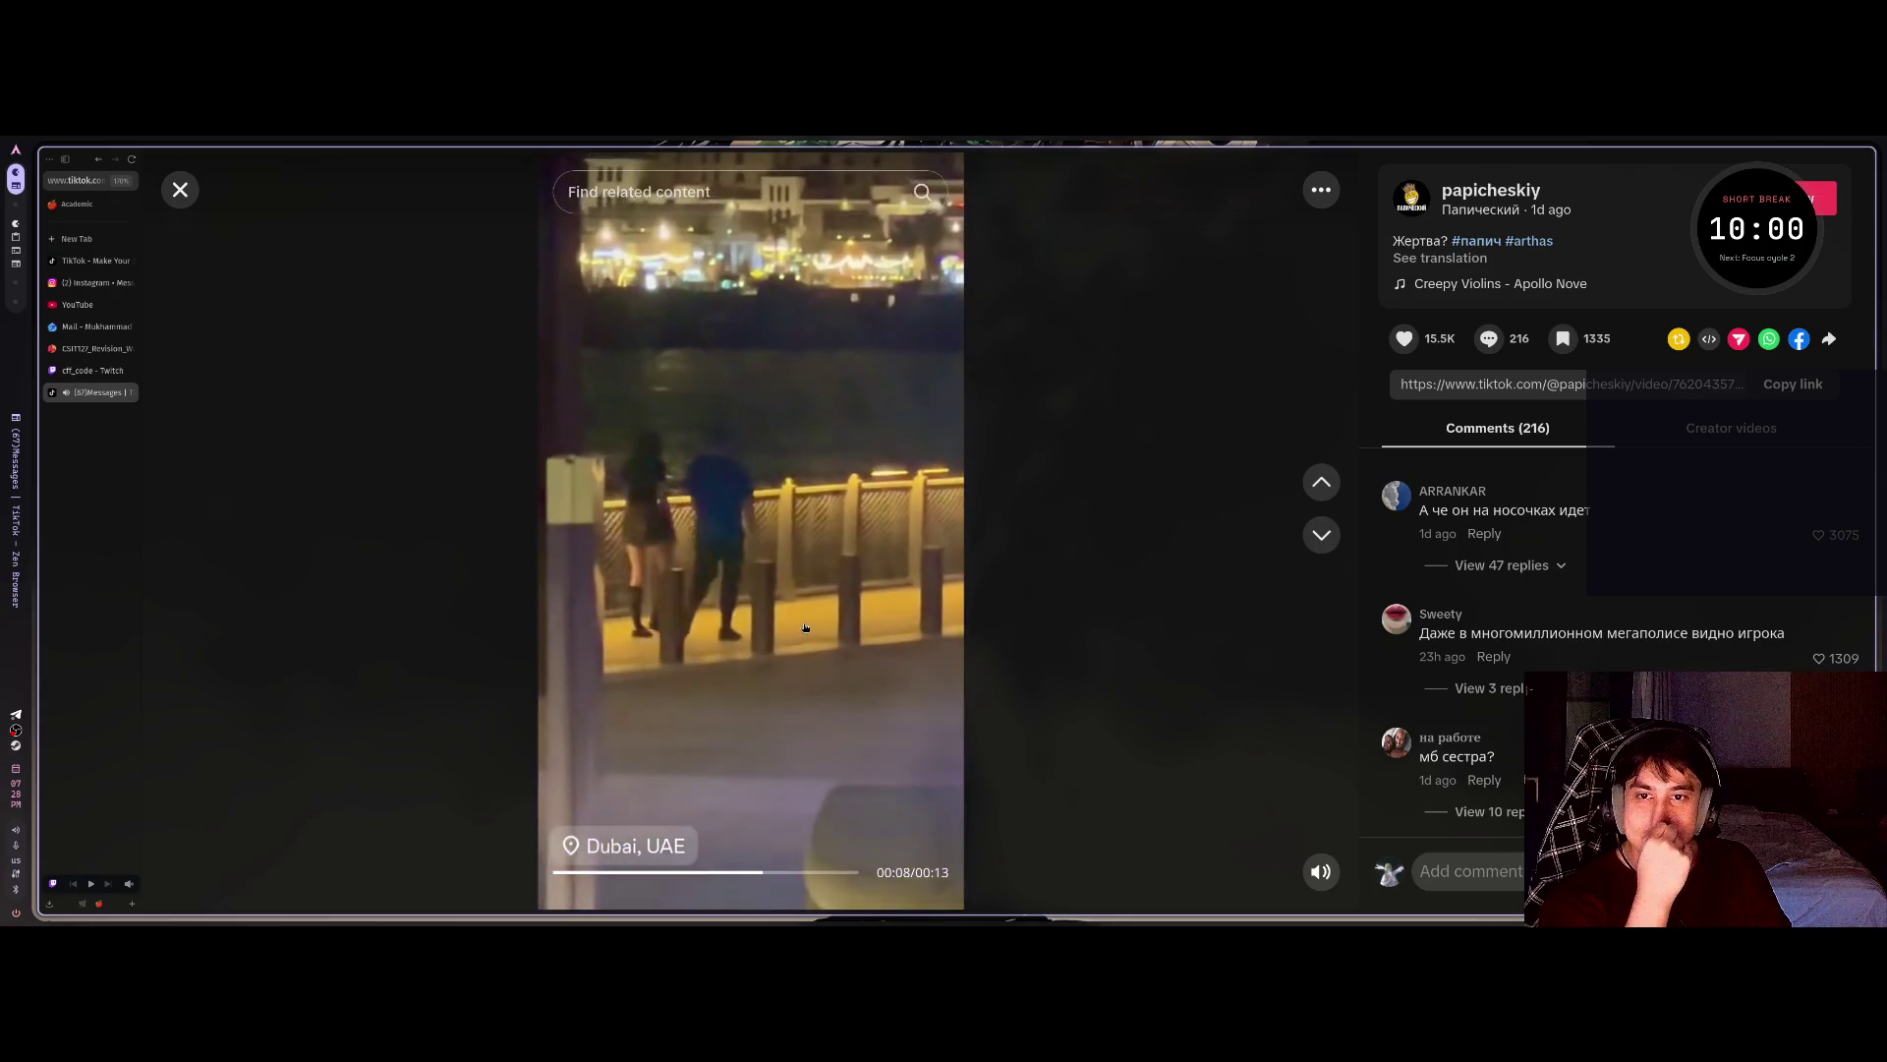
left_click(701, 557)
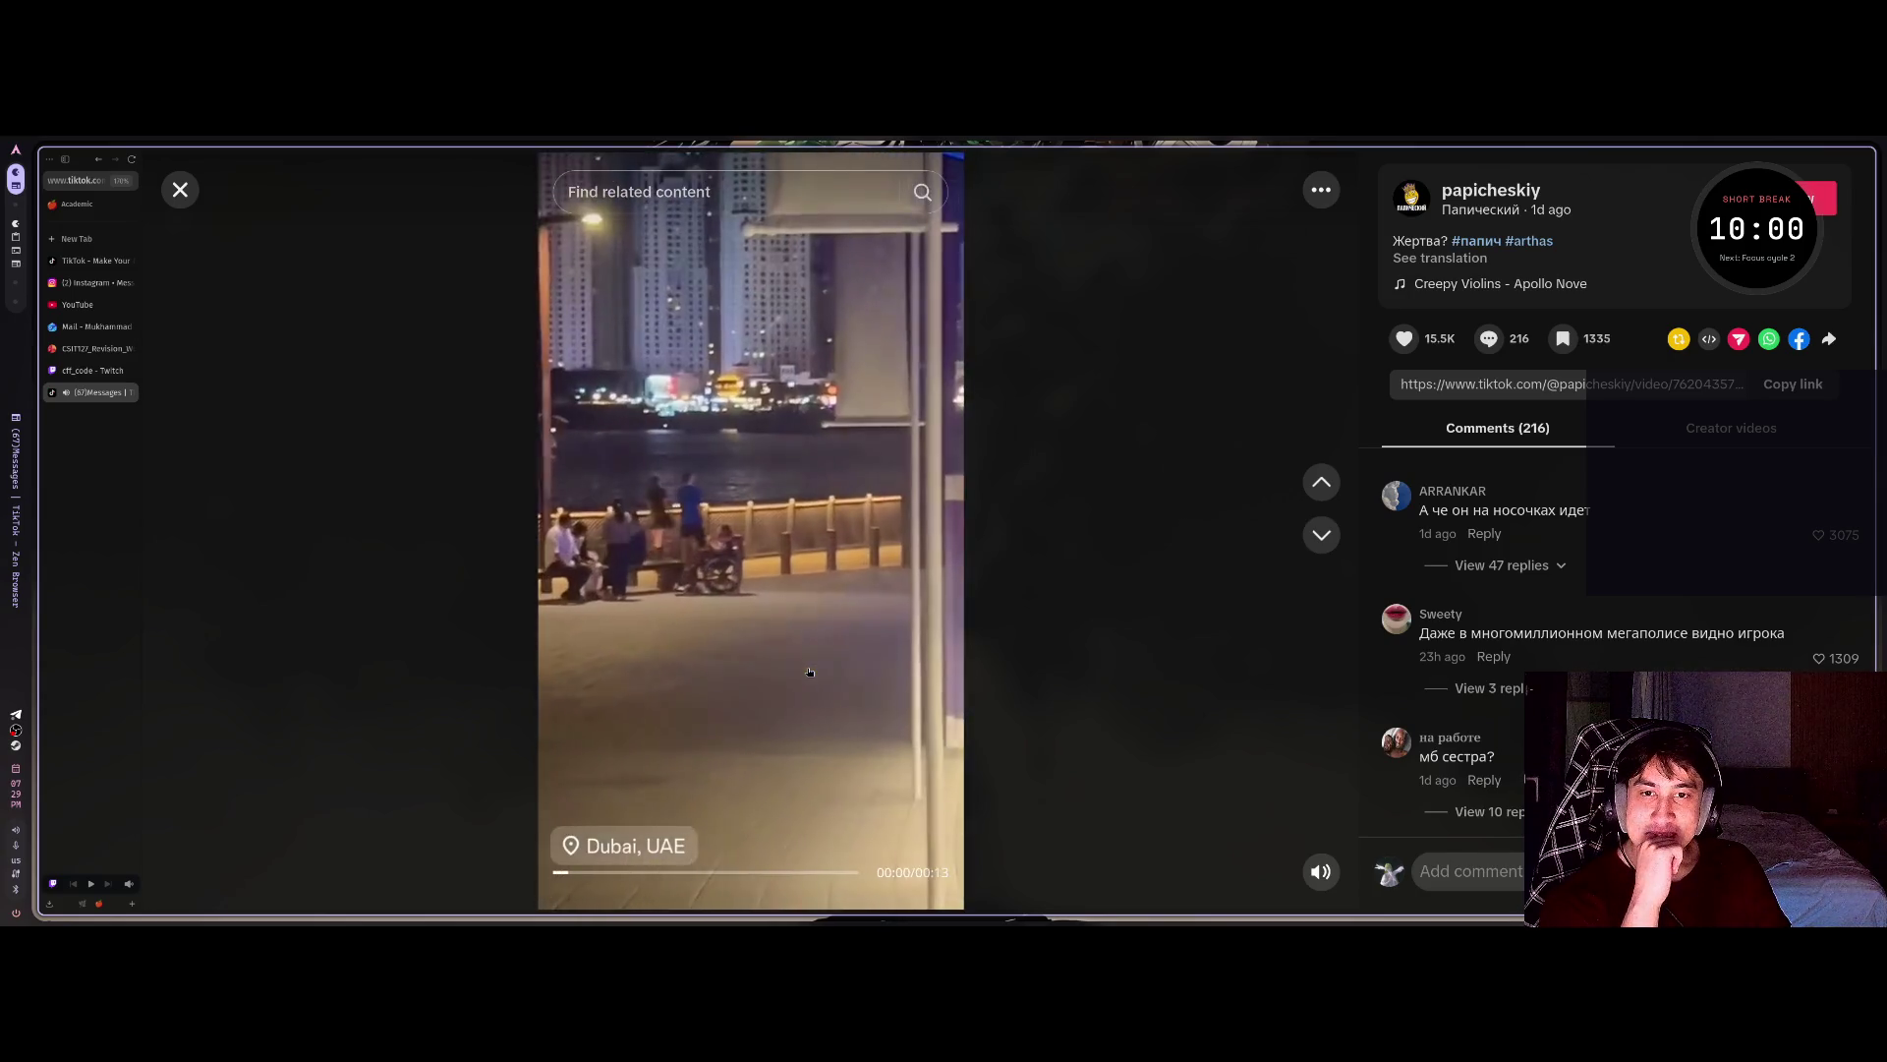
left_click(707, 874)
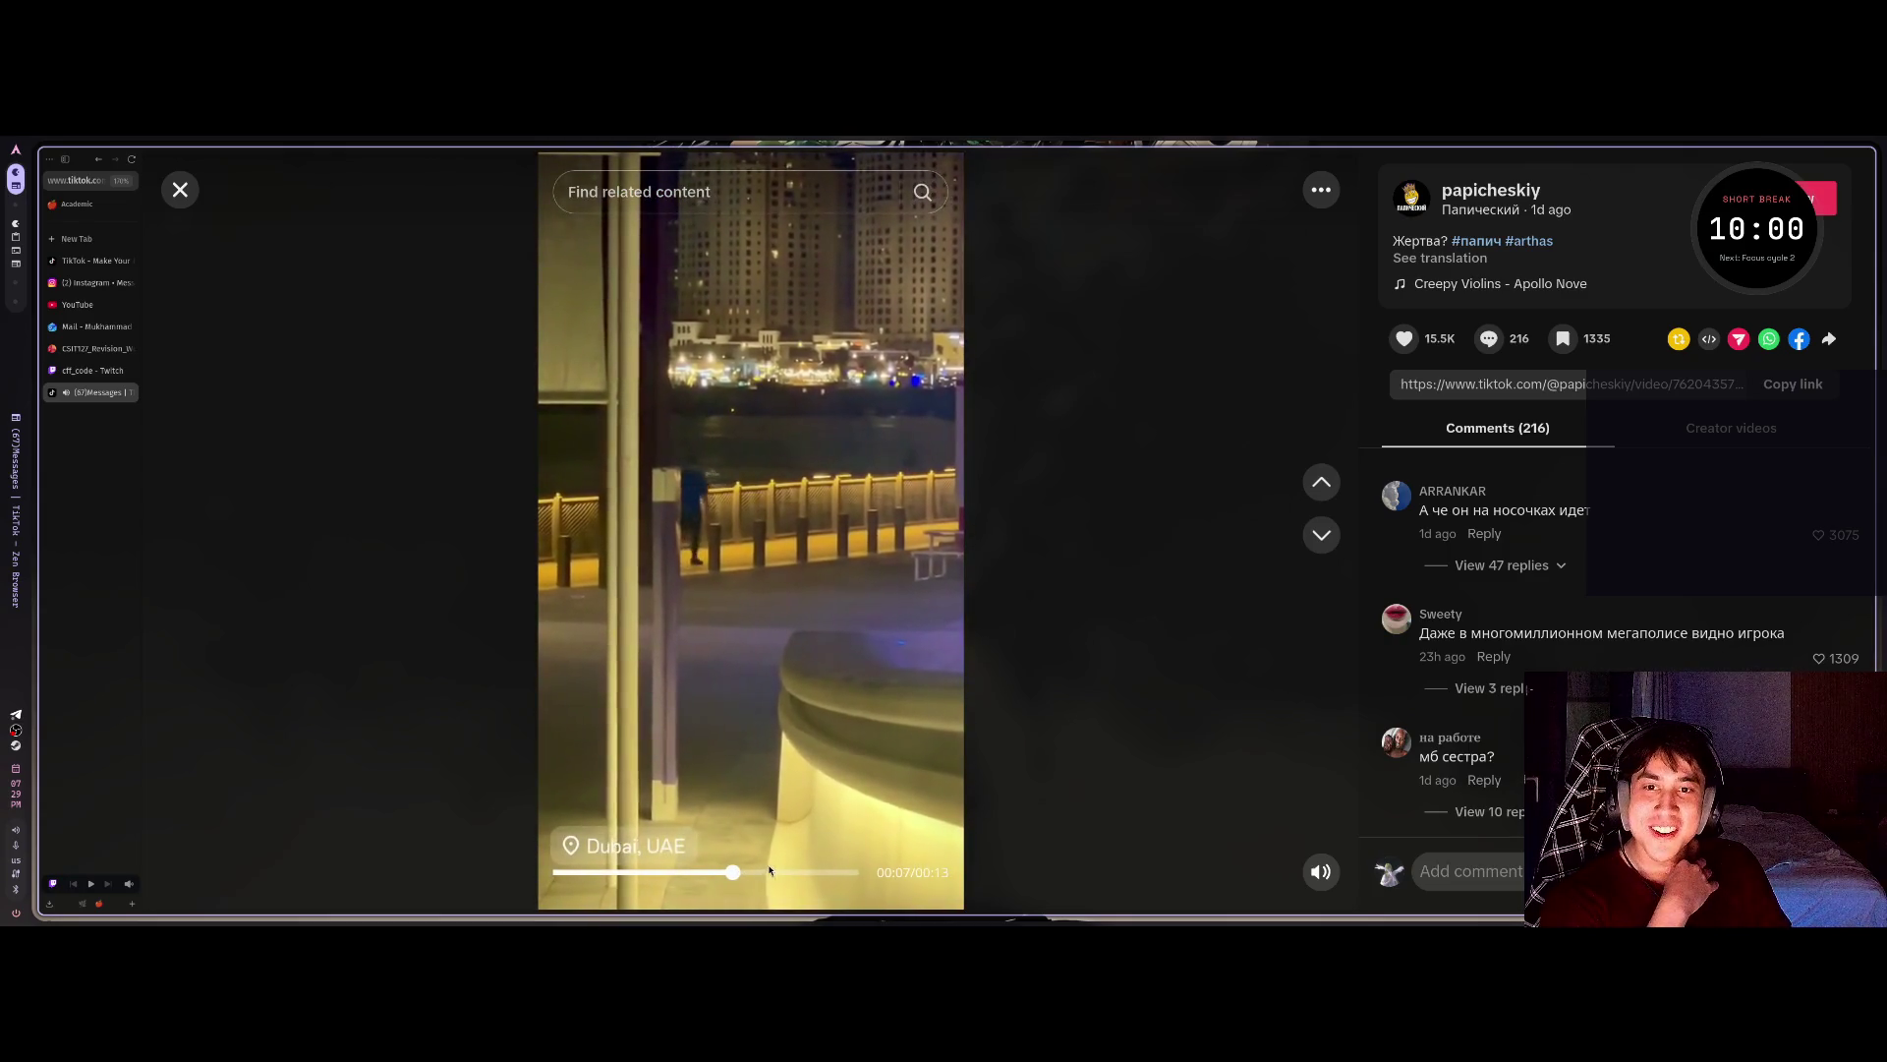
left_click(786, 873)
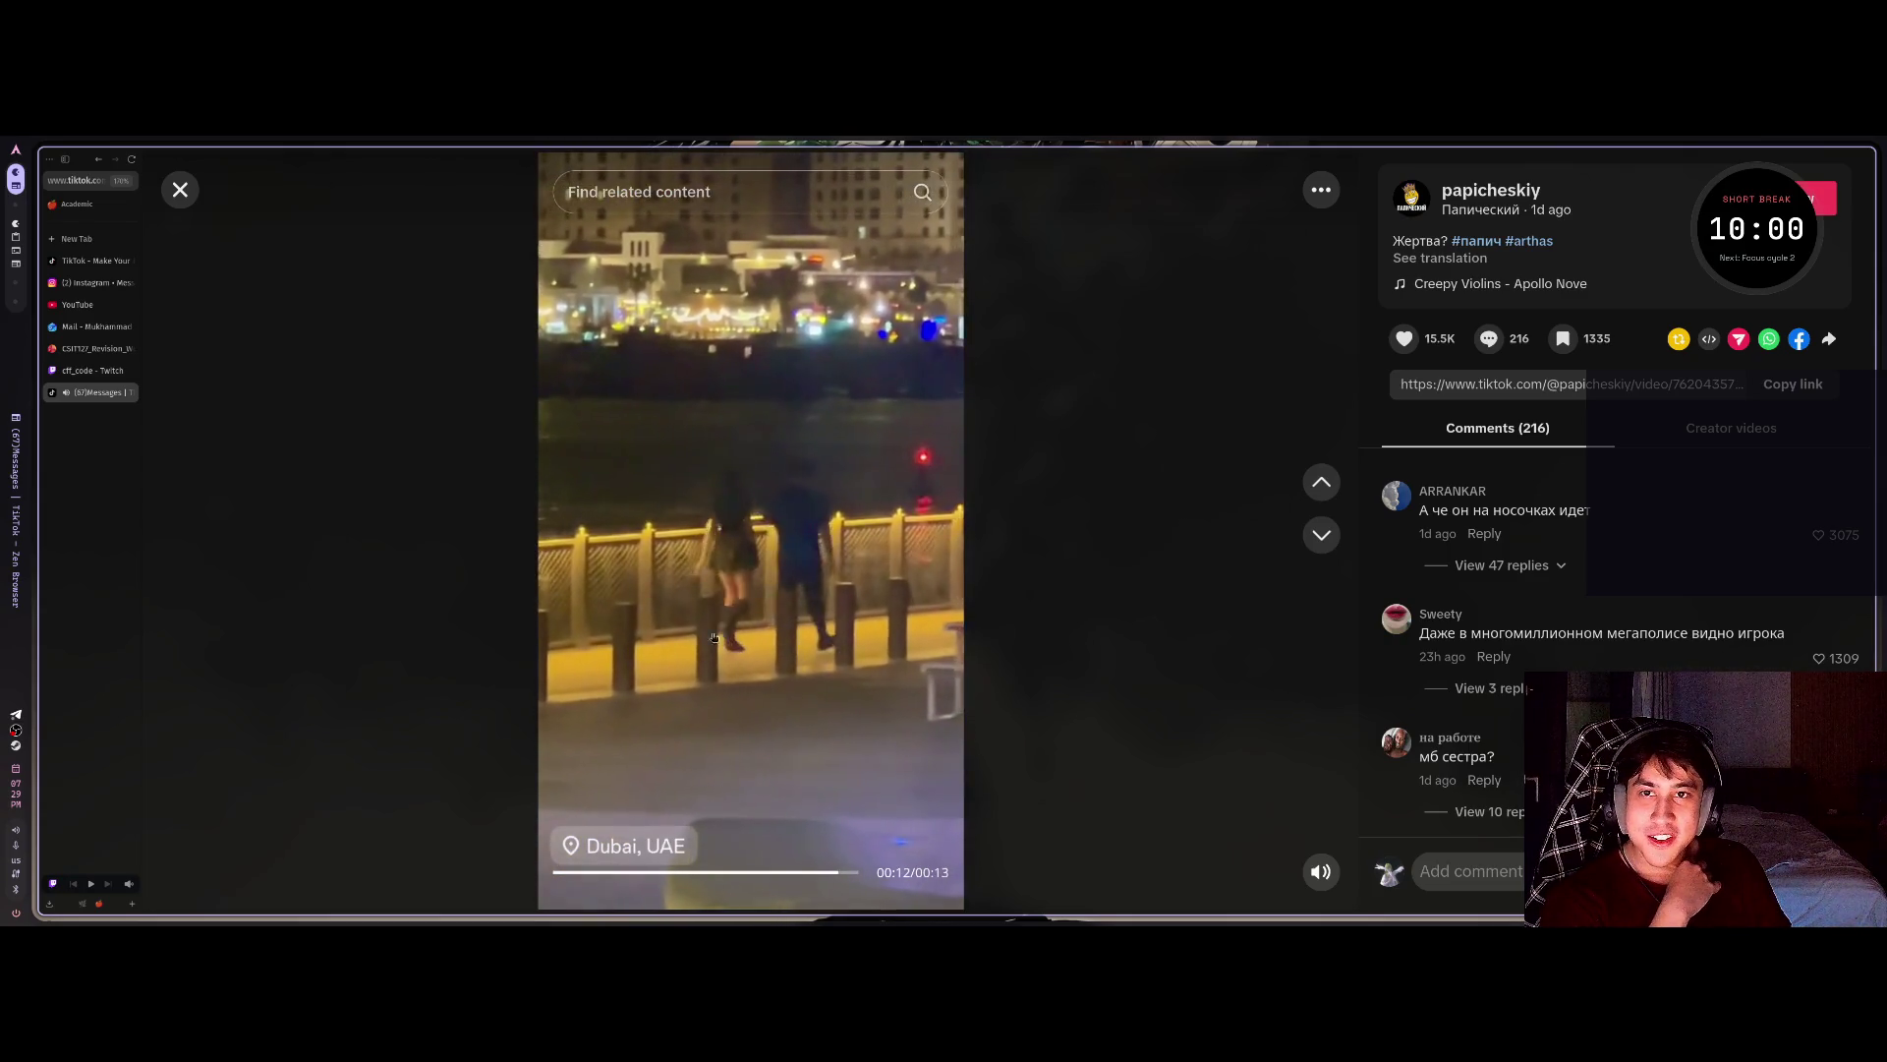
key("space")
left_click(180, 190)
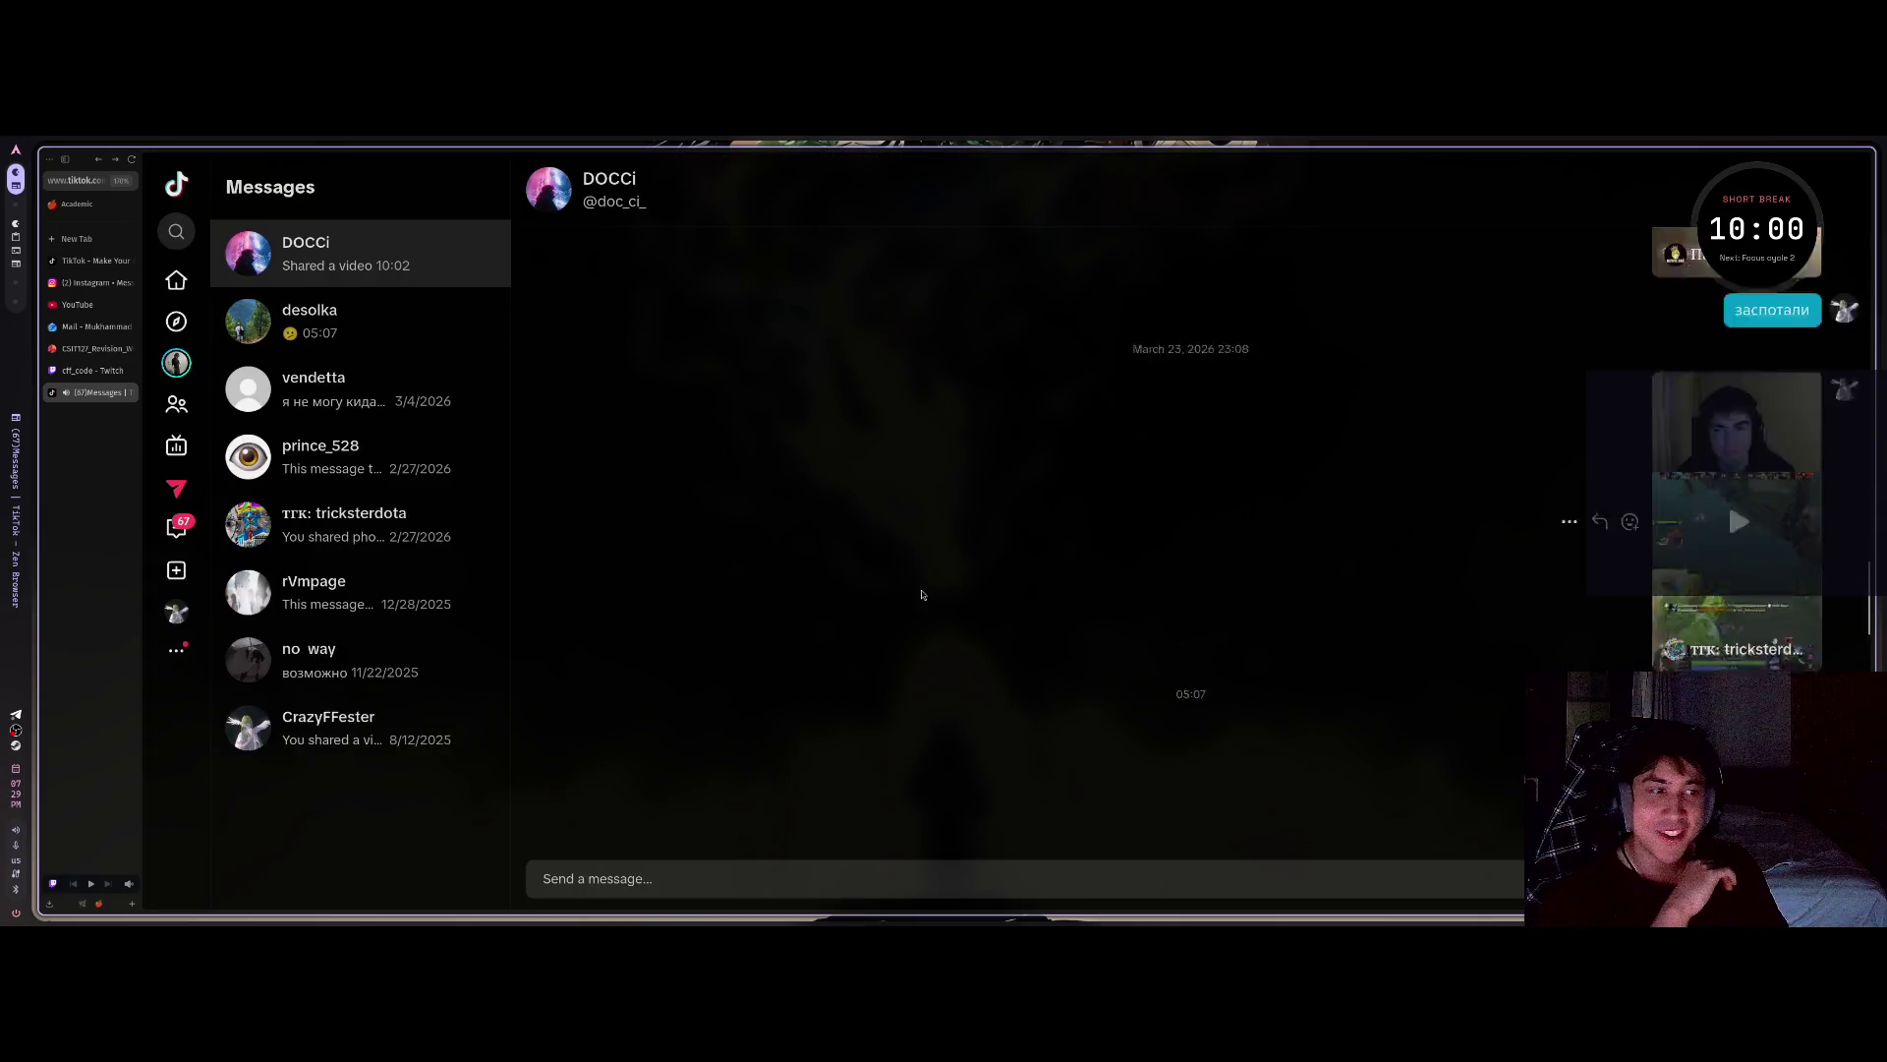
scroll(825, 646, "up", 10)
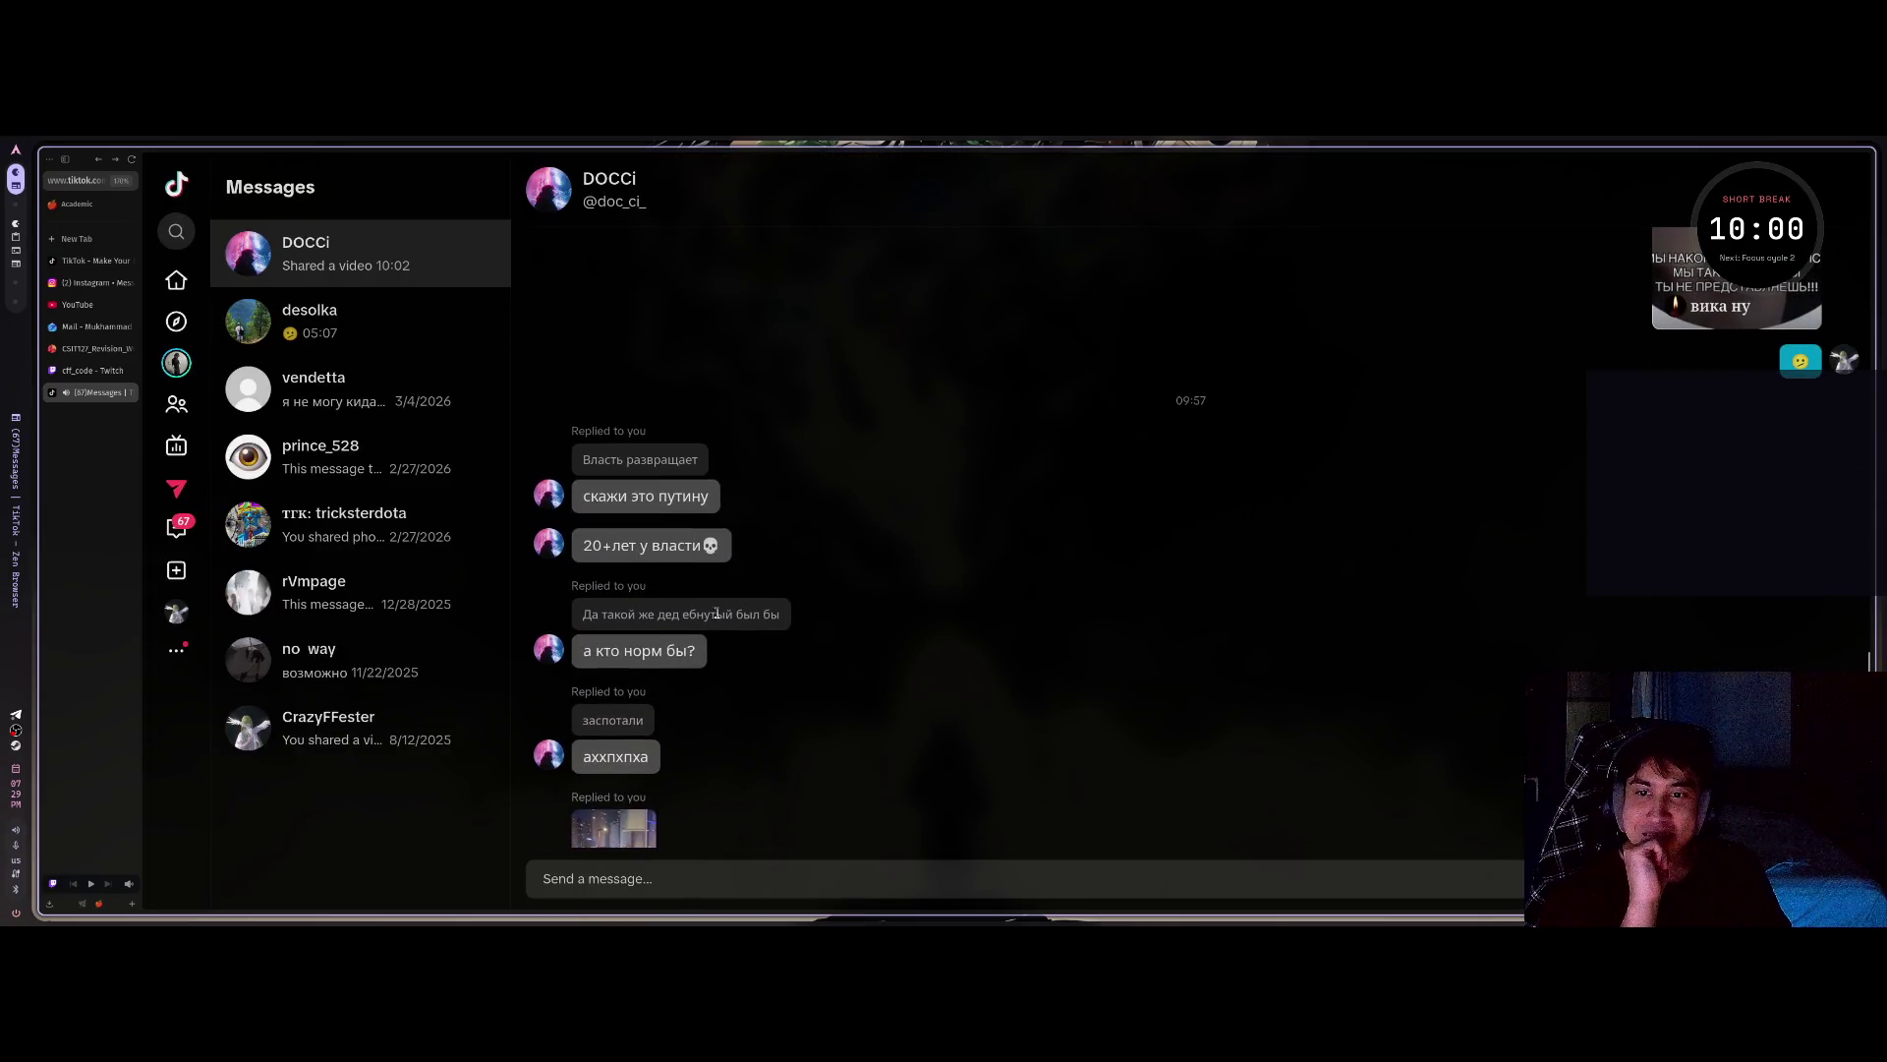
scroll(668, 704, "down", 4)
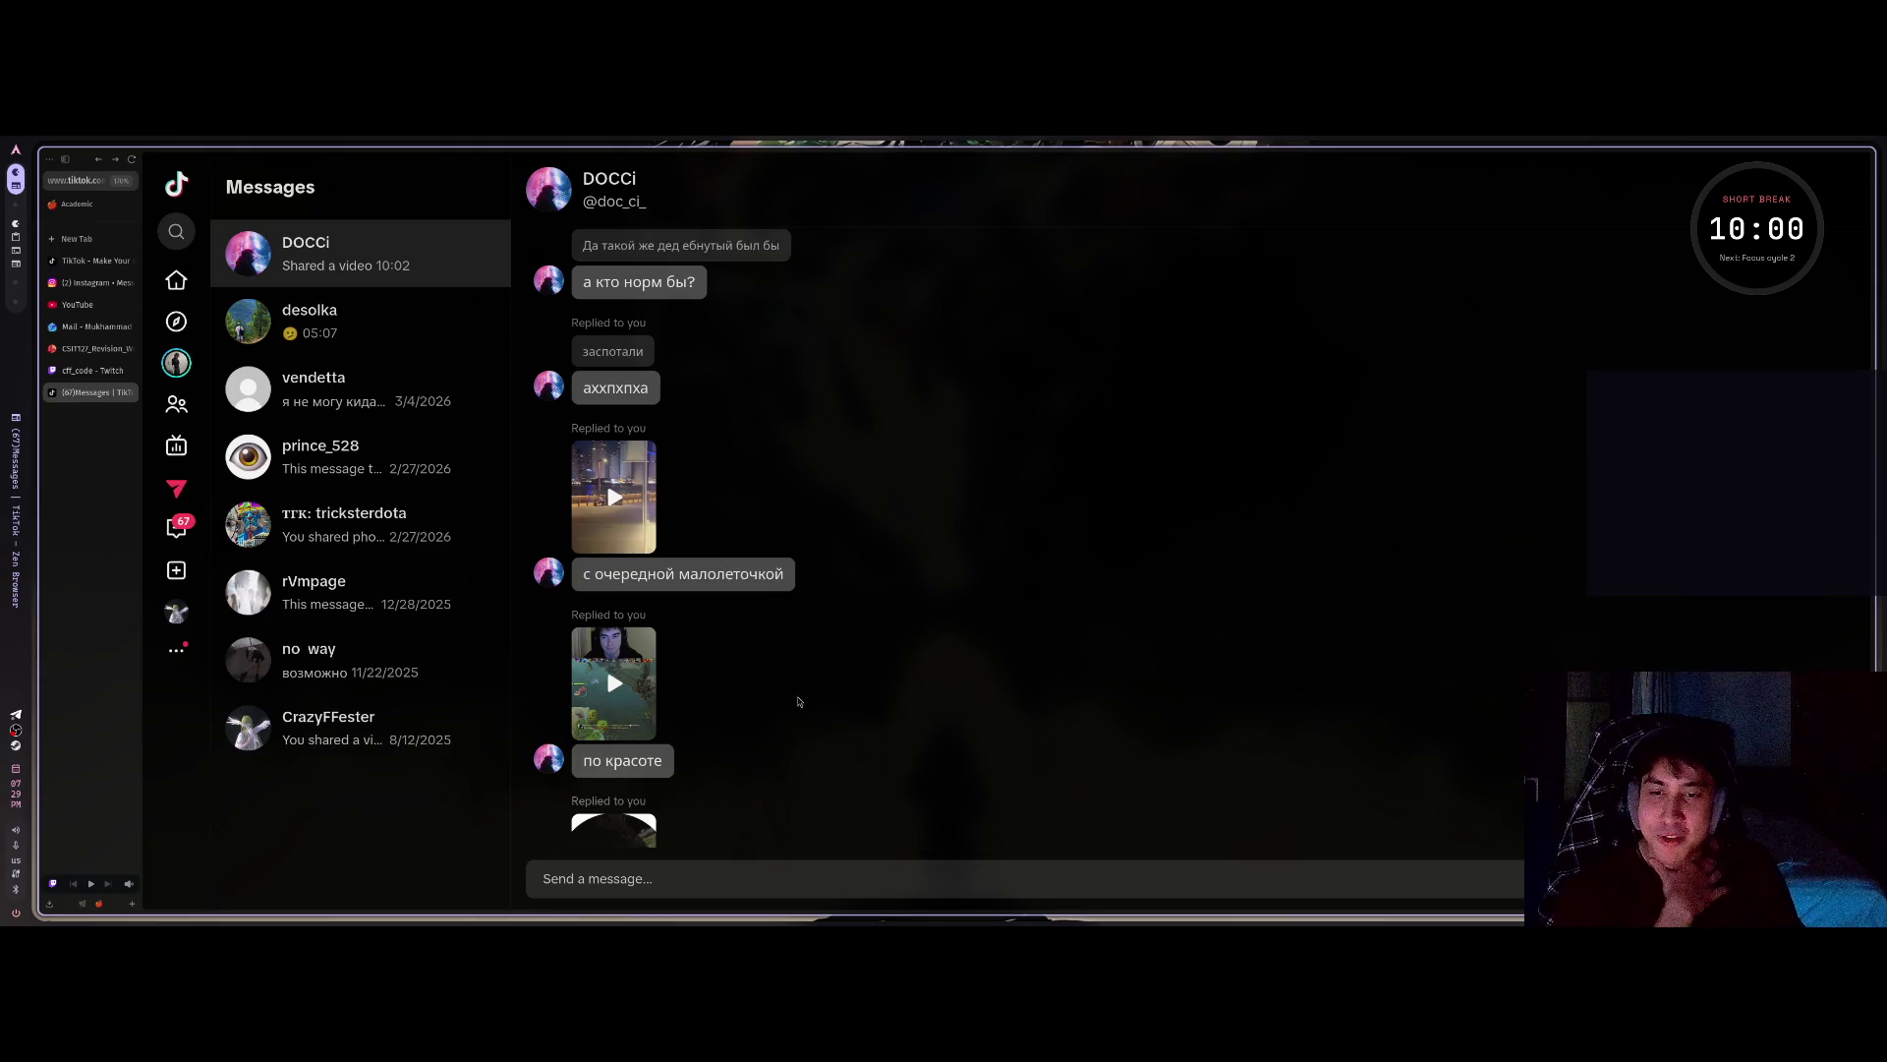
left_click(615, 676)
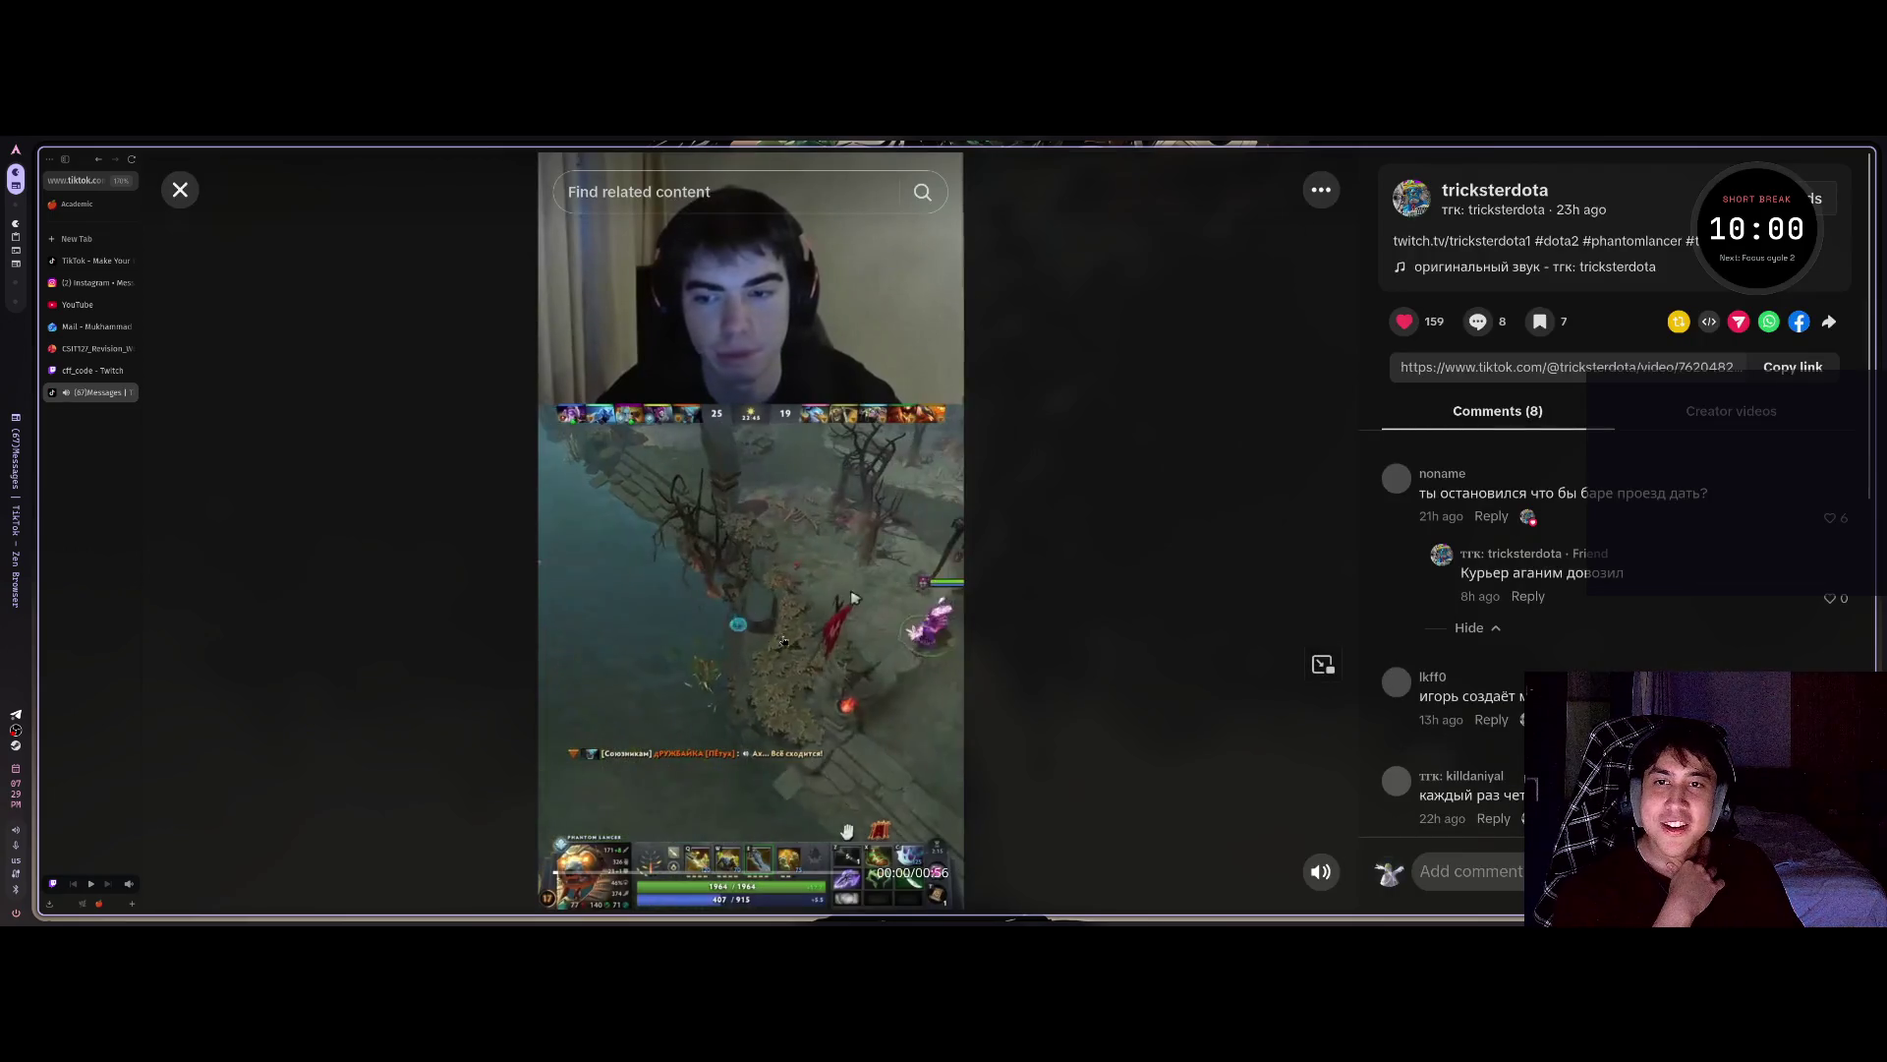
Pause and resume the Dota 2 video, then close it and scroll the chat.
mouse_move(1321, 871)
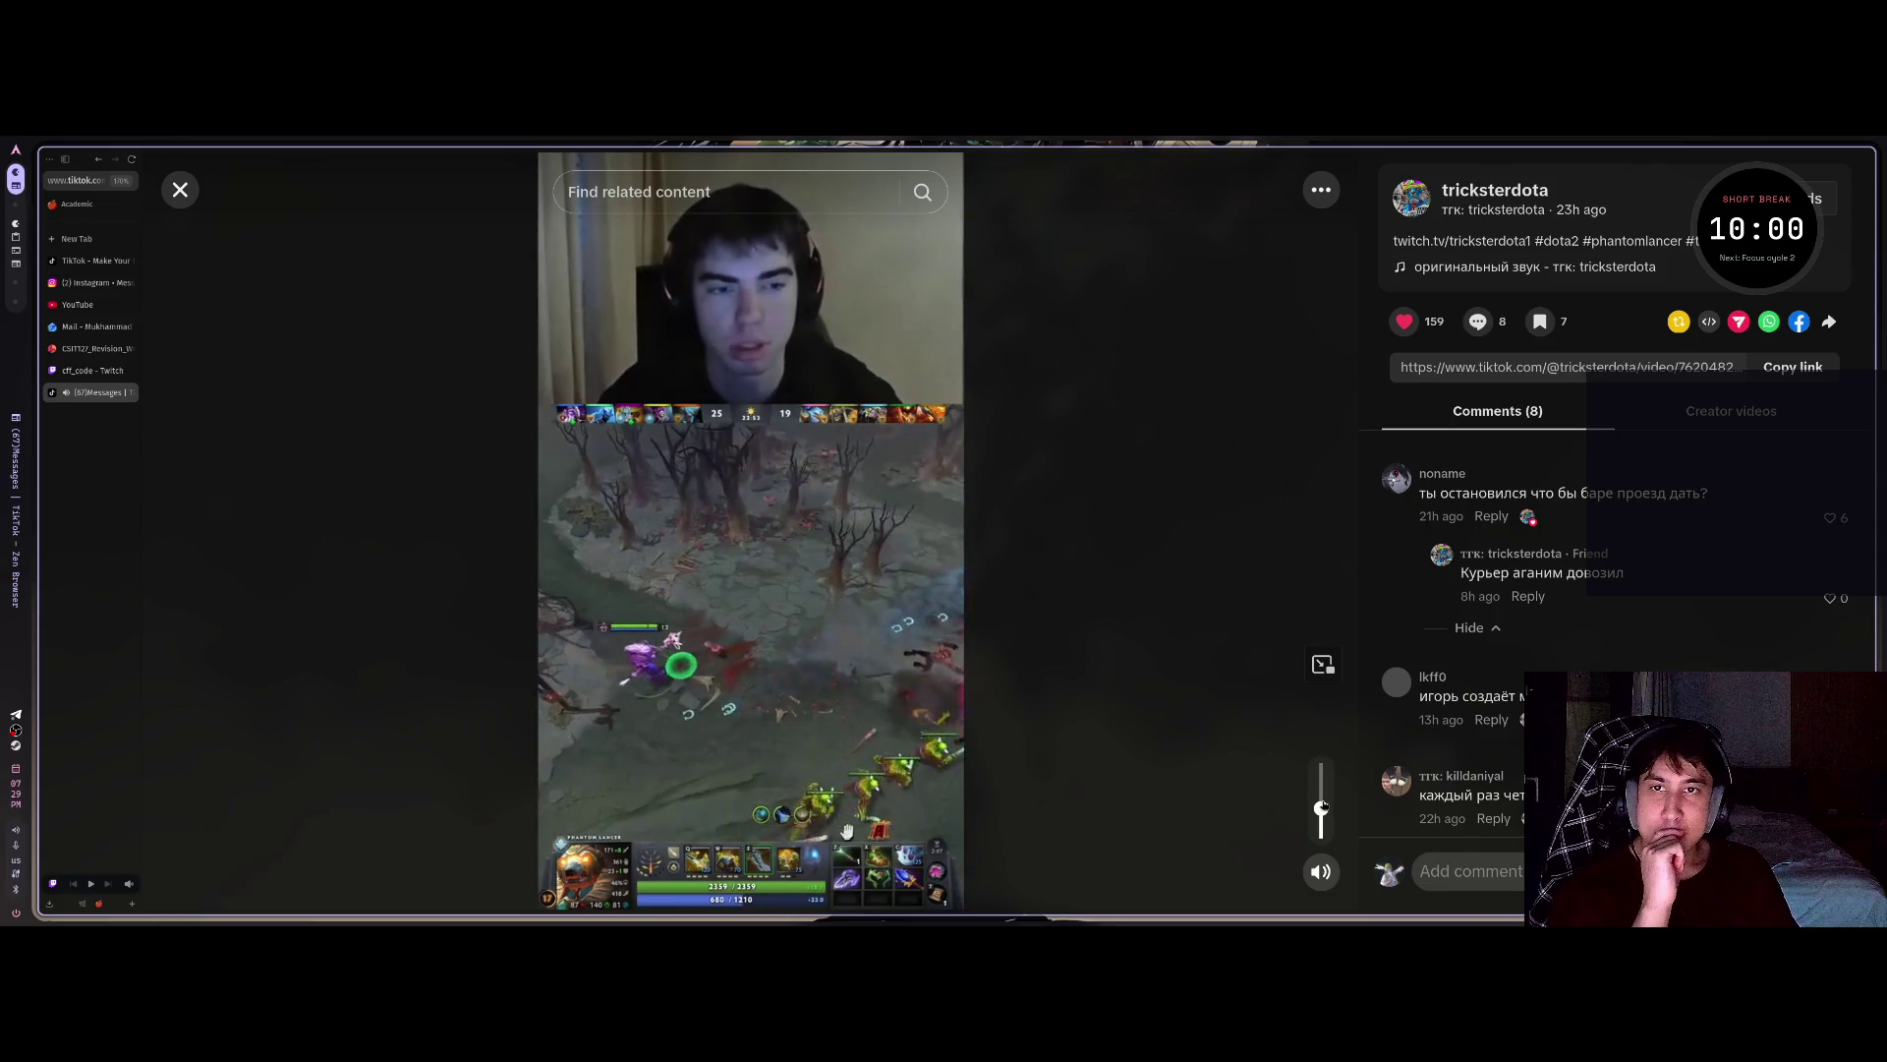
left_click(762, 598)
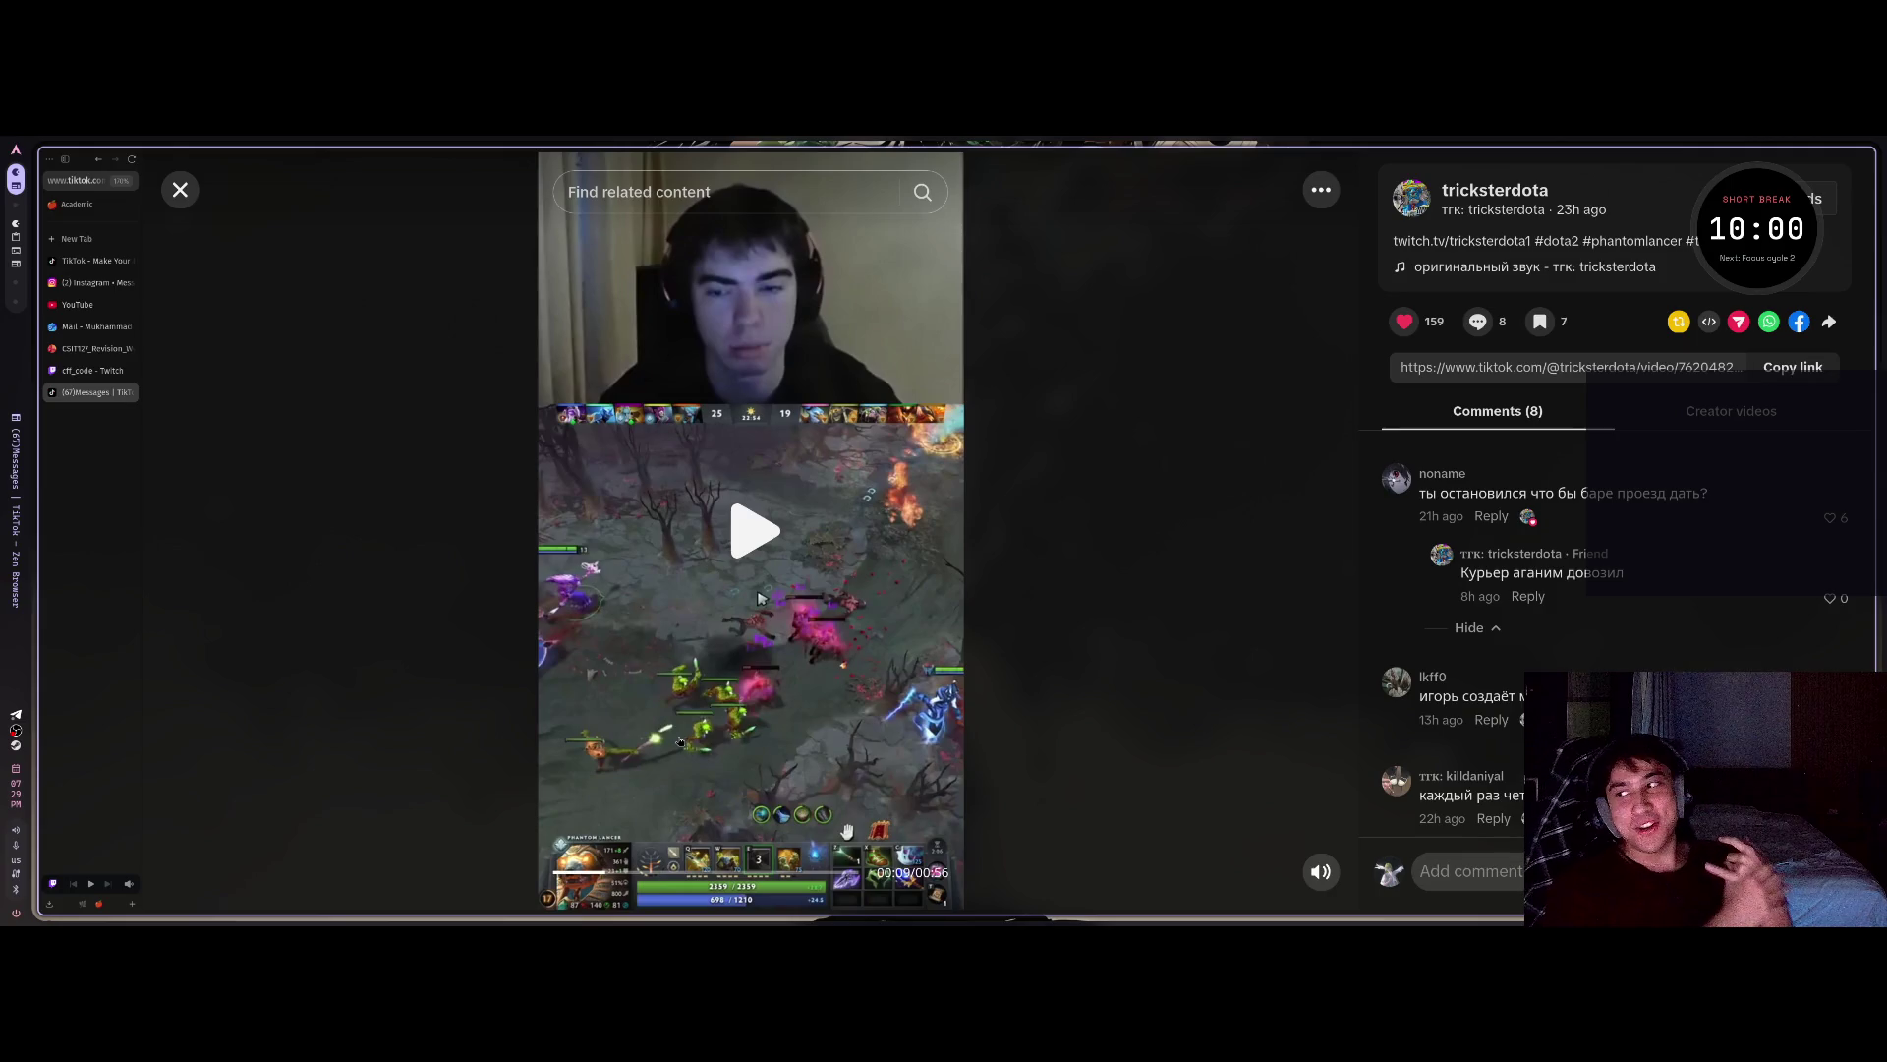
key("space")
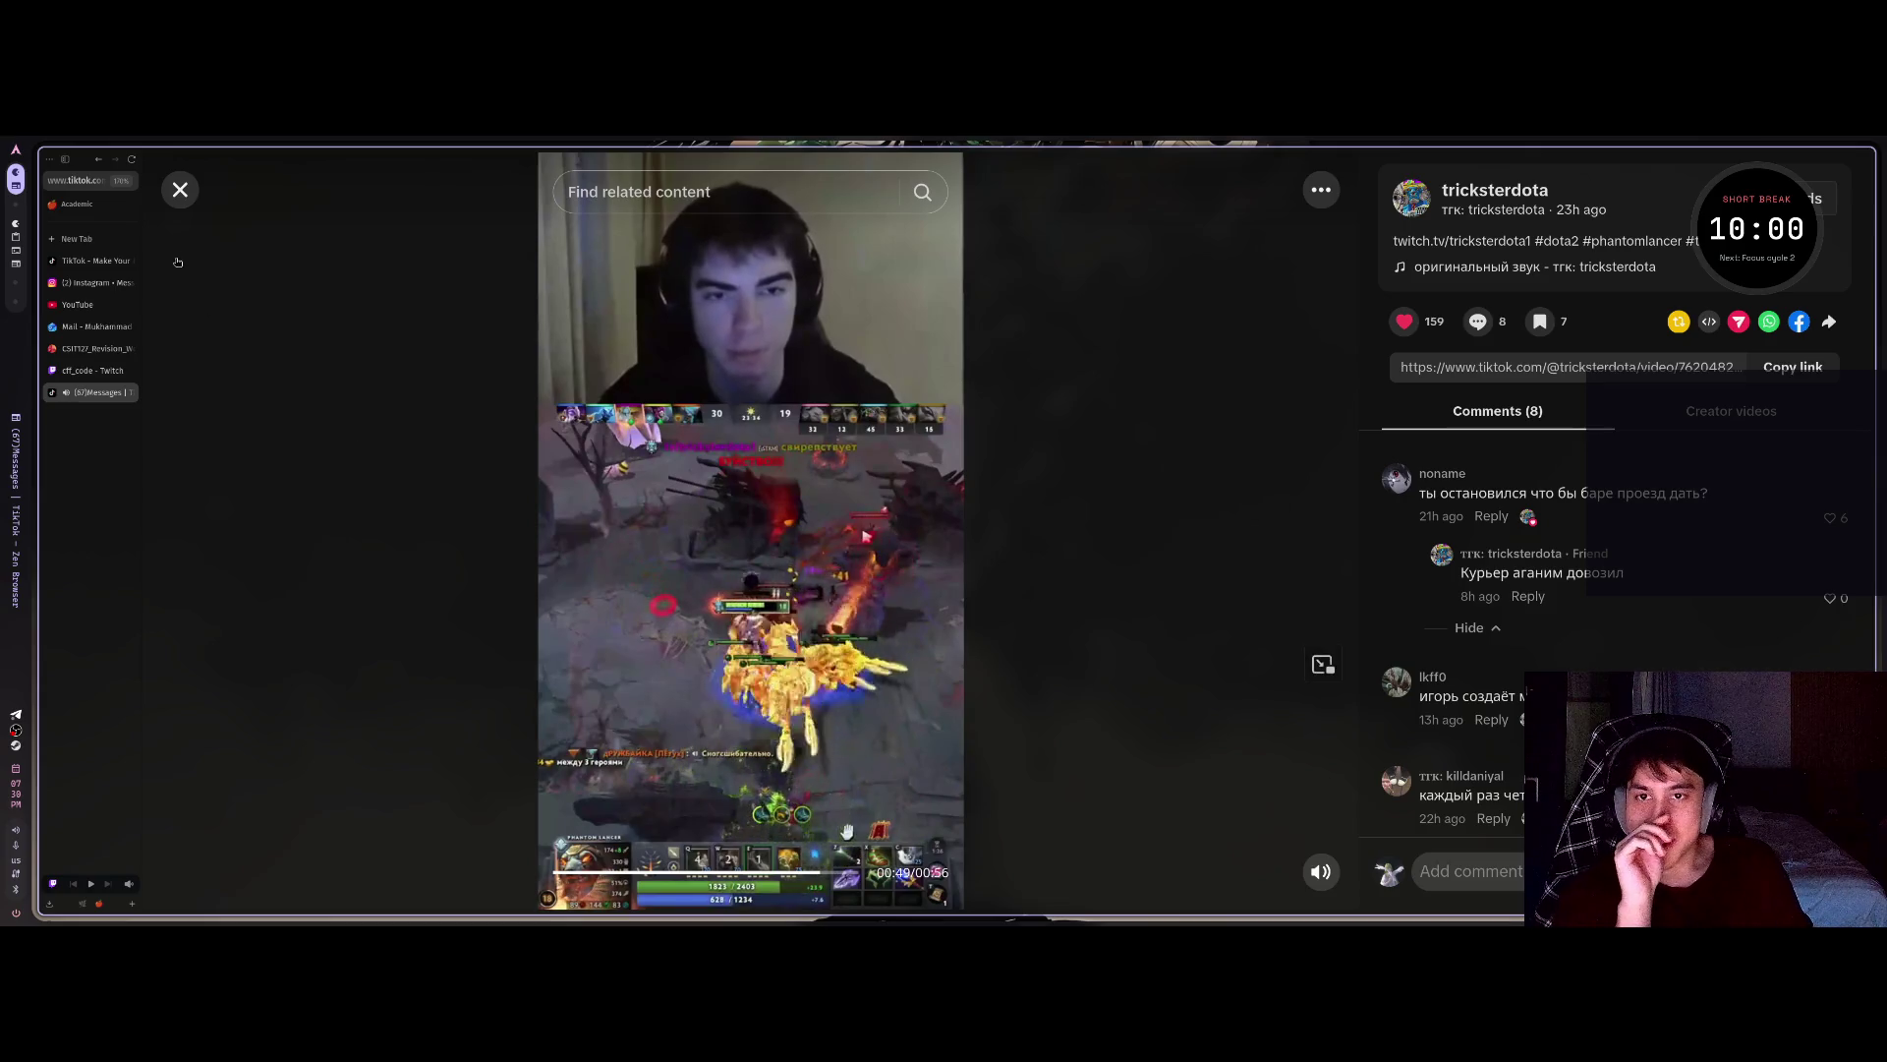
key("Escape")
scroll(648, 660, "down", 1)
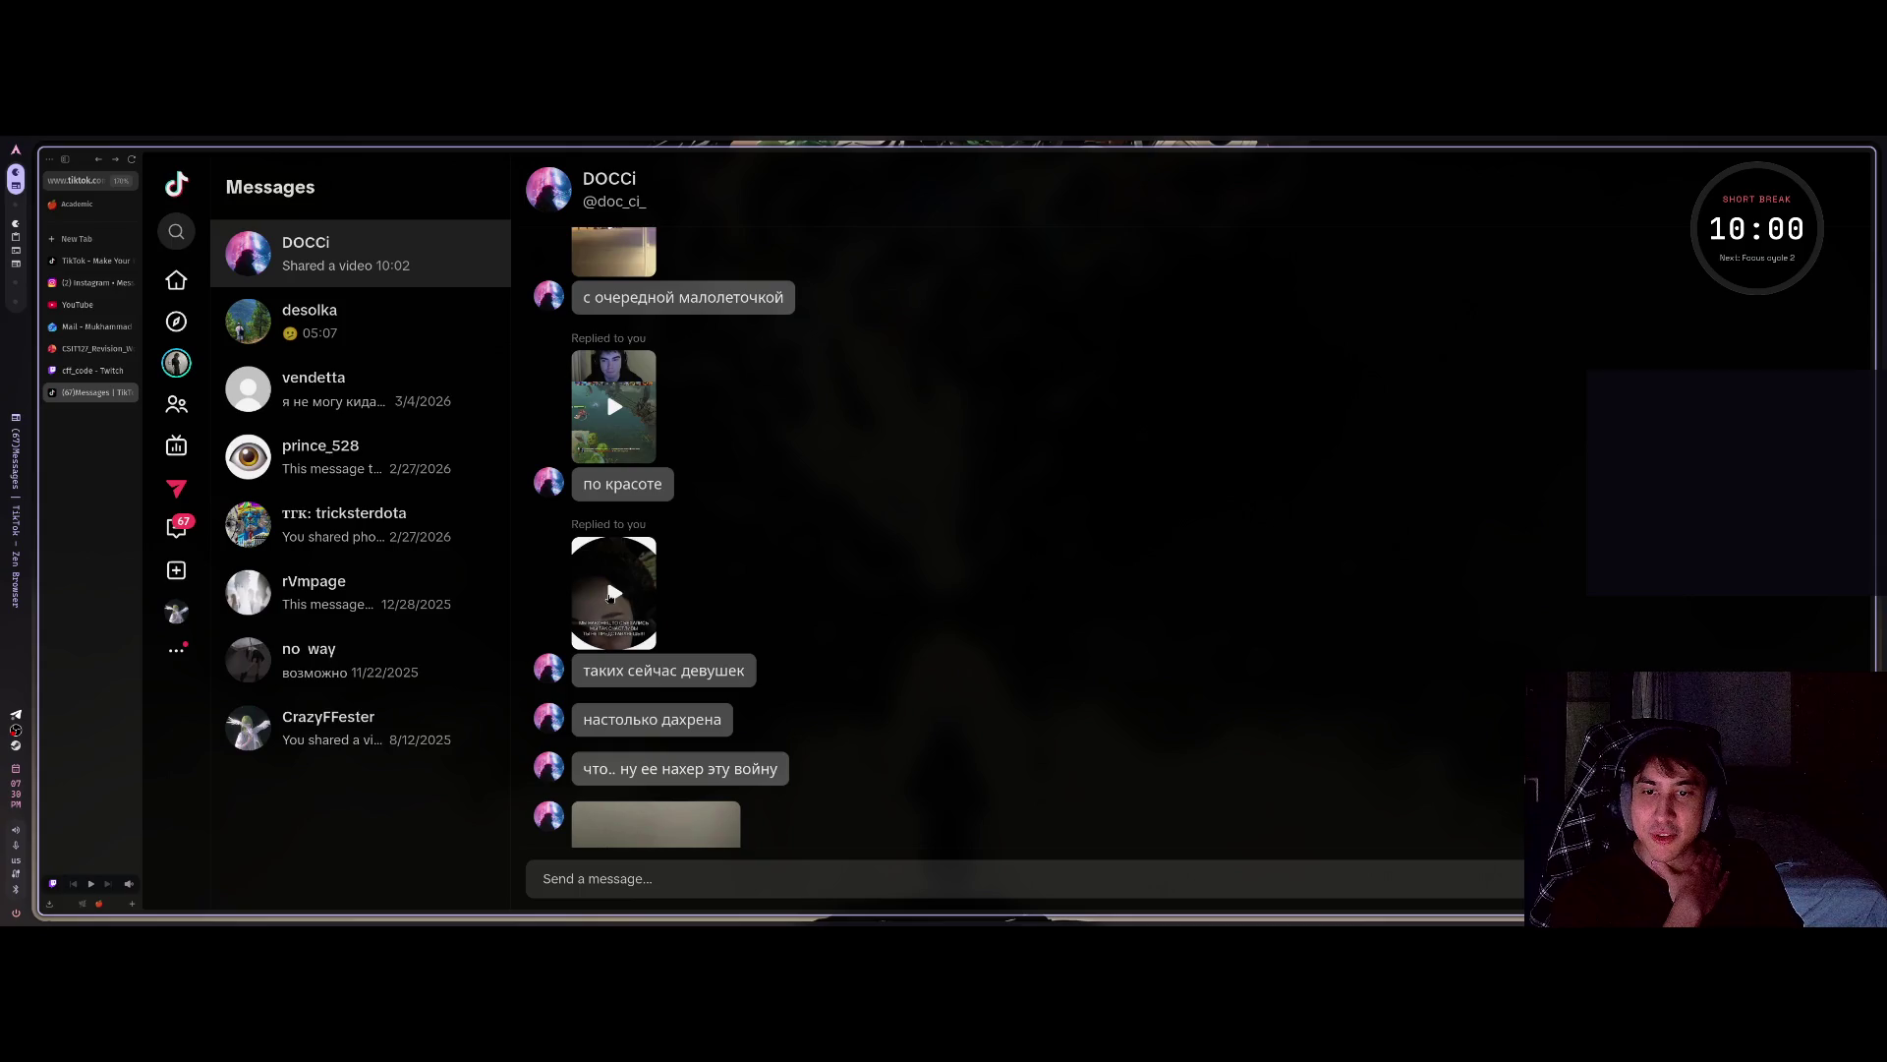
Open the circular МЫ НАКОНЕЦ ТО СЪЕХАЛИСЬ video reply further down the chat.
left_click(611, 595)
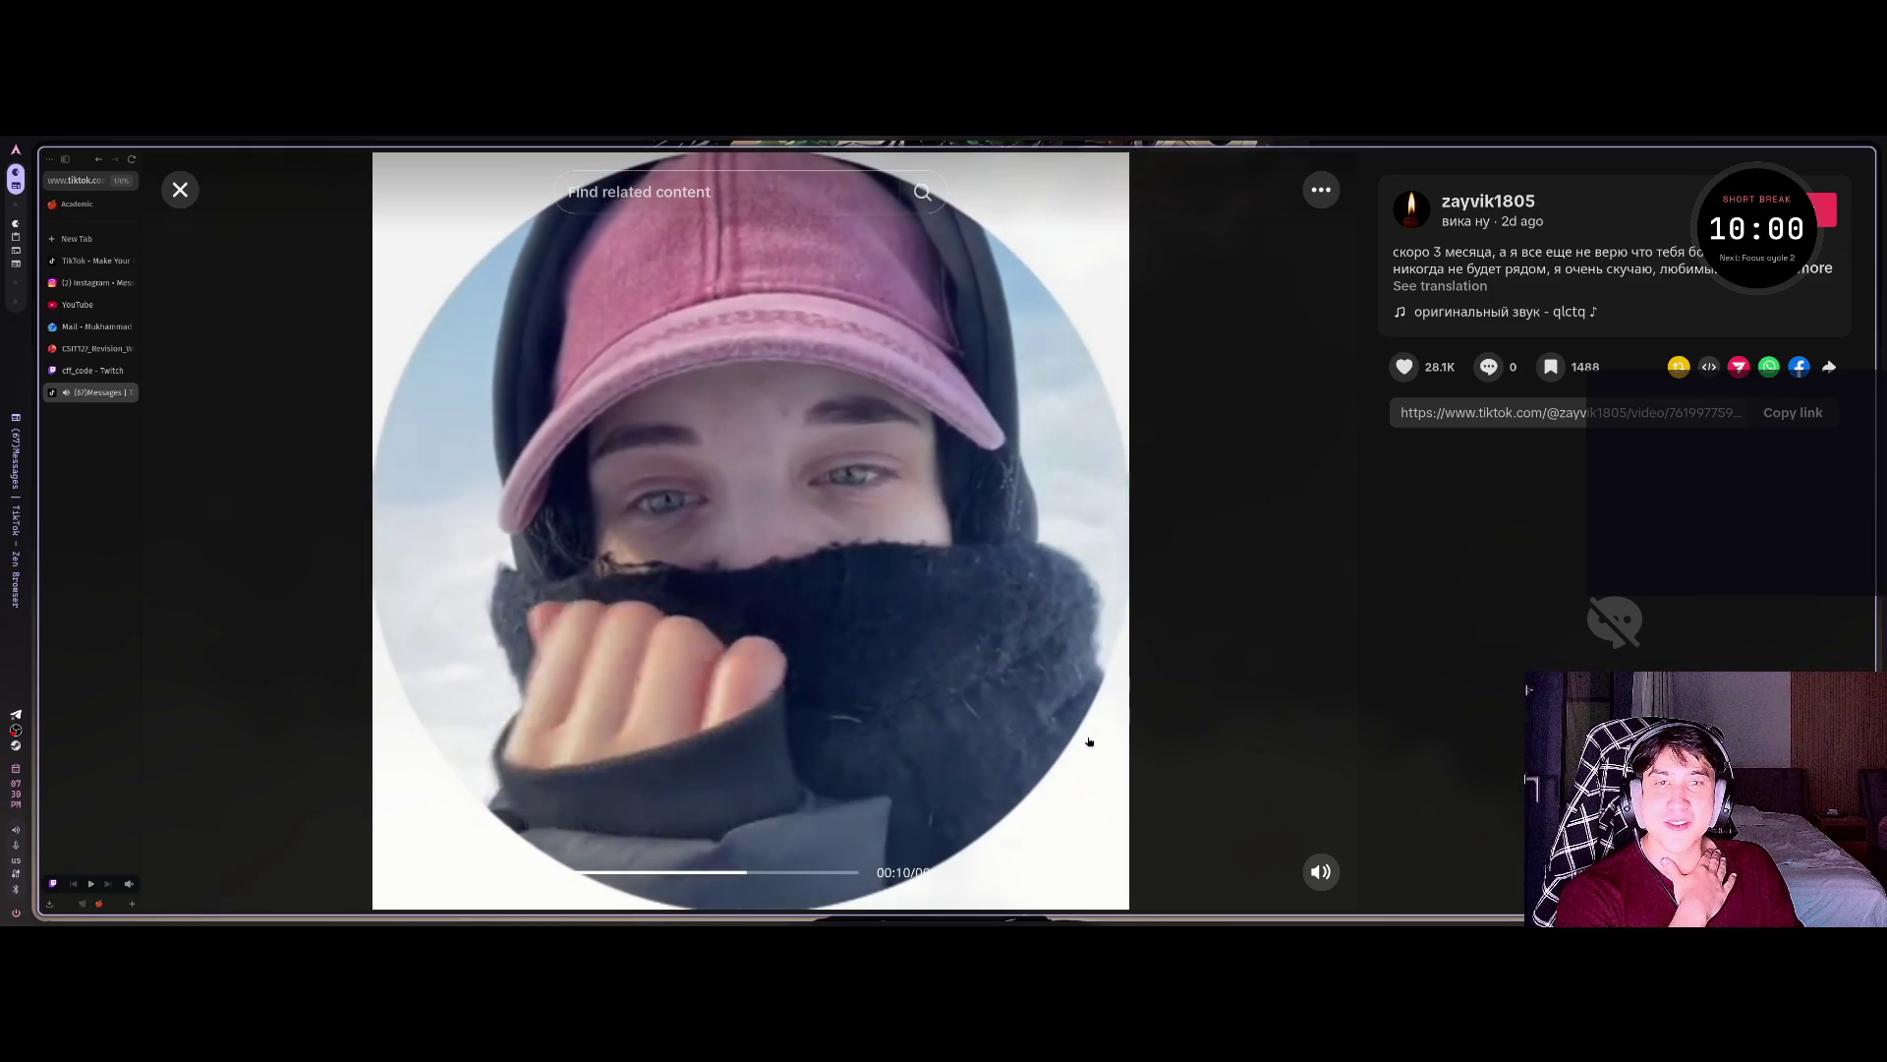
Pause and resume the circular video, then close it back to the chat.
left_click(786, 594)
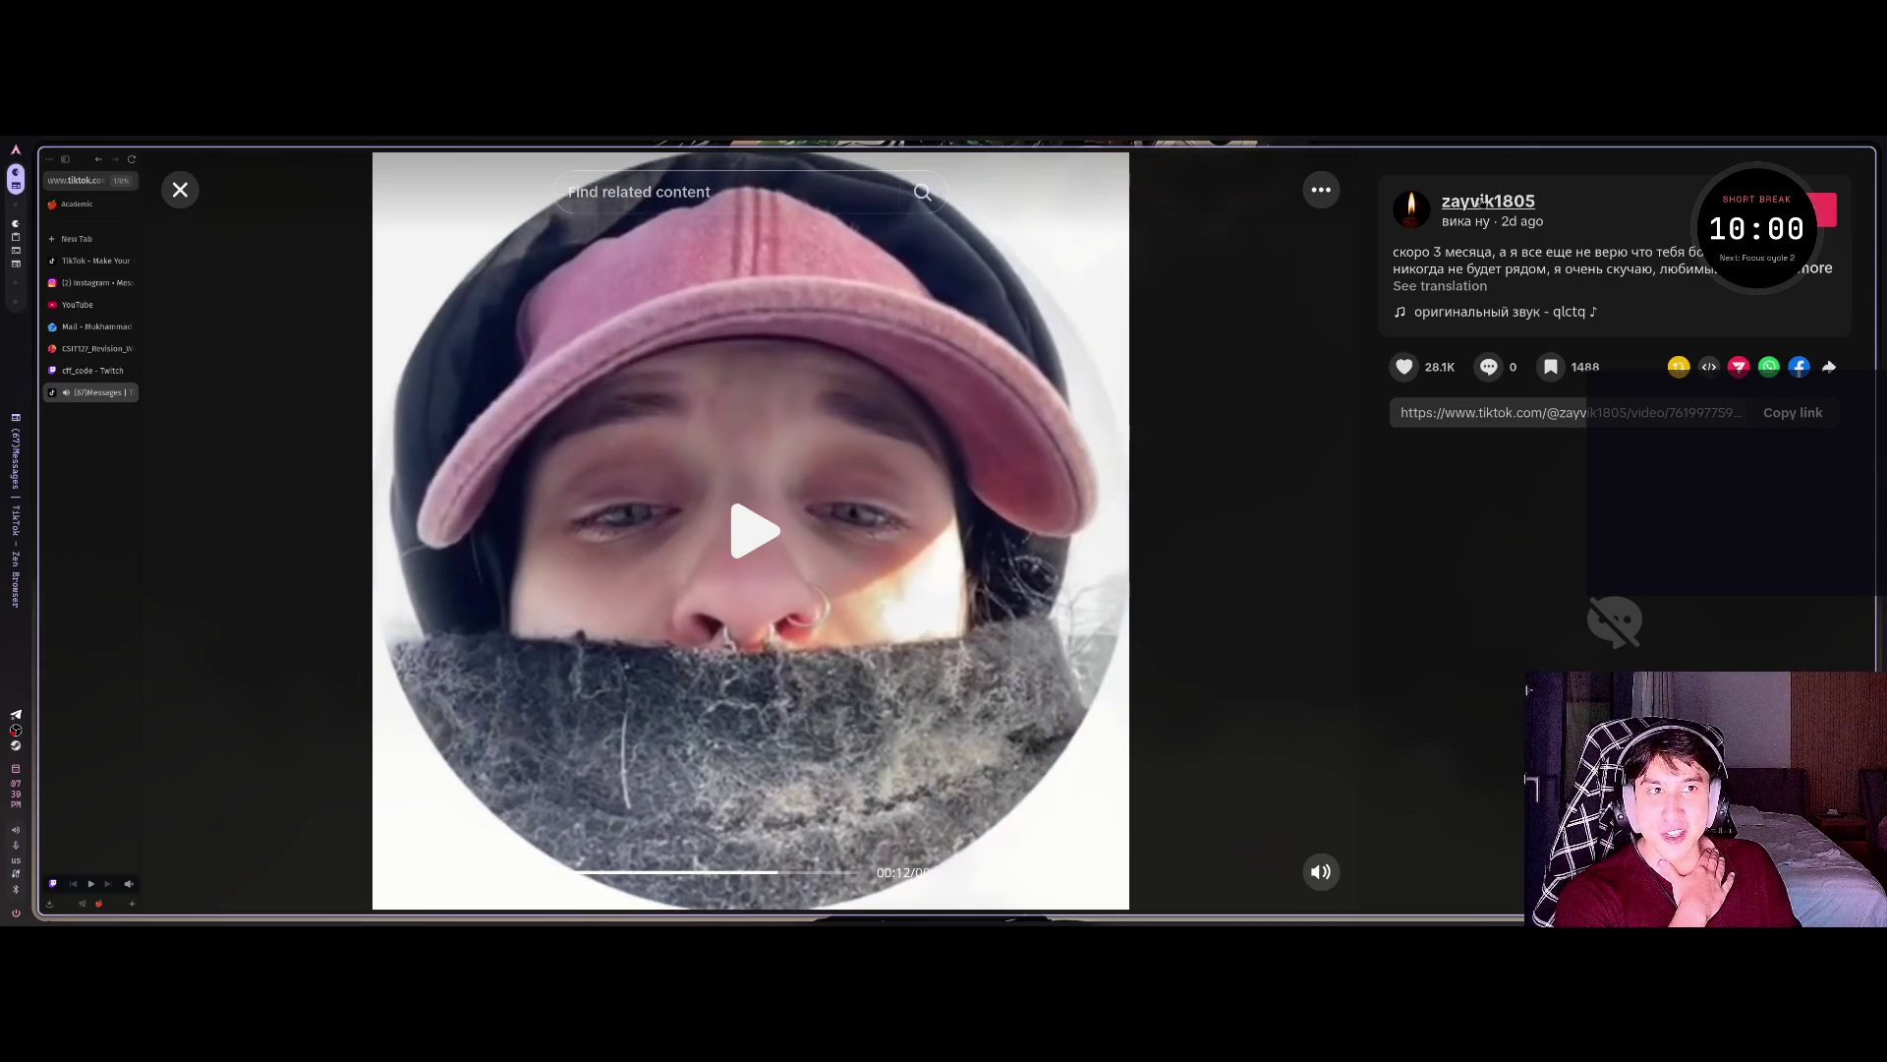
left_click(932, 567)
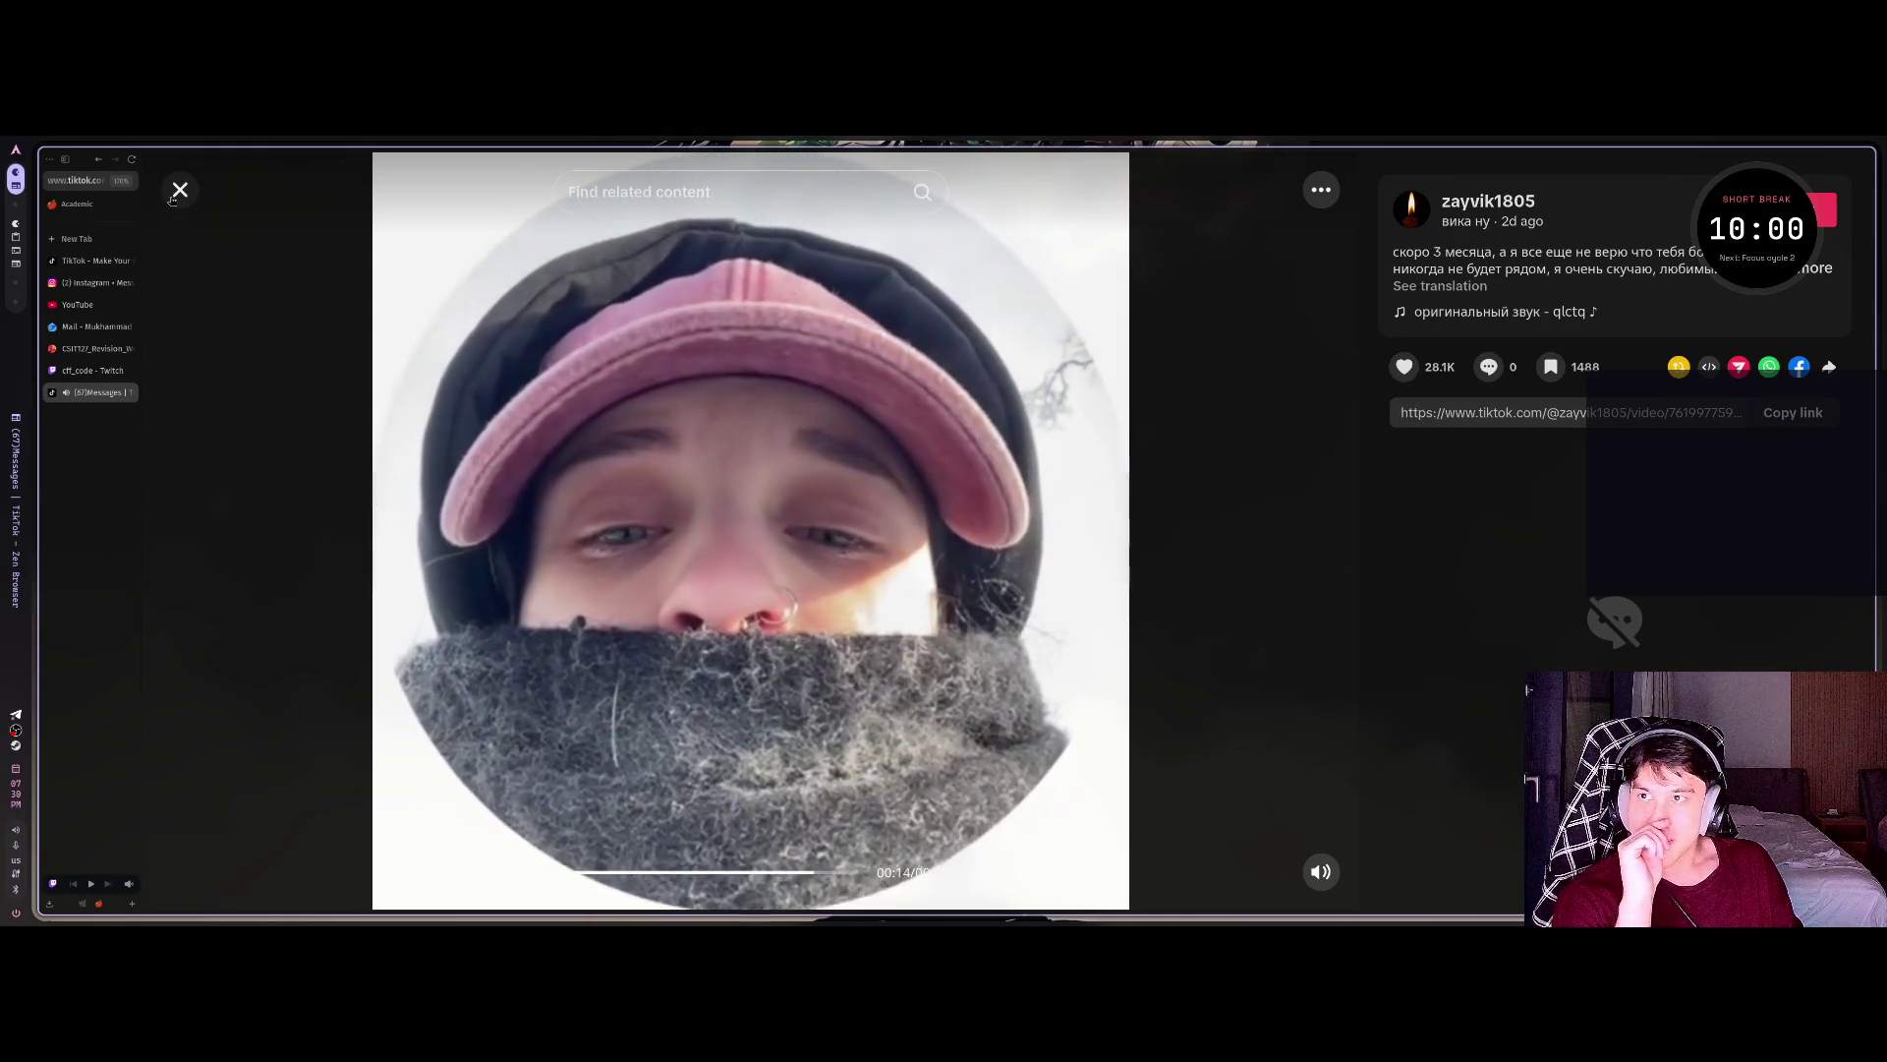
left_click(227, 319)
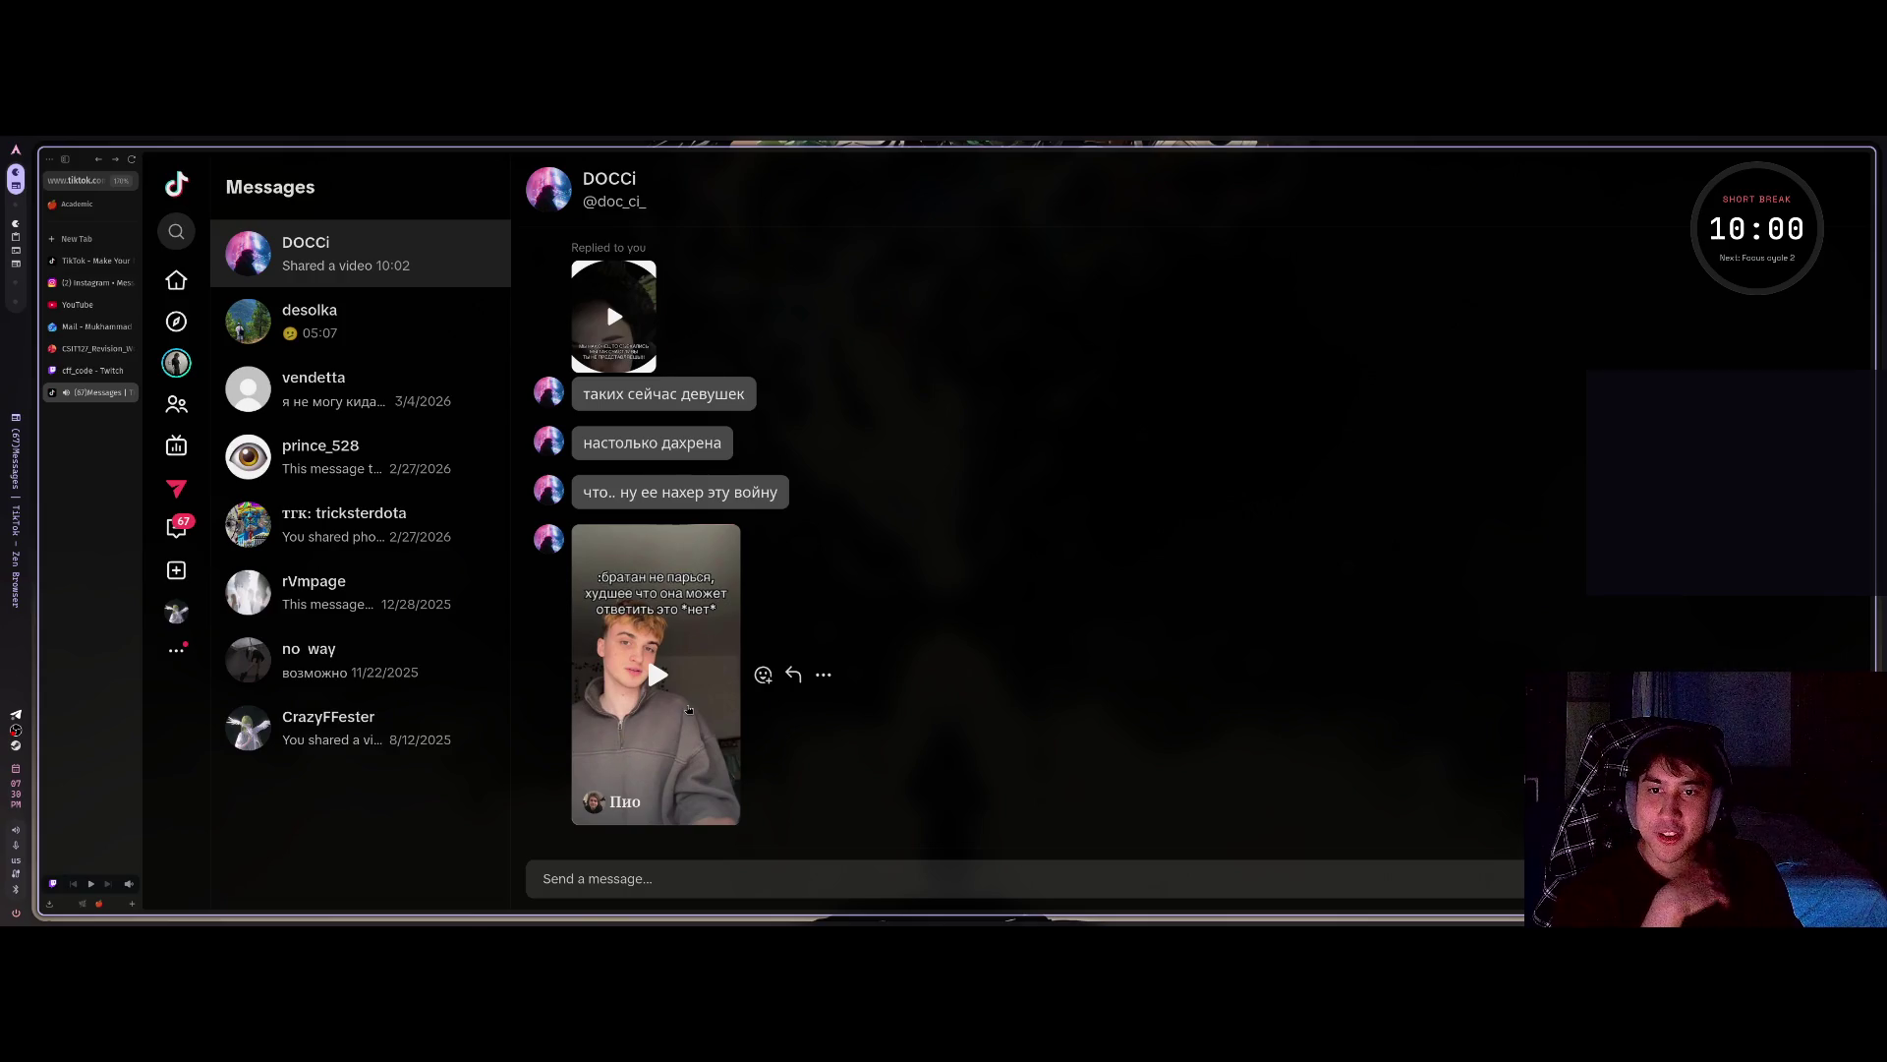
Play the last video shared in the chat, then exit the full-screen viewer.
left_click(672, 715)
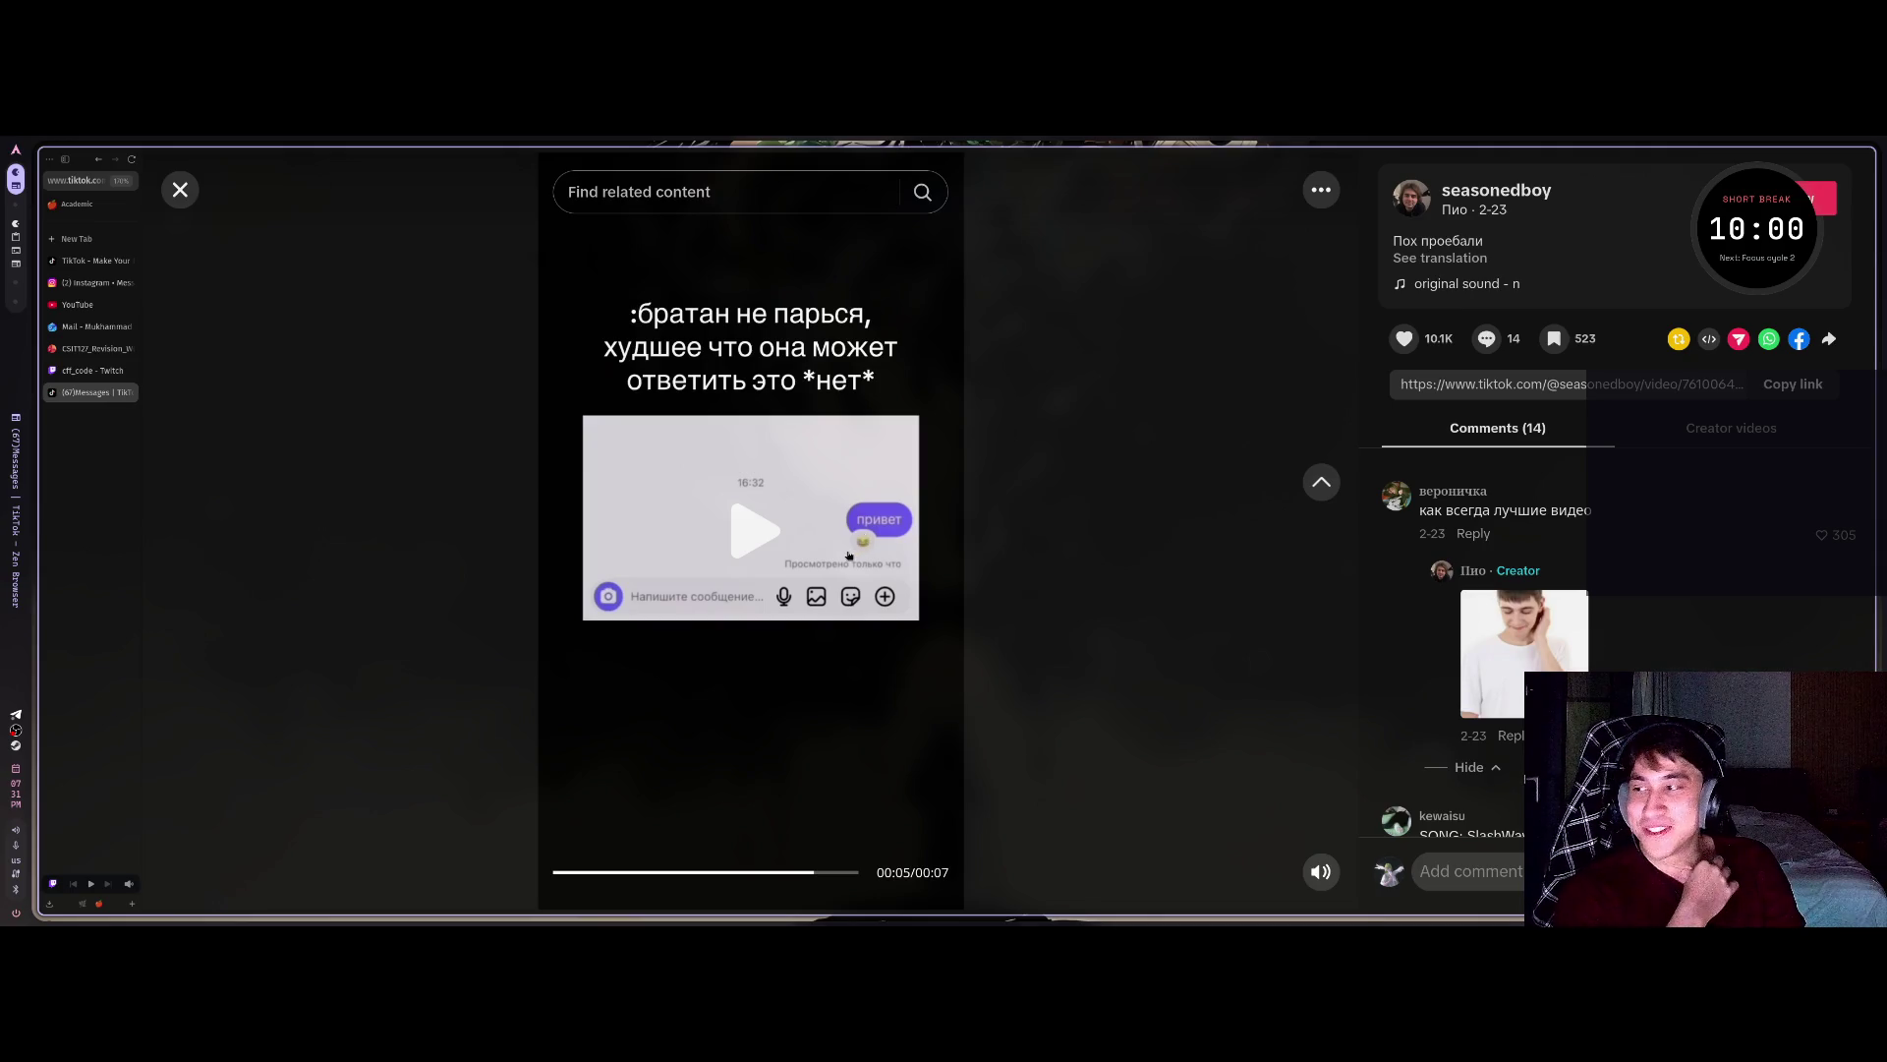
key("alt+Tab")
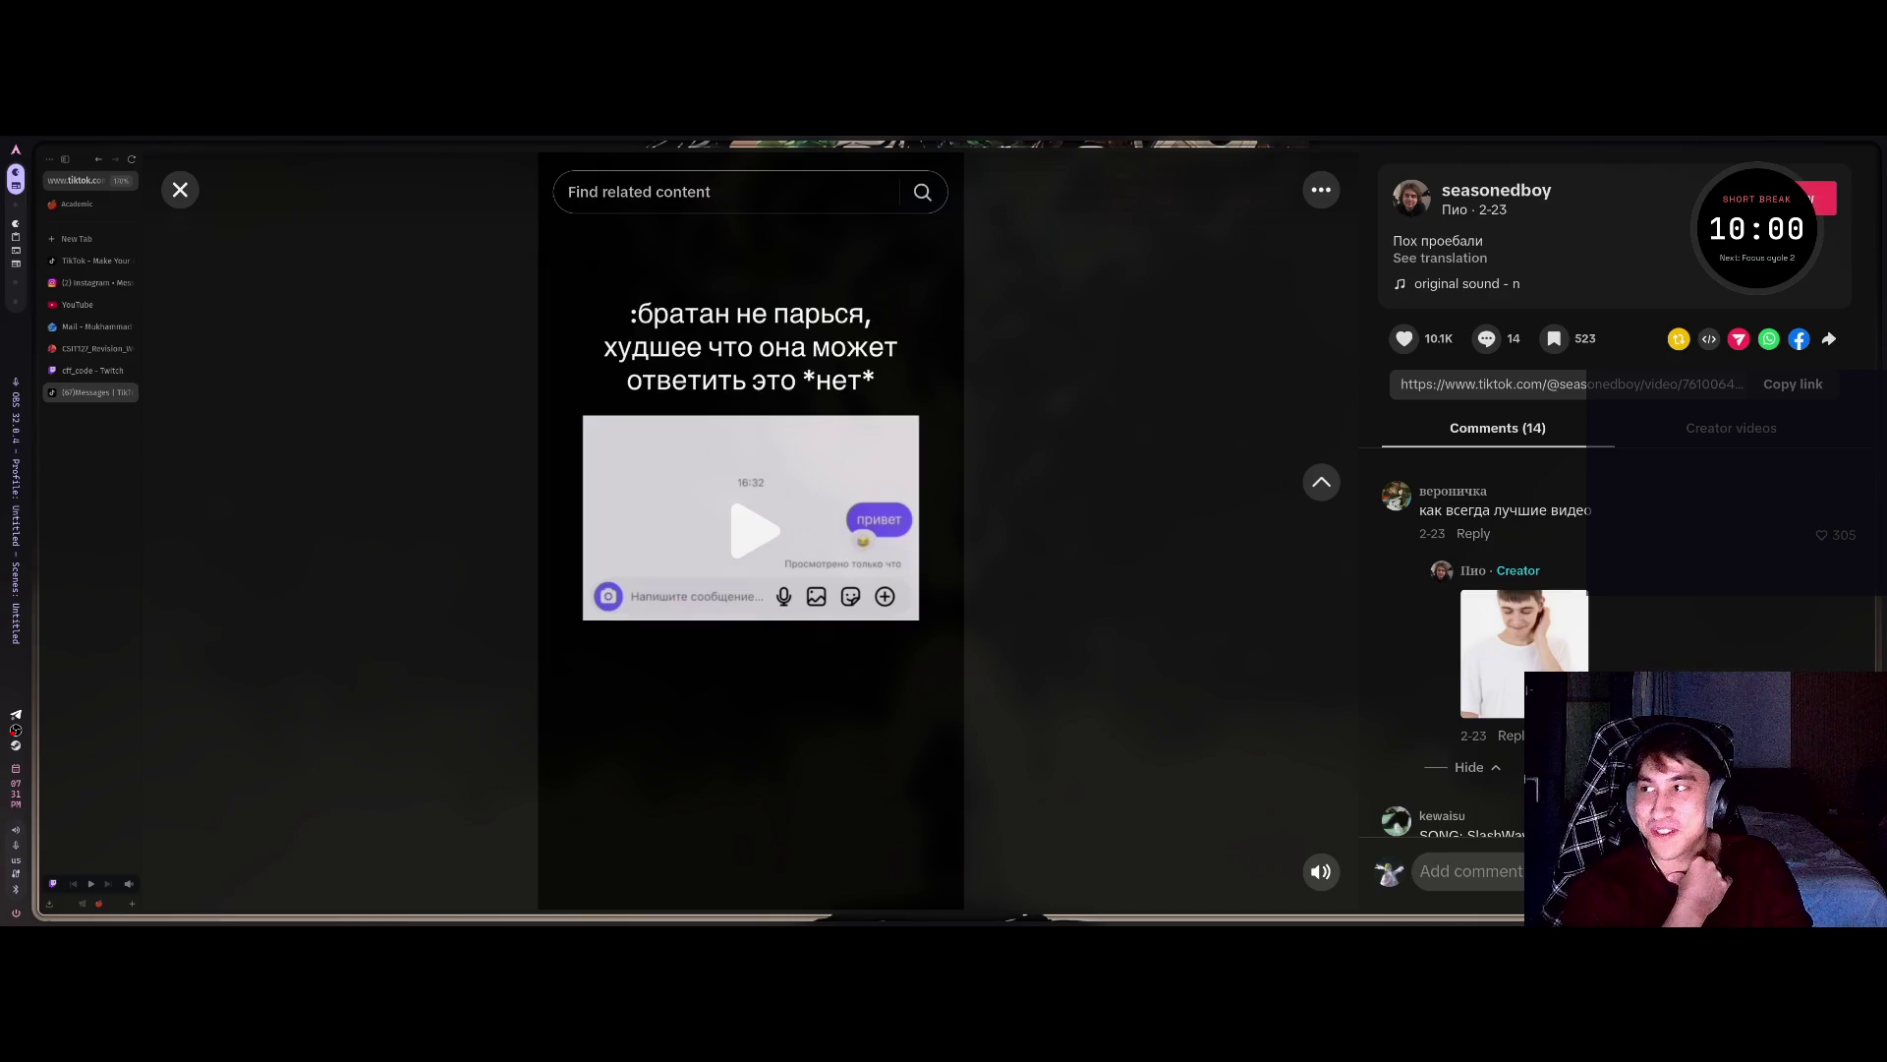
key("alt+Tab")
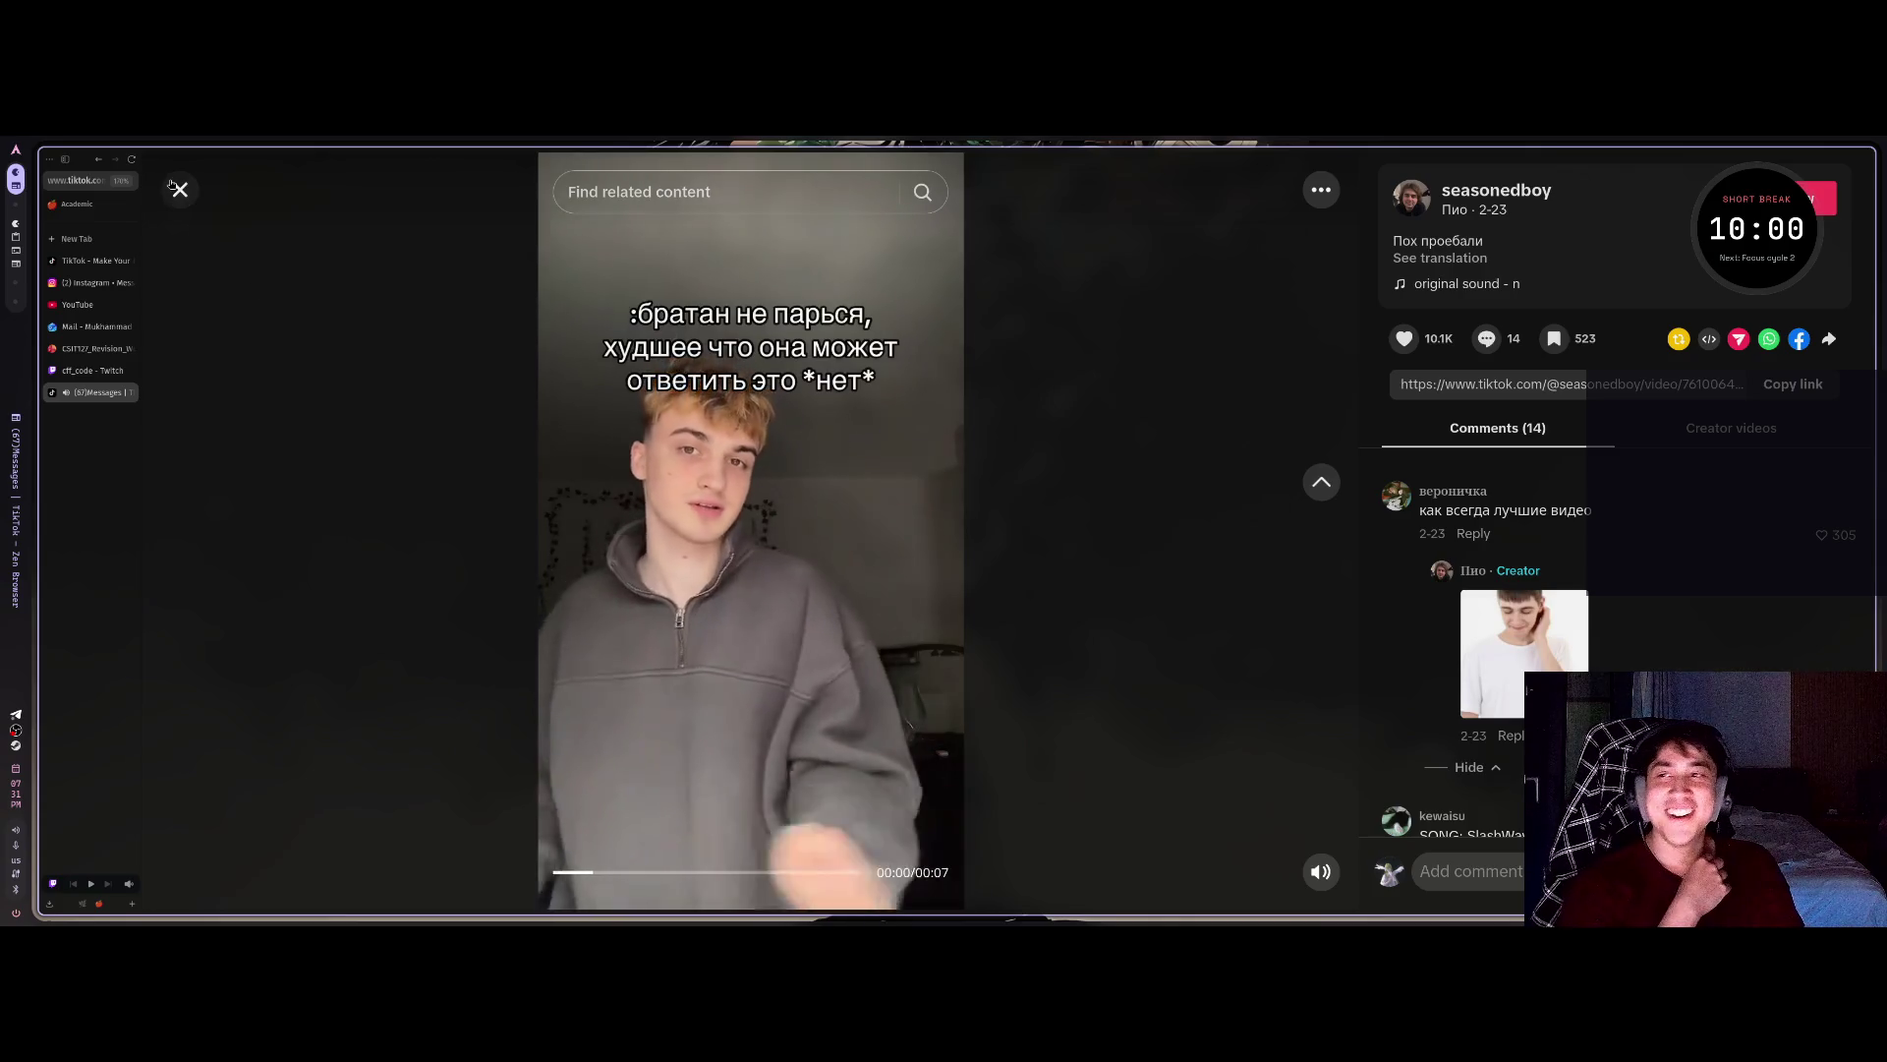
key("Escape")
React to the shared video with 😂 and switch to the Instagram messages.
left_click(763, 674)
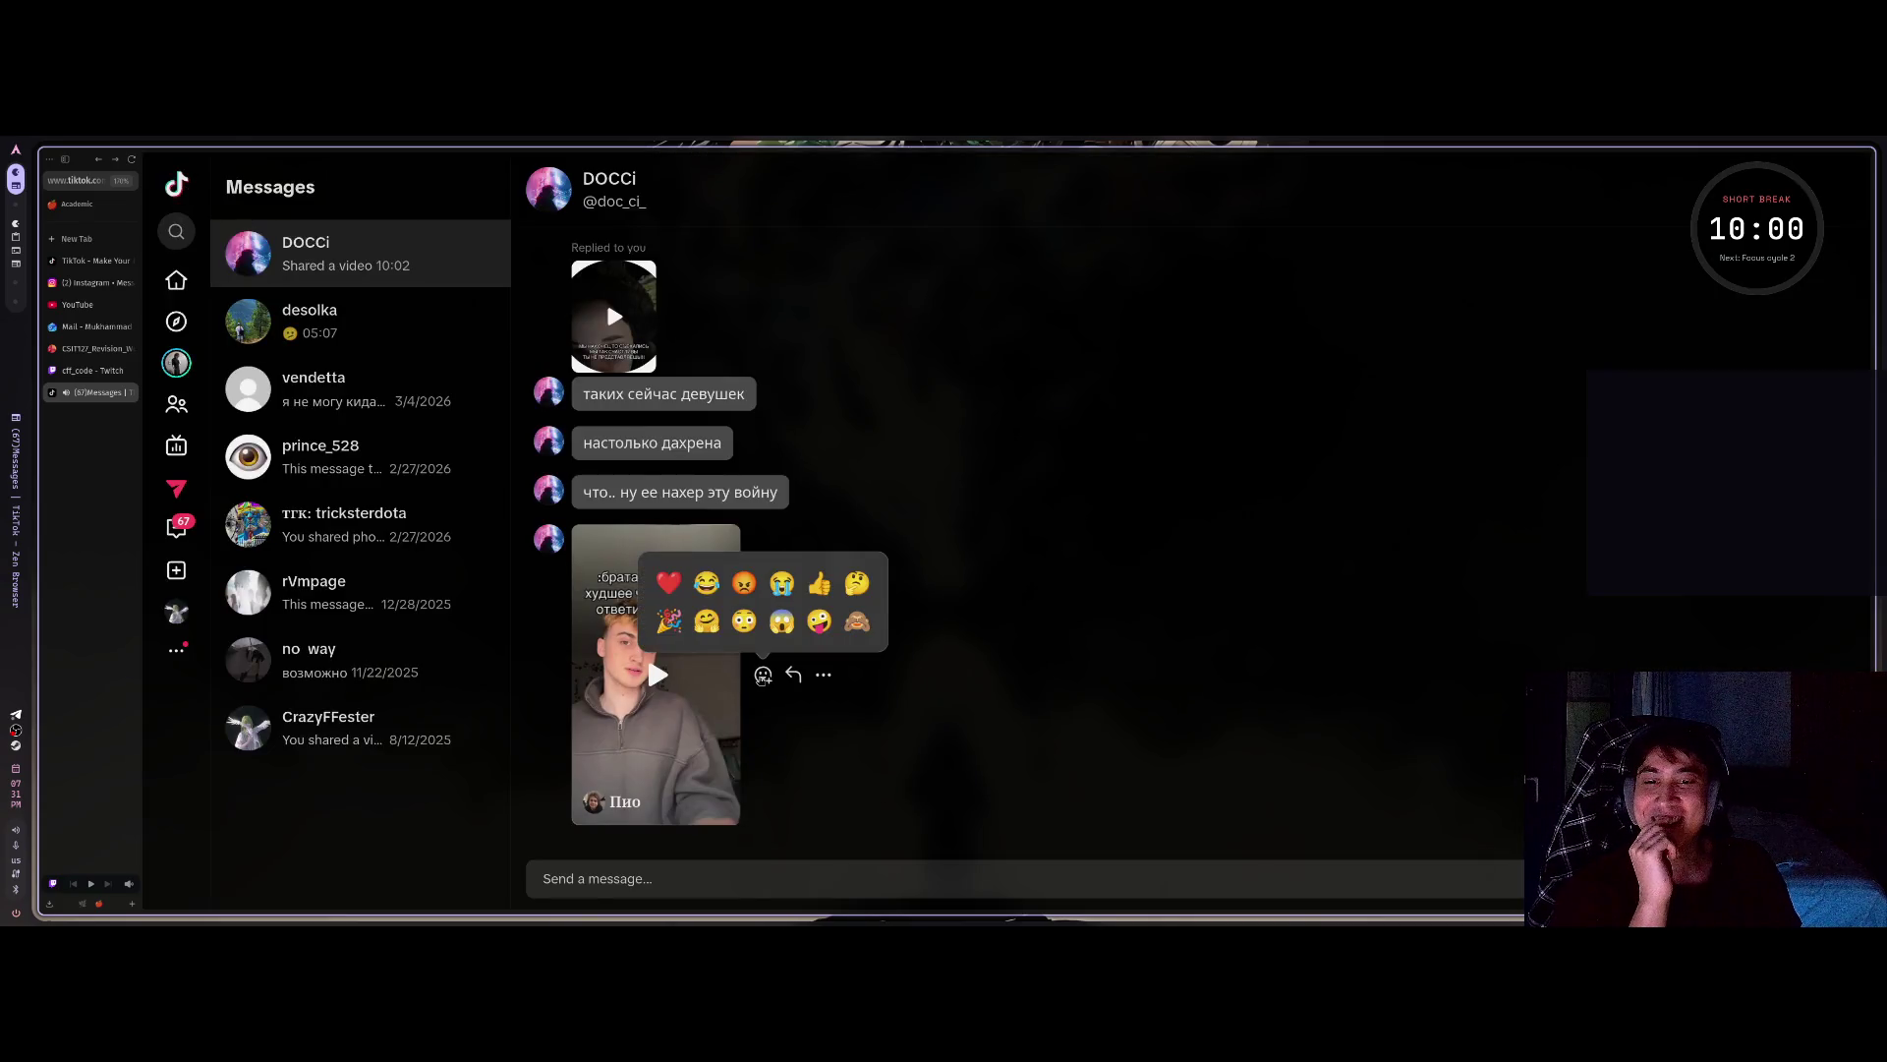
left_click(706, 583)
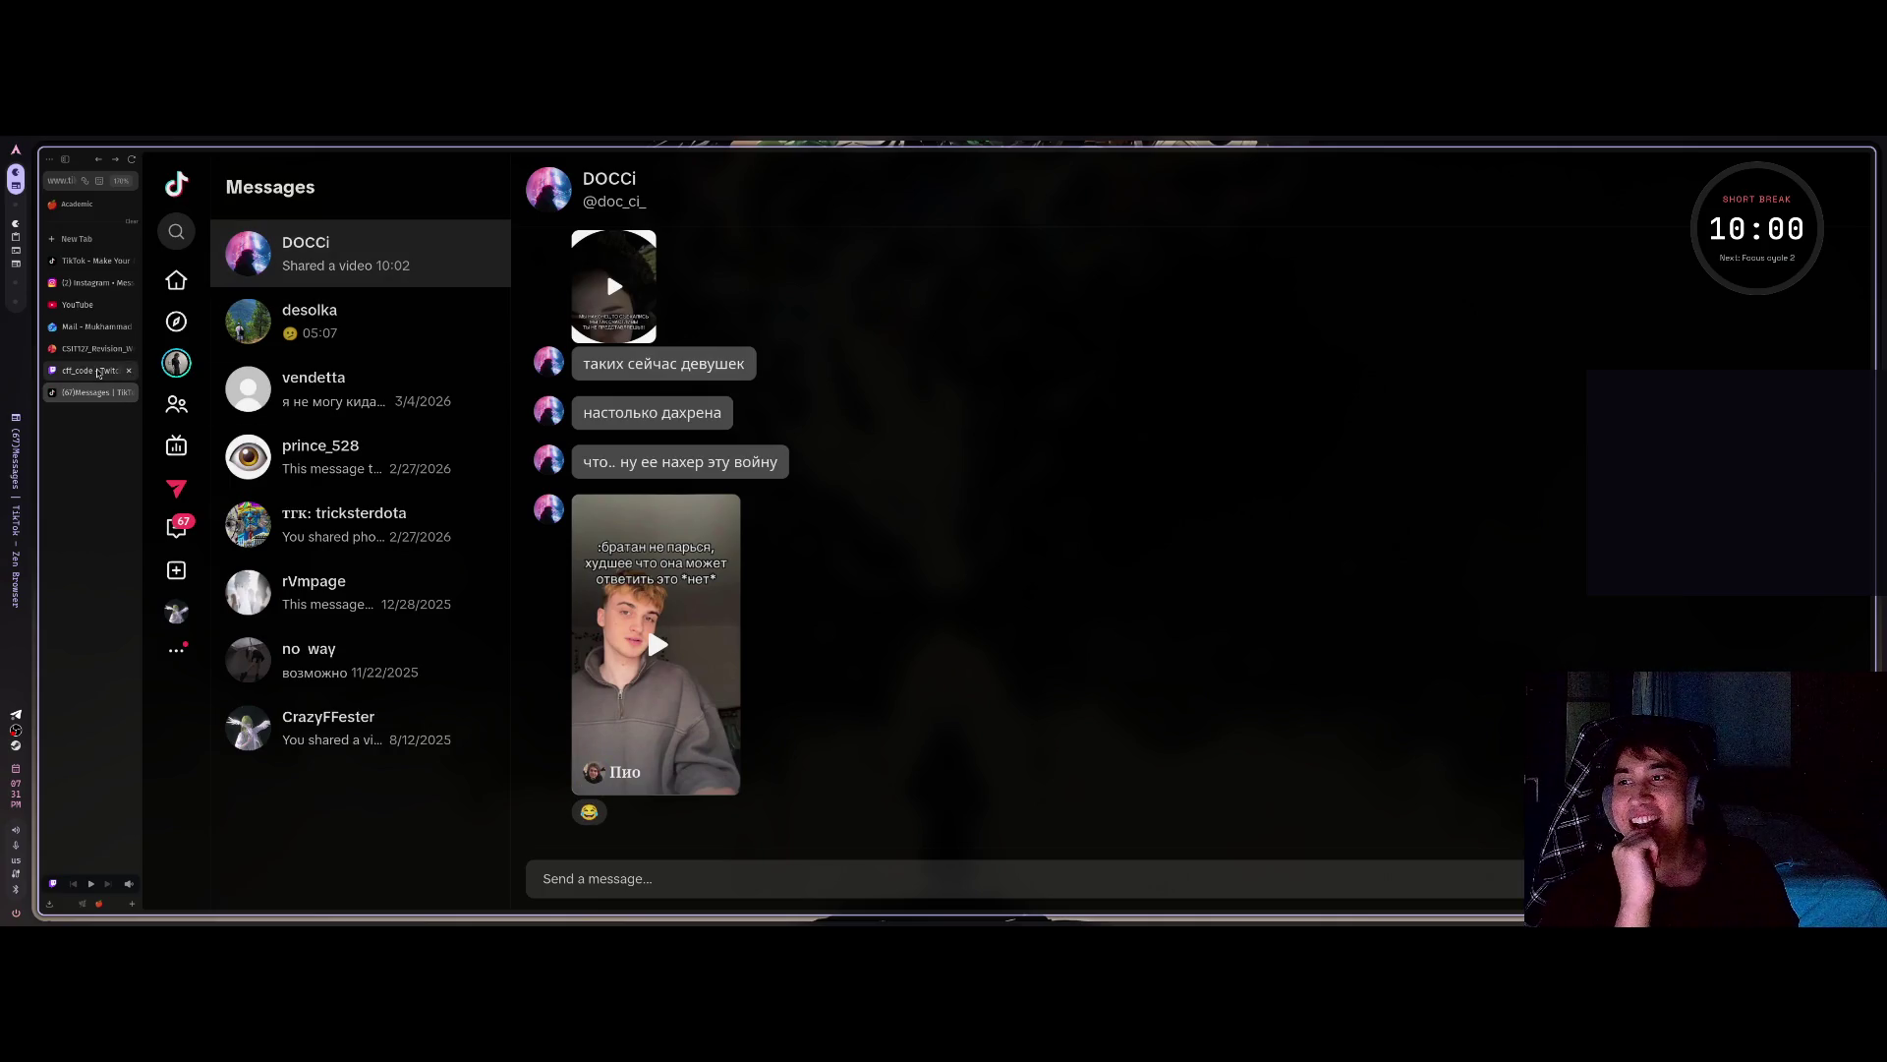
left_click(94, 282)
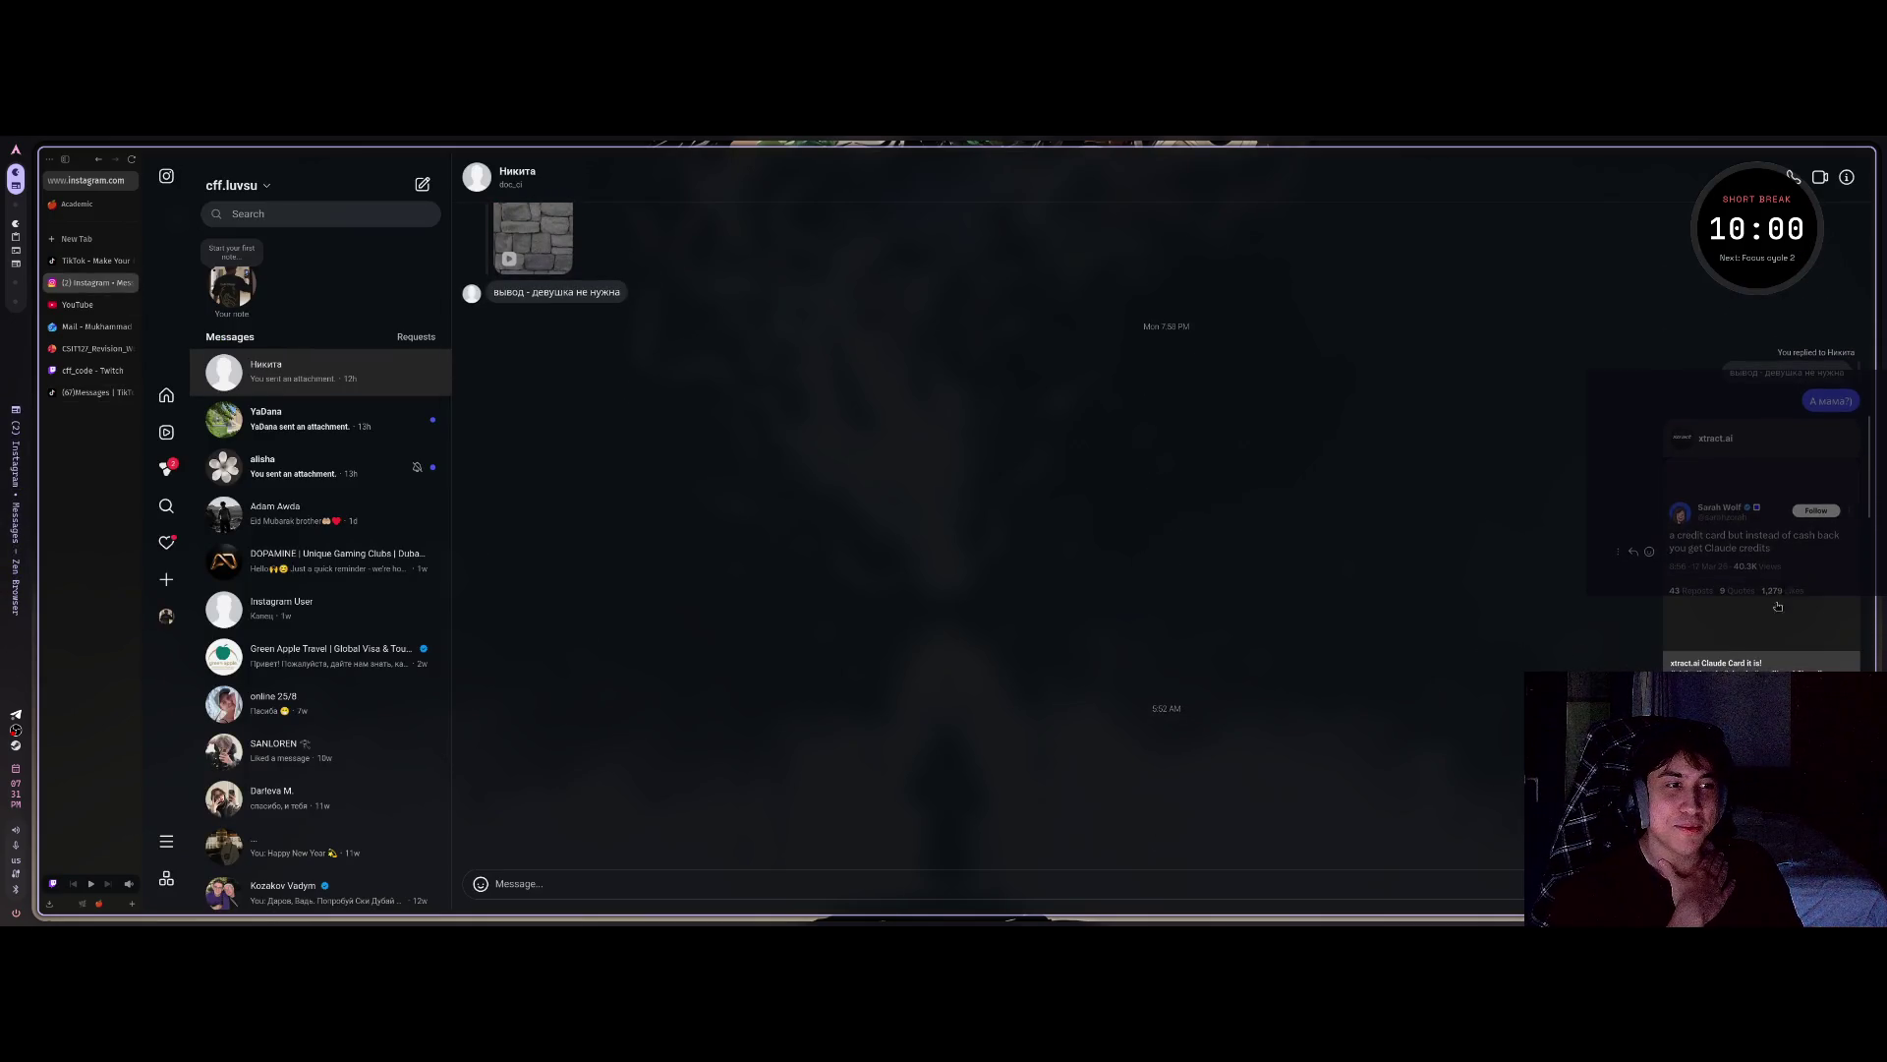
left_click(1772, 567)
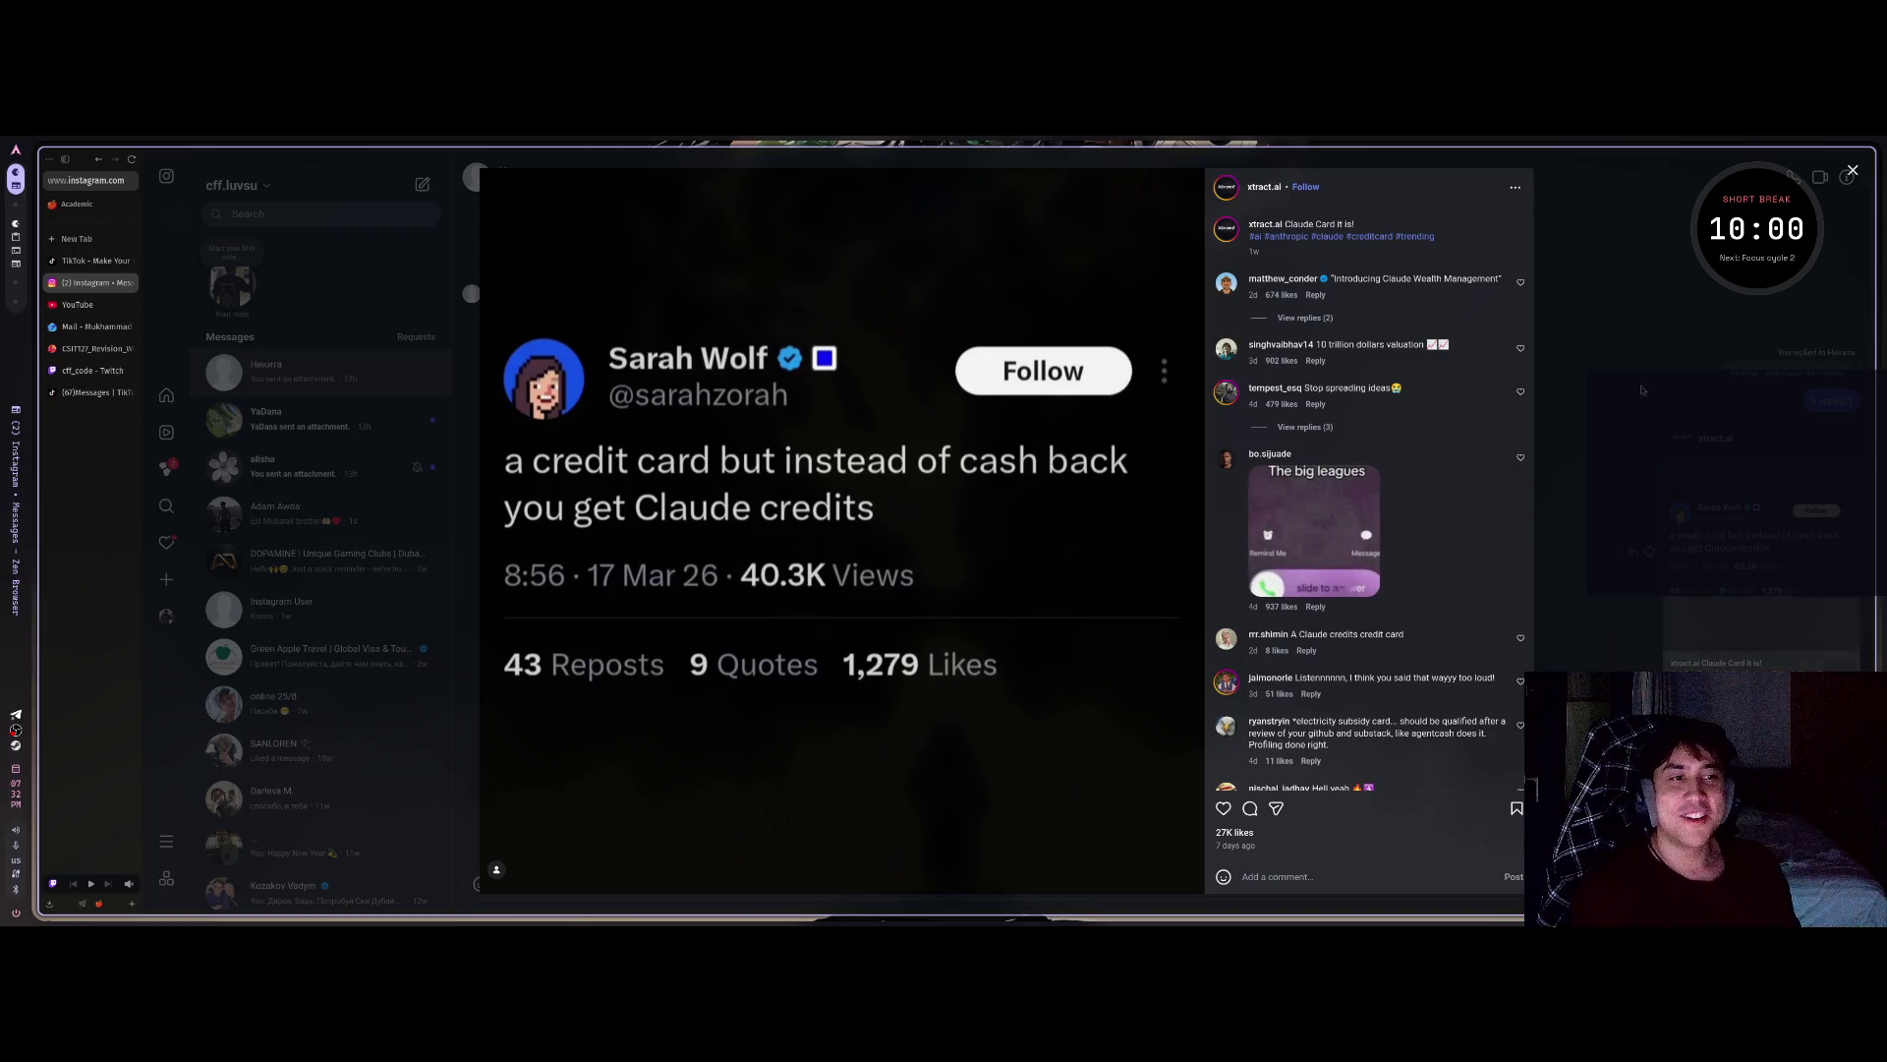
left_click(1474, 203)
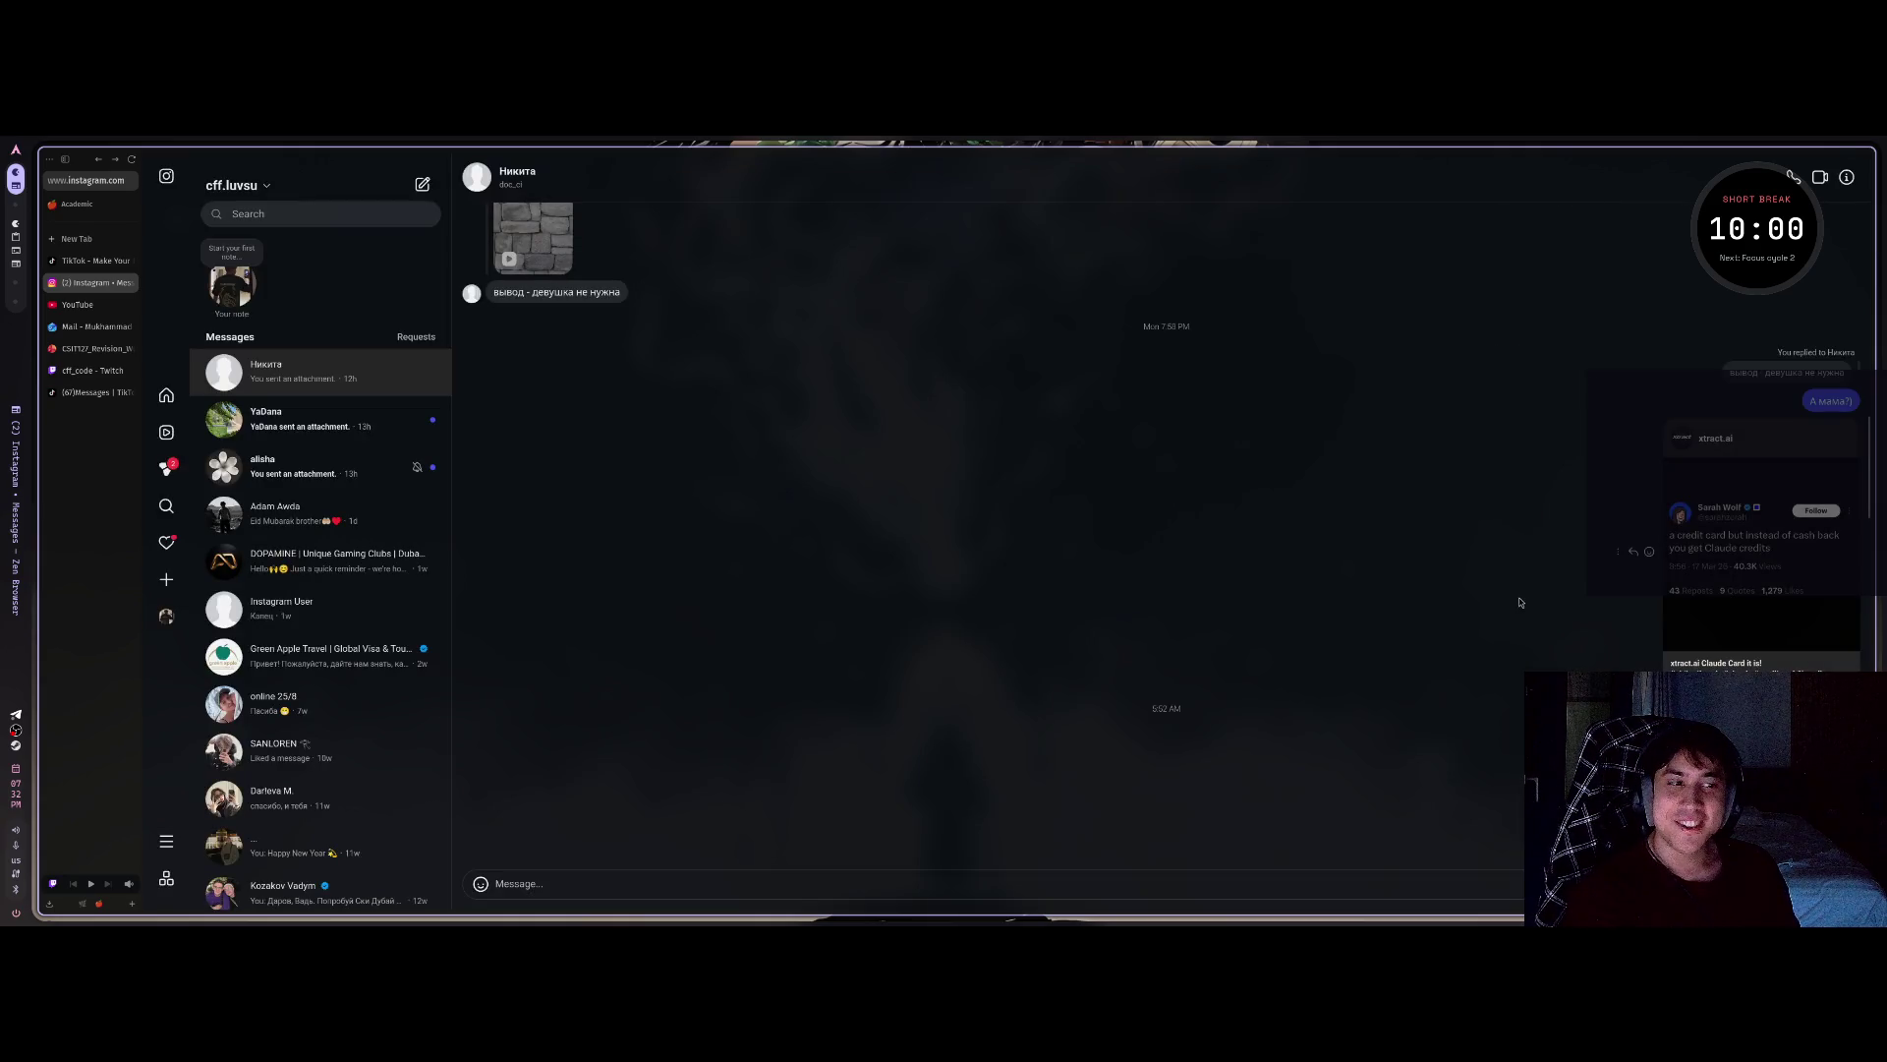
left_click(1709, 637)
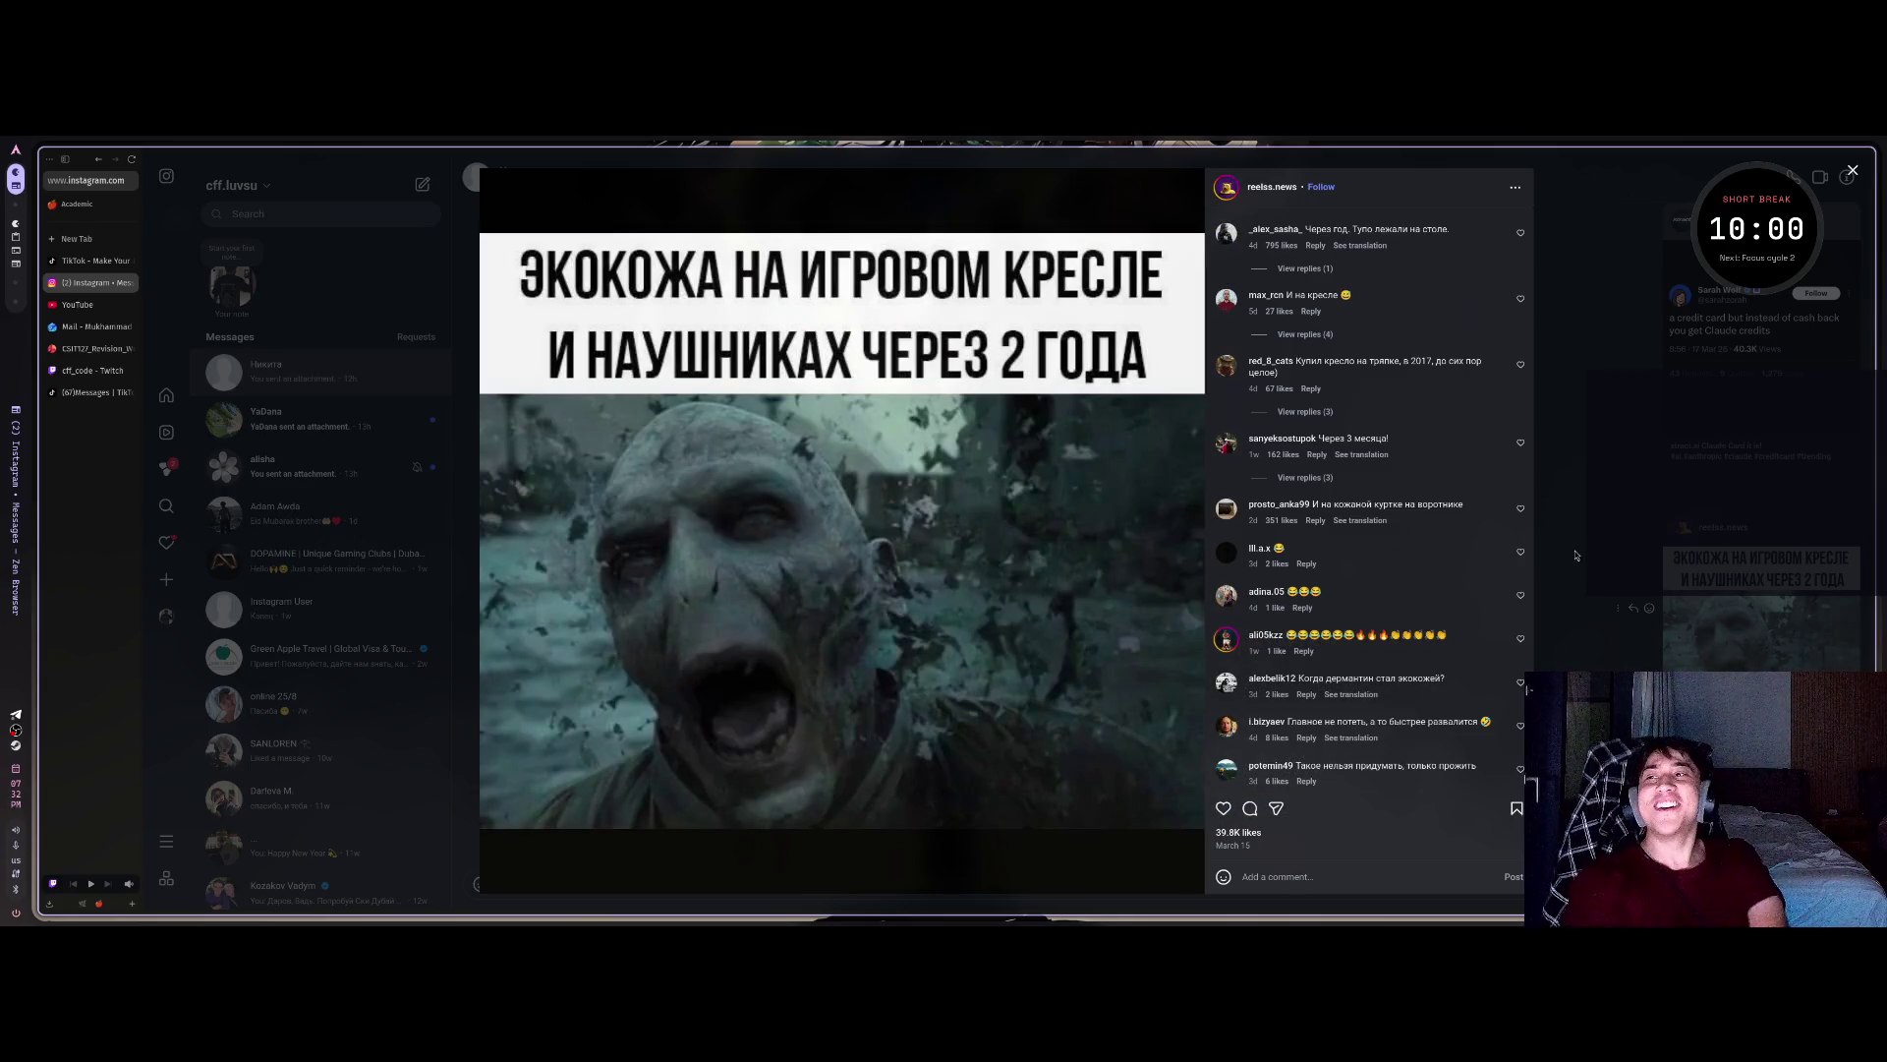
key("alt+Tab")
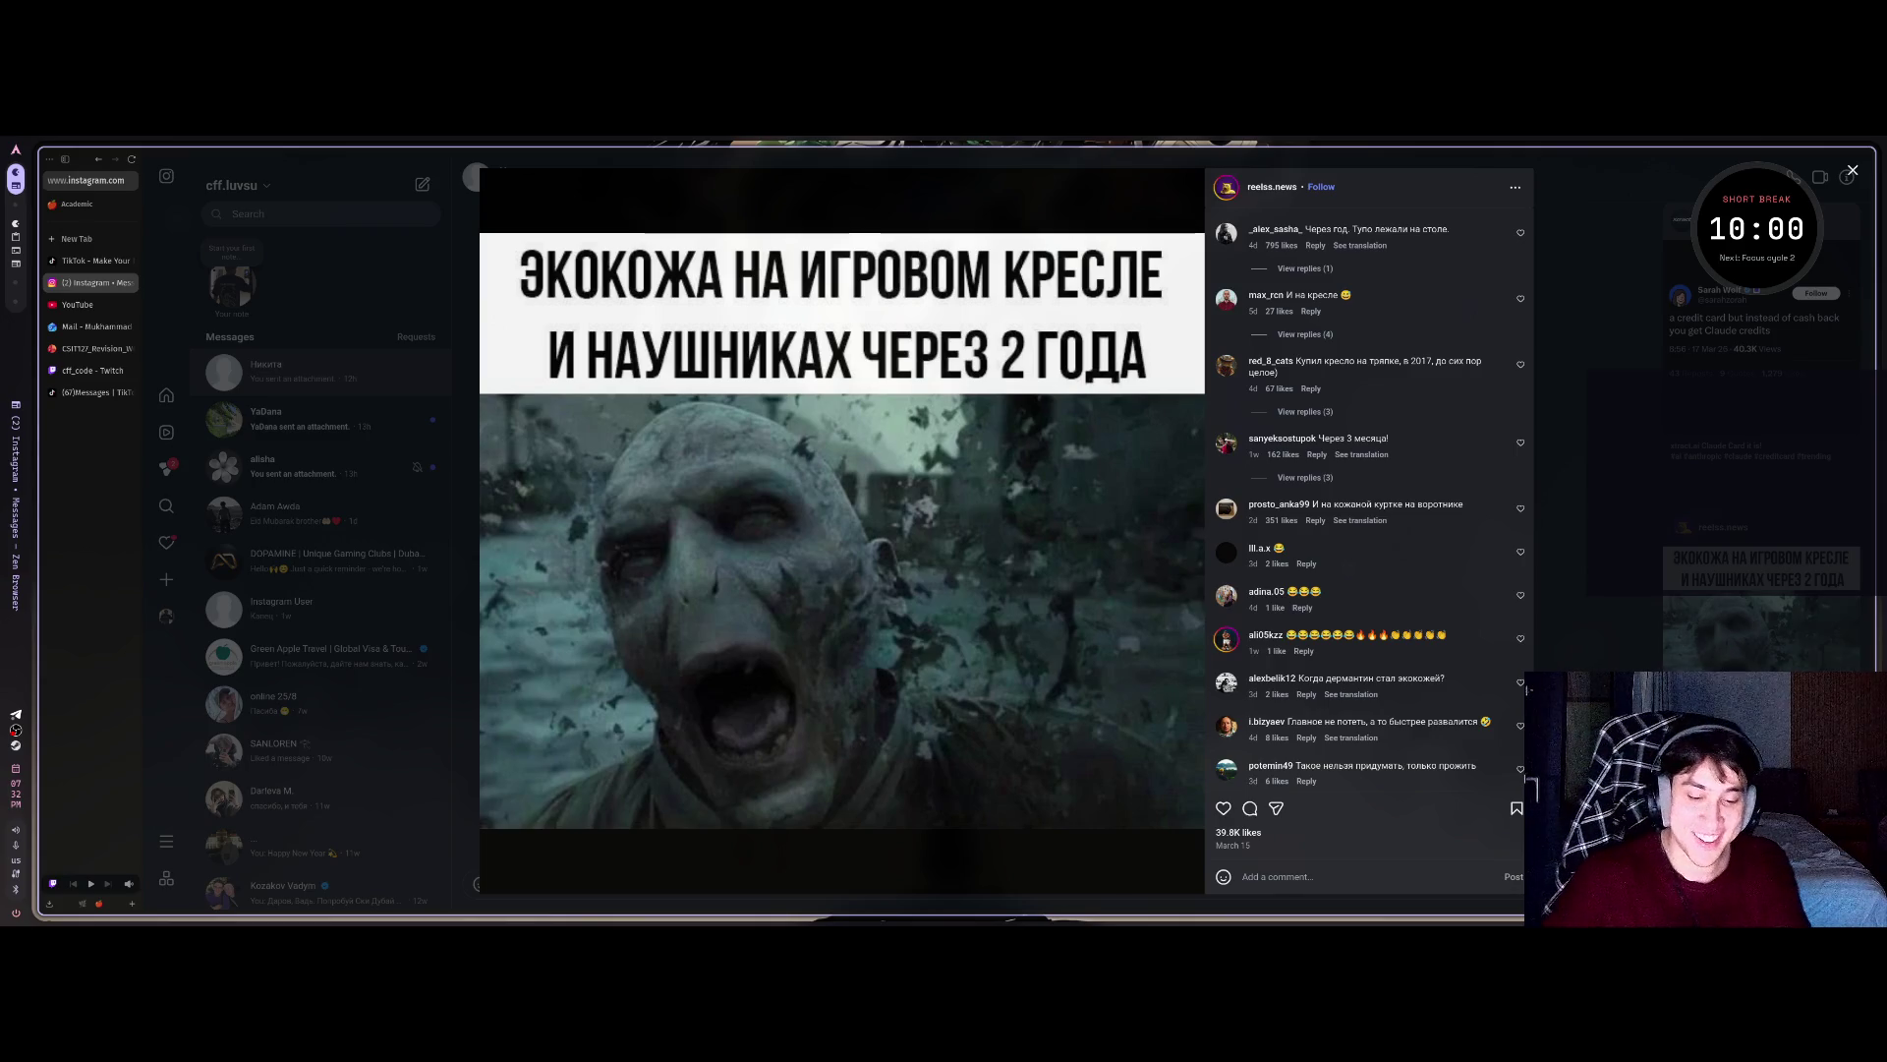
key("alt+Tab")
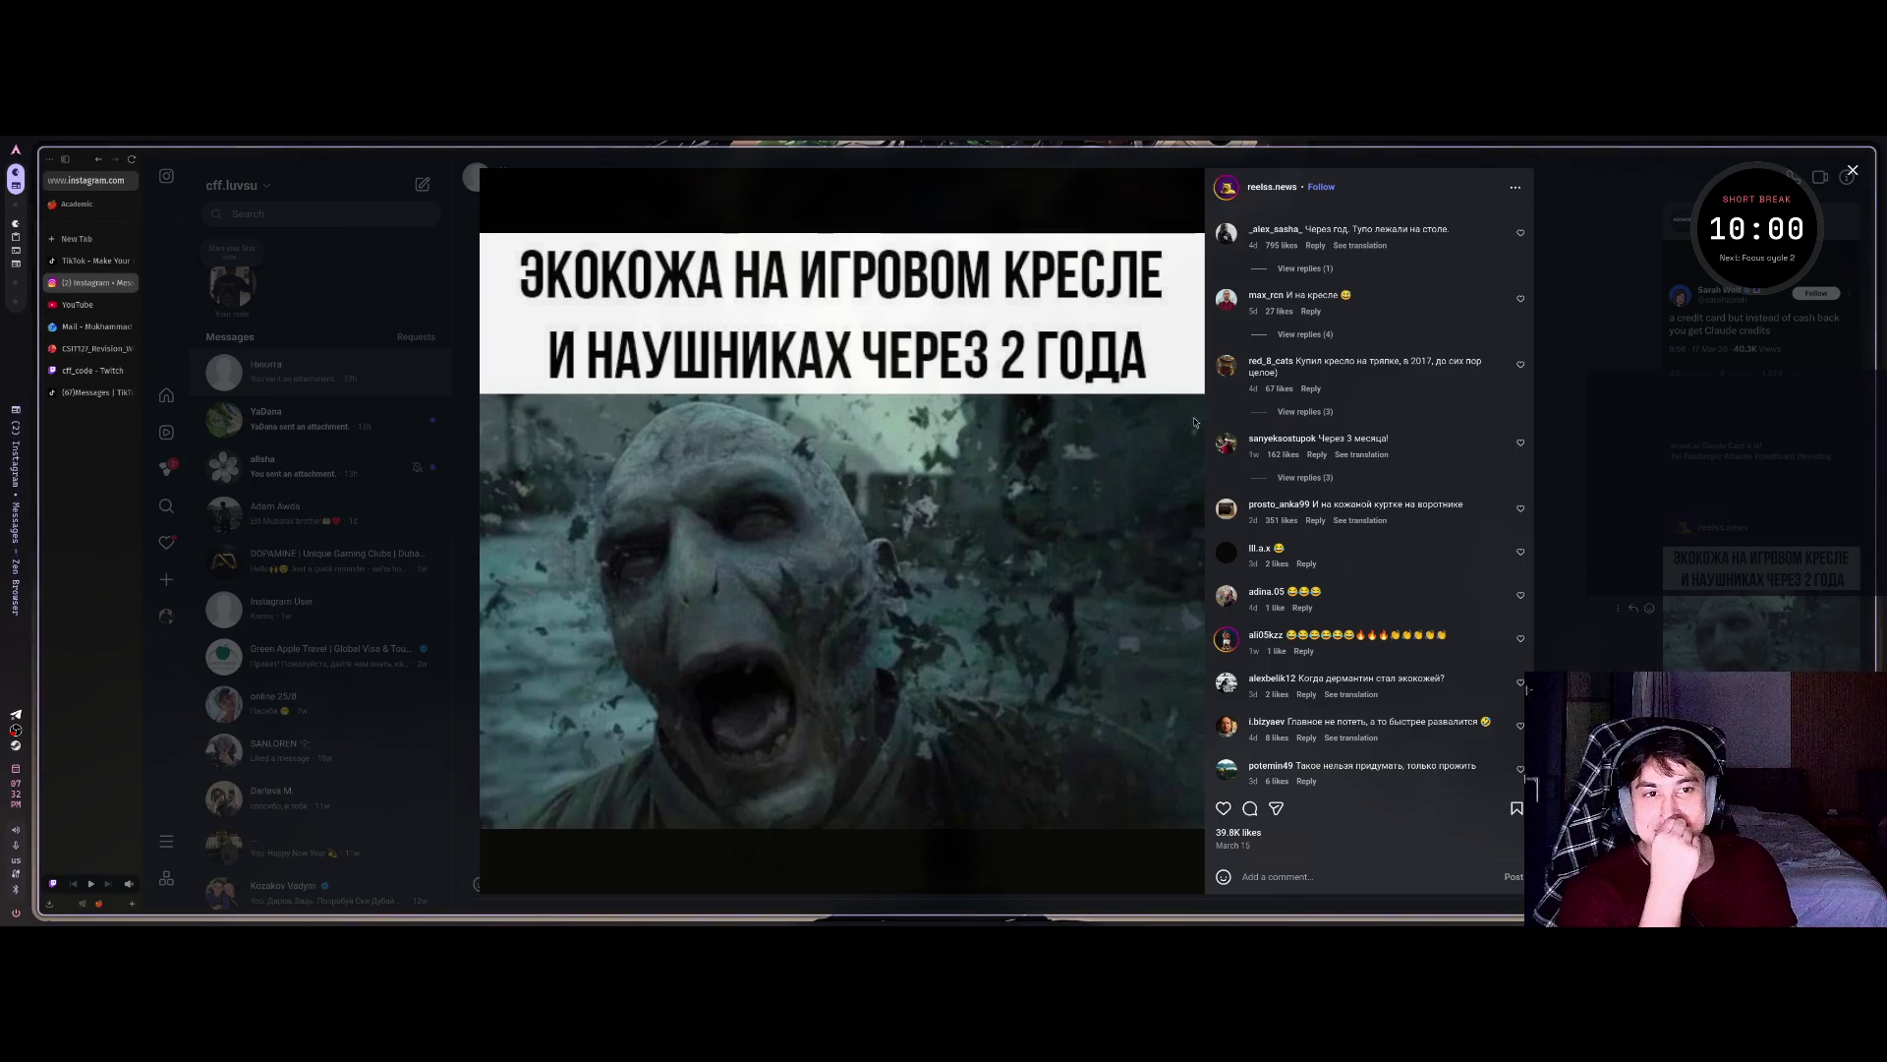
key("Escape")
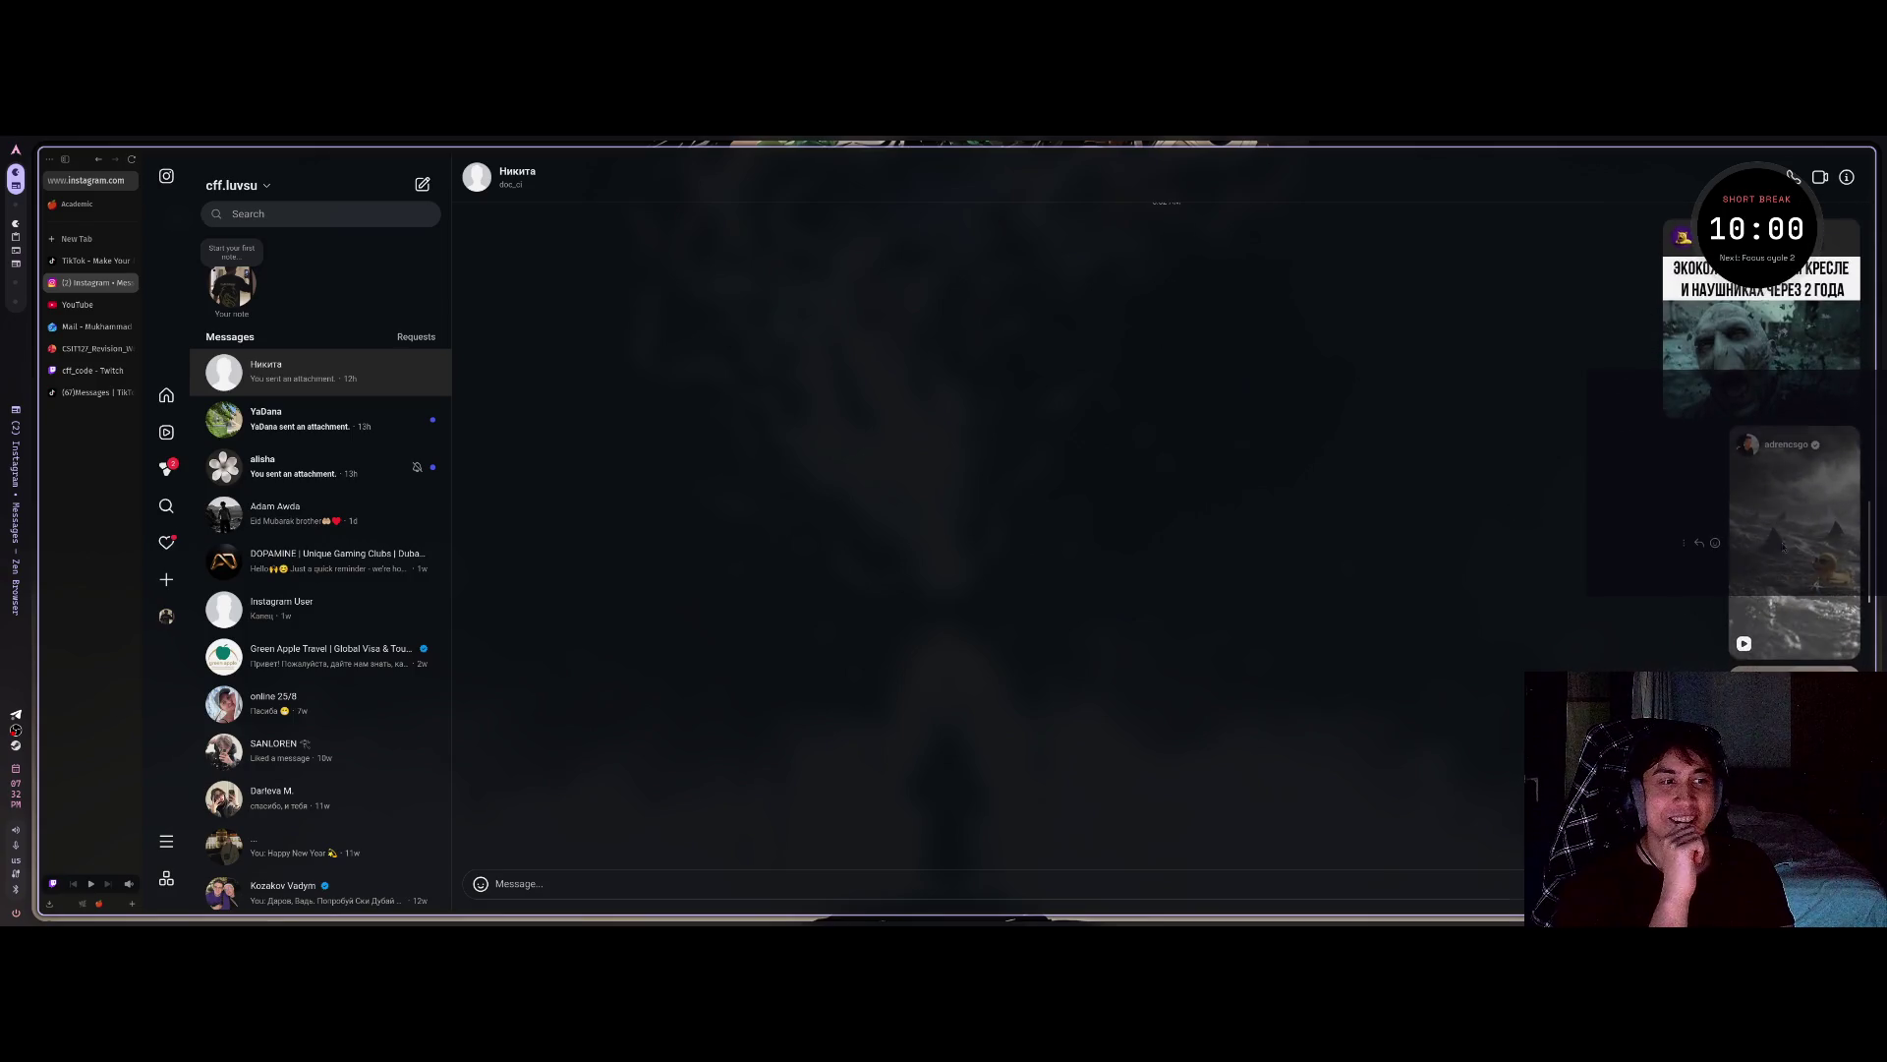
left_click(1779, 570)
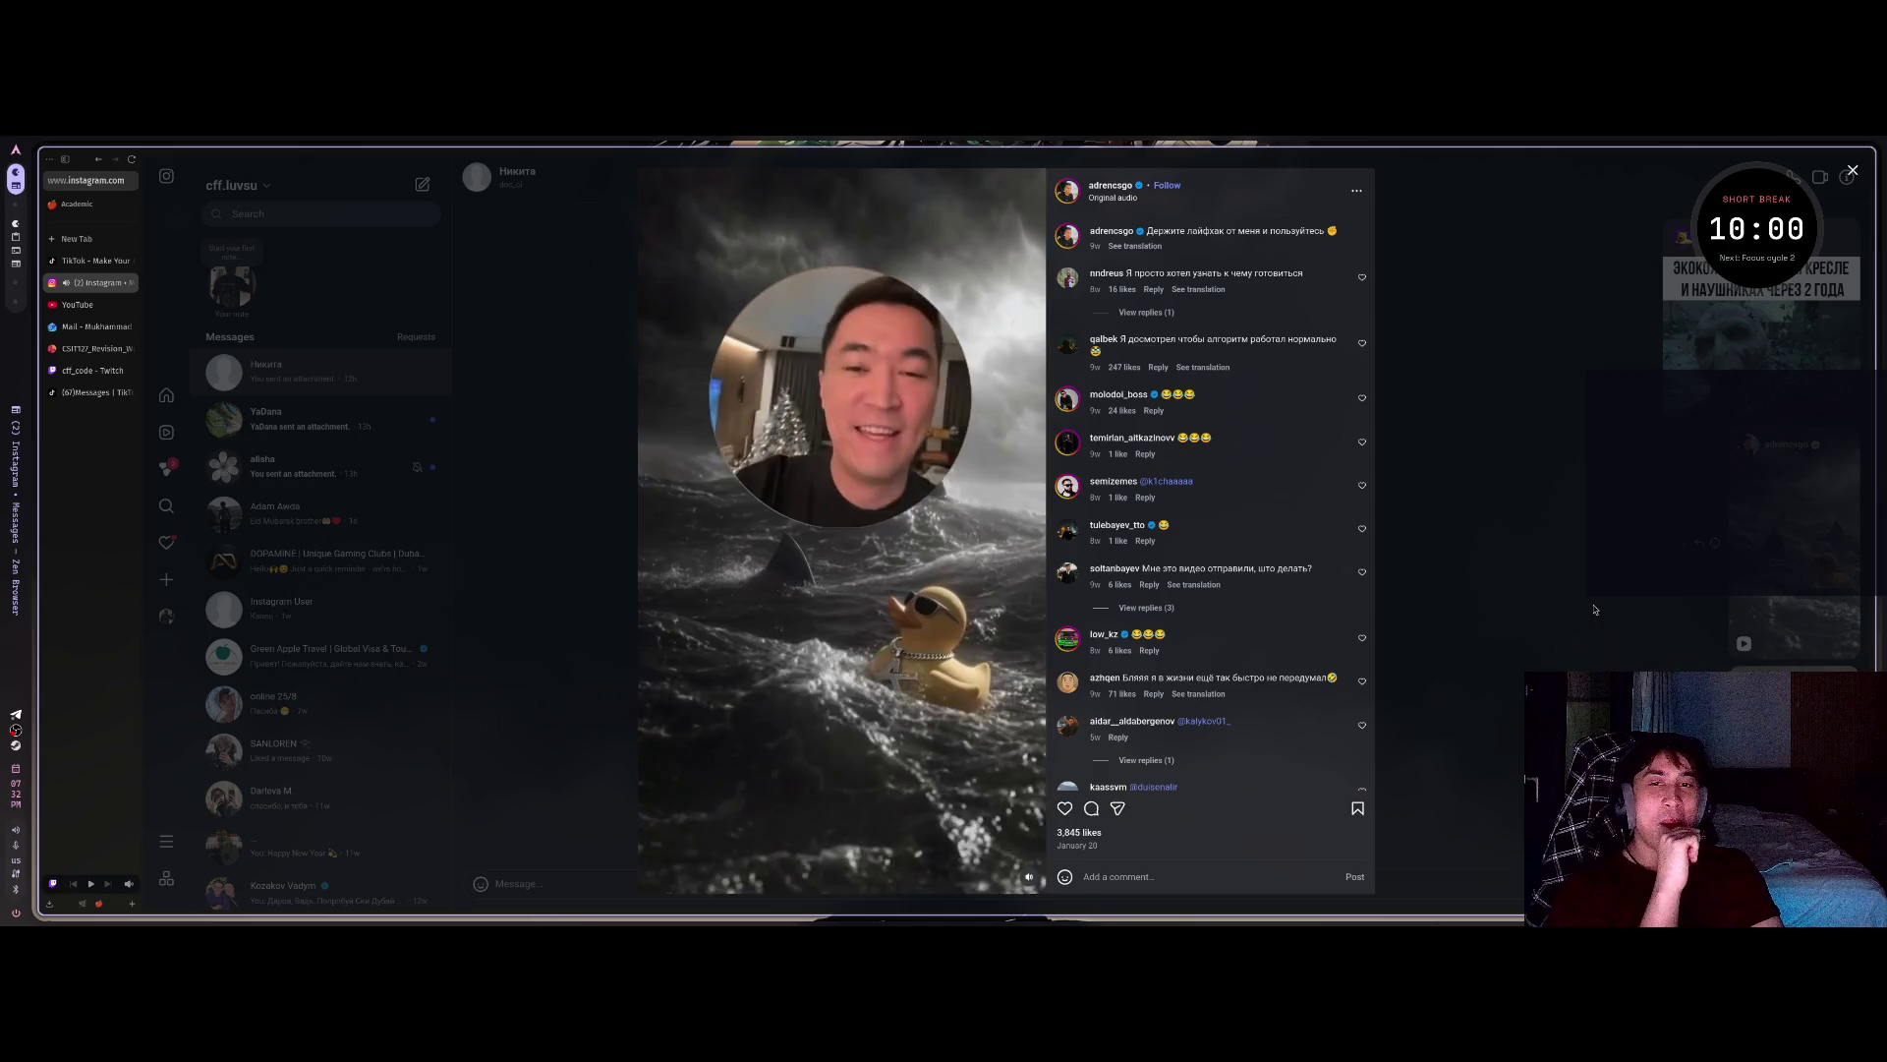
left_click(1619, 622)
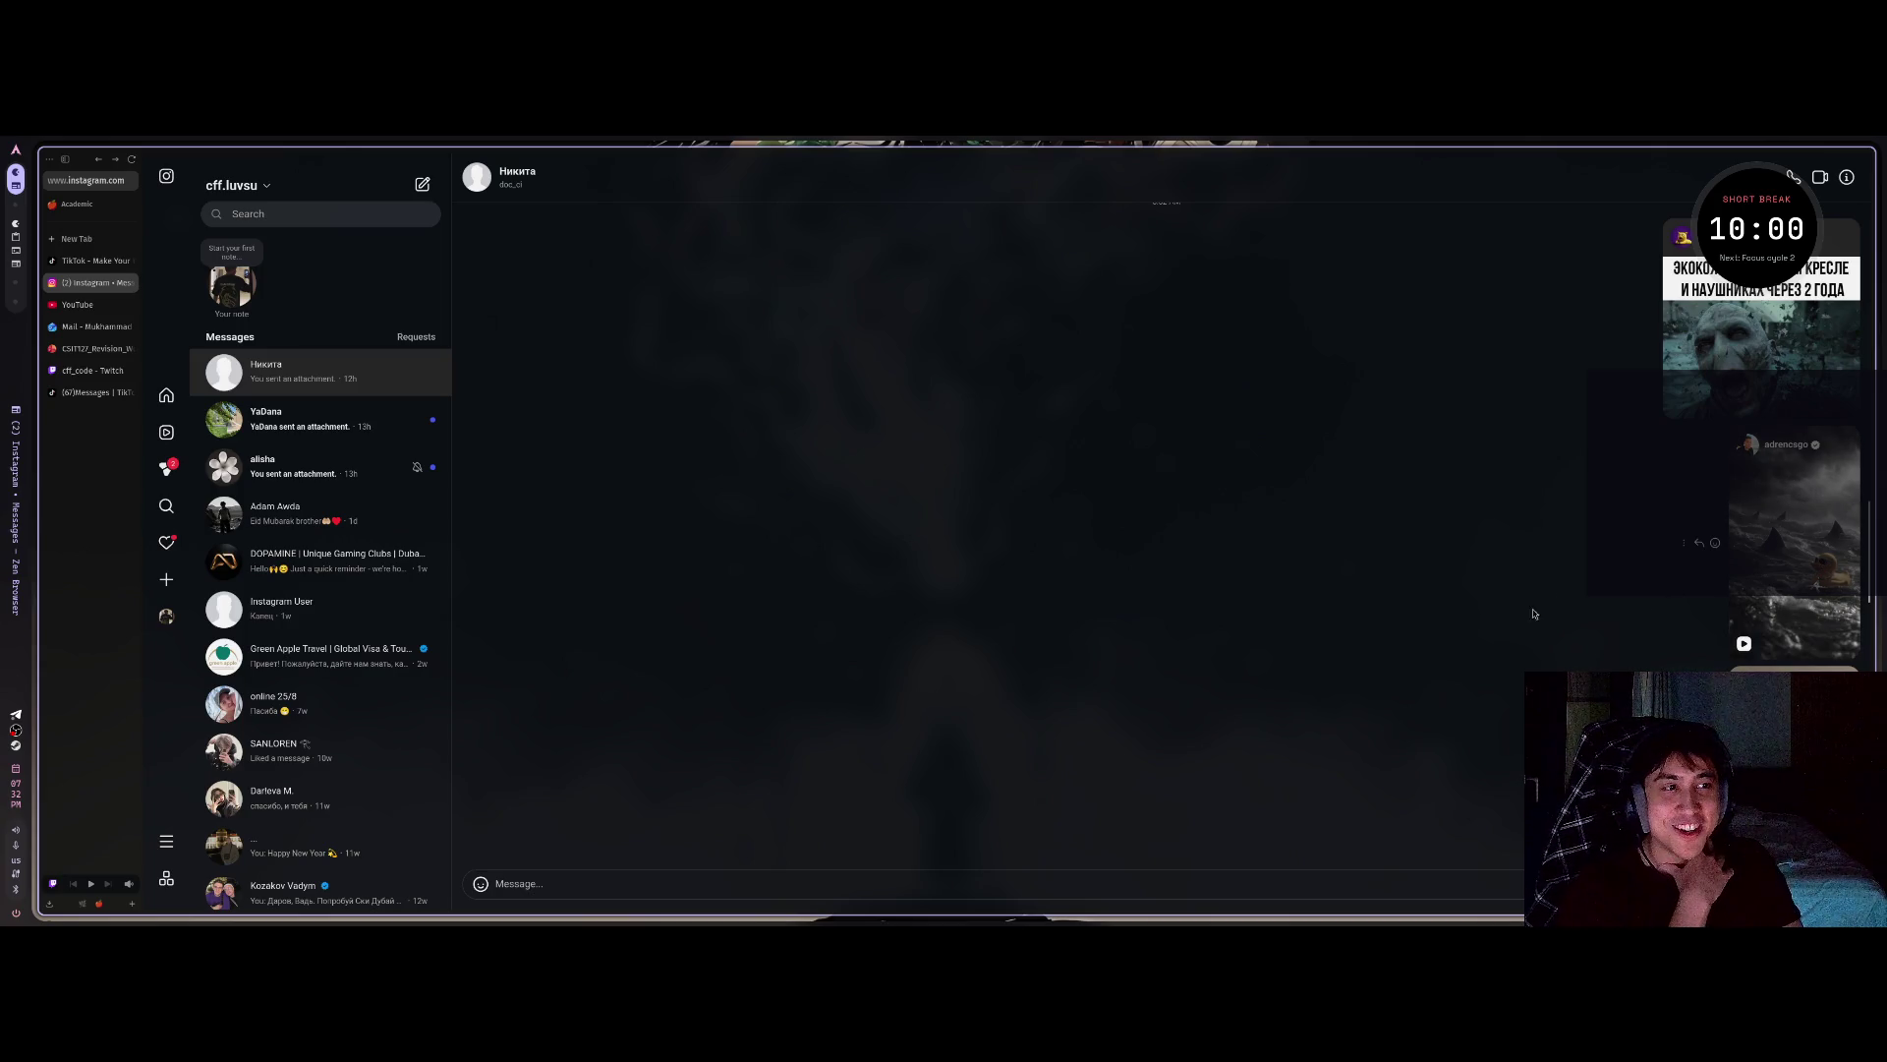
scroll(1540, 569, "down", 3)
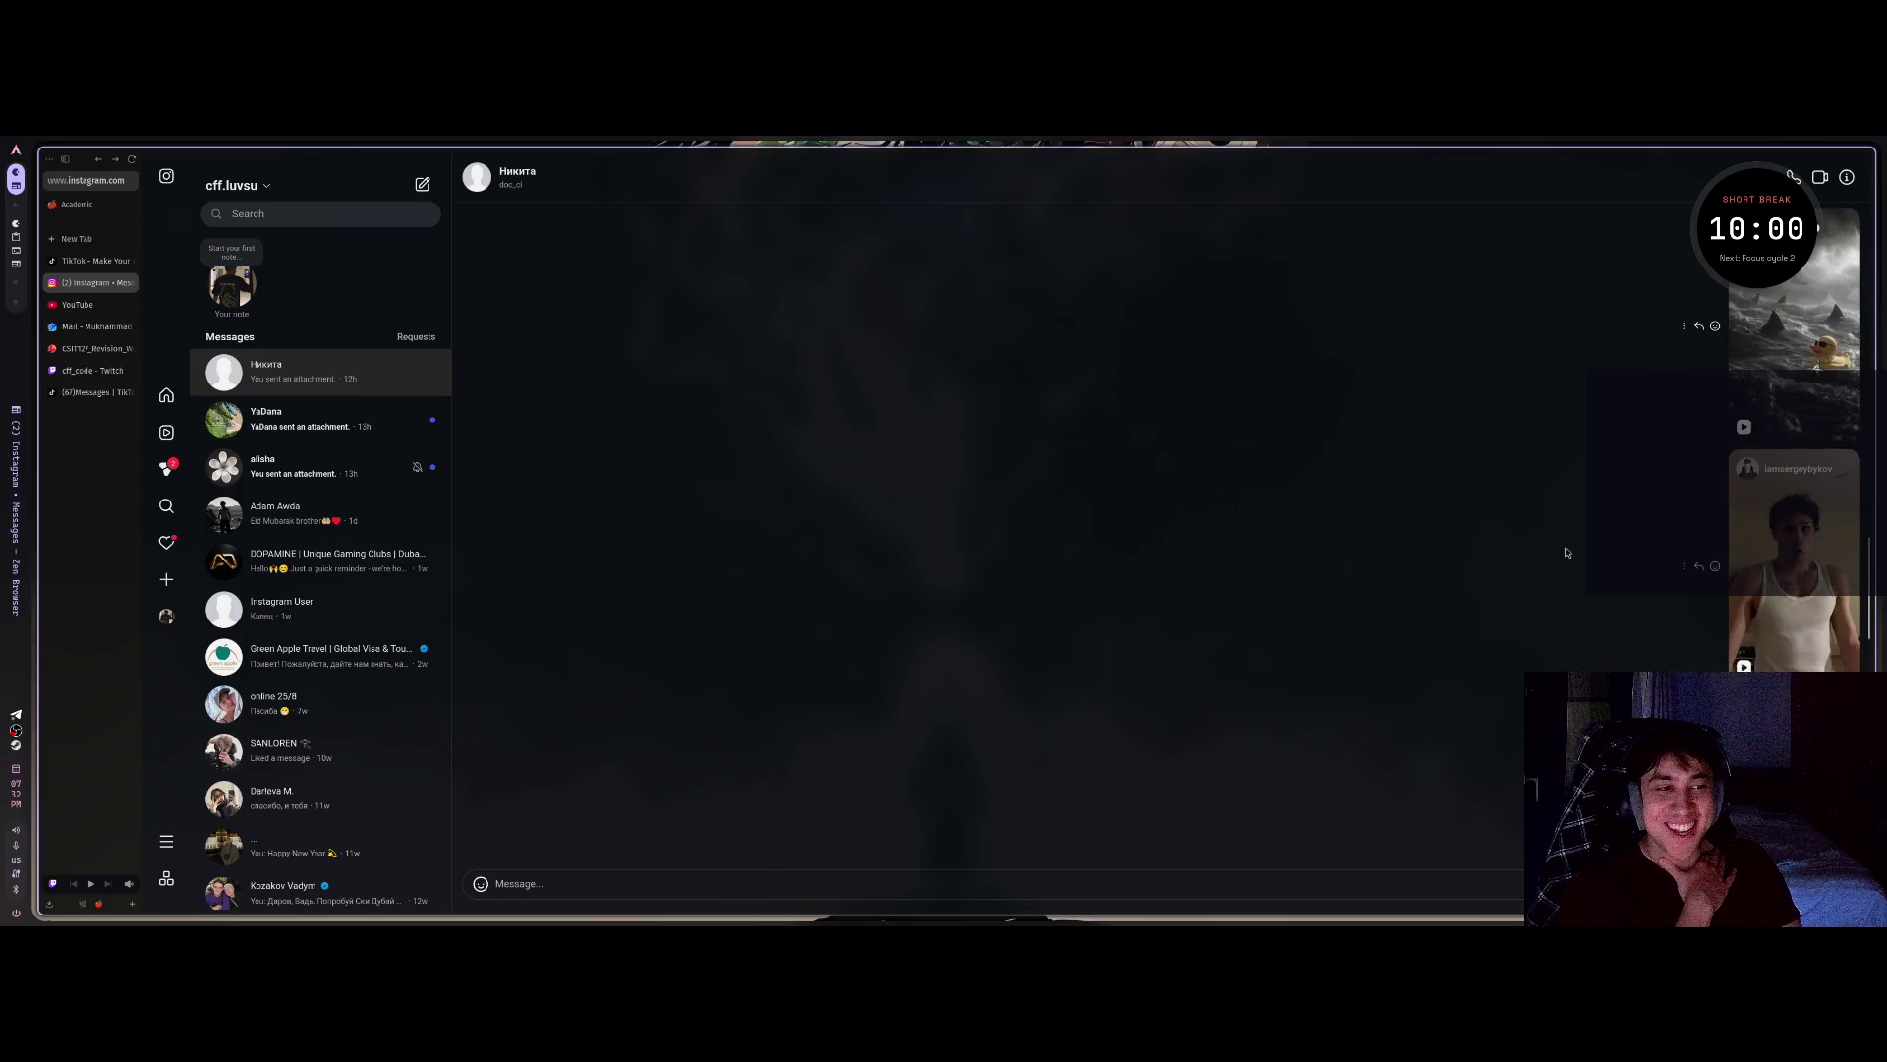
left_click(1802, 546)
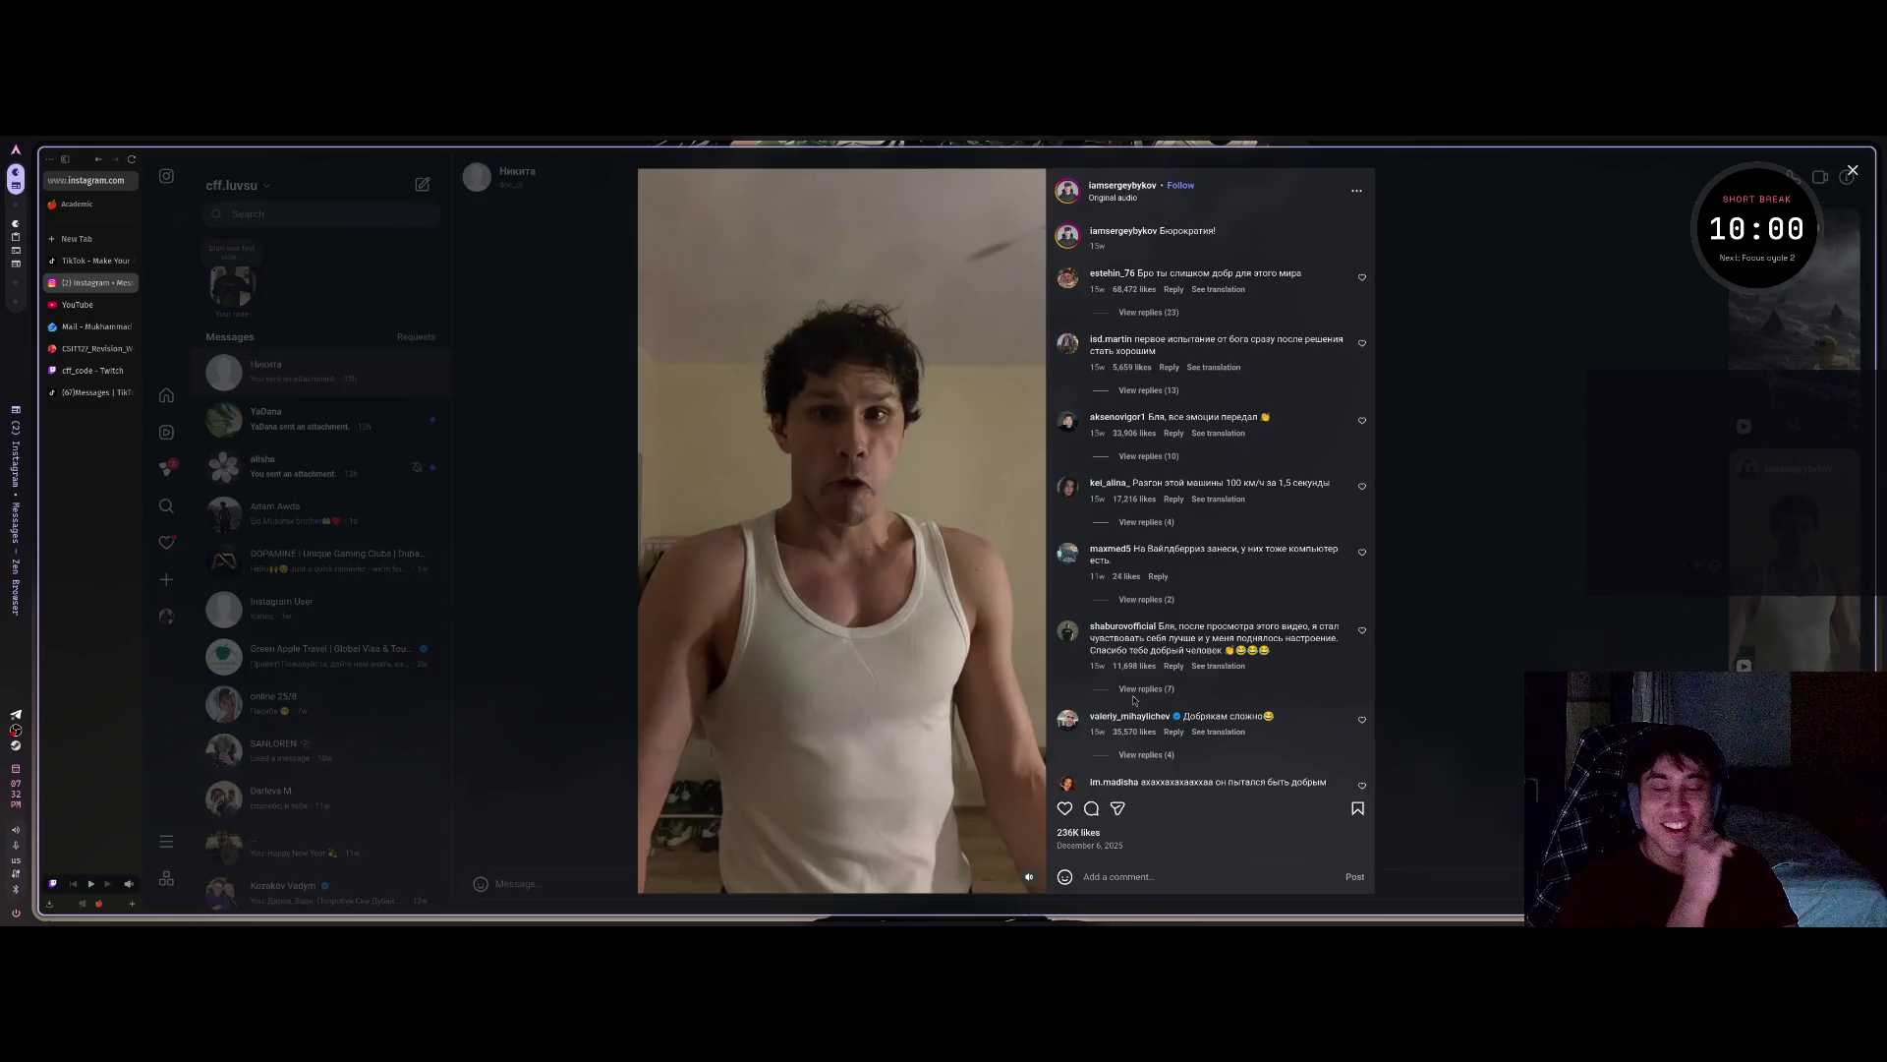
left_click(1582, 561)
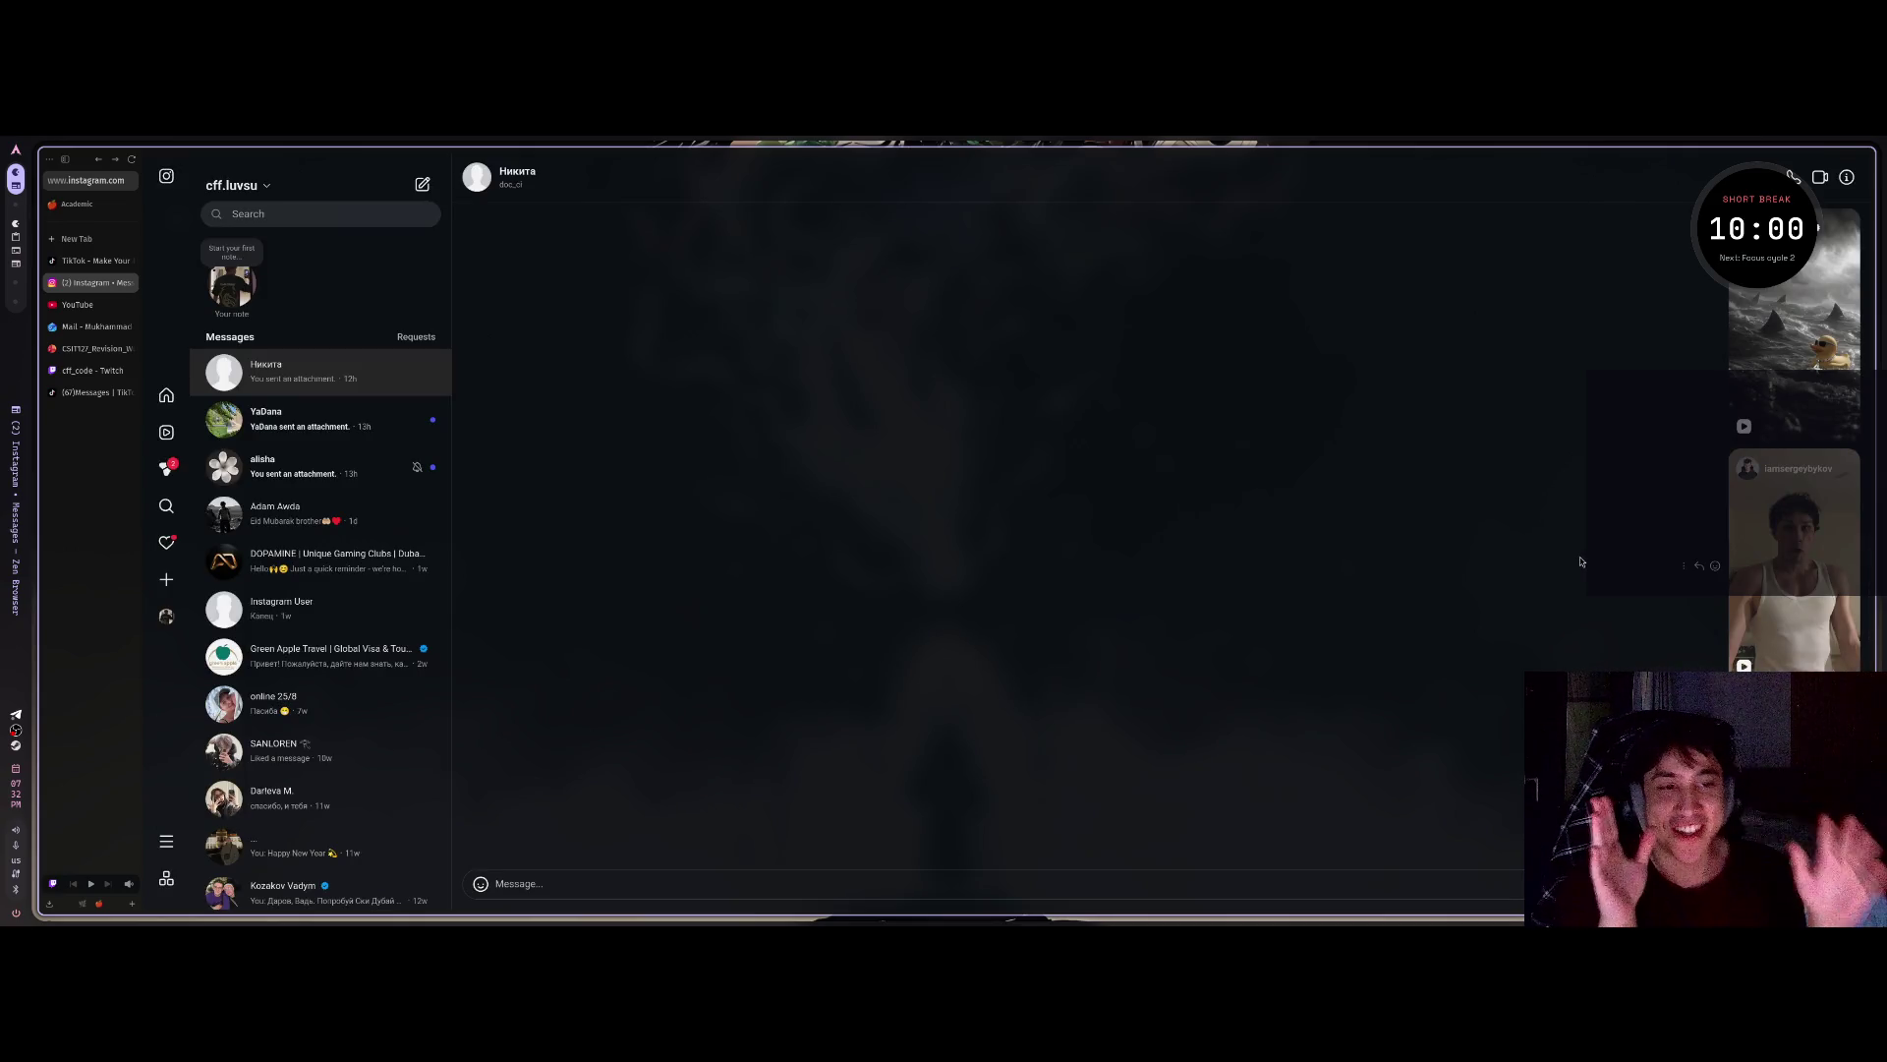
left_click(1782, 600)
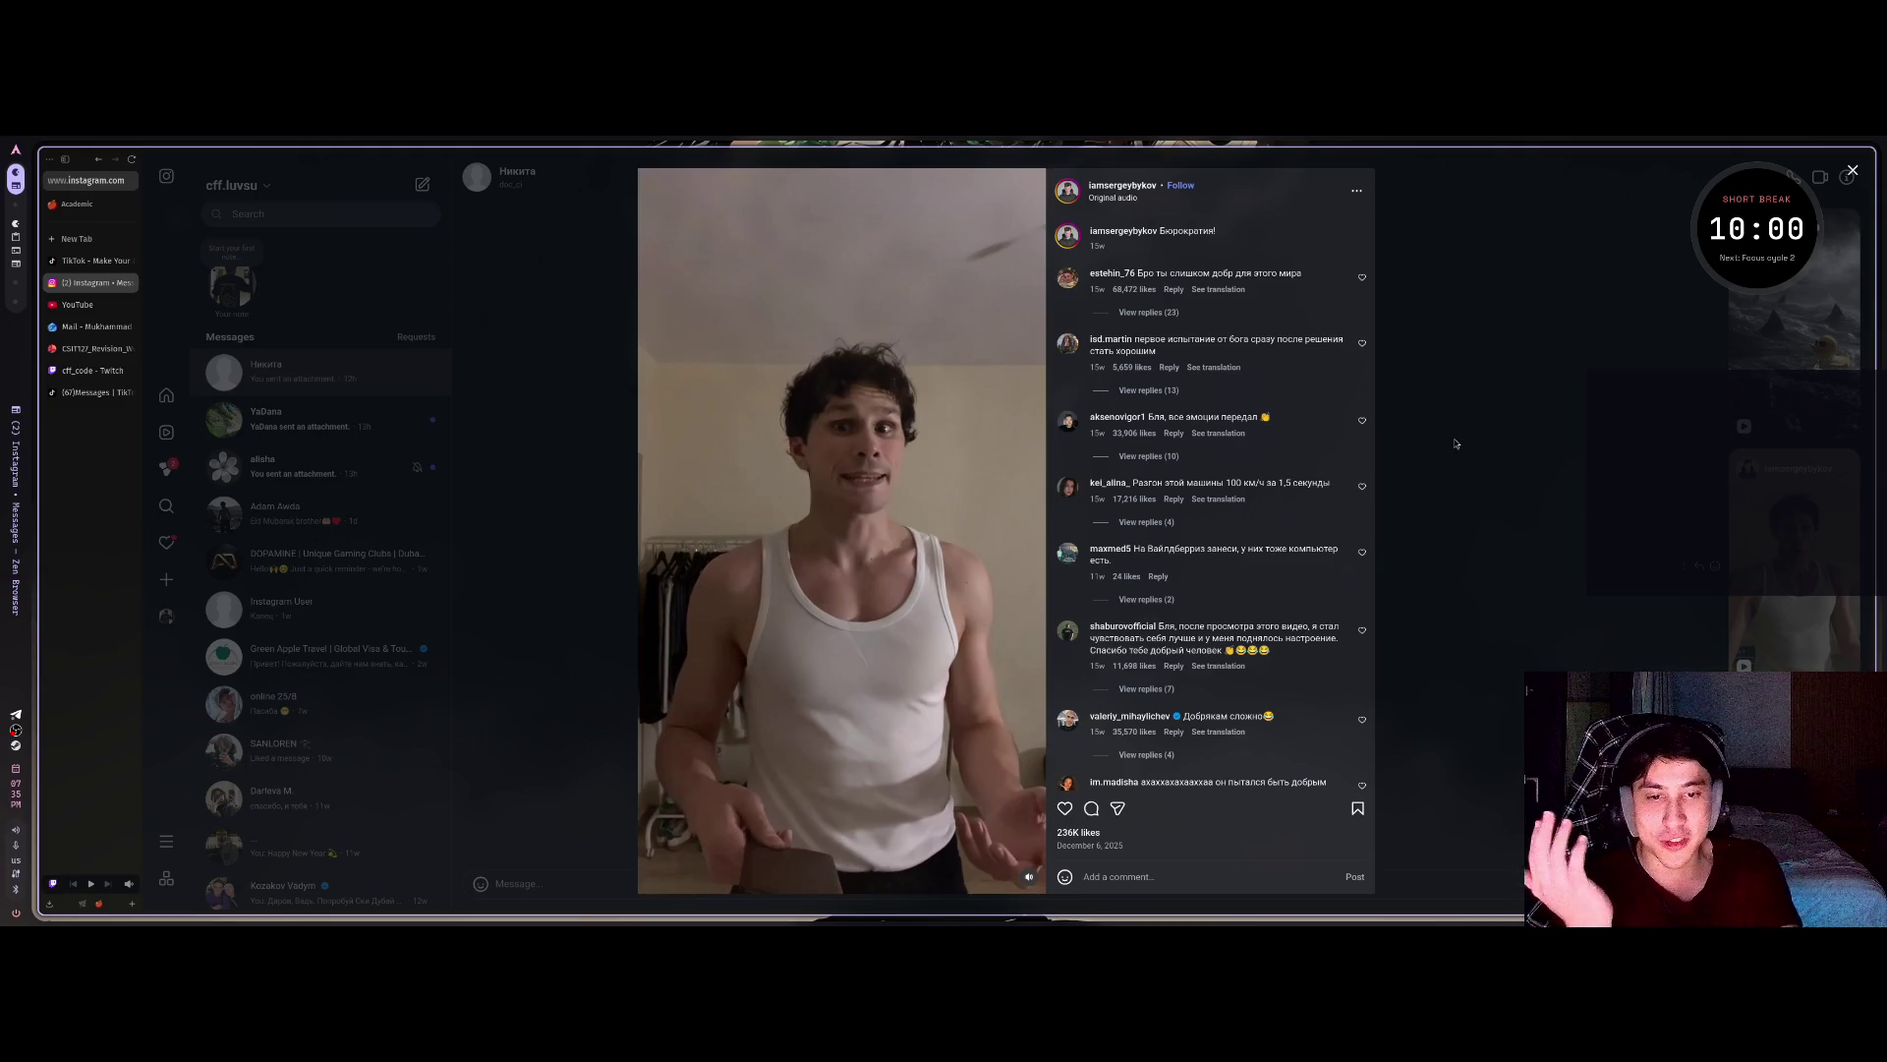
Close the tank-top reel, watch the shared reel about success in 2026, and return to the chat.
left_click(1527, 457)
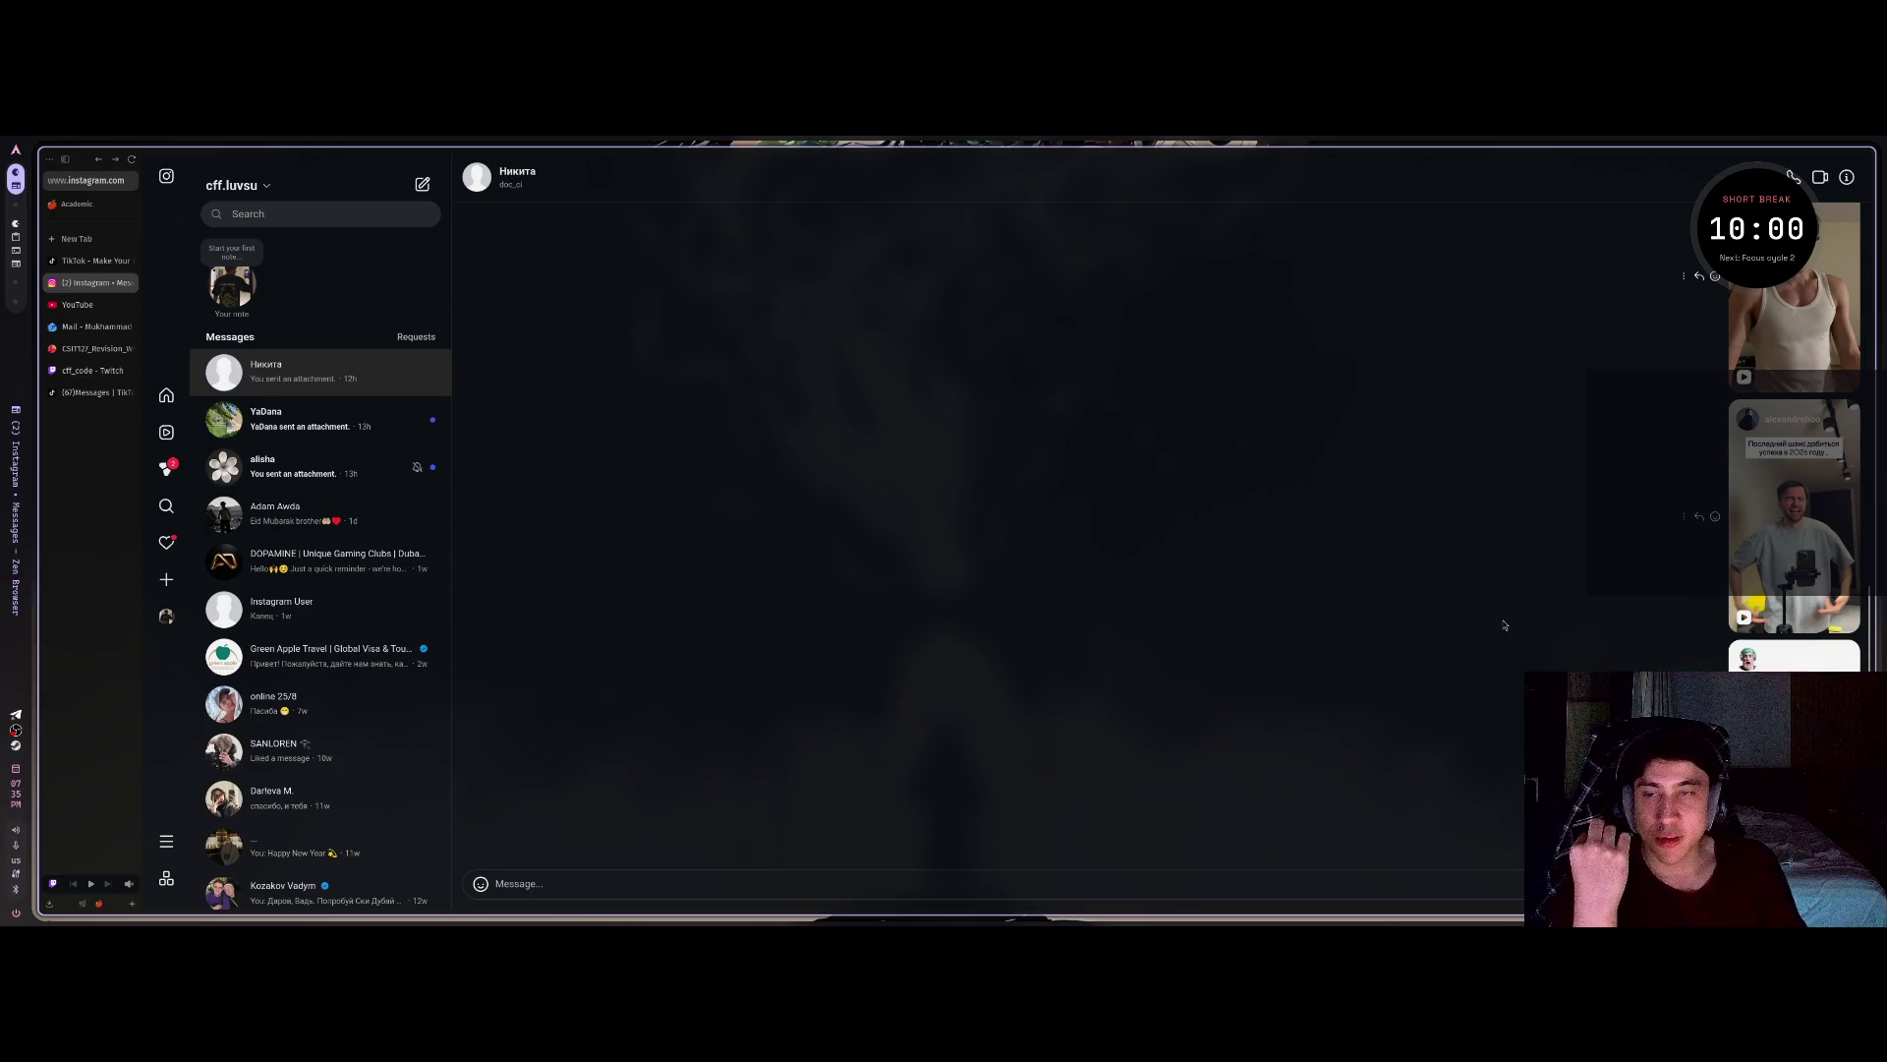
left_click(1755, 521)
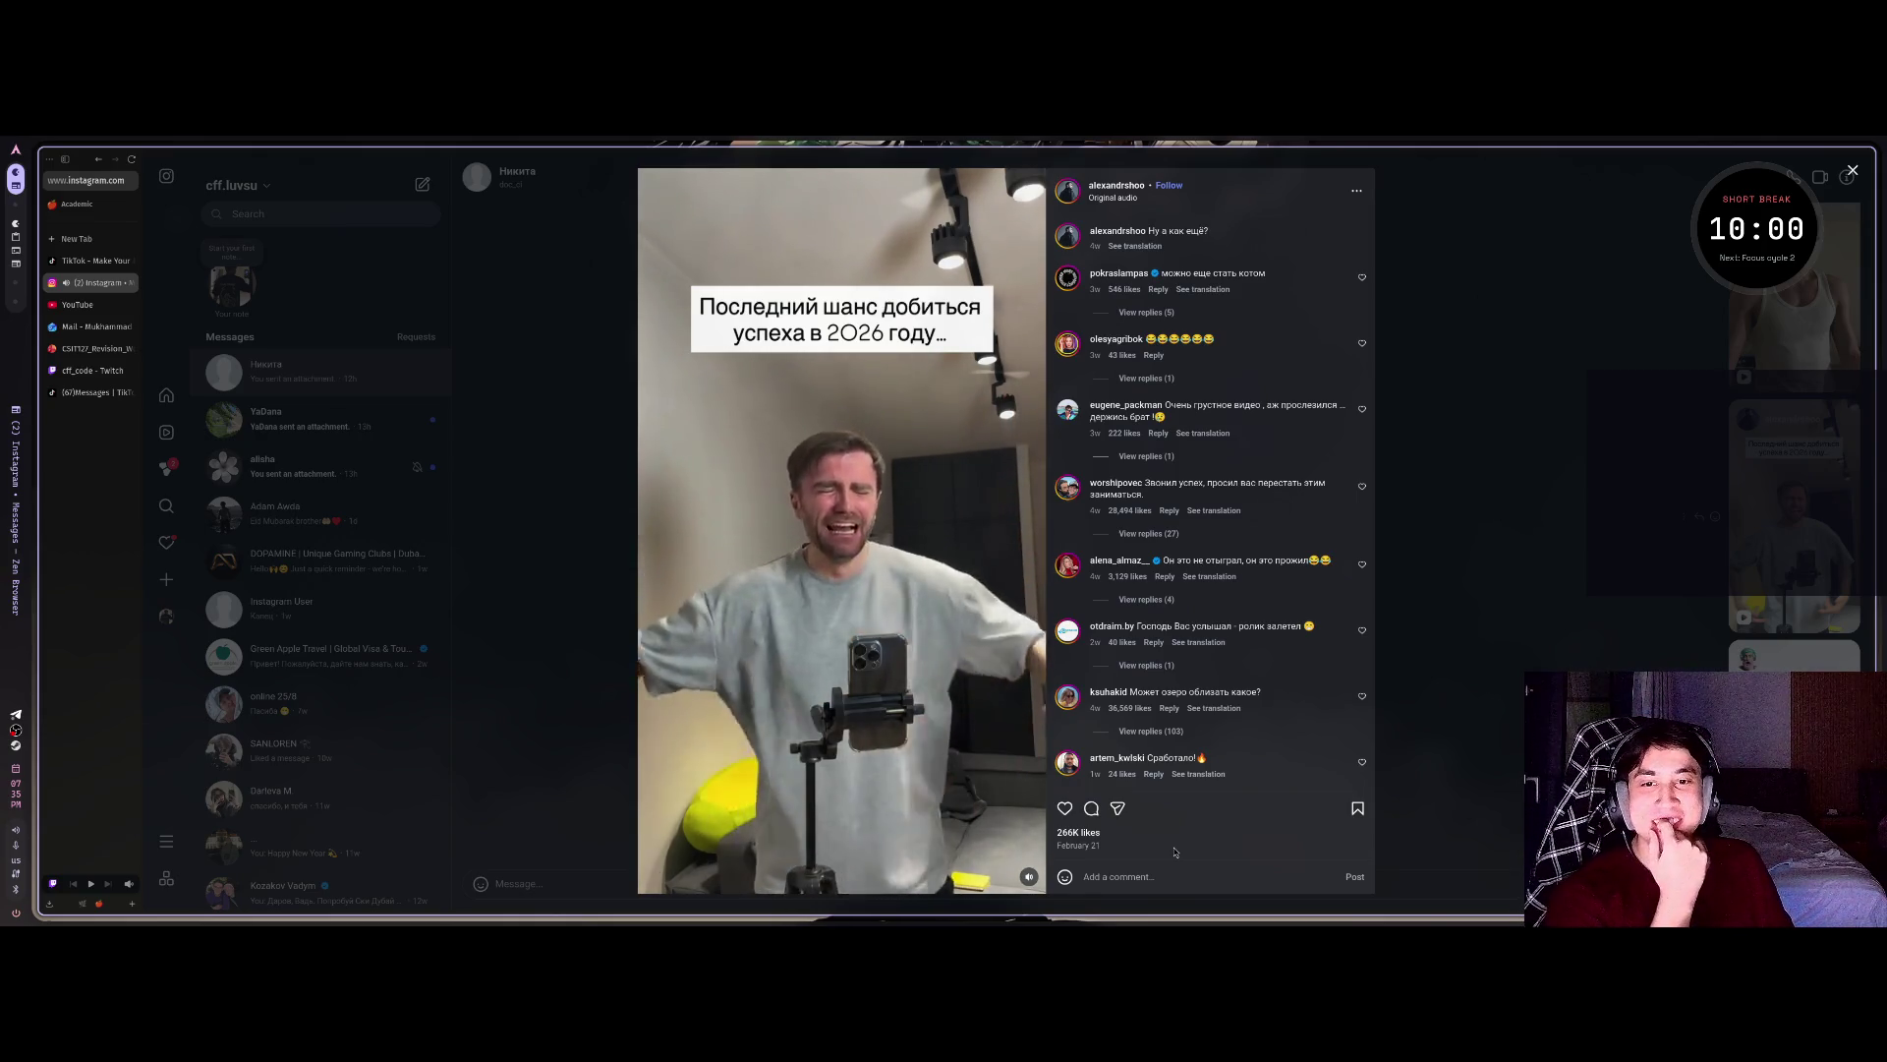
left_click(1644, 457)
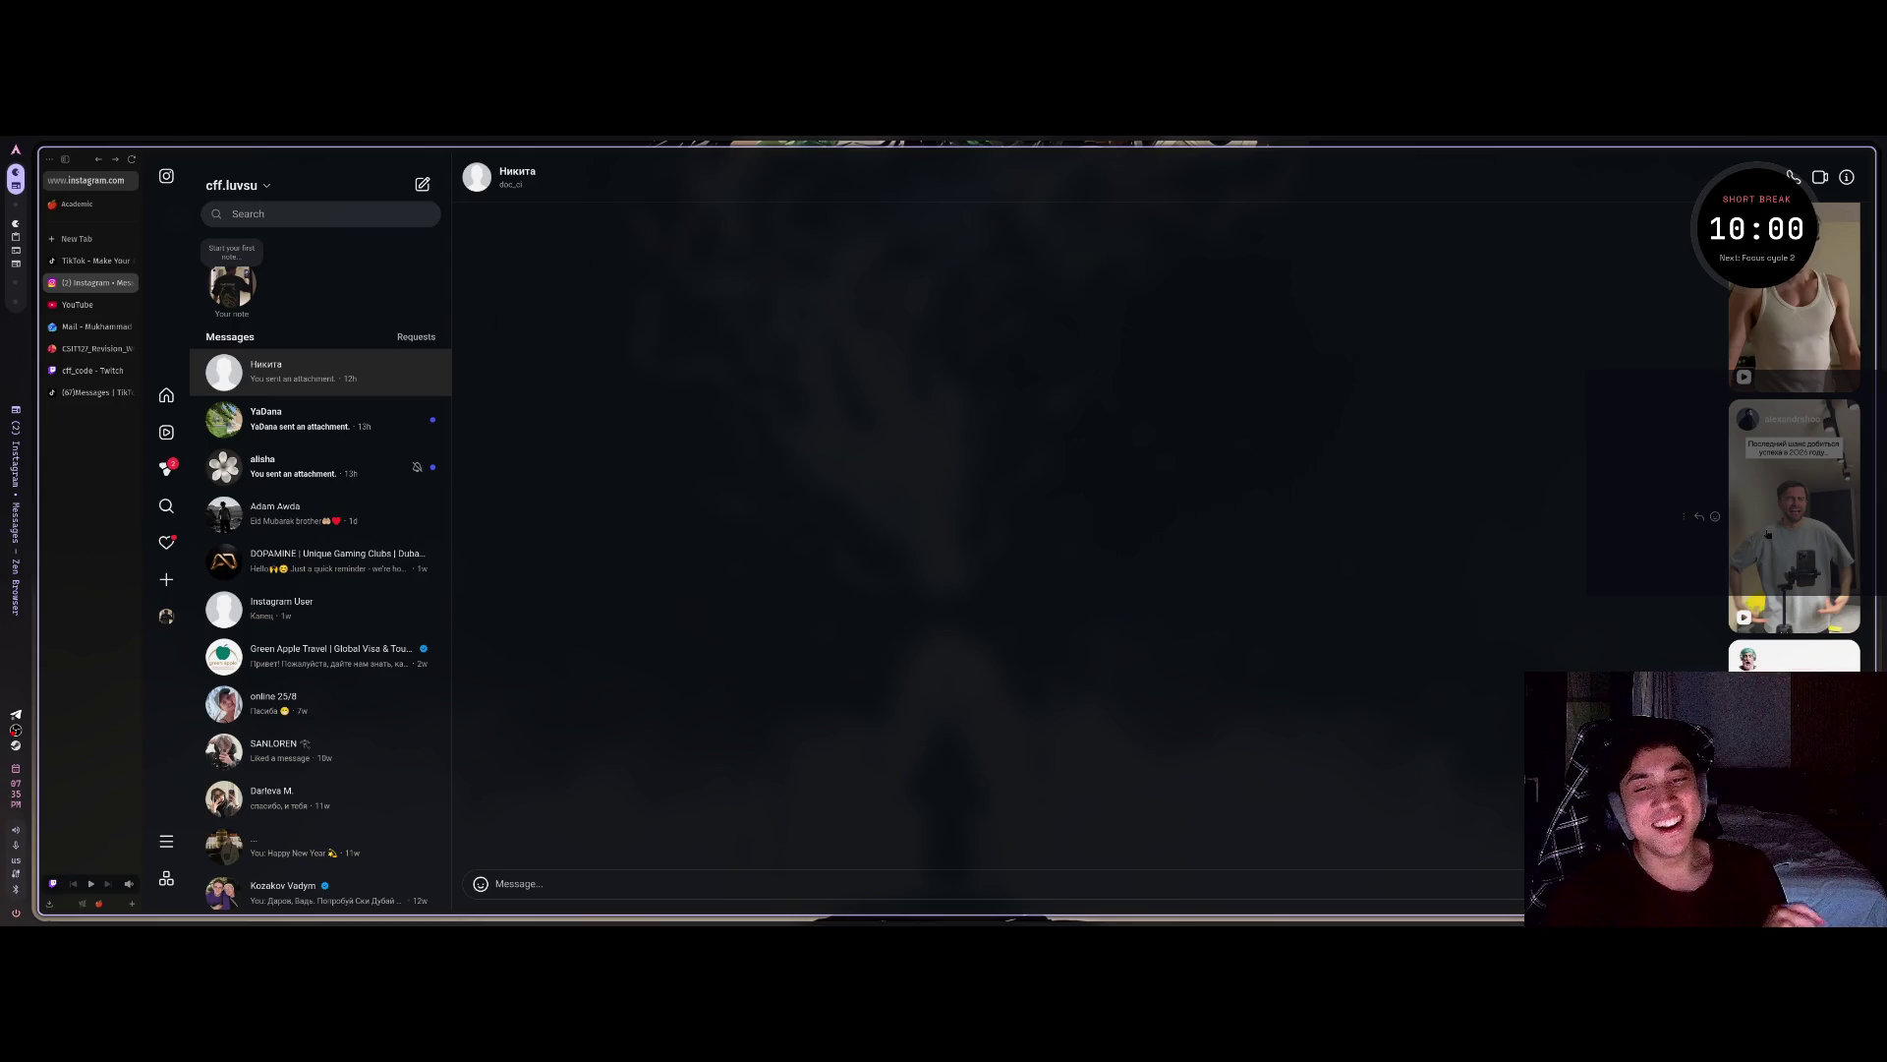
left_click(1767, 532)
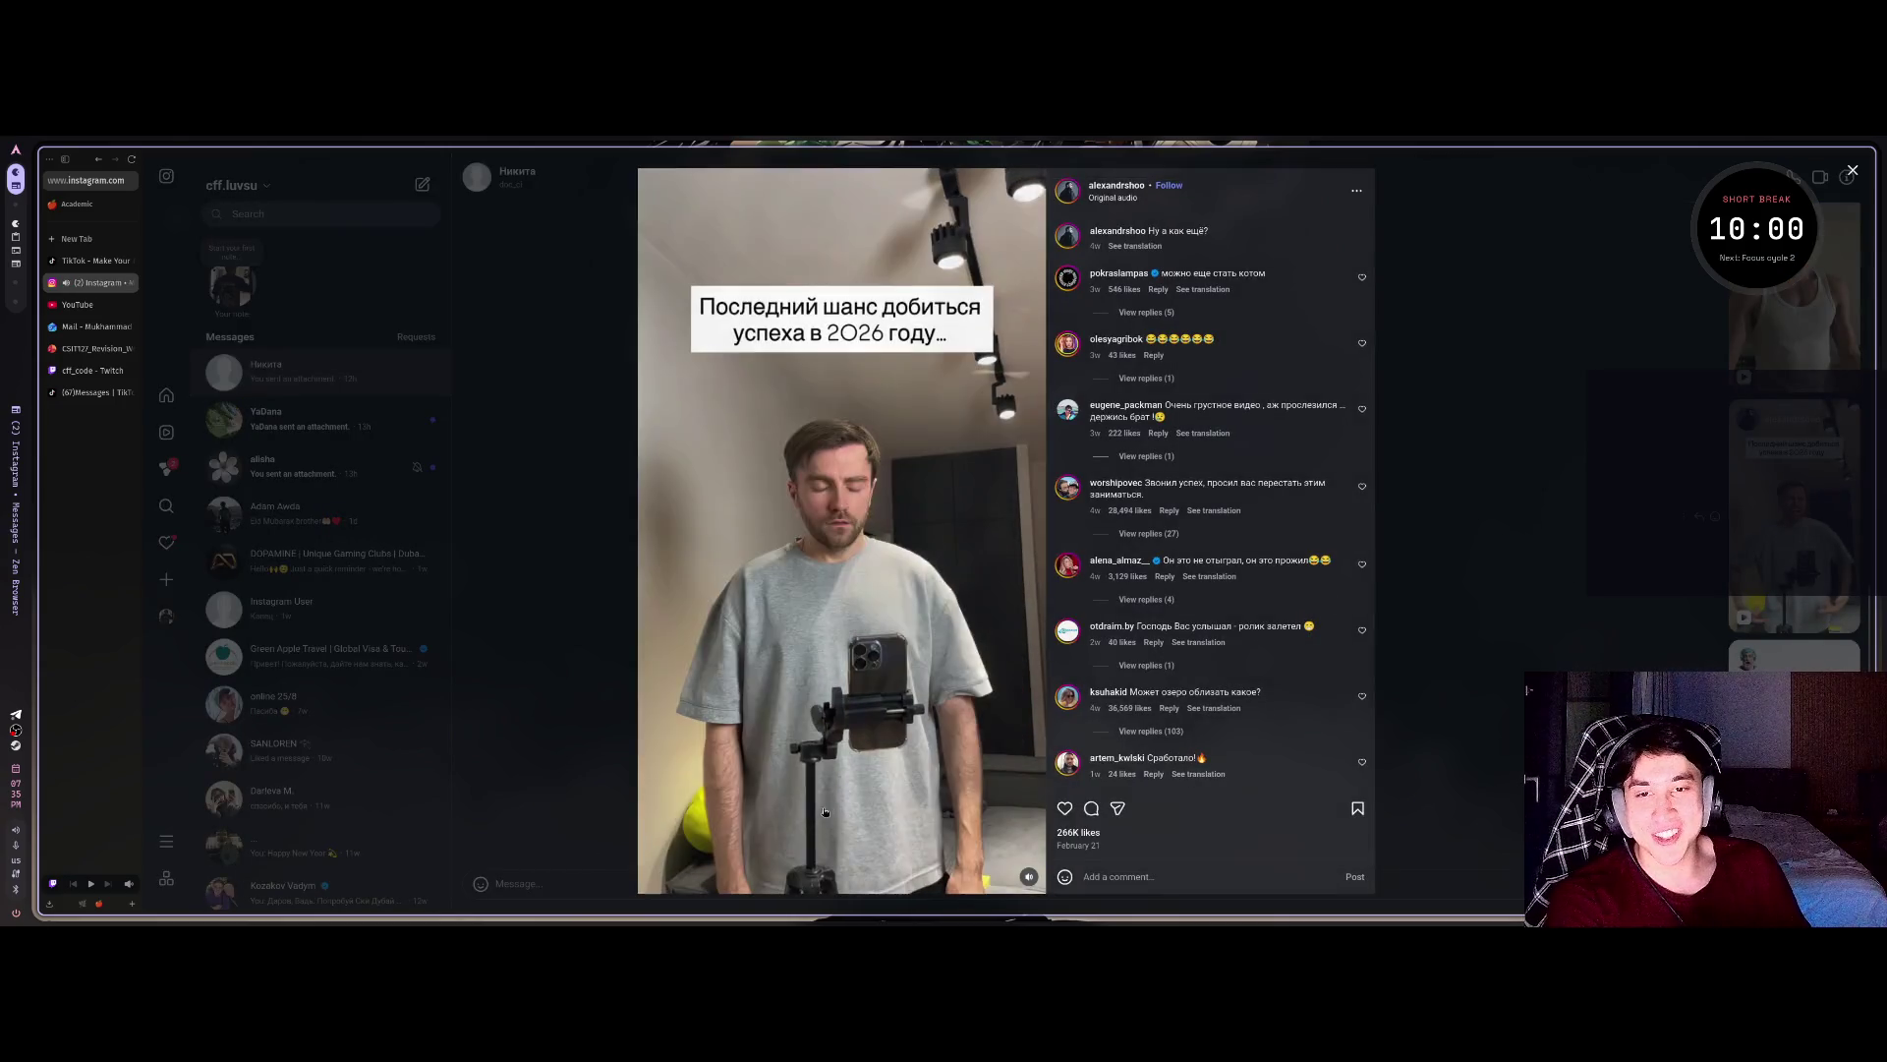
left_click(1624, 621)
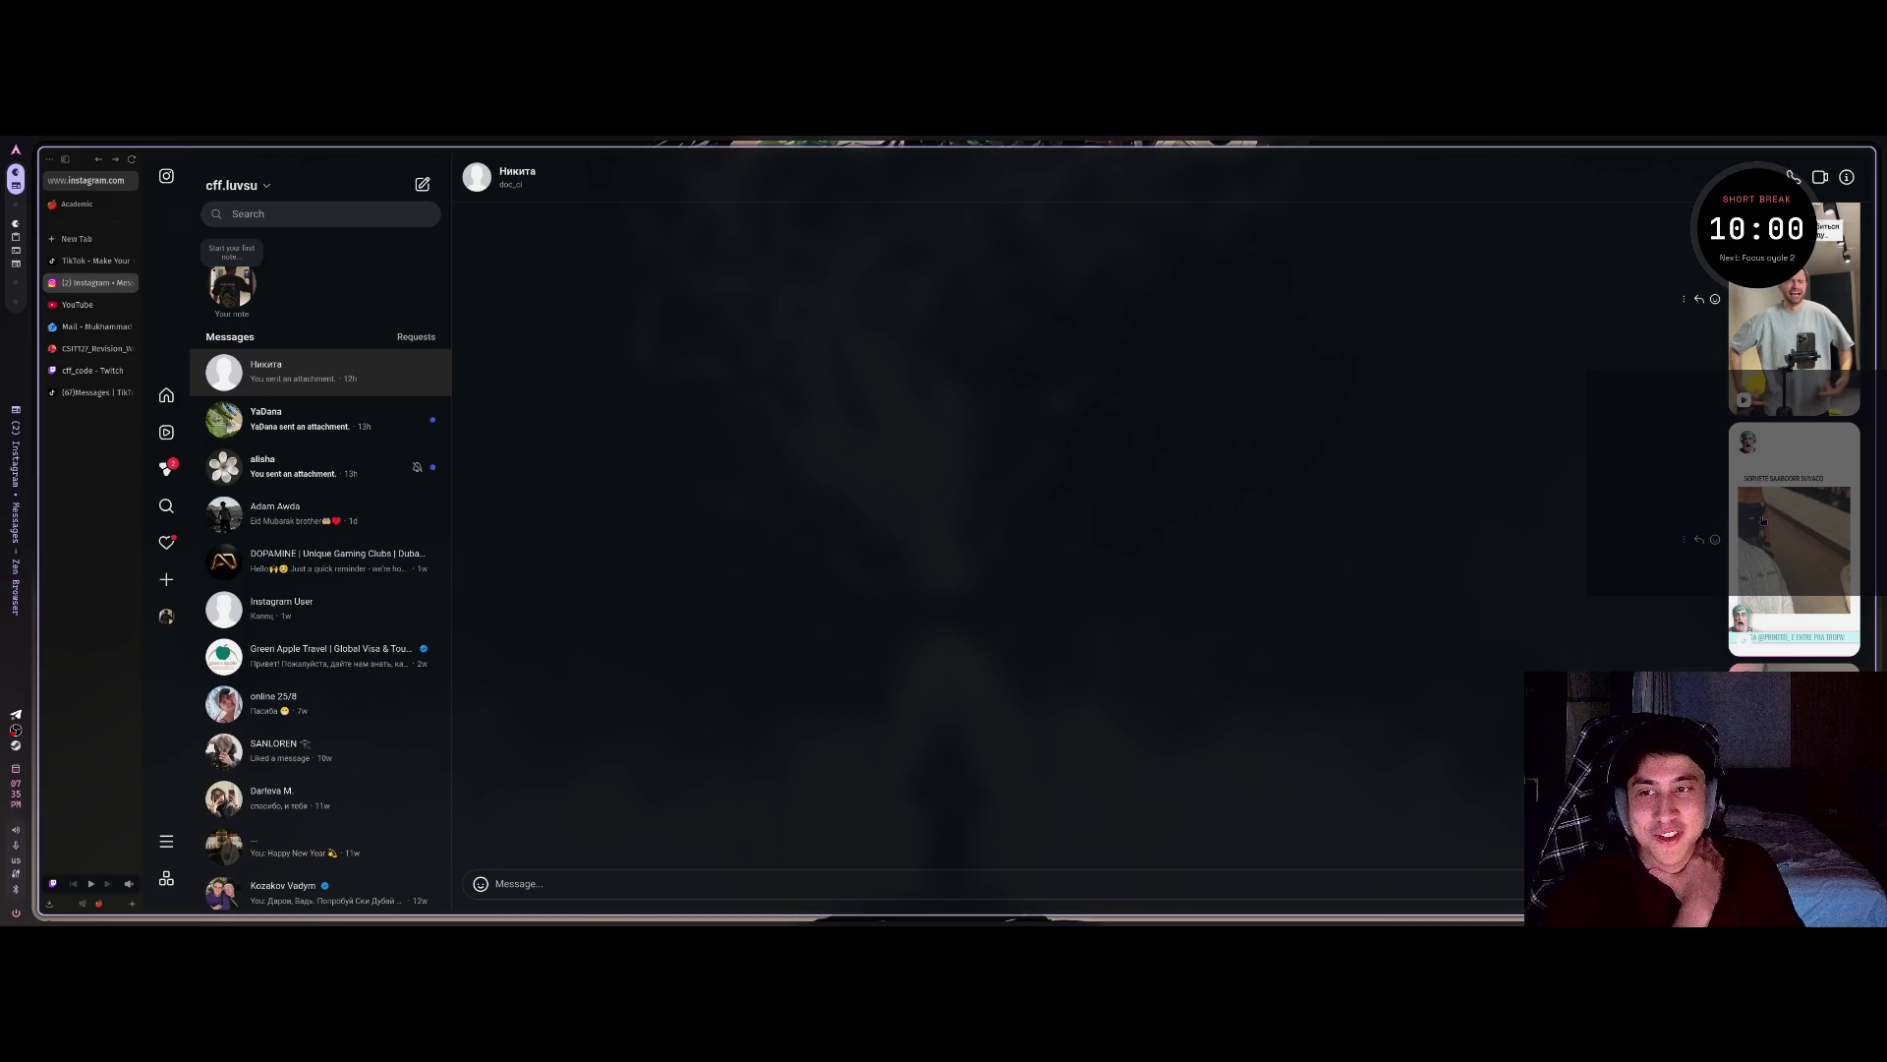
left_click(1763, 521)
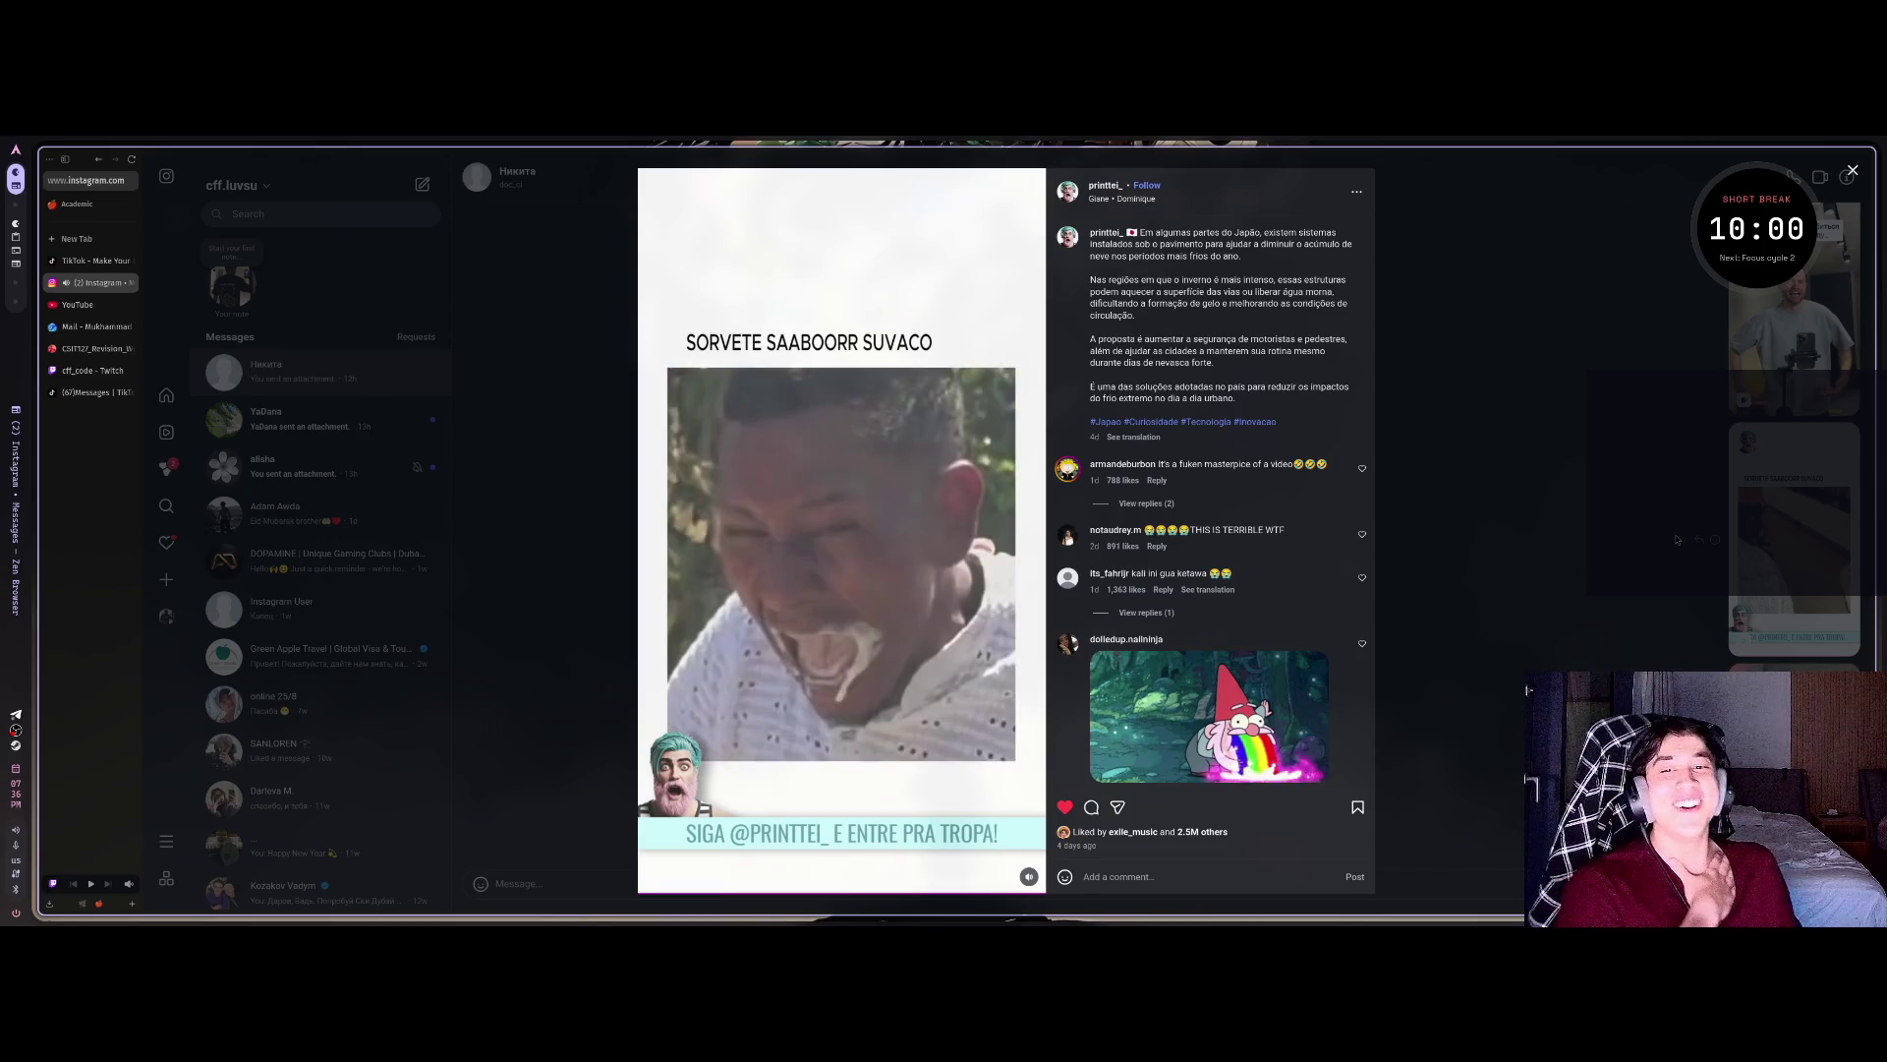
left_click(1600, 561)
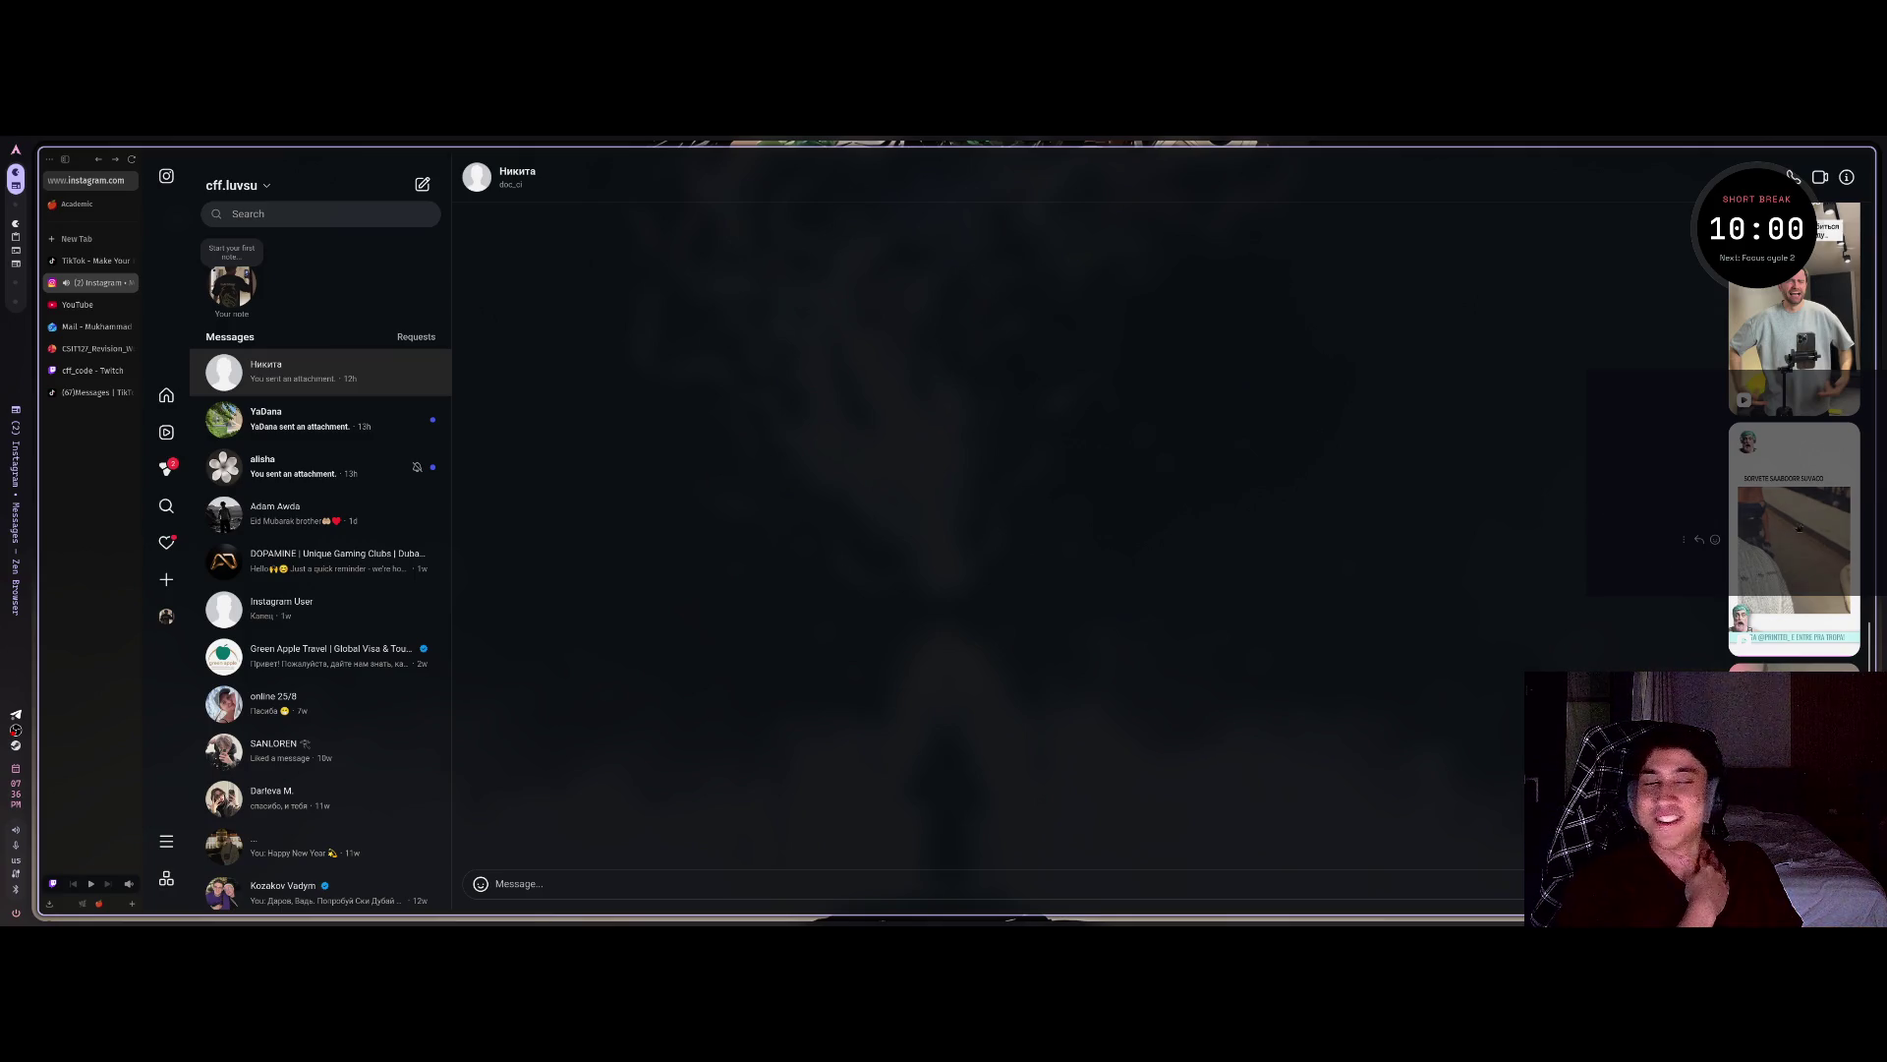
left_click(1799, 530)
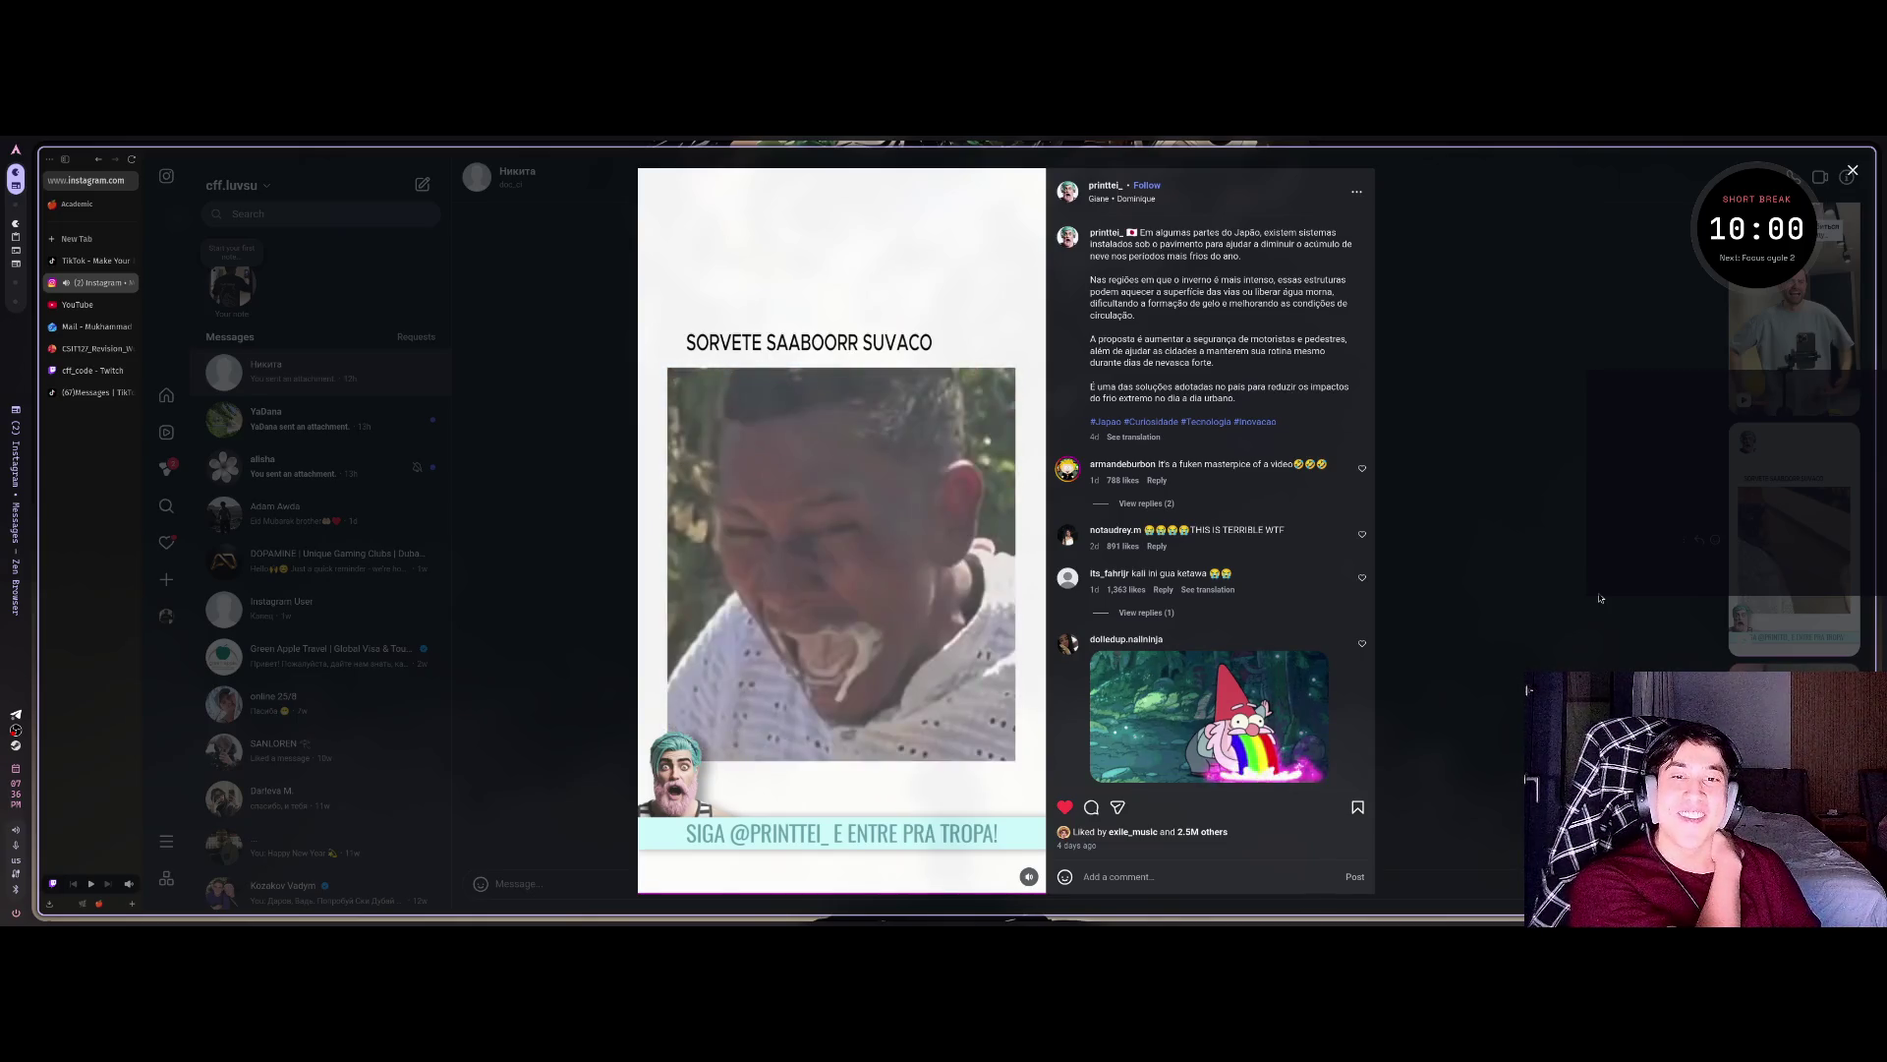
left_click(1576, 617)
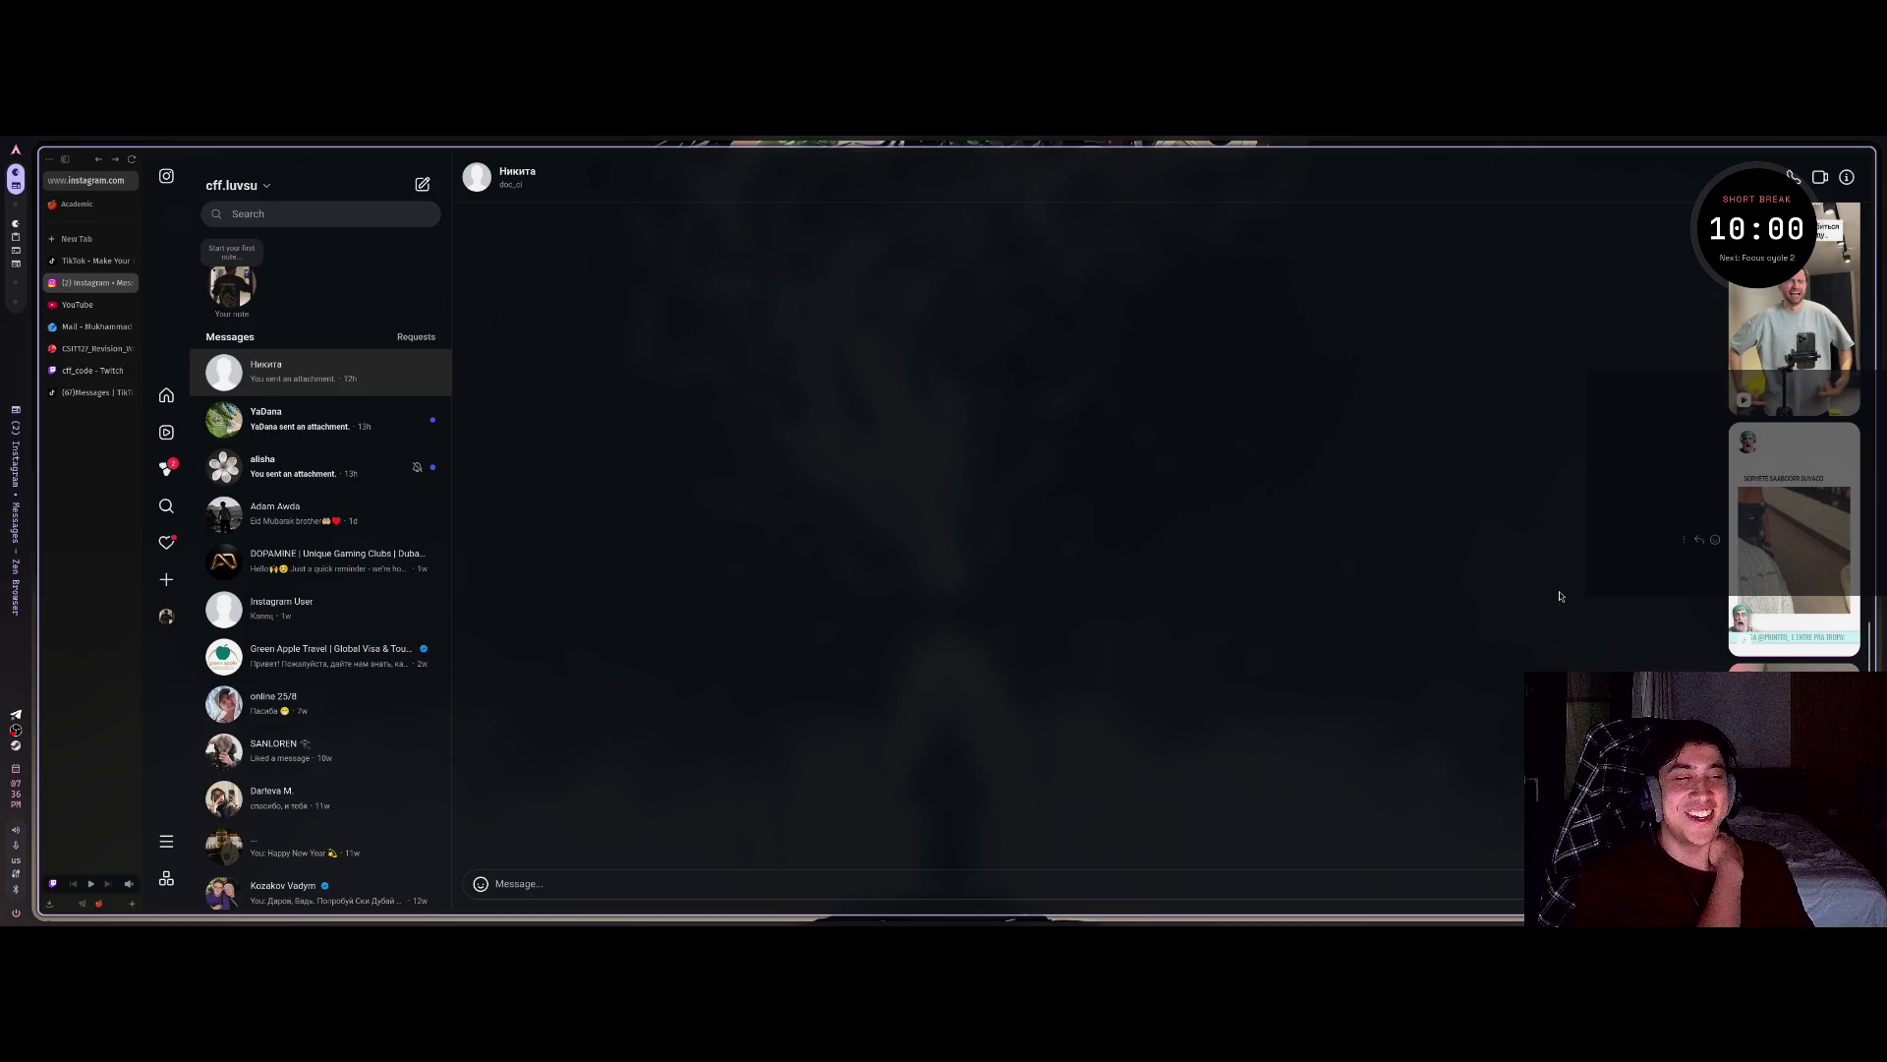
scroll(1562, 597, "down", 2)
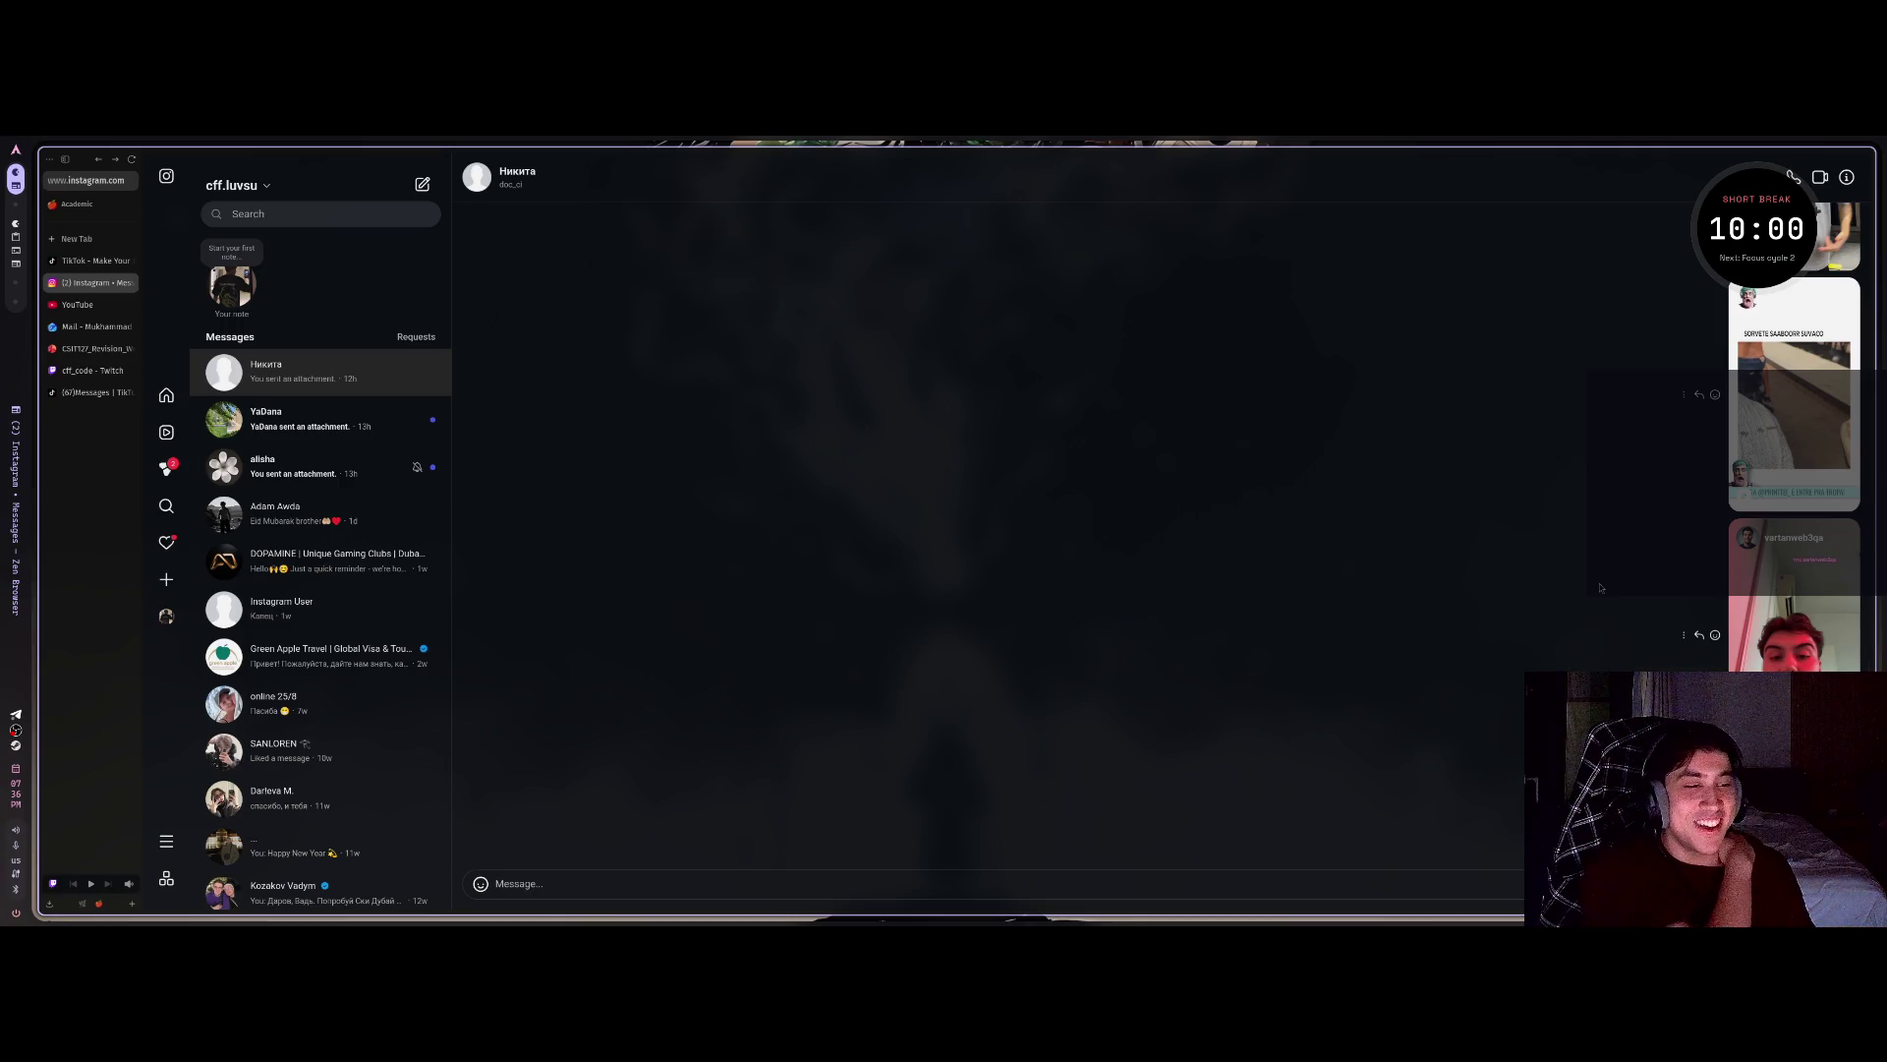
scroll(1582, 582, "down", 1)
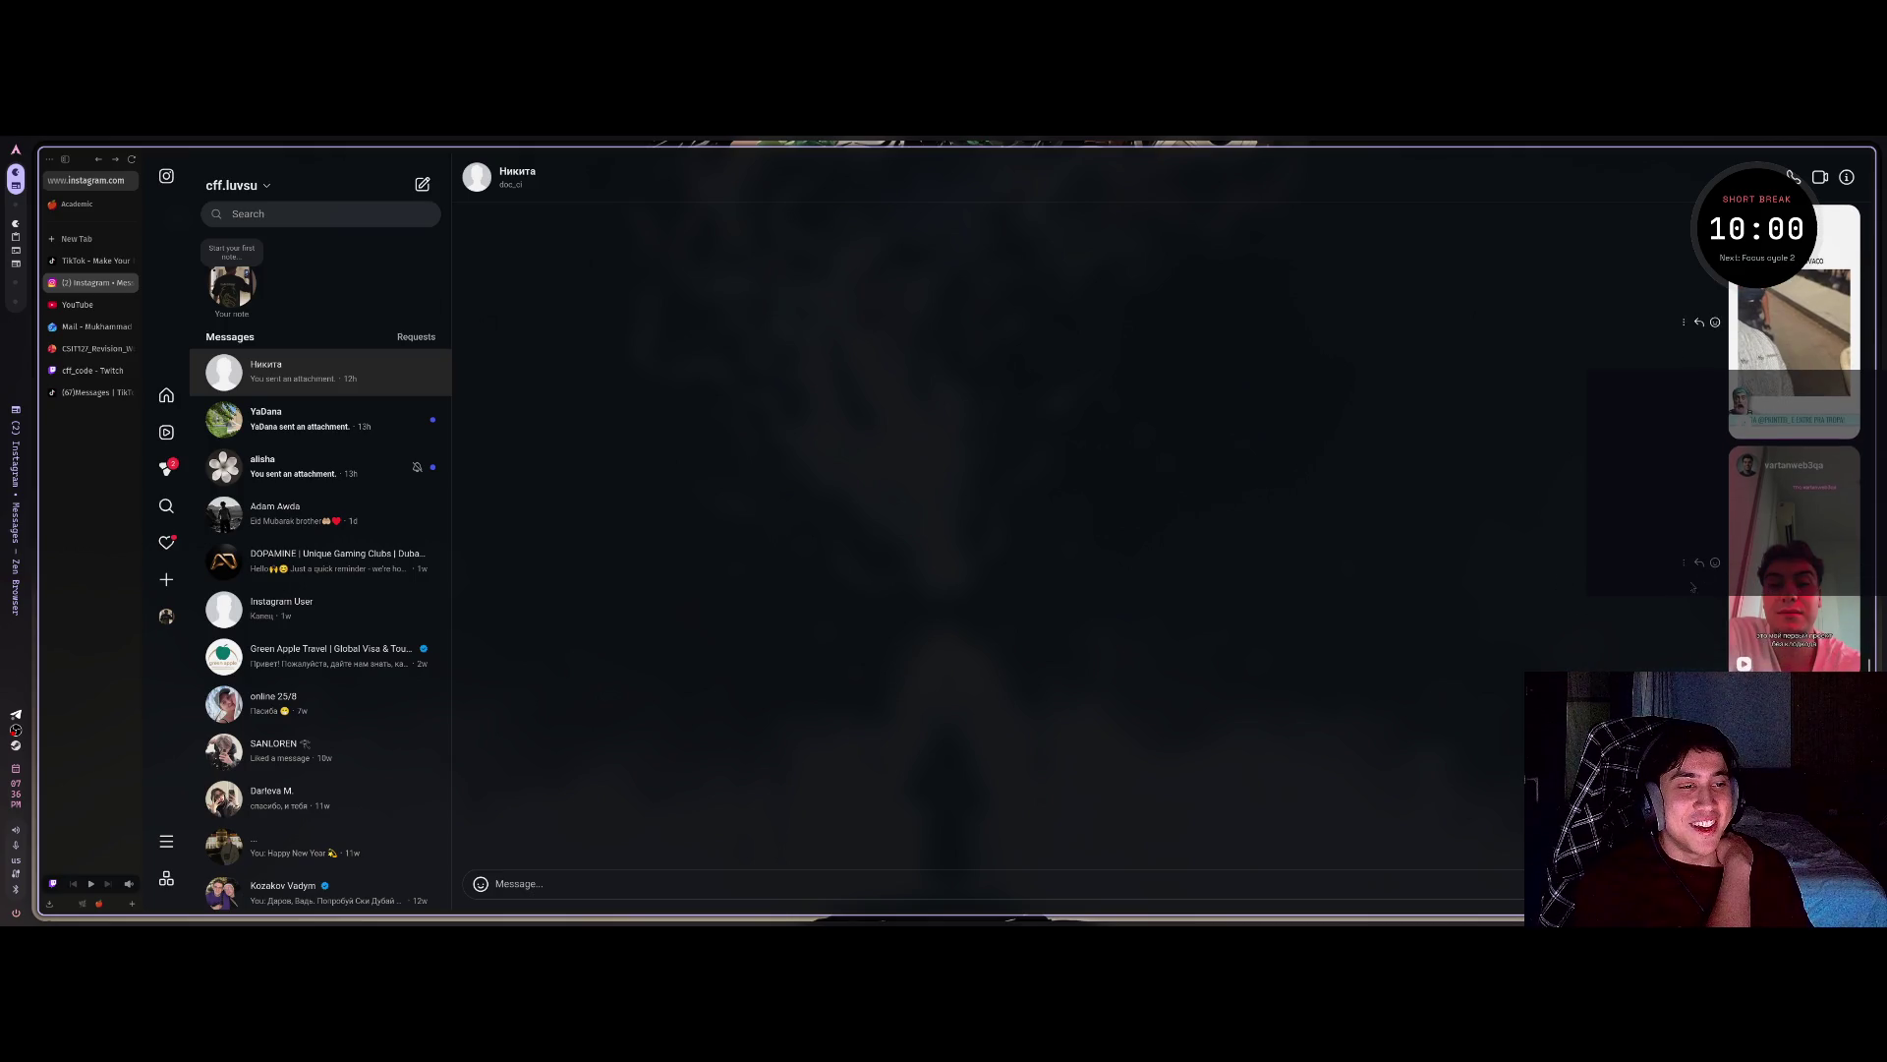
left_click(1769, 580)
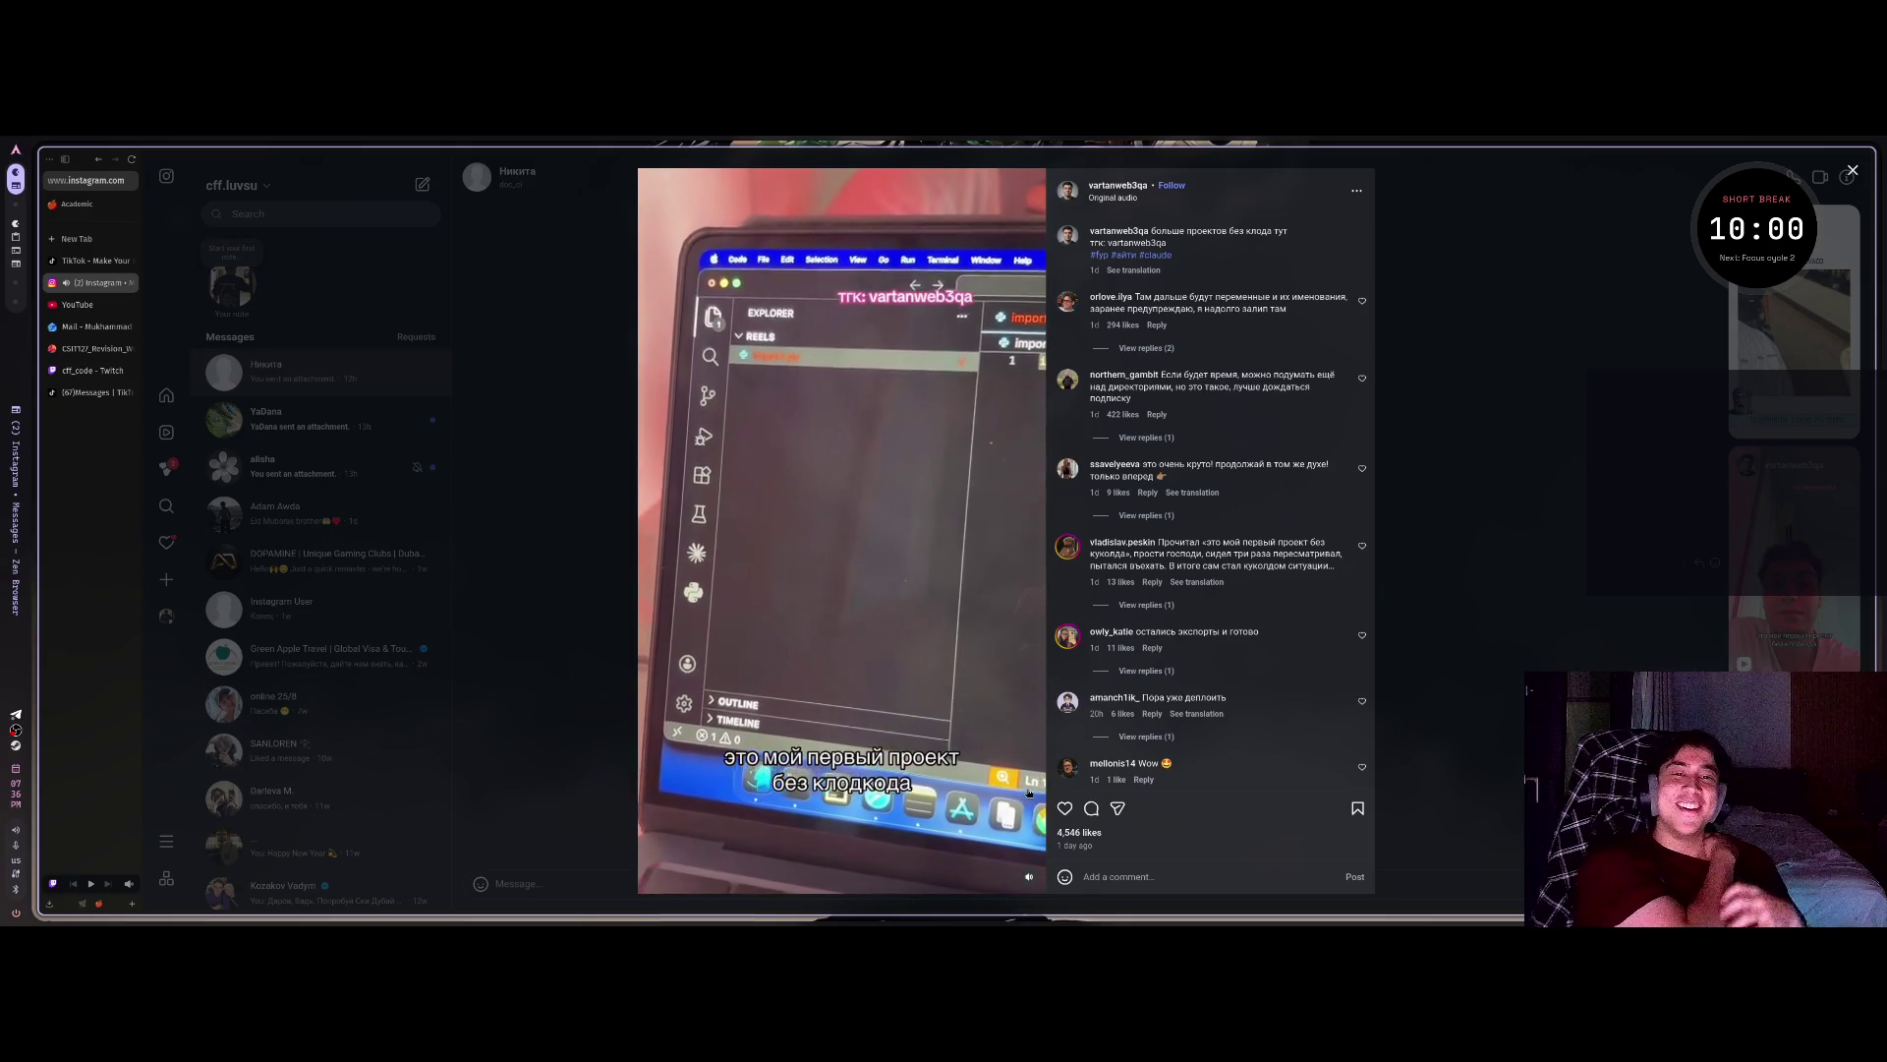
left_click(1566, 402)
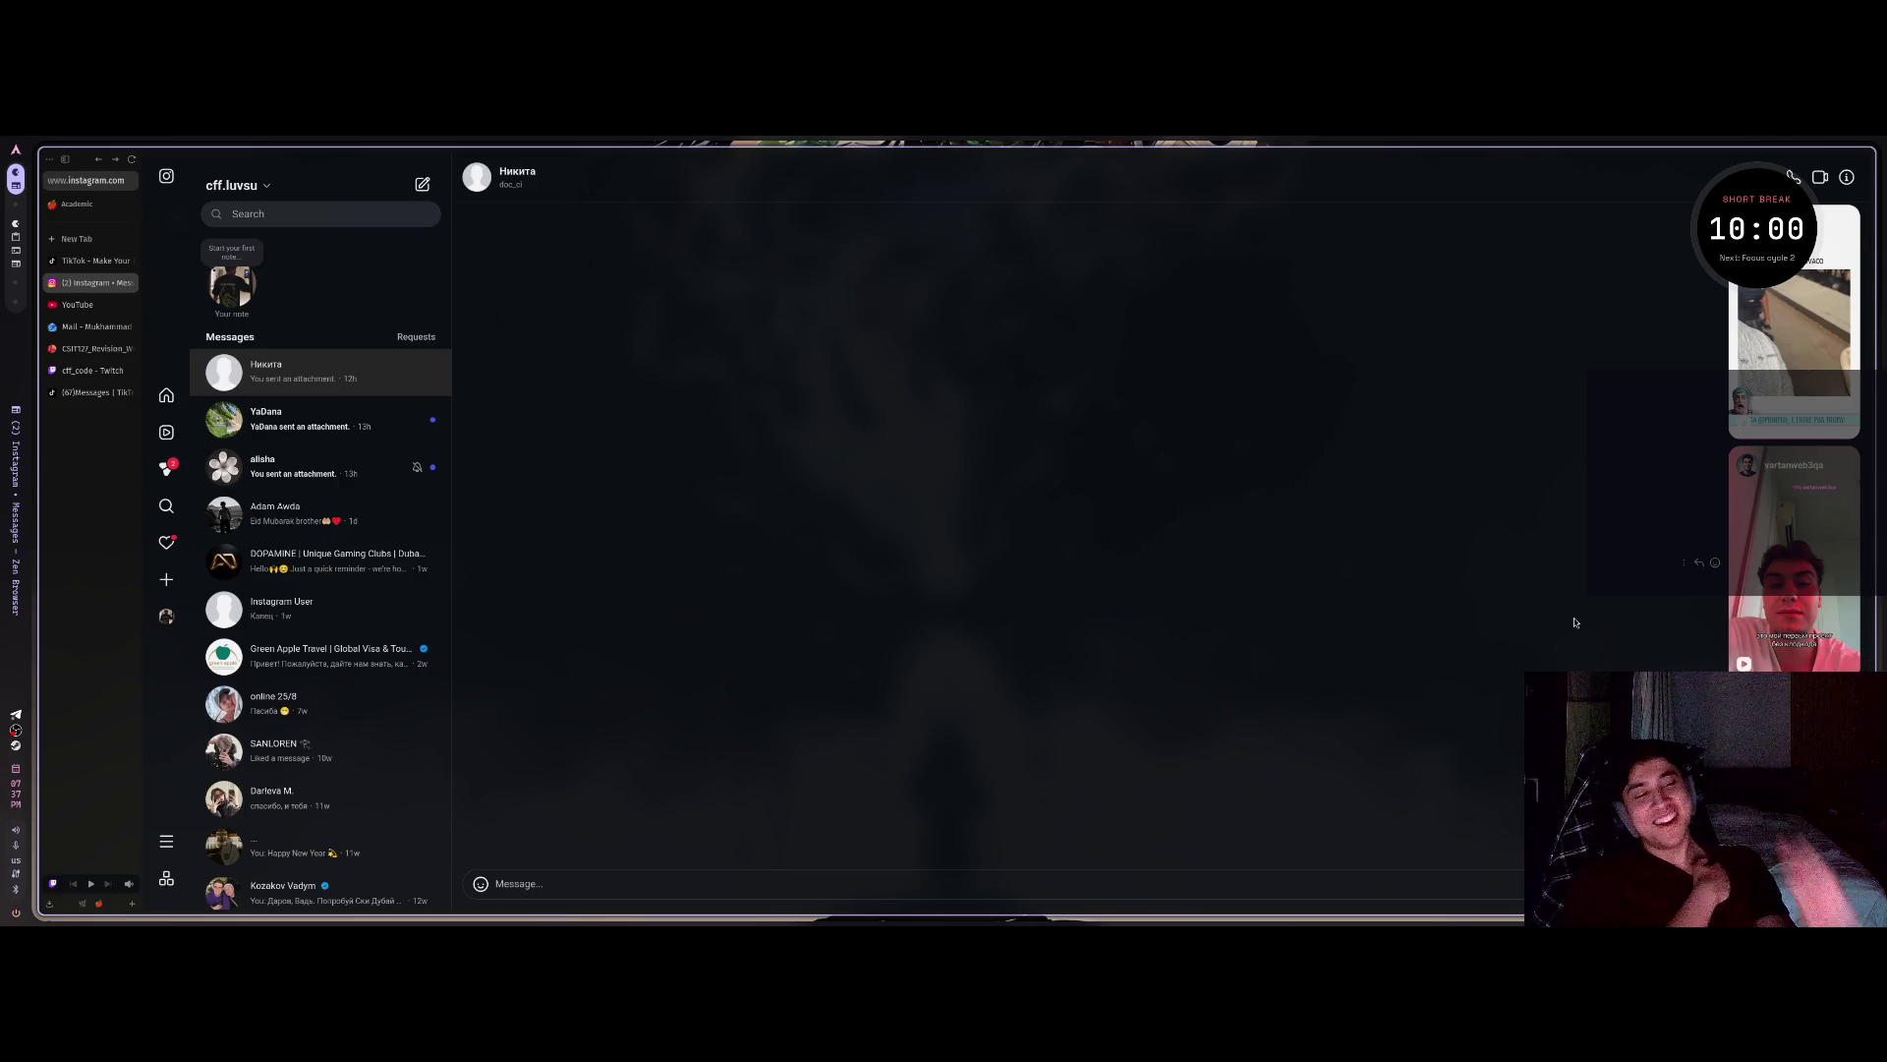
scroll(1573, 623, "down", 3)
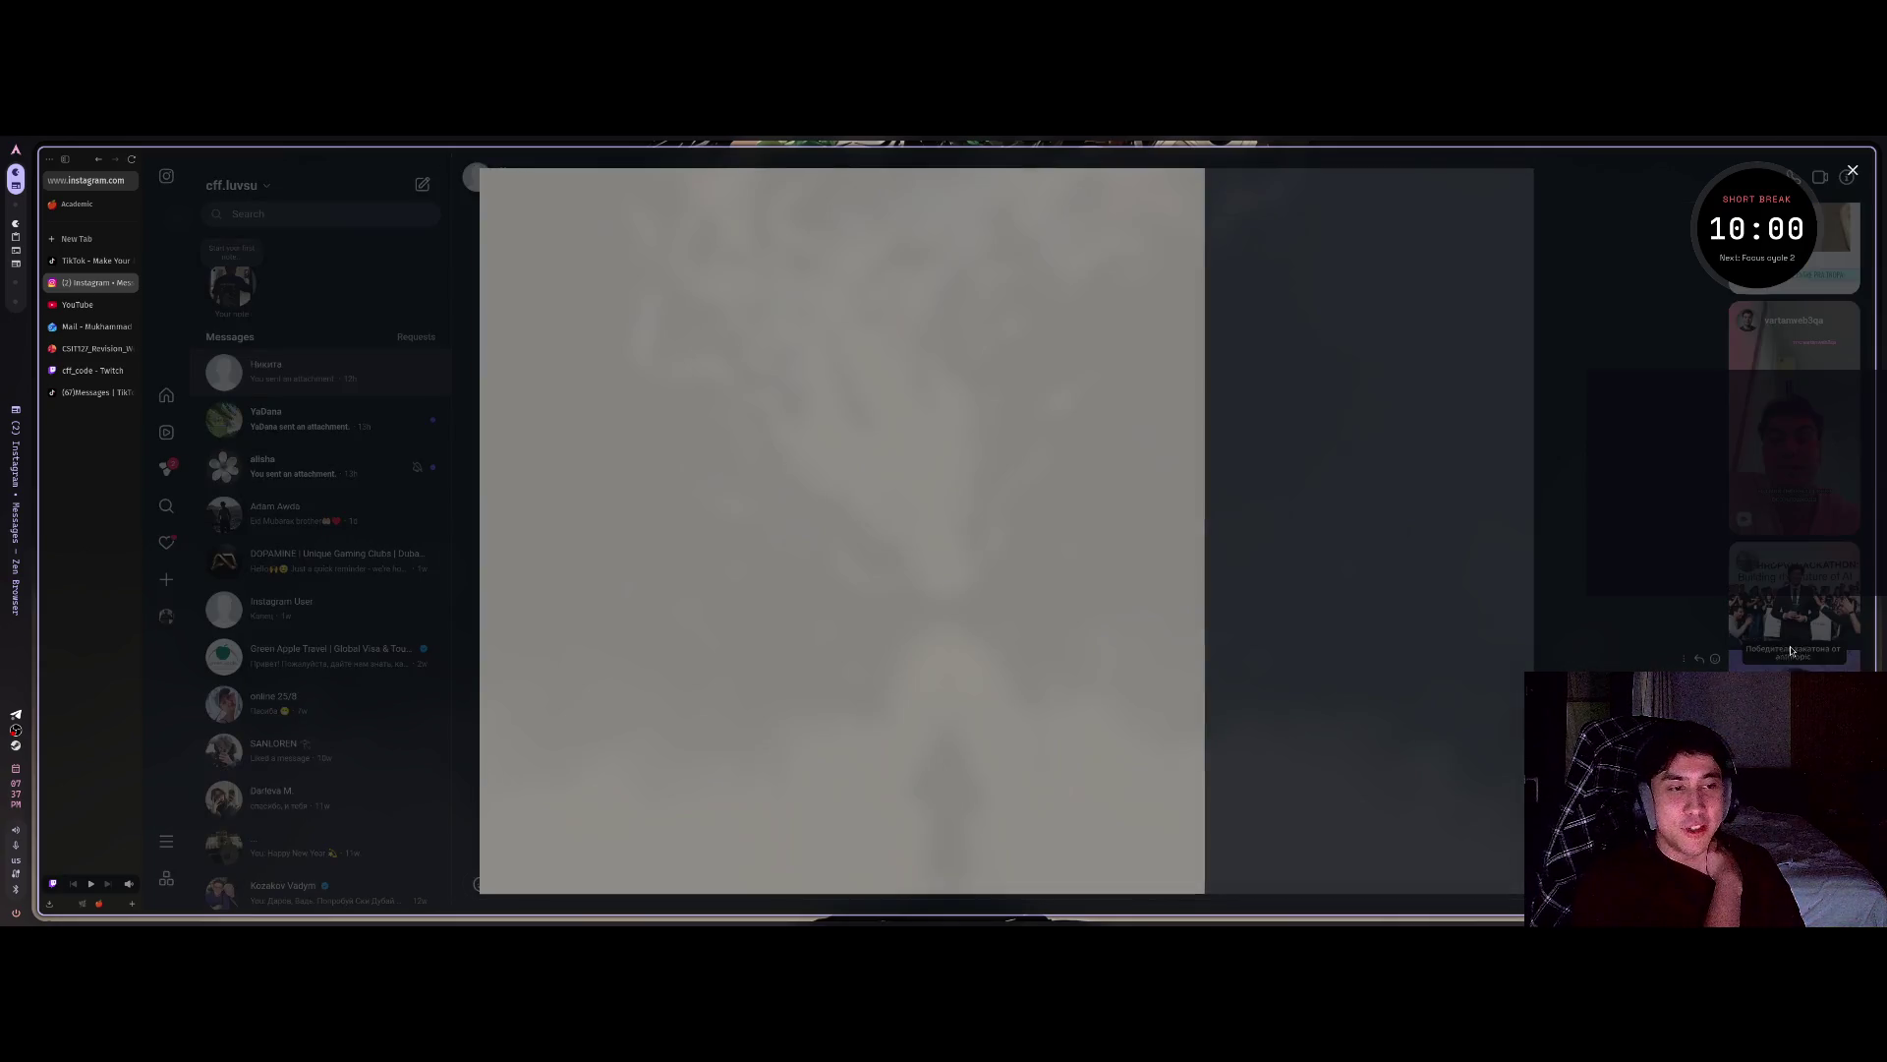
Open the shared Anthropic hackathon-winner reel from the DM conversation.
left_click(1793, 641)
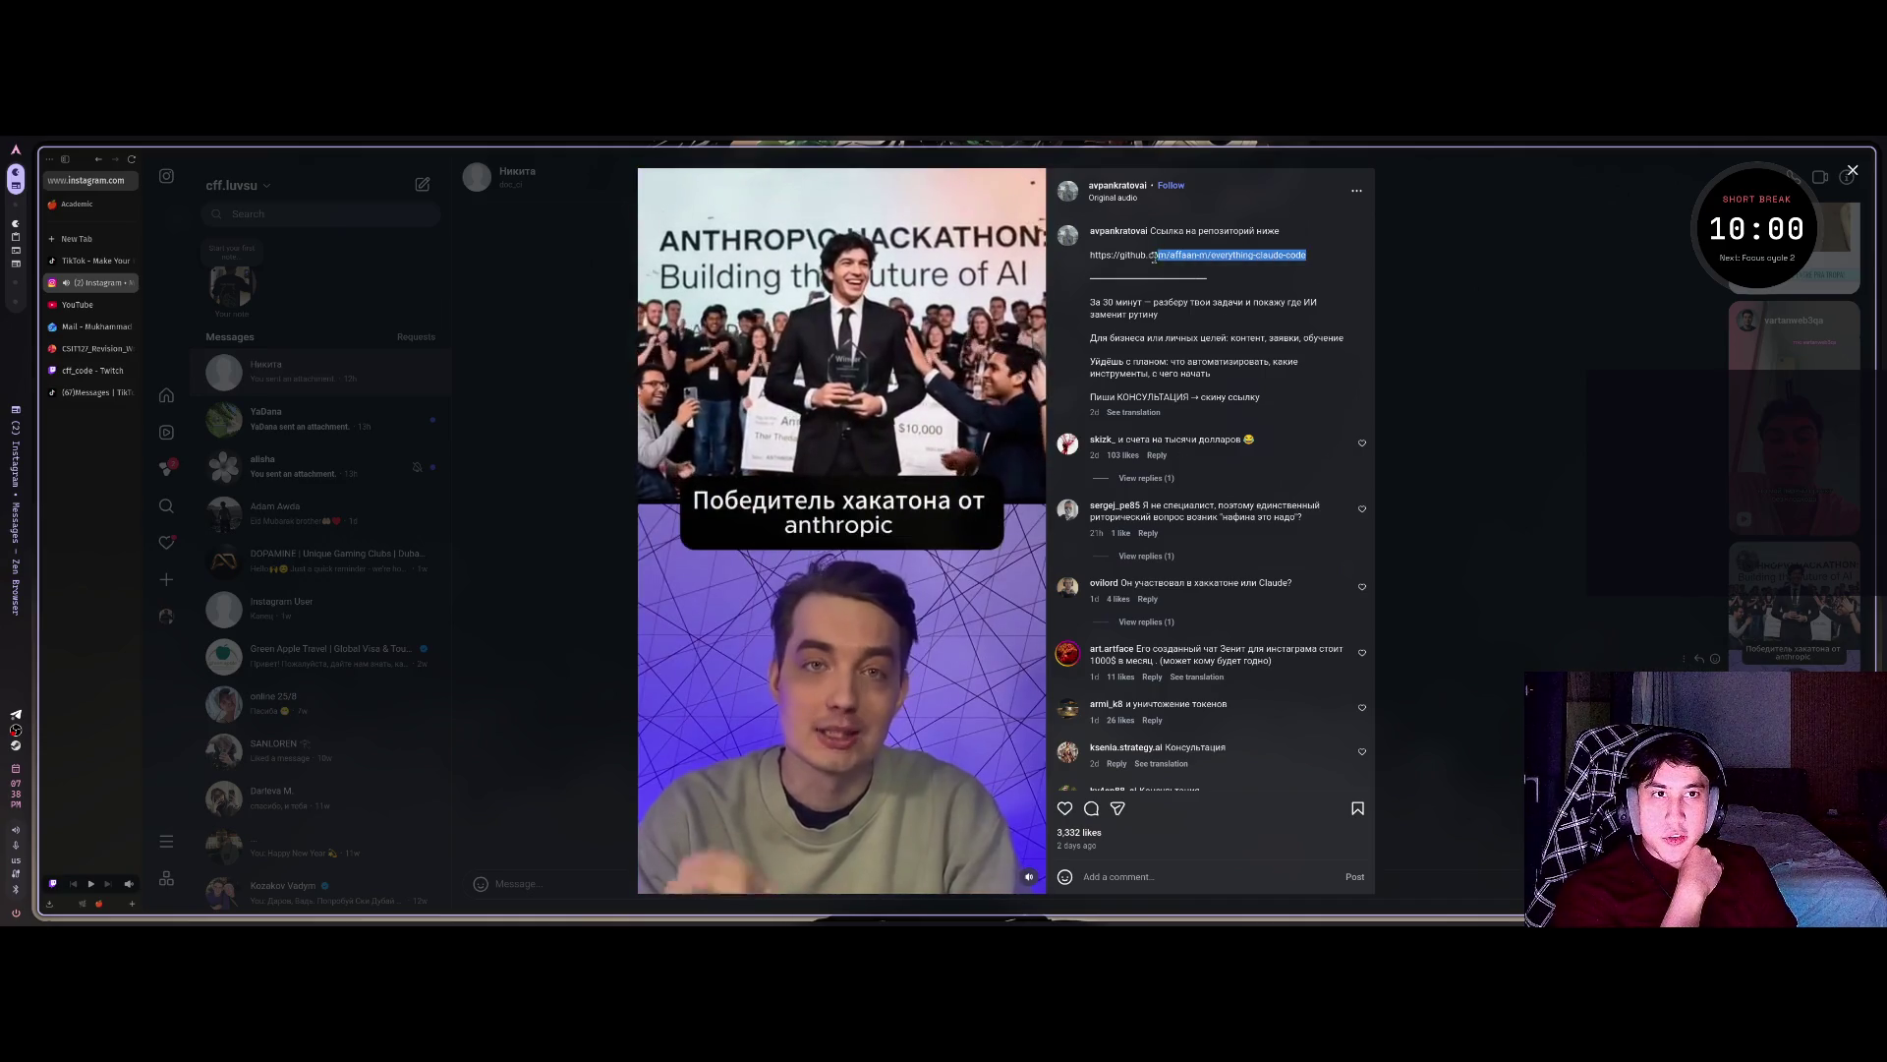
Copy the caption's GitHub link and load the everything-claude-code repository in a new tab.
left_click_drag(1297, 256, 1092, 254)
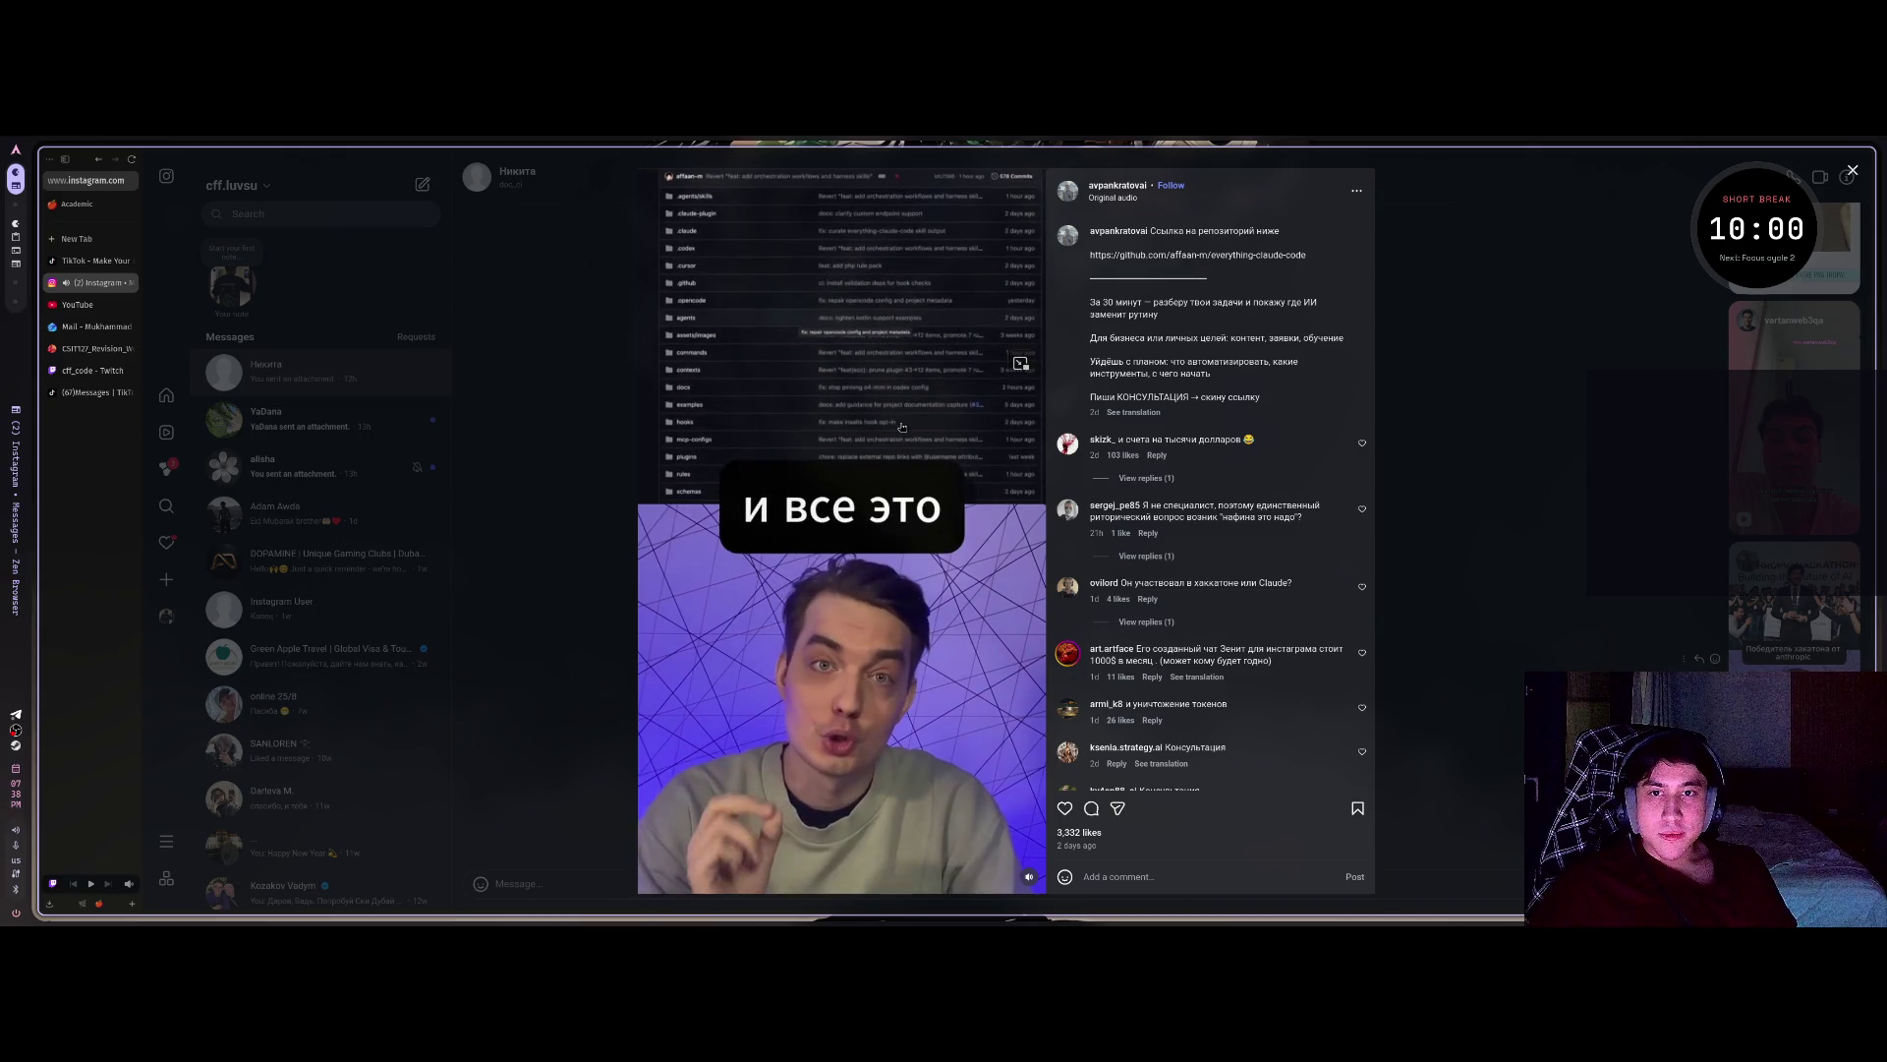
key("ctrl+l")
key("Escape")
key("ctrl+f")
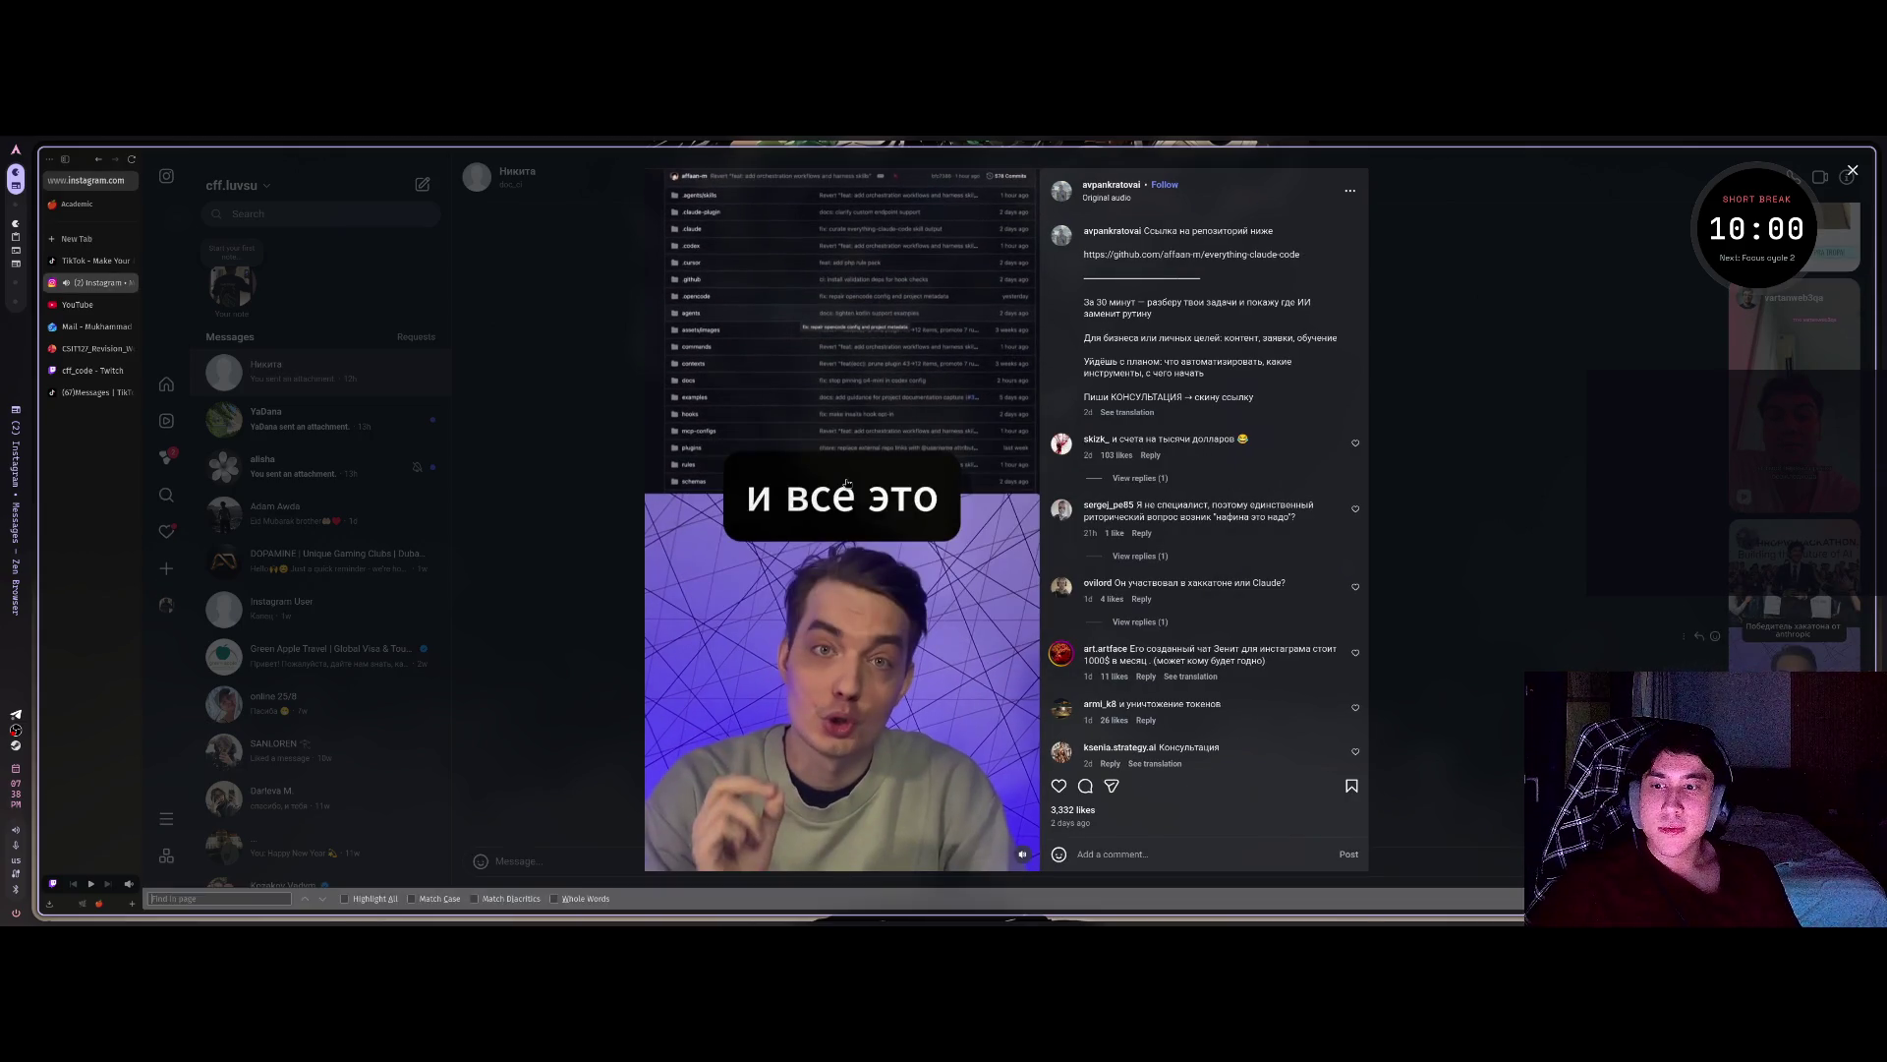
key("Escape")
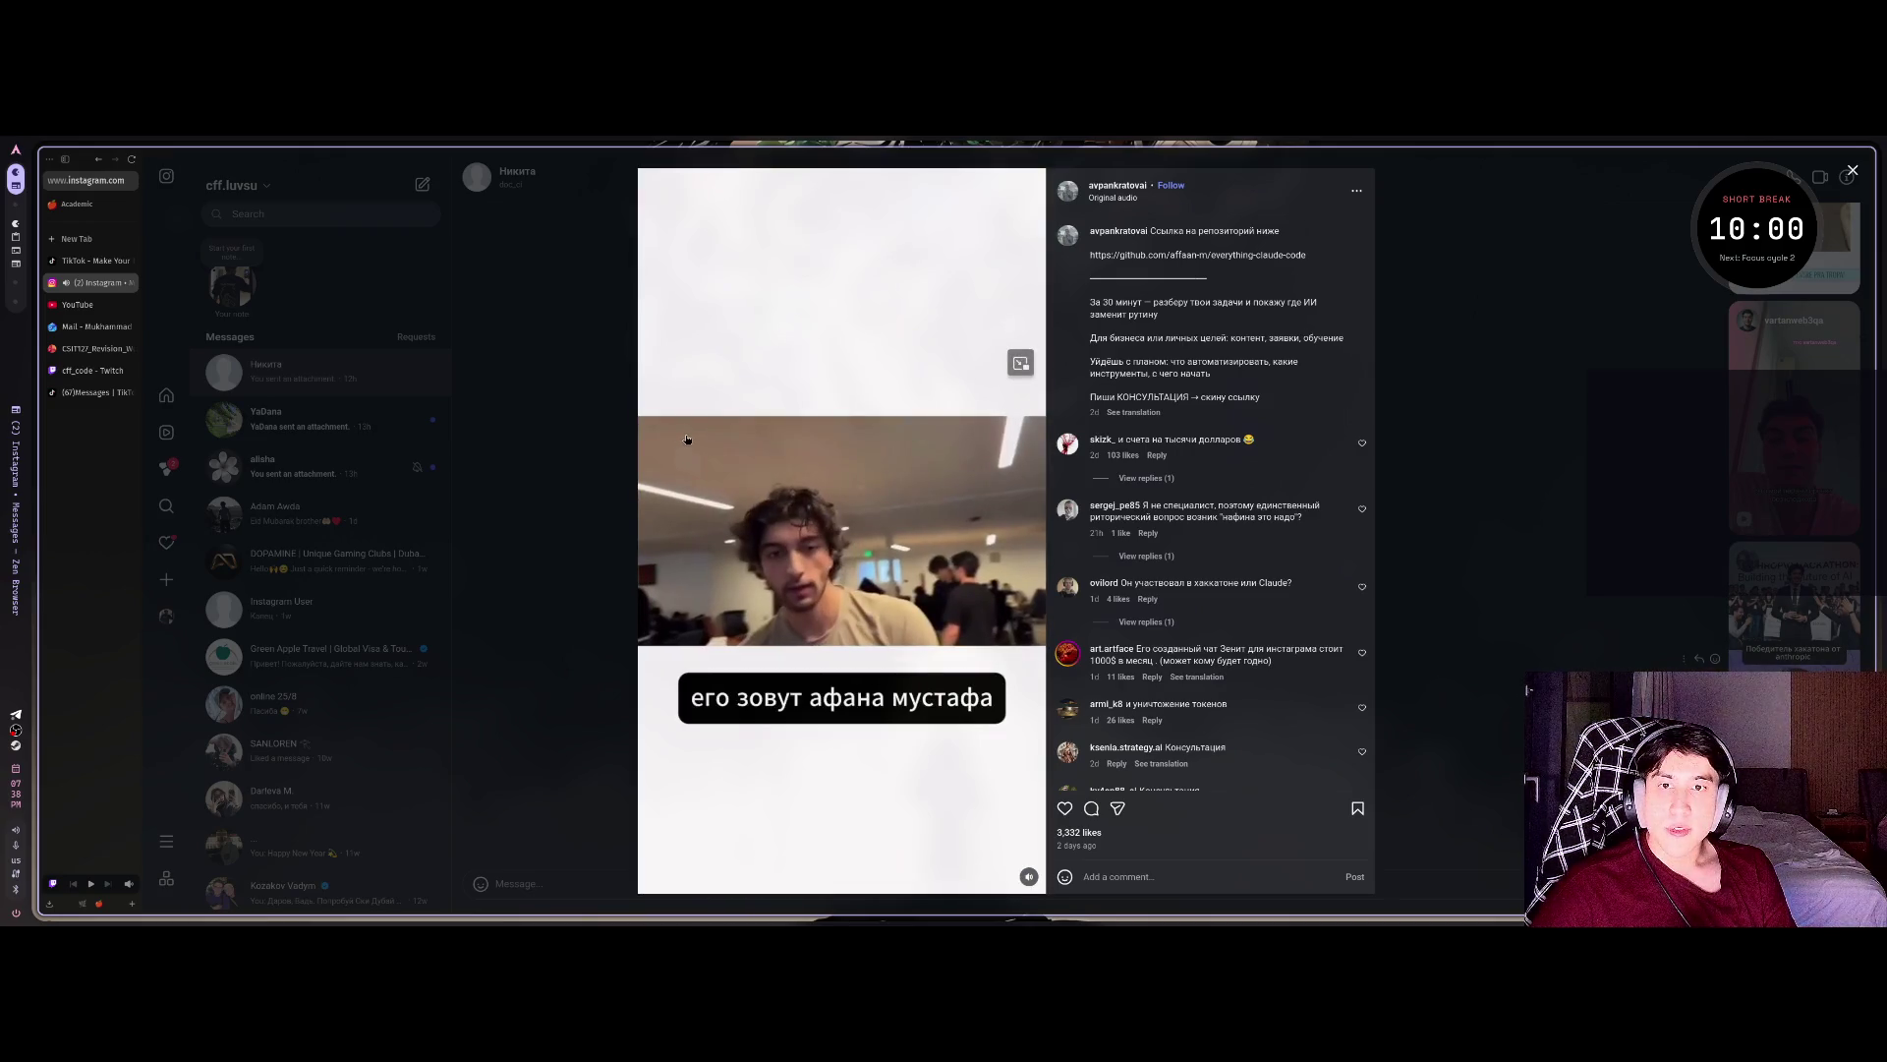
key("ctrl+t")
type("https://github.com/affaan-m/everything-claude-code")
key("Return")
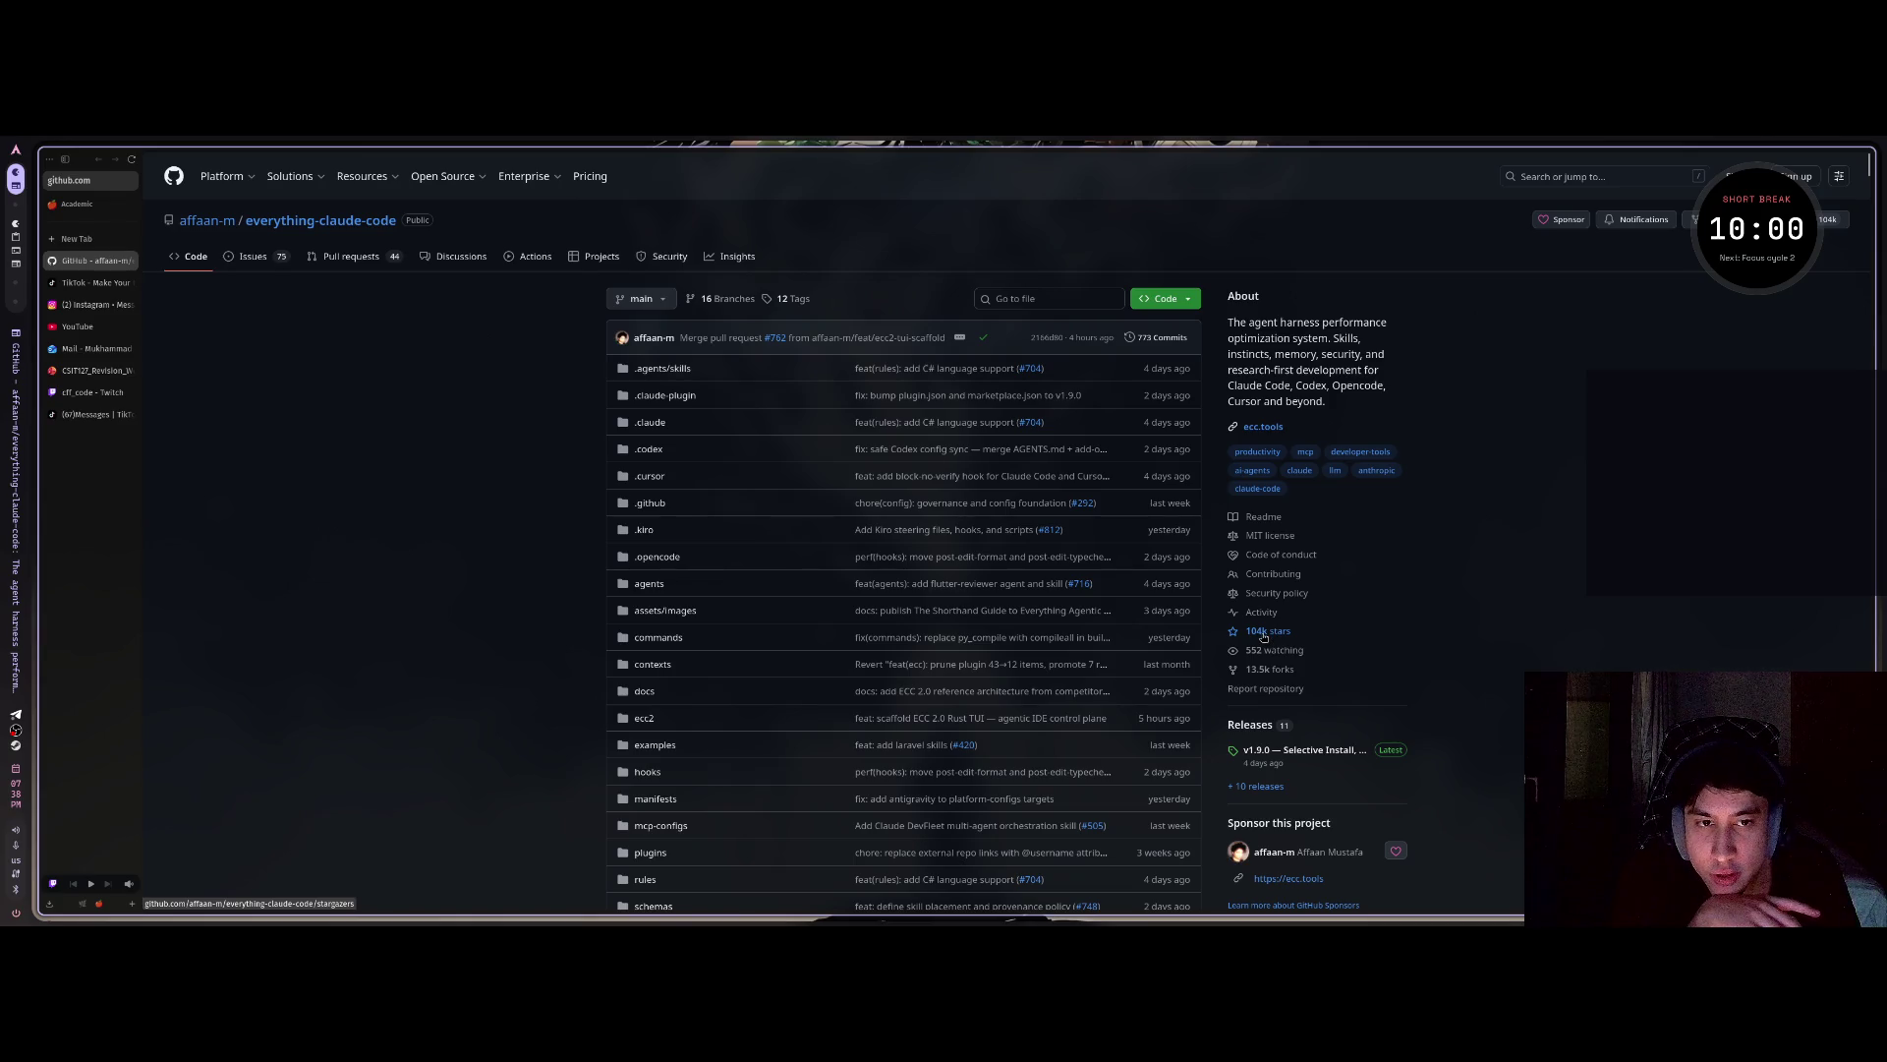
Try starring the repository while signed out, then back out of GitHub's sign-in page.
scroll(1445, 620, "down", 15)
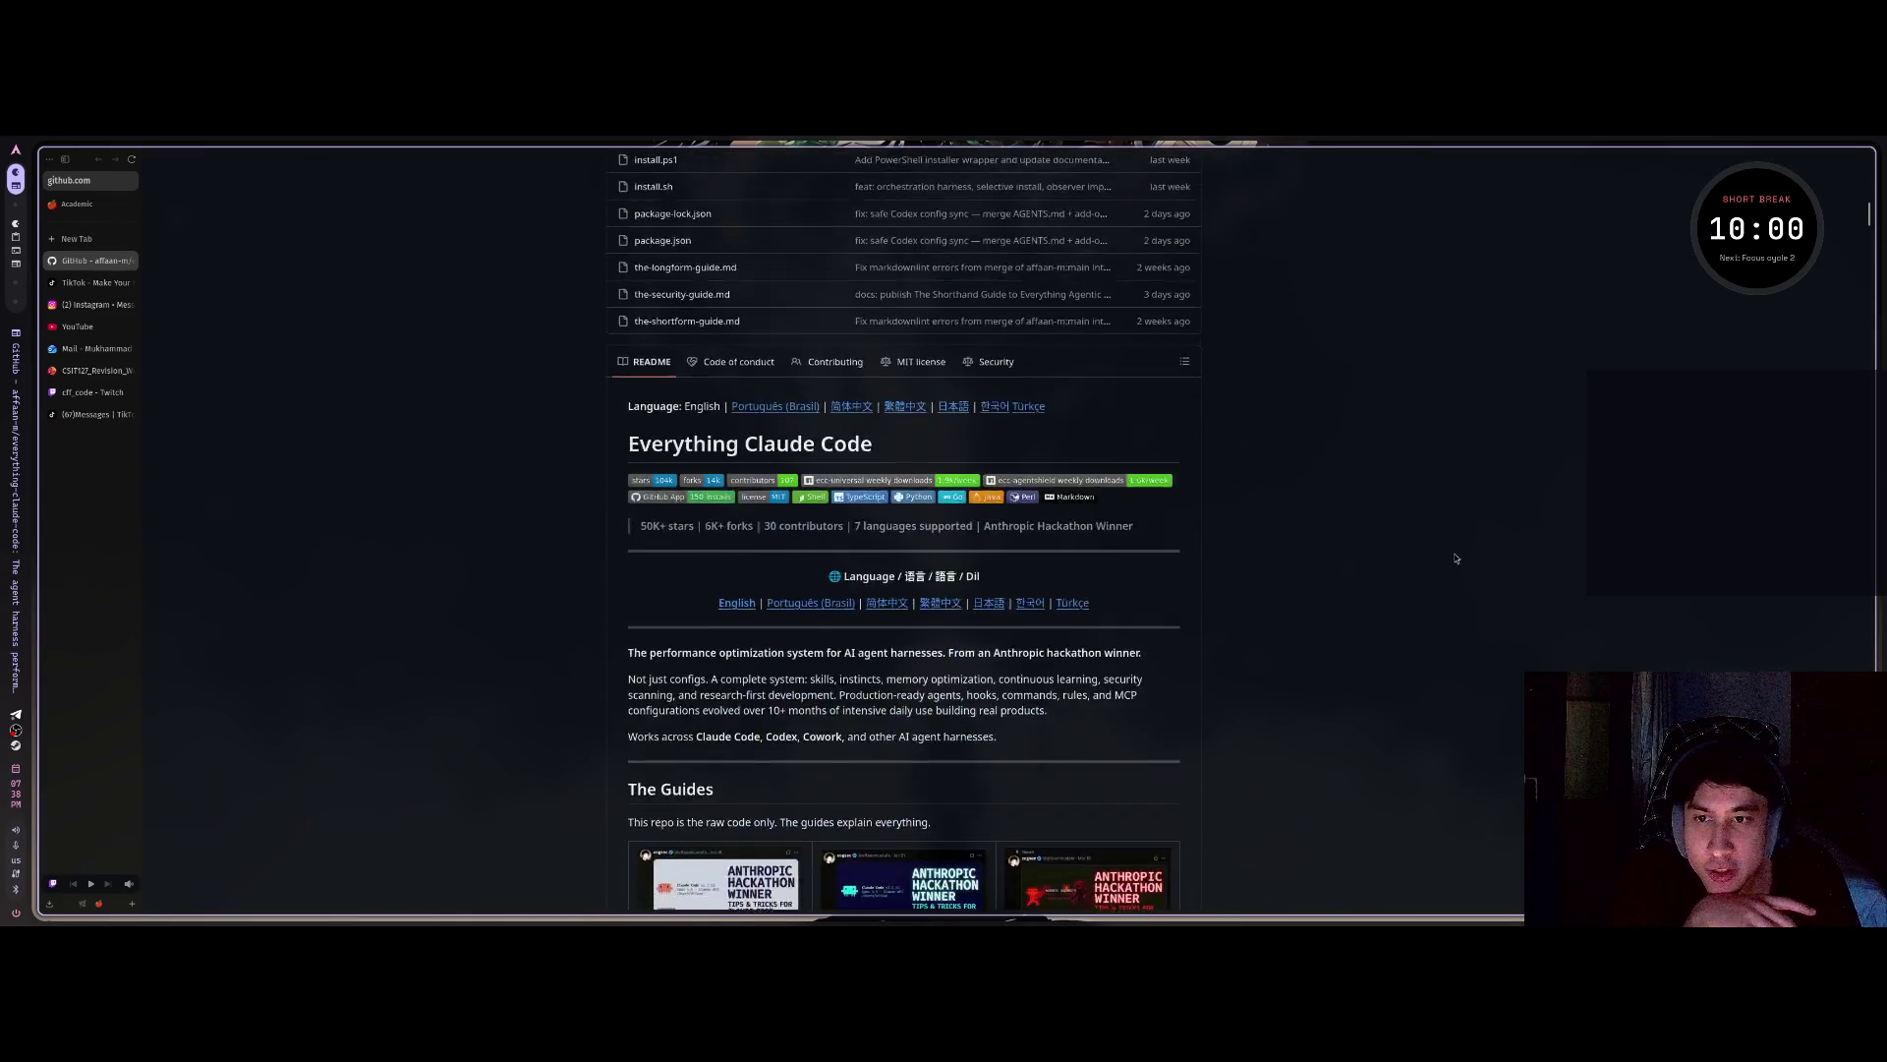
scroll(1456, 558, "down", 4)
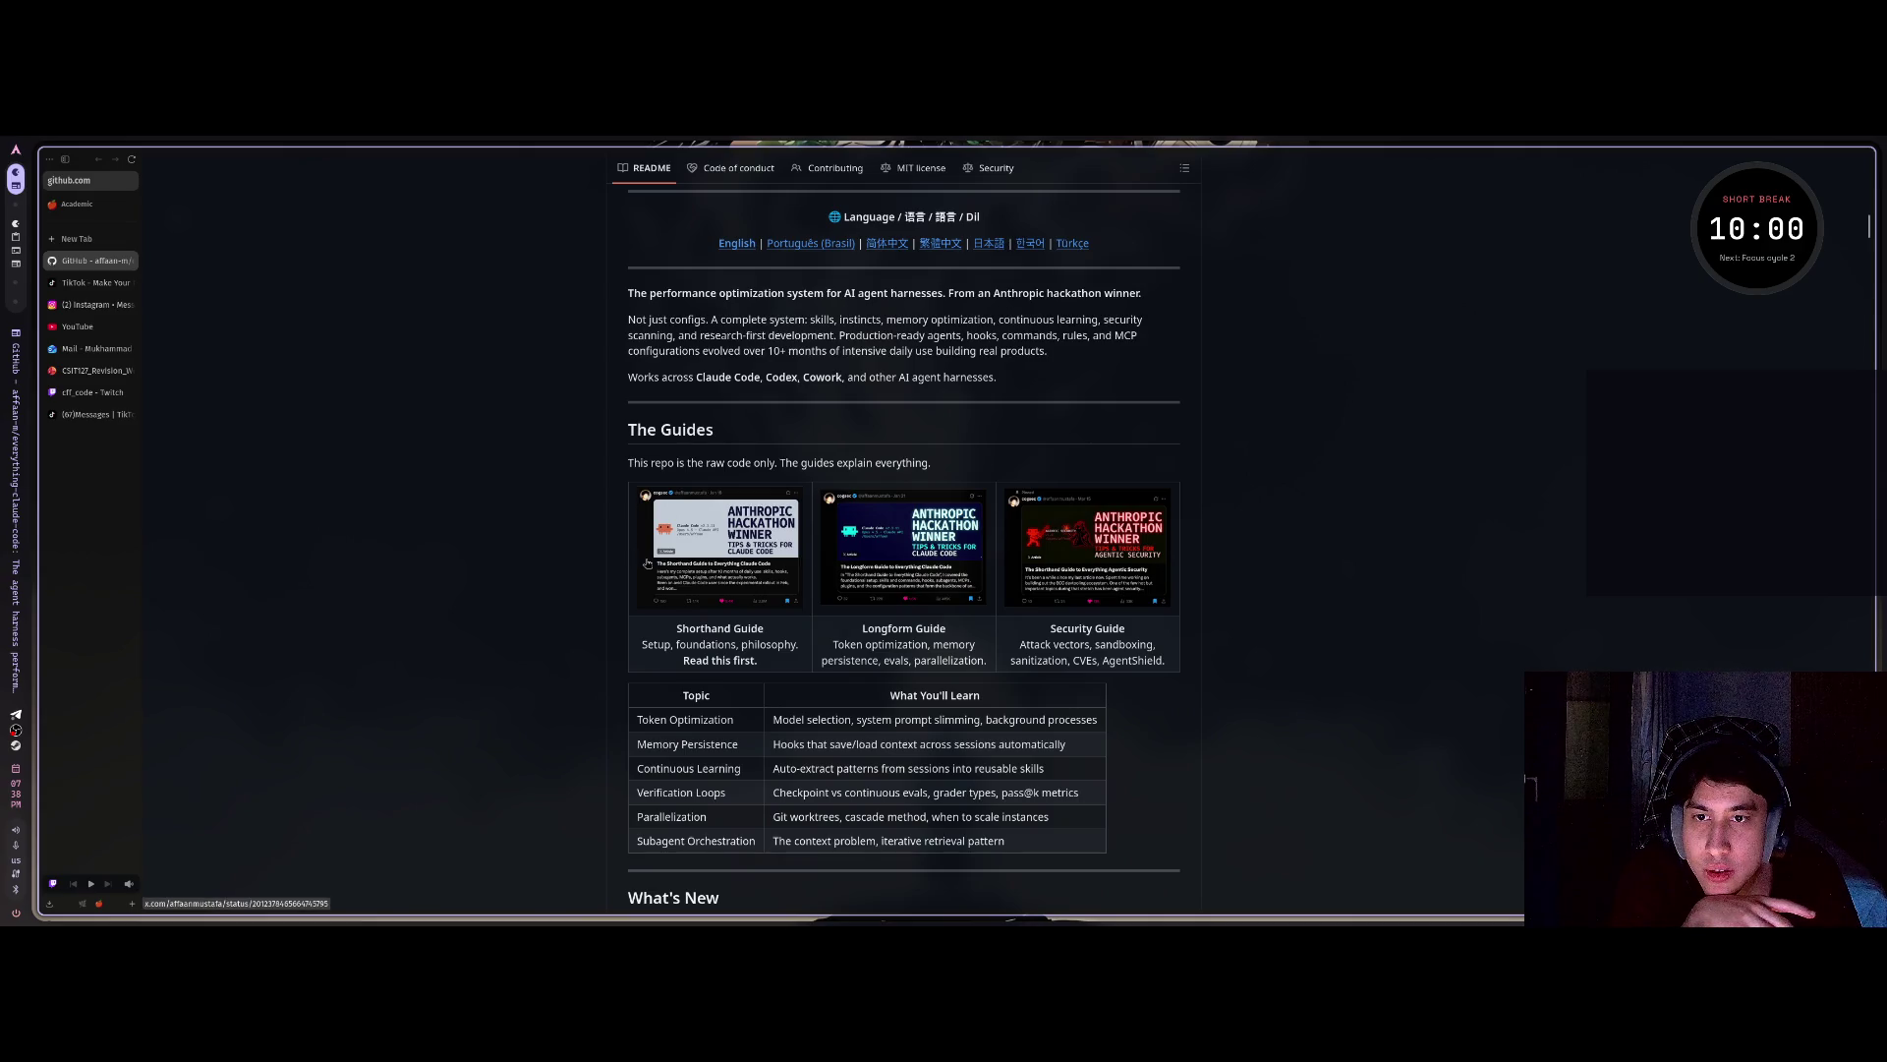
scroll(1484, 264, "up", 20)
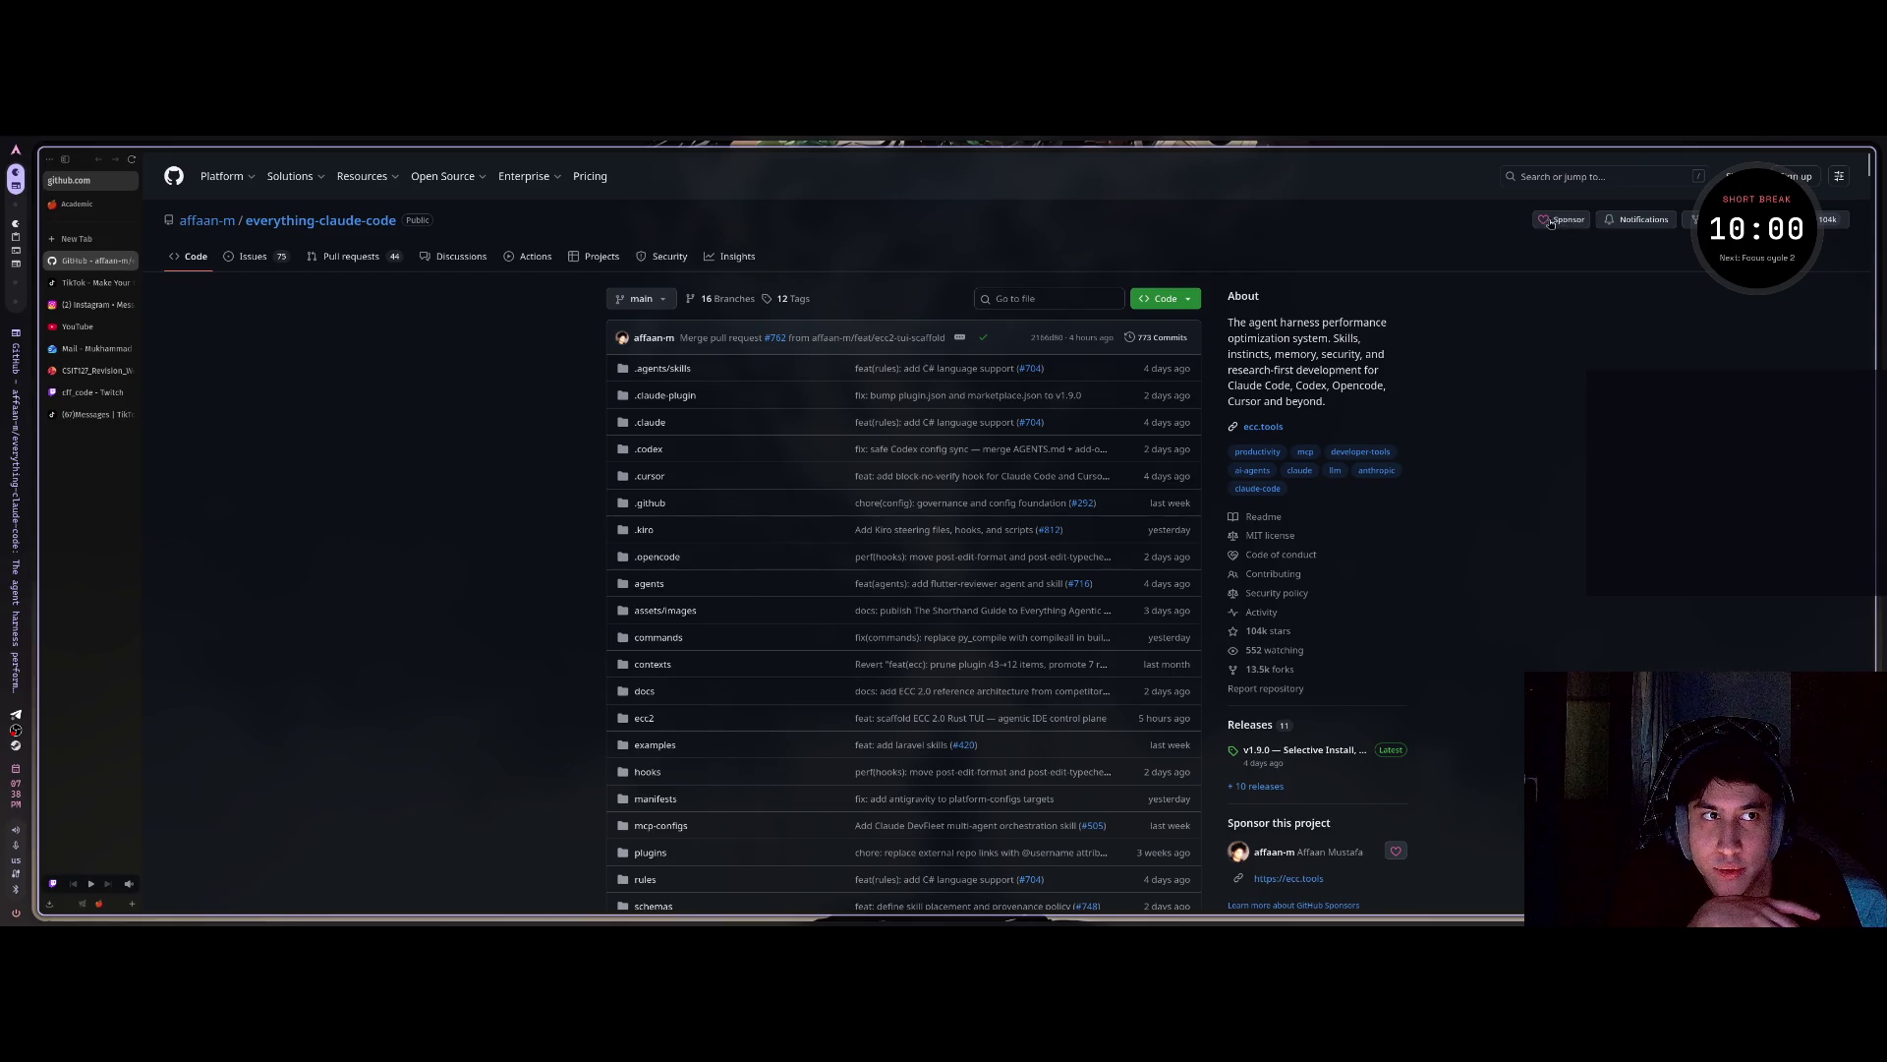
left_click(1822, 220)
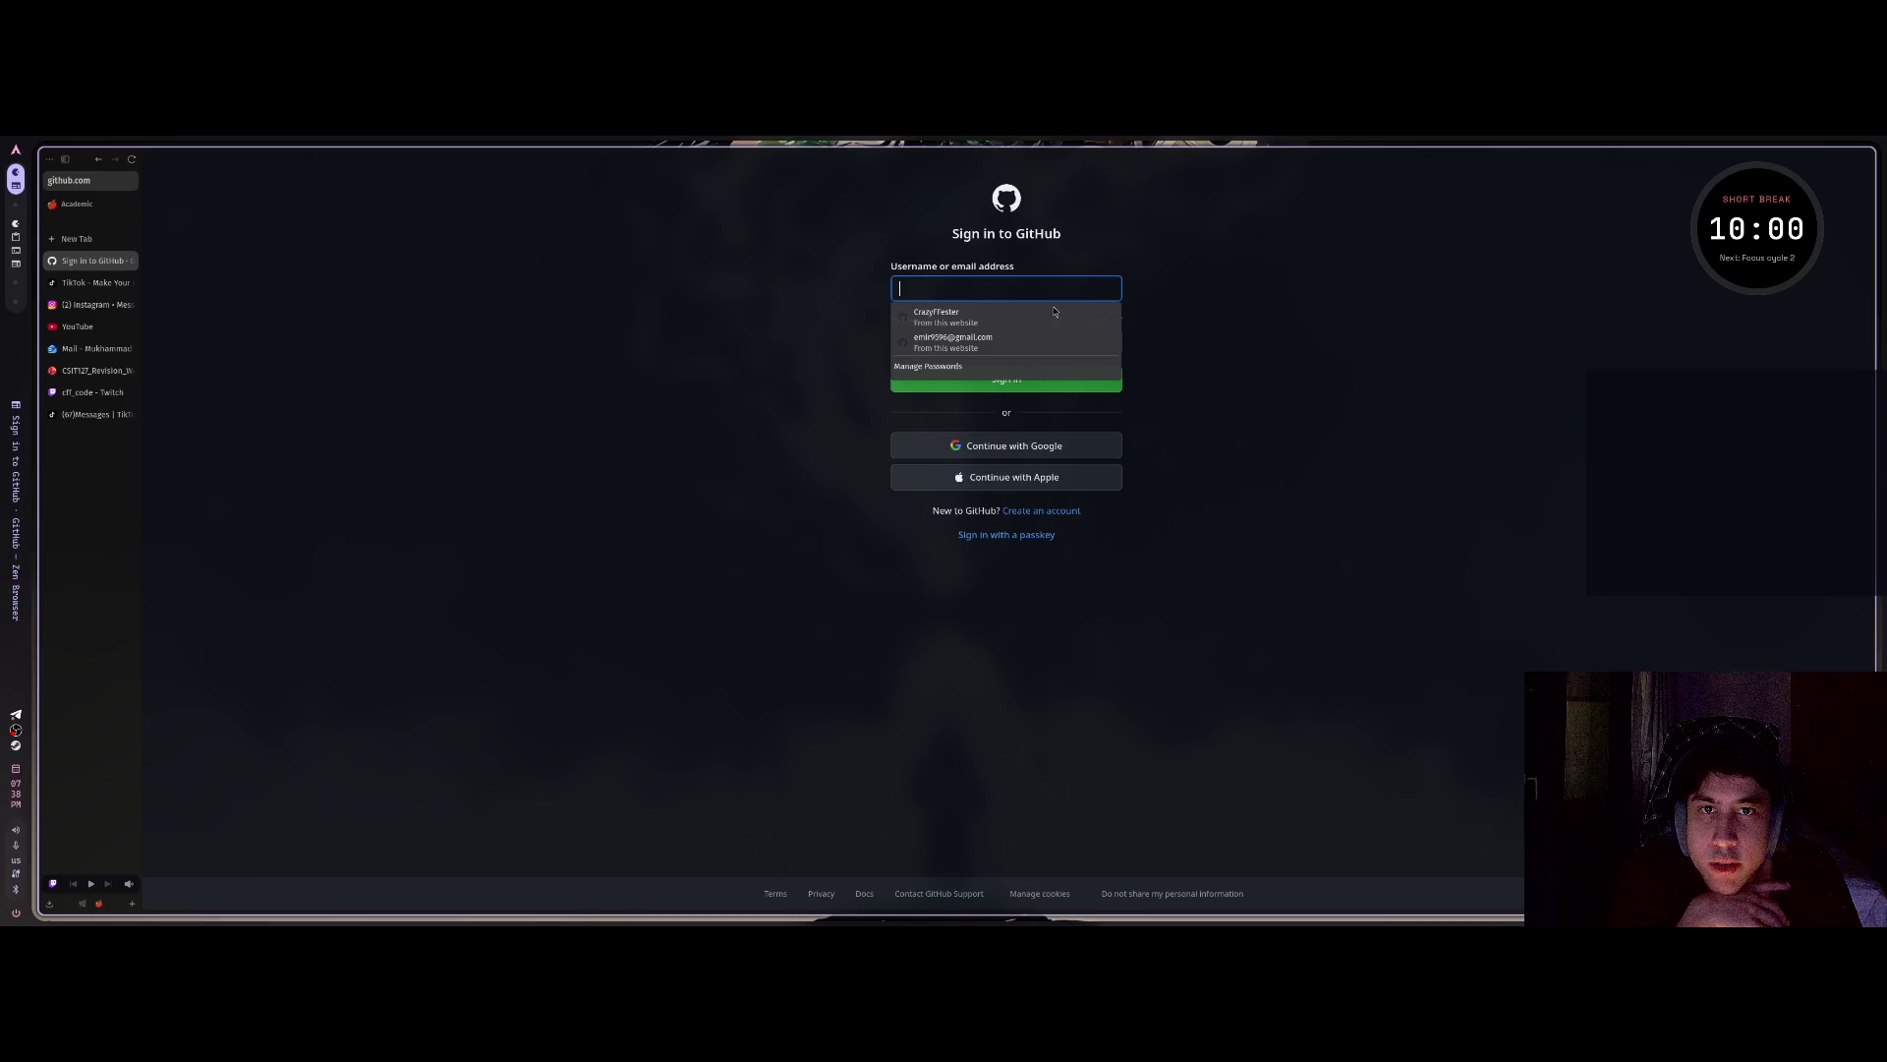
key("alt+Left")
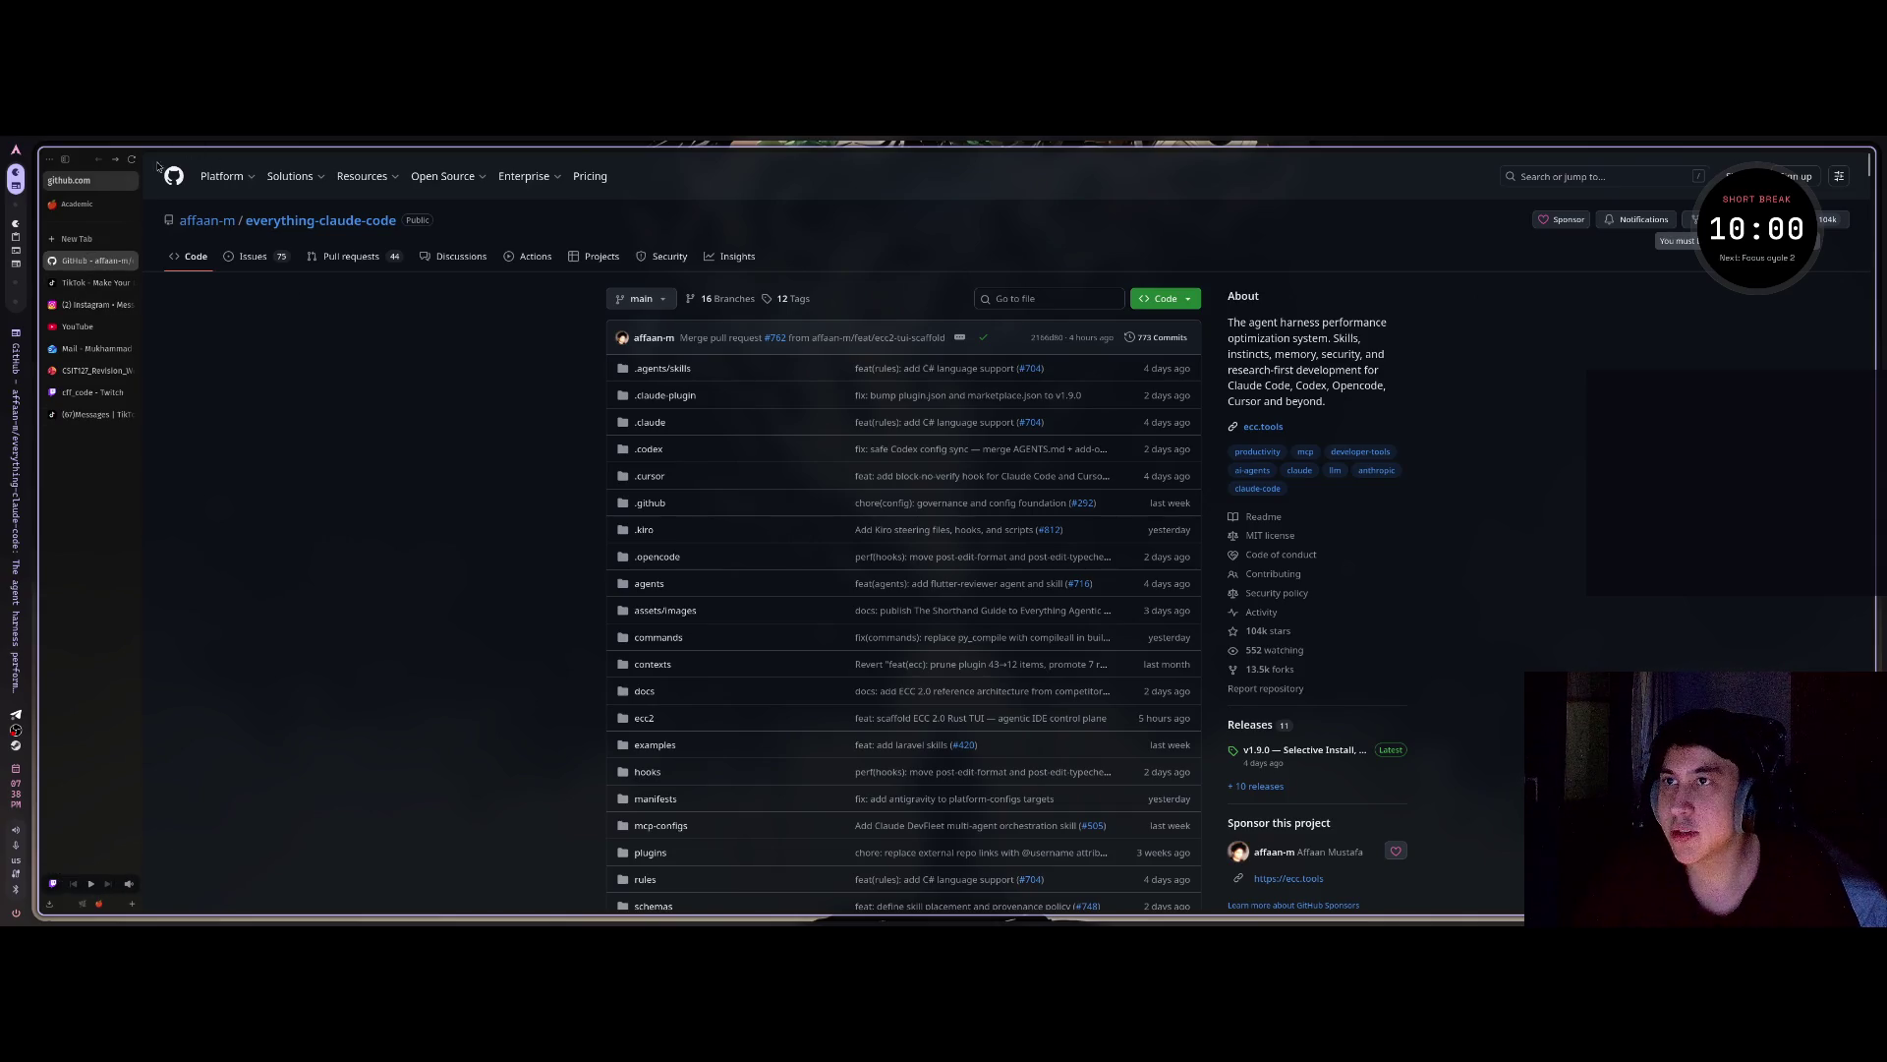
Star everything-claude-code in the signed-in workspace without choosing a list, then open the owner's profile.
scroll(95, 778, "right", 2)
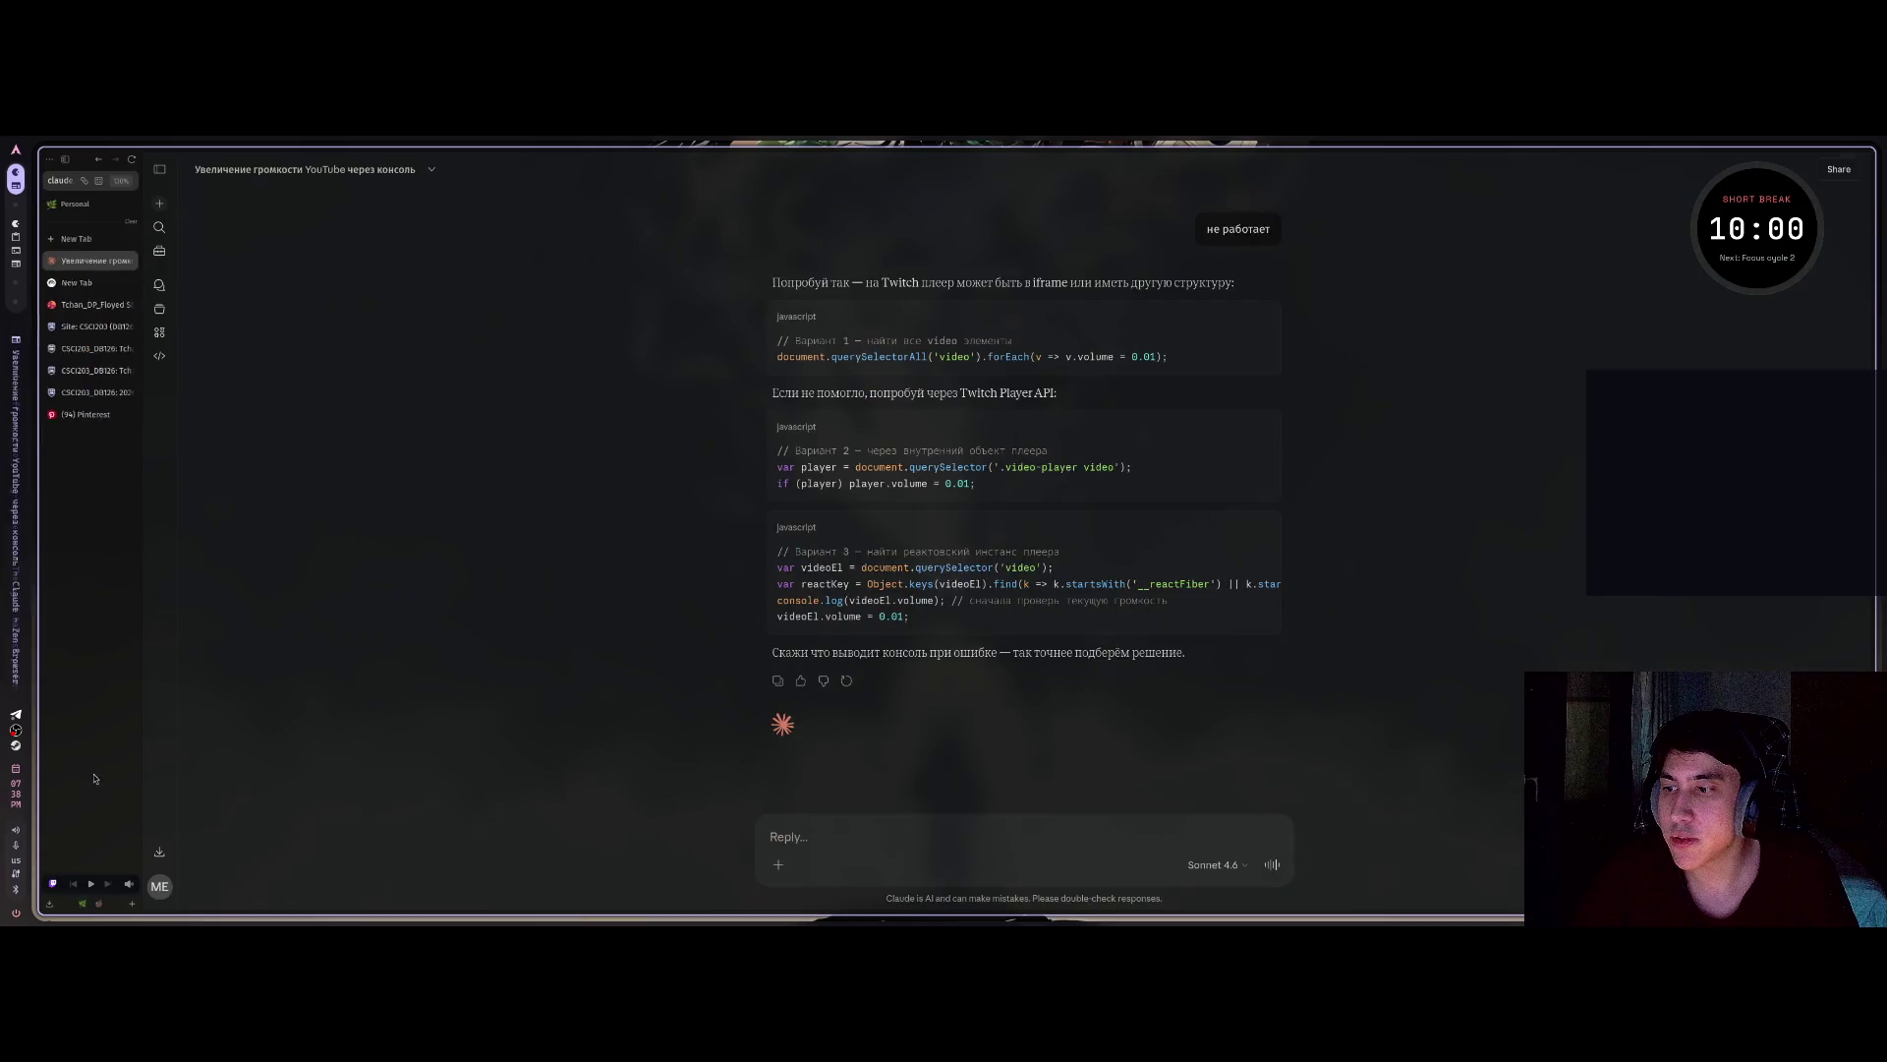
key("ctrl+t")
type("https://github.com/affaan-m/everything-claude-code")
key("Return")
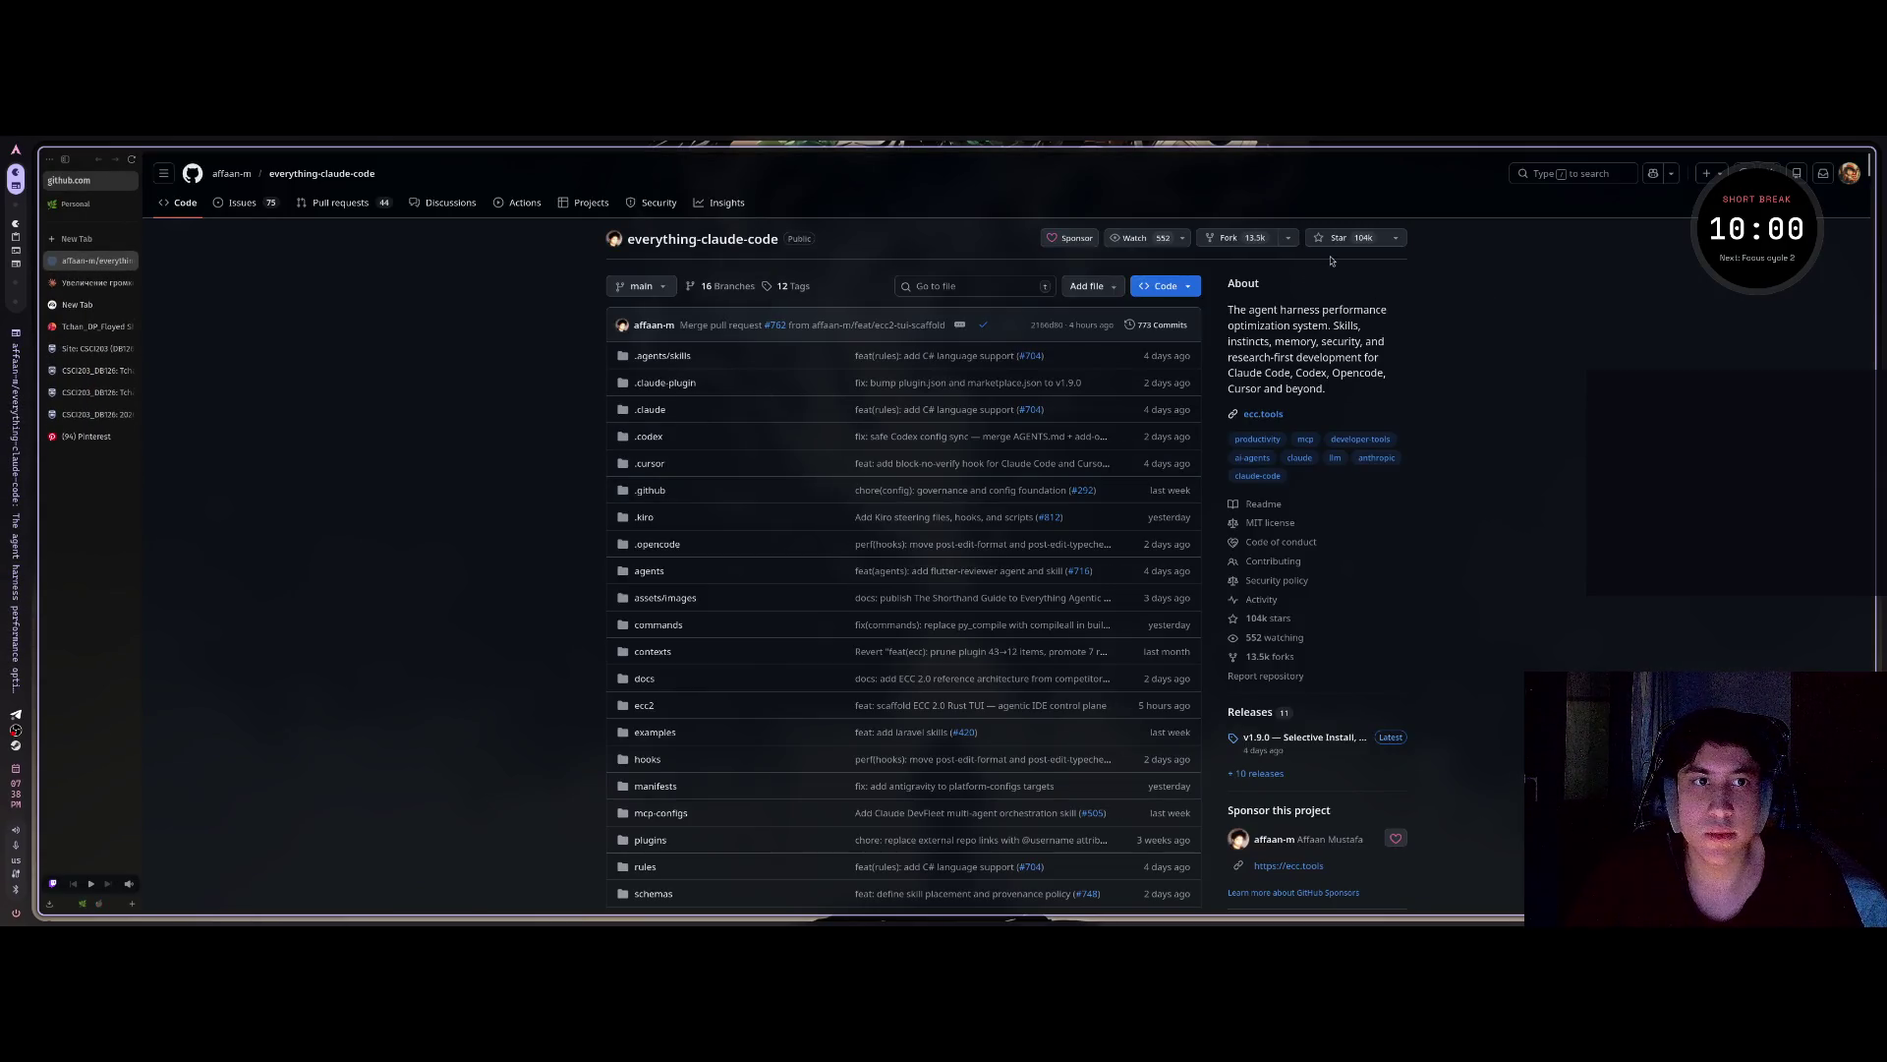
left_click(1323, 242)
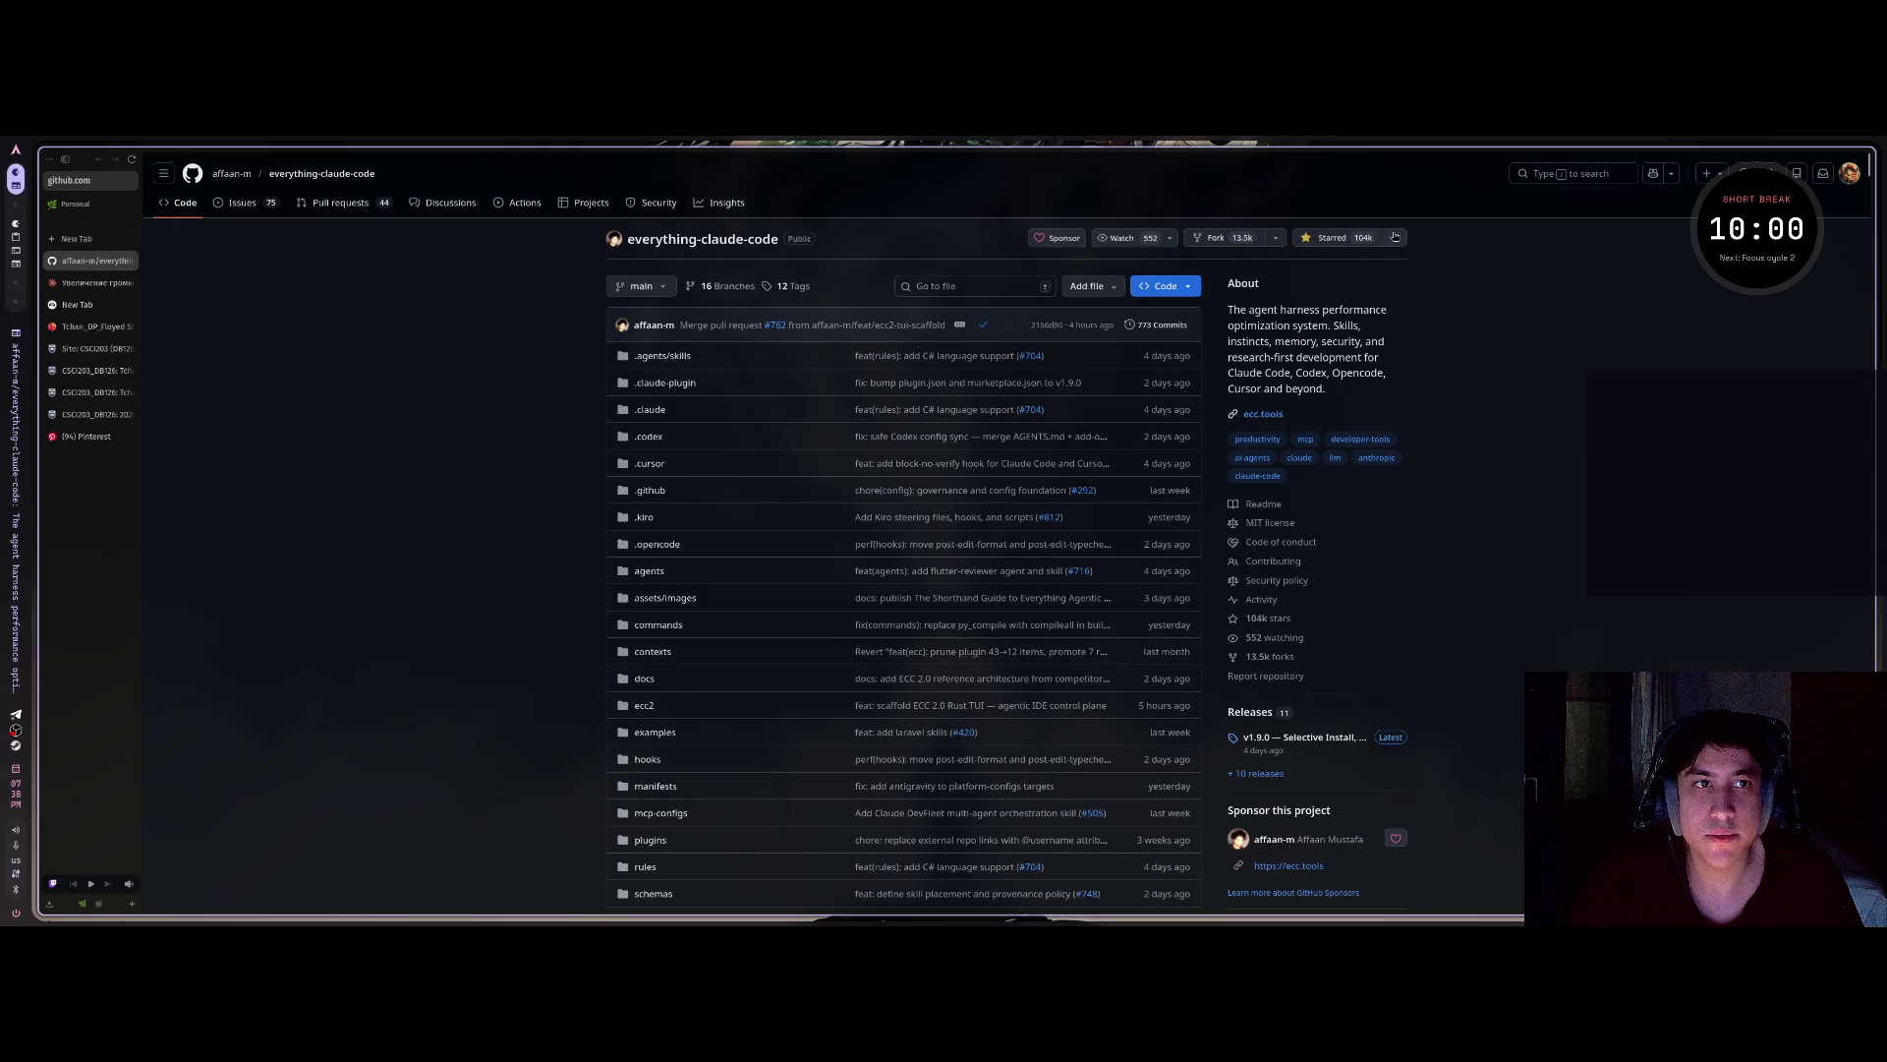
left_click(1394, 237)
left_click(1447, 336)
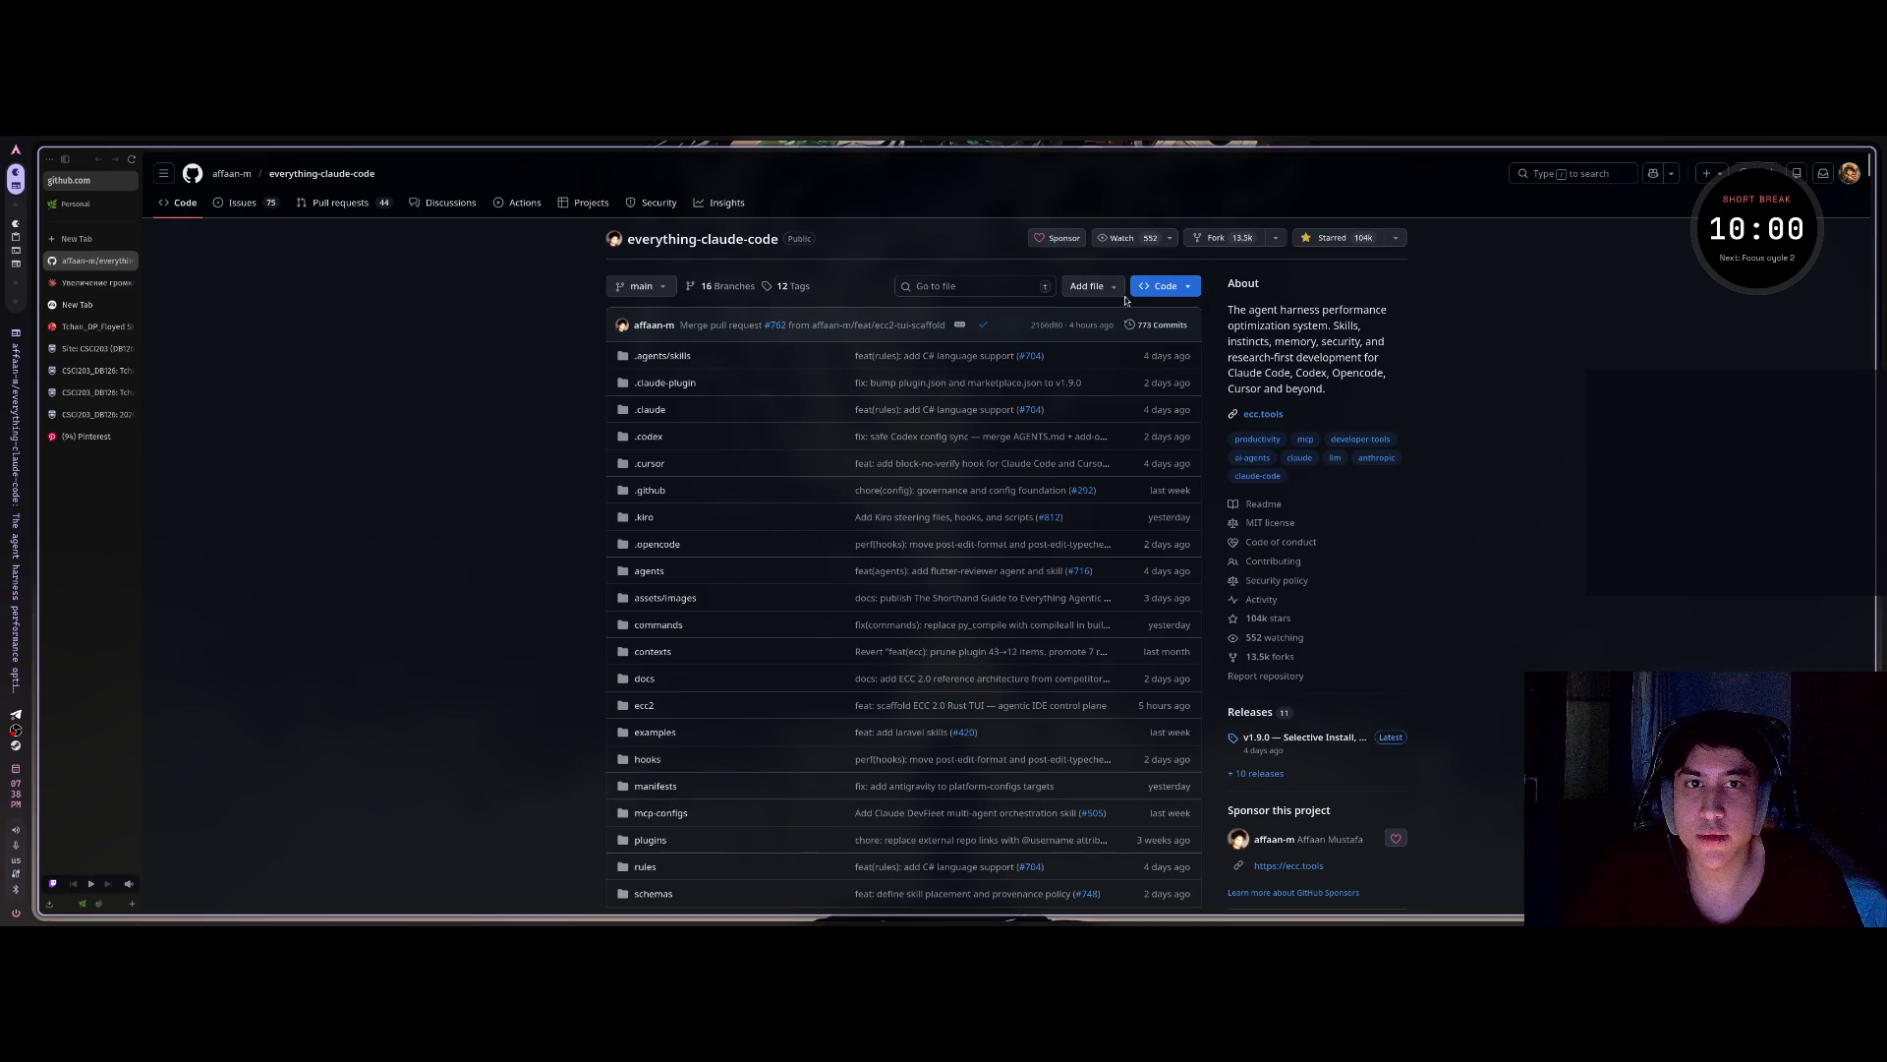
scroll(1276, 571, "down", 4)
left_click(1273, 484)
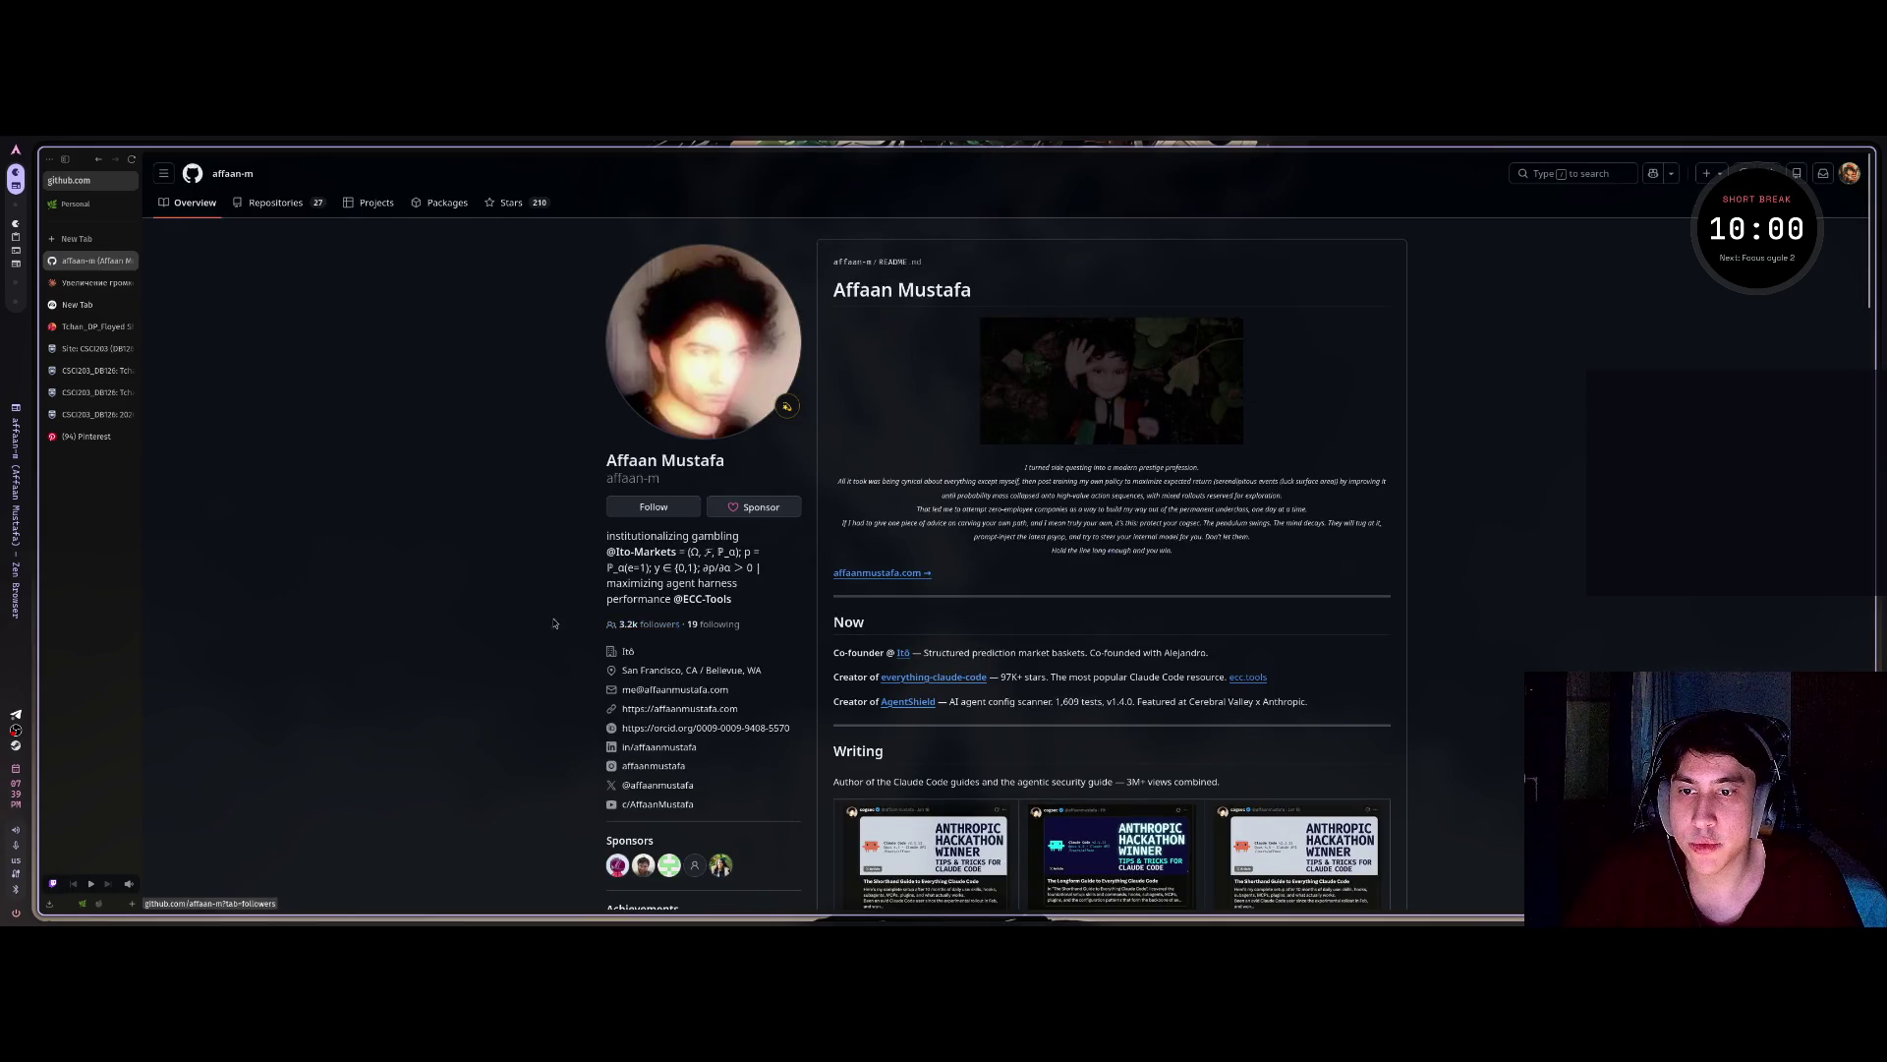
Open and browse the repository owner's X profile and posts.
scroll(553, 623, "down", 1)
left_click(657, 696)
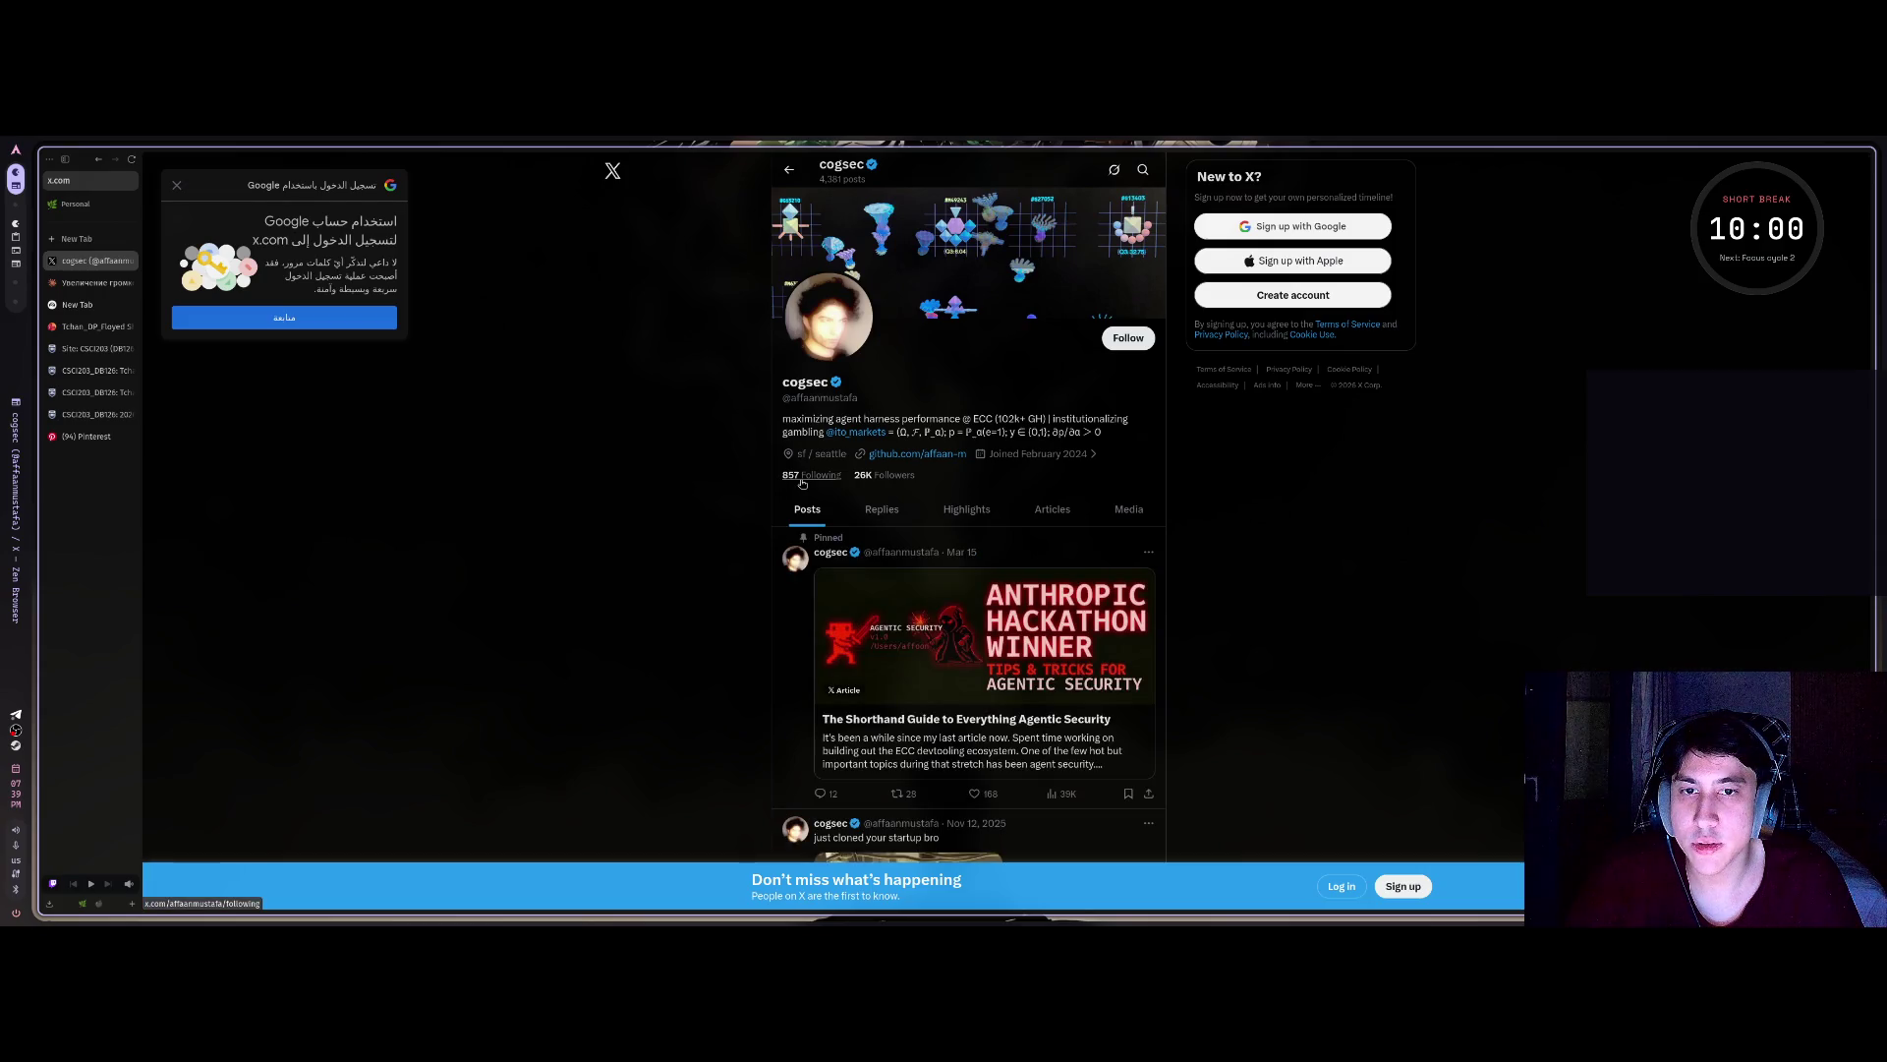
scroll(802, 482, "down", 5)
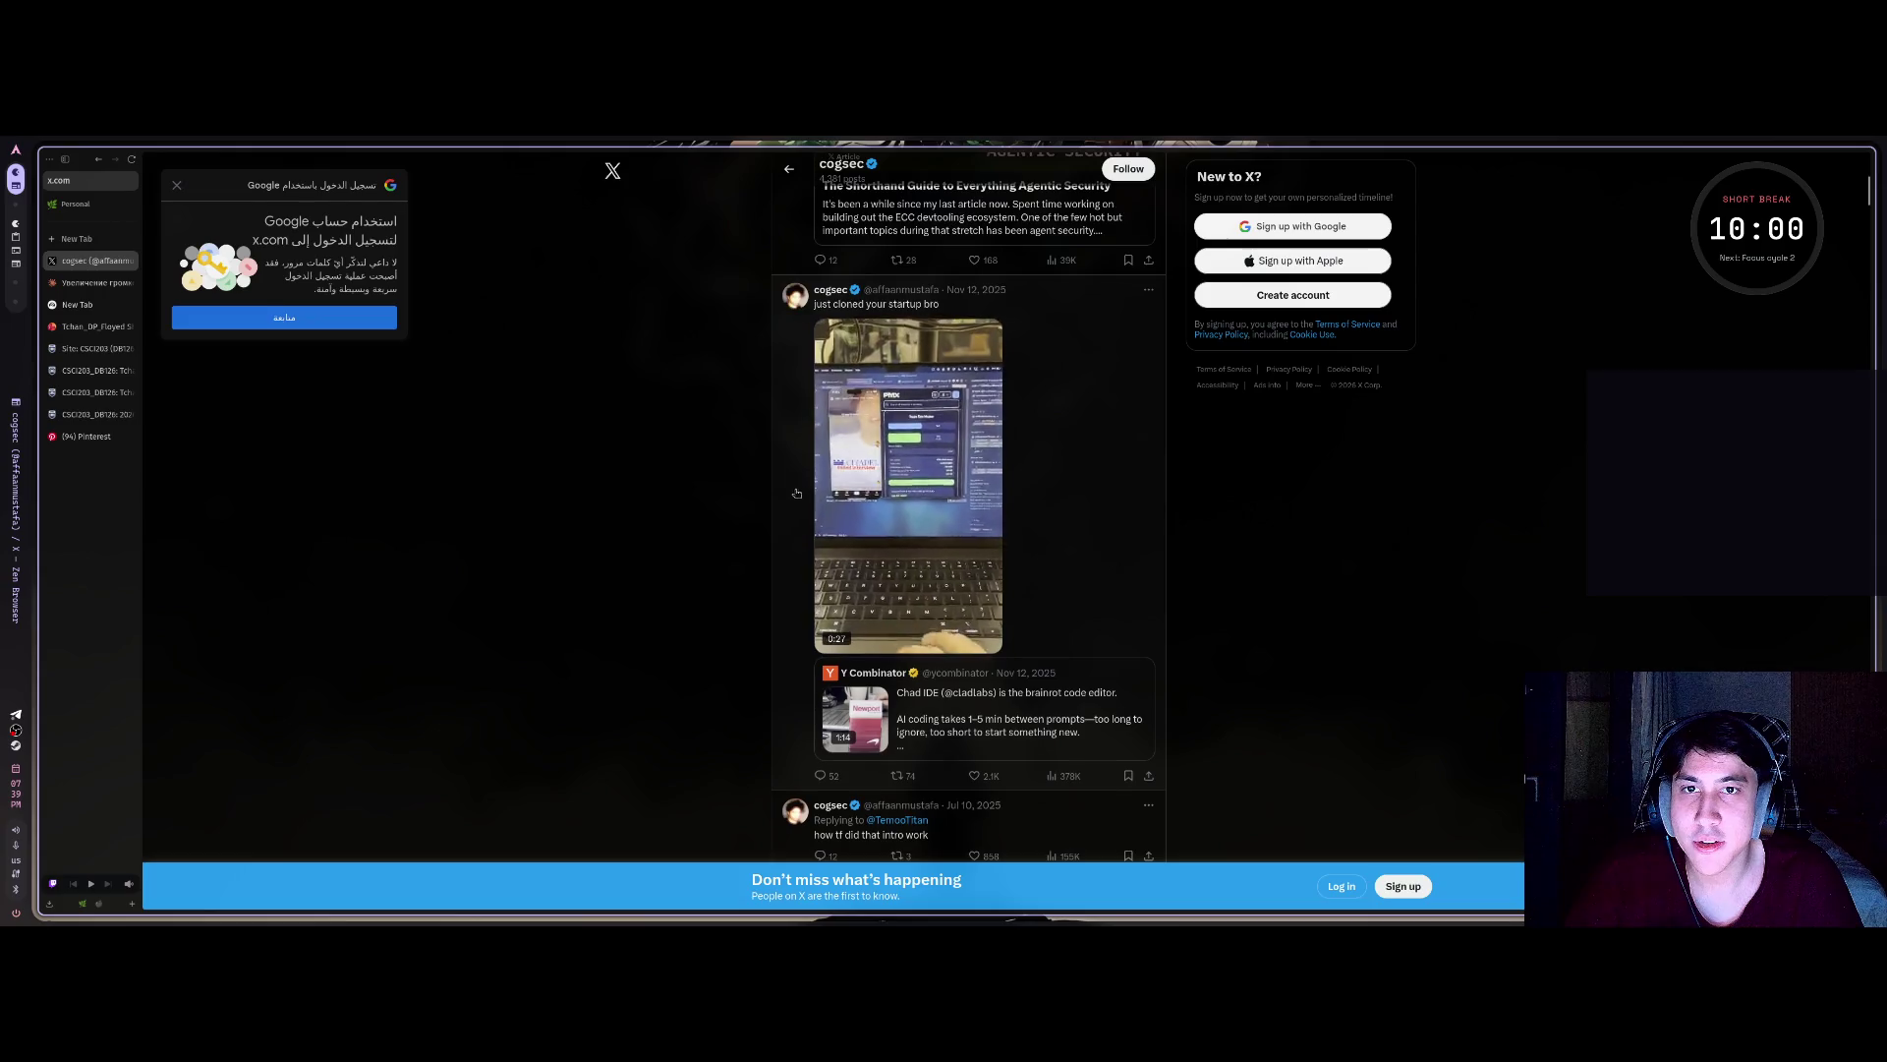
scroll(699, 494, "up", 2)
Close the X profile tab and move through the open tabs toward Instagram.
middle_click(90, 261)
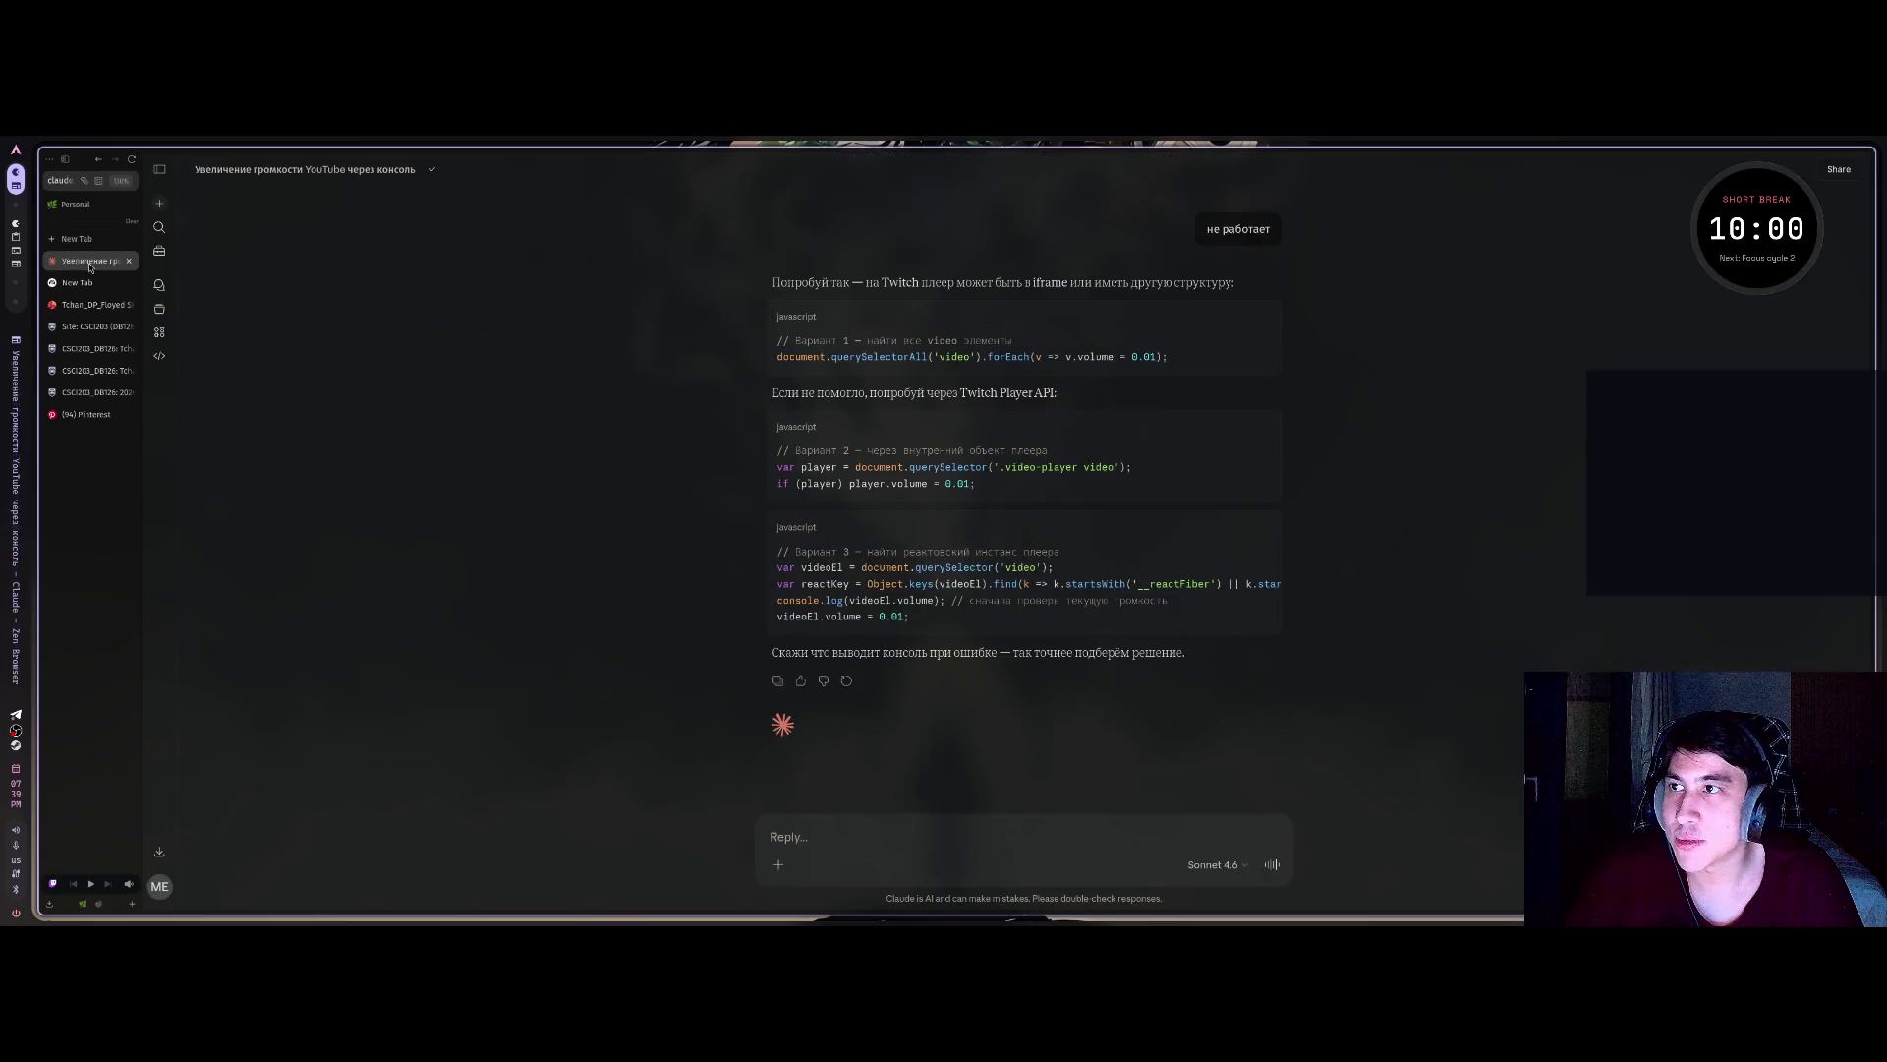
left_click(82, 284)
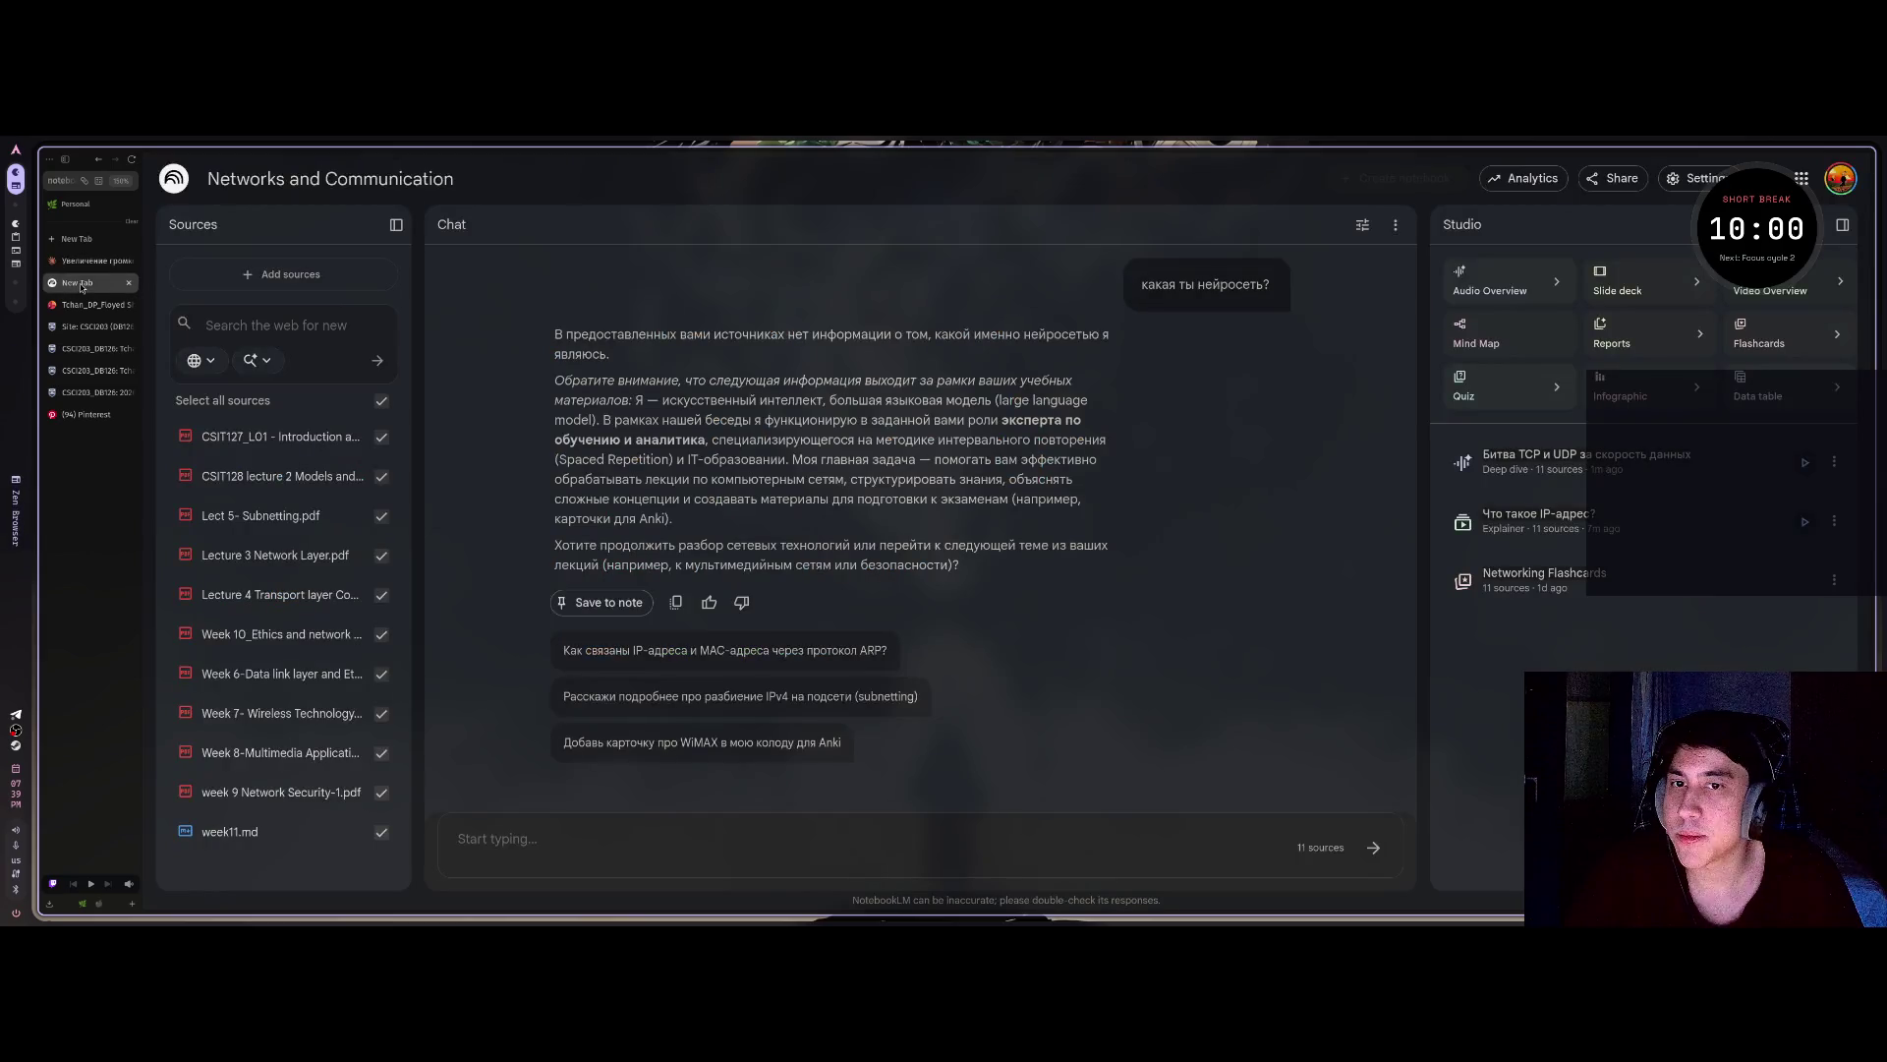
scroll(114, 731, "right", 2)
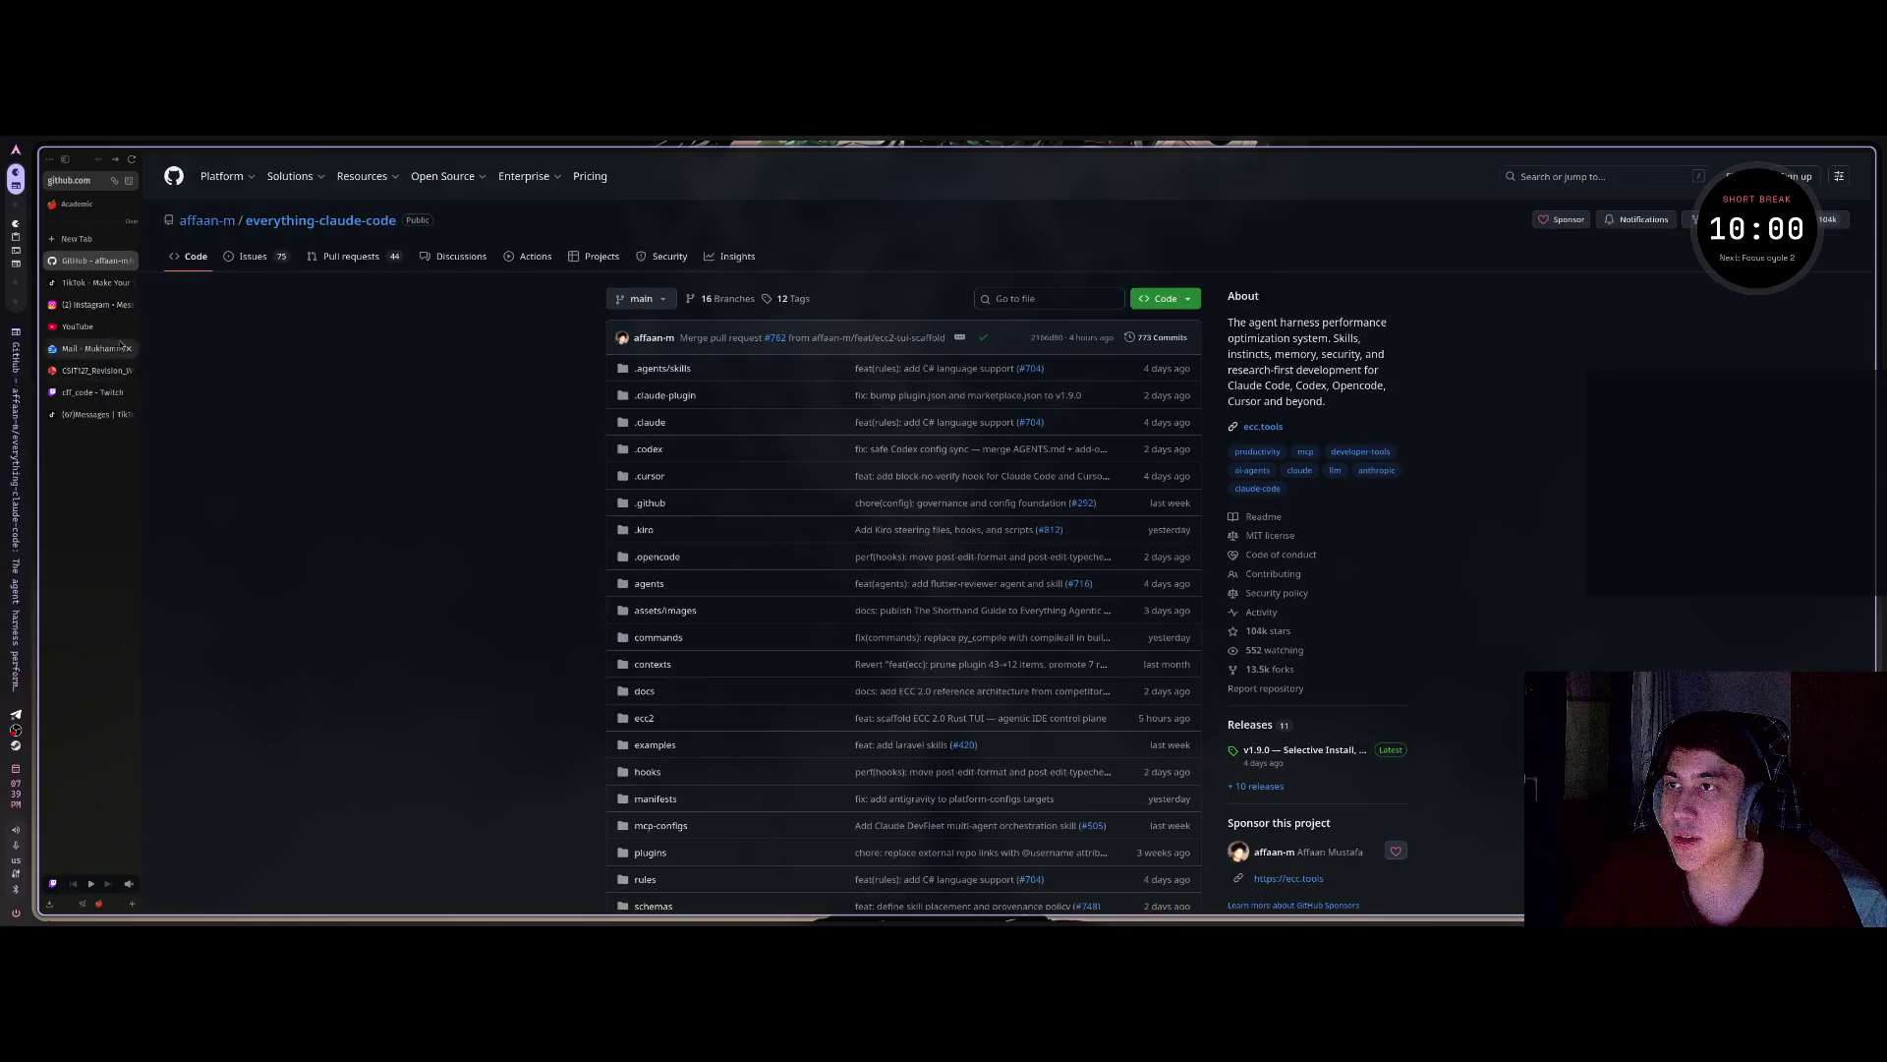
left_click(77, 326)
Back in Instagram, close the video post and watch the shared pull-up workout reel.
left_click(97, 305)
left_click(236, 331)
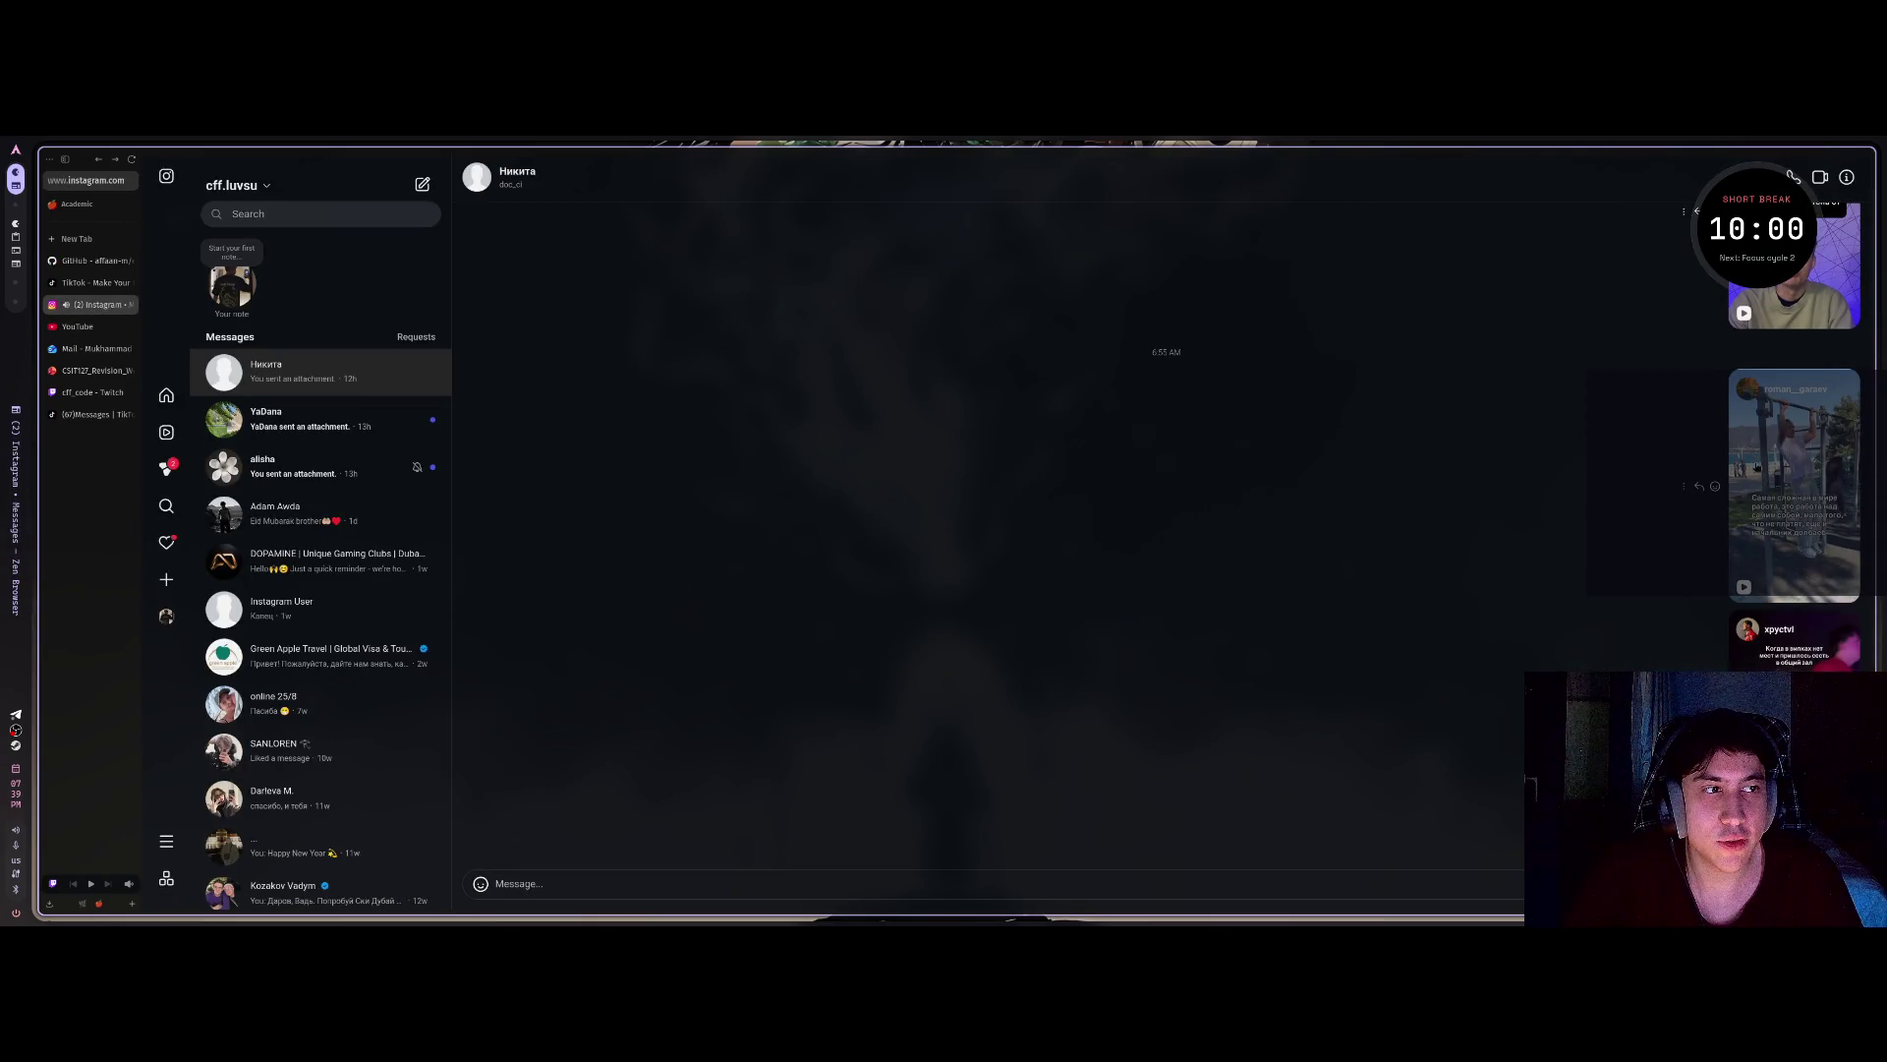
left_click(1794, 481)
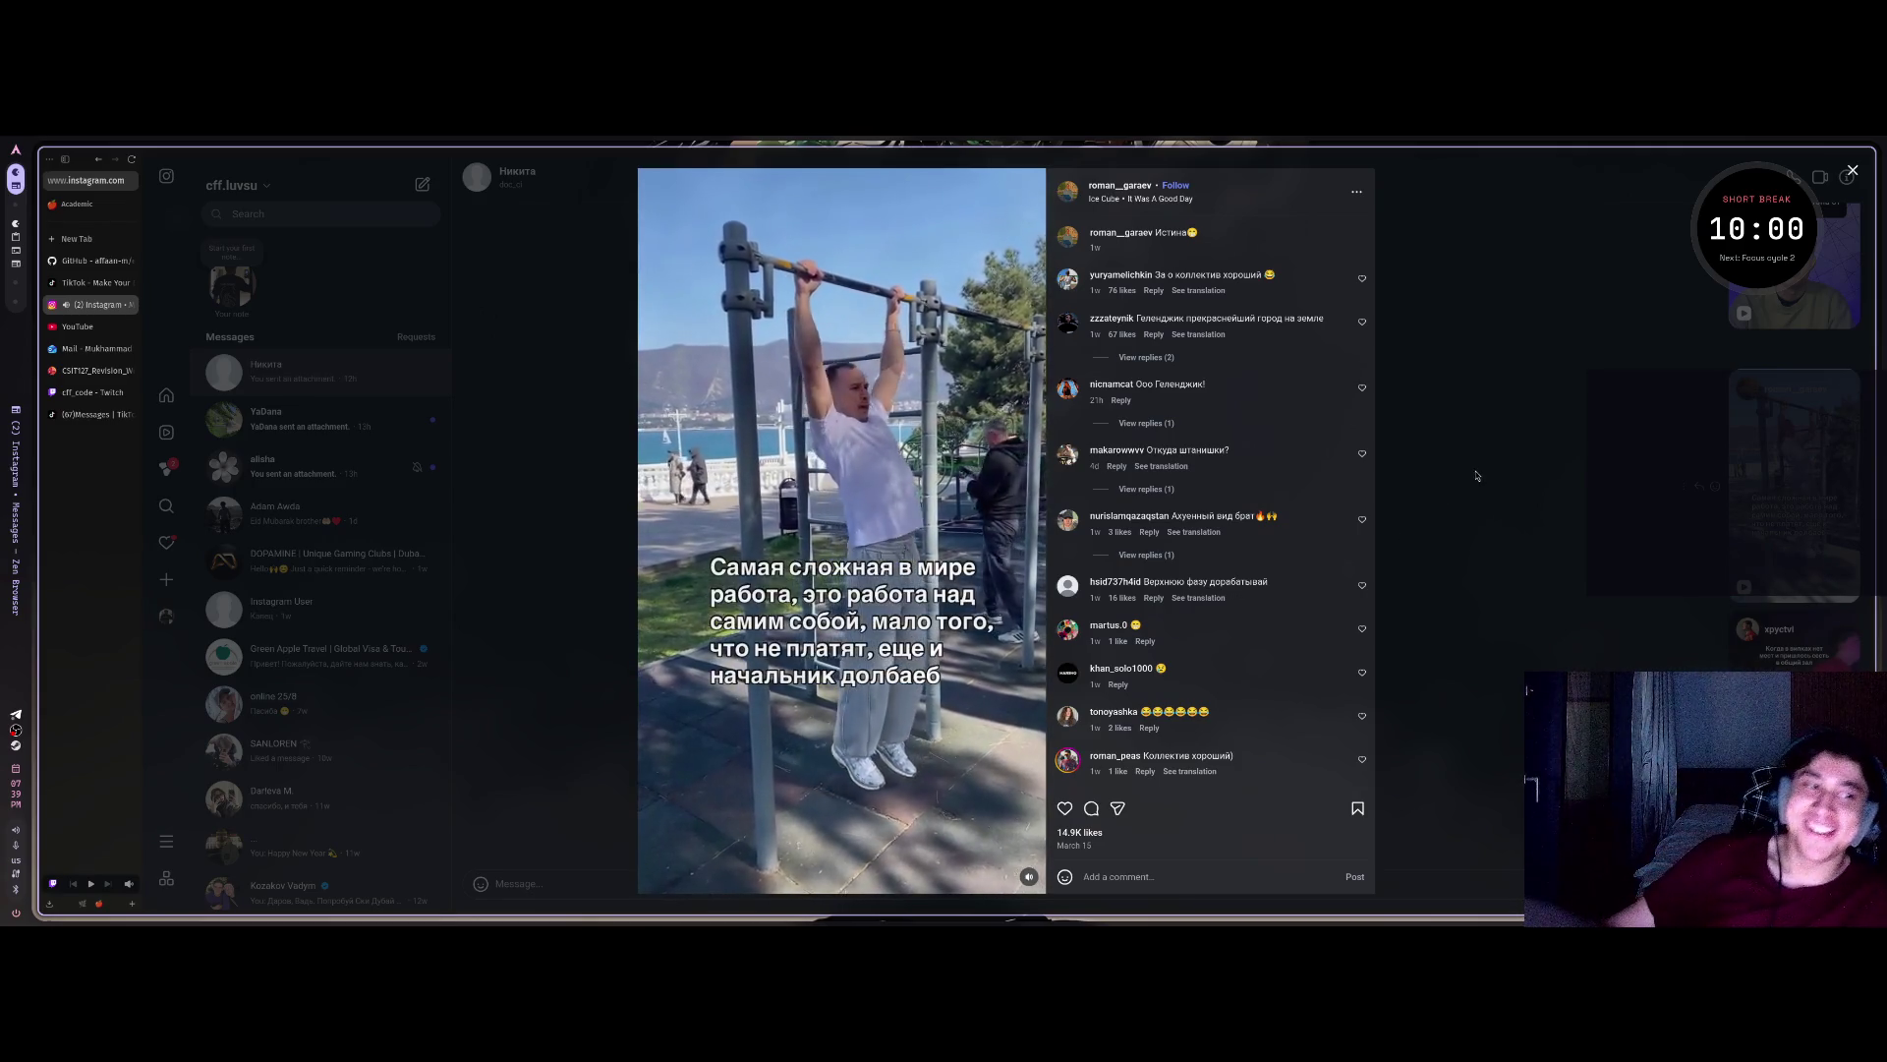
left_click(1474, 240)
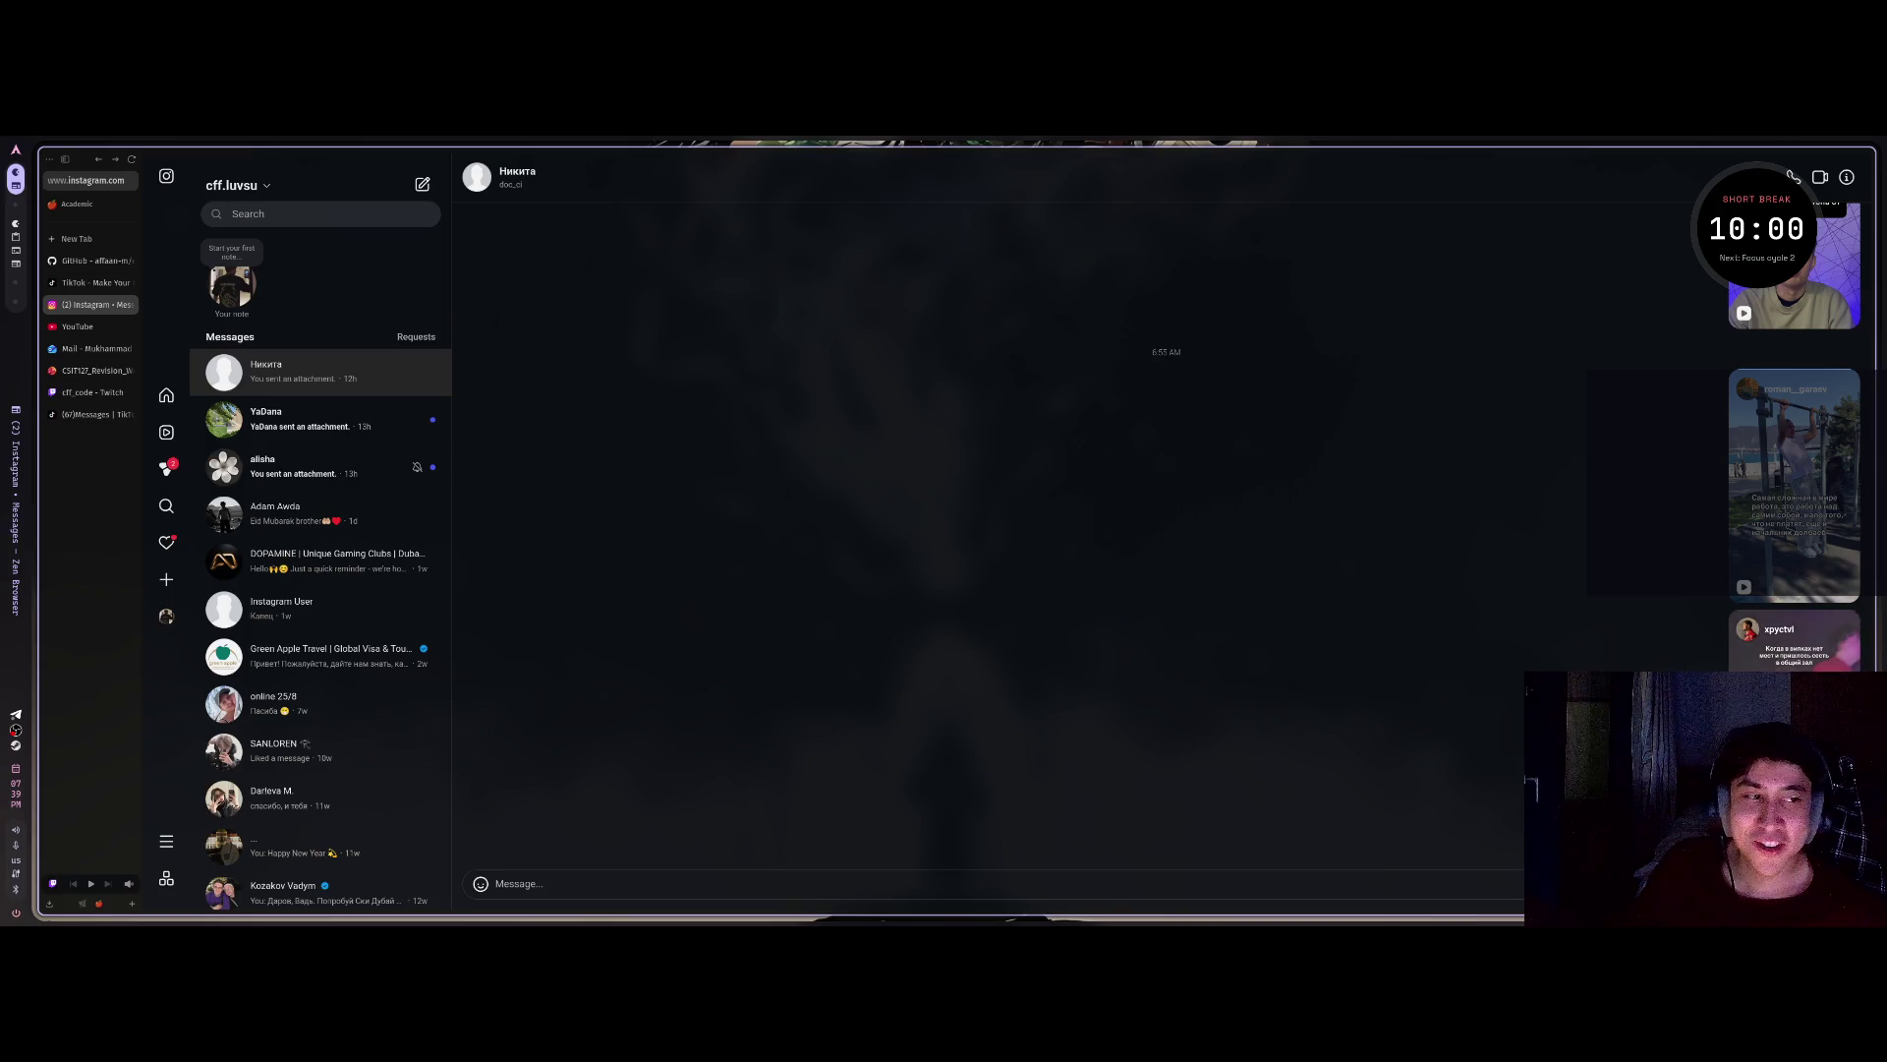
Watch the Russian-captioned common-hall reel with sound, close it, and switch to TikTok.
left_click(1794, 639)
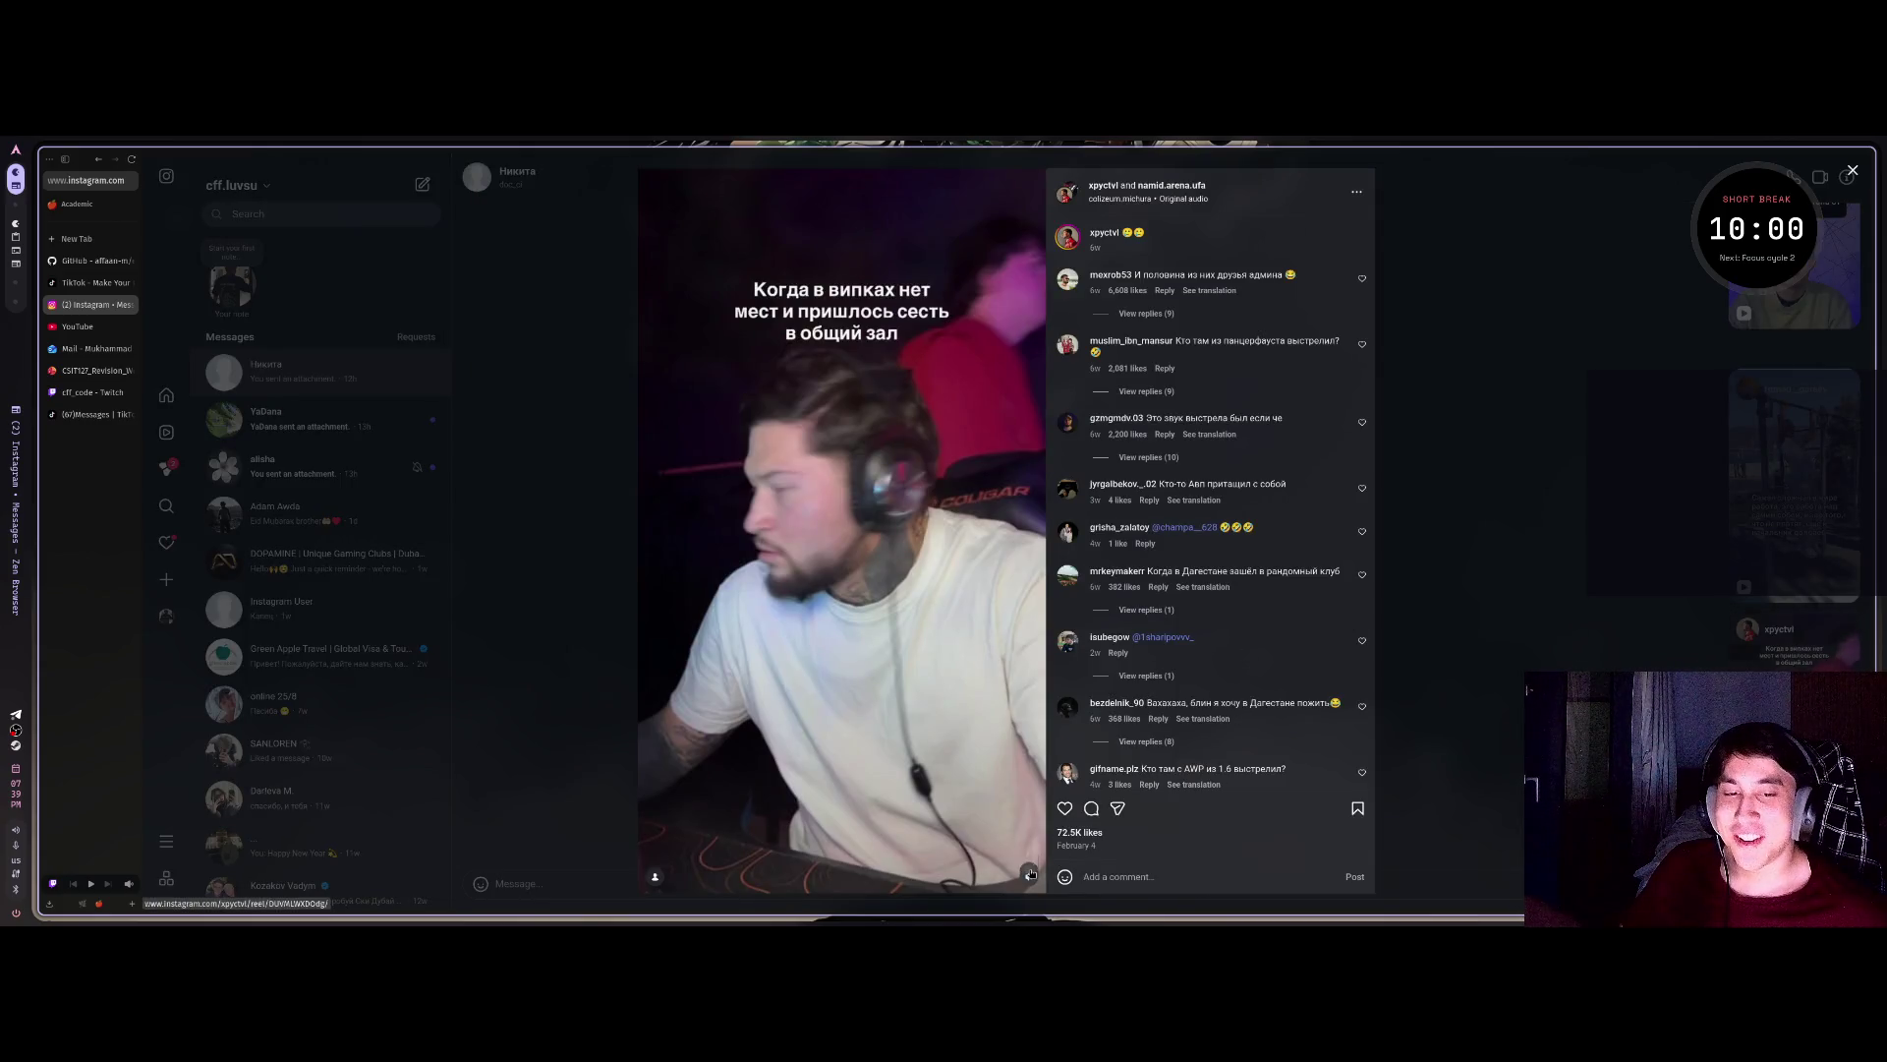
left_click(1029, 876)
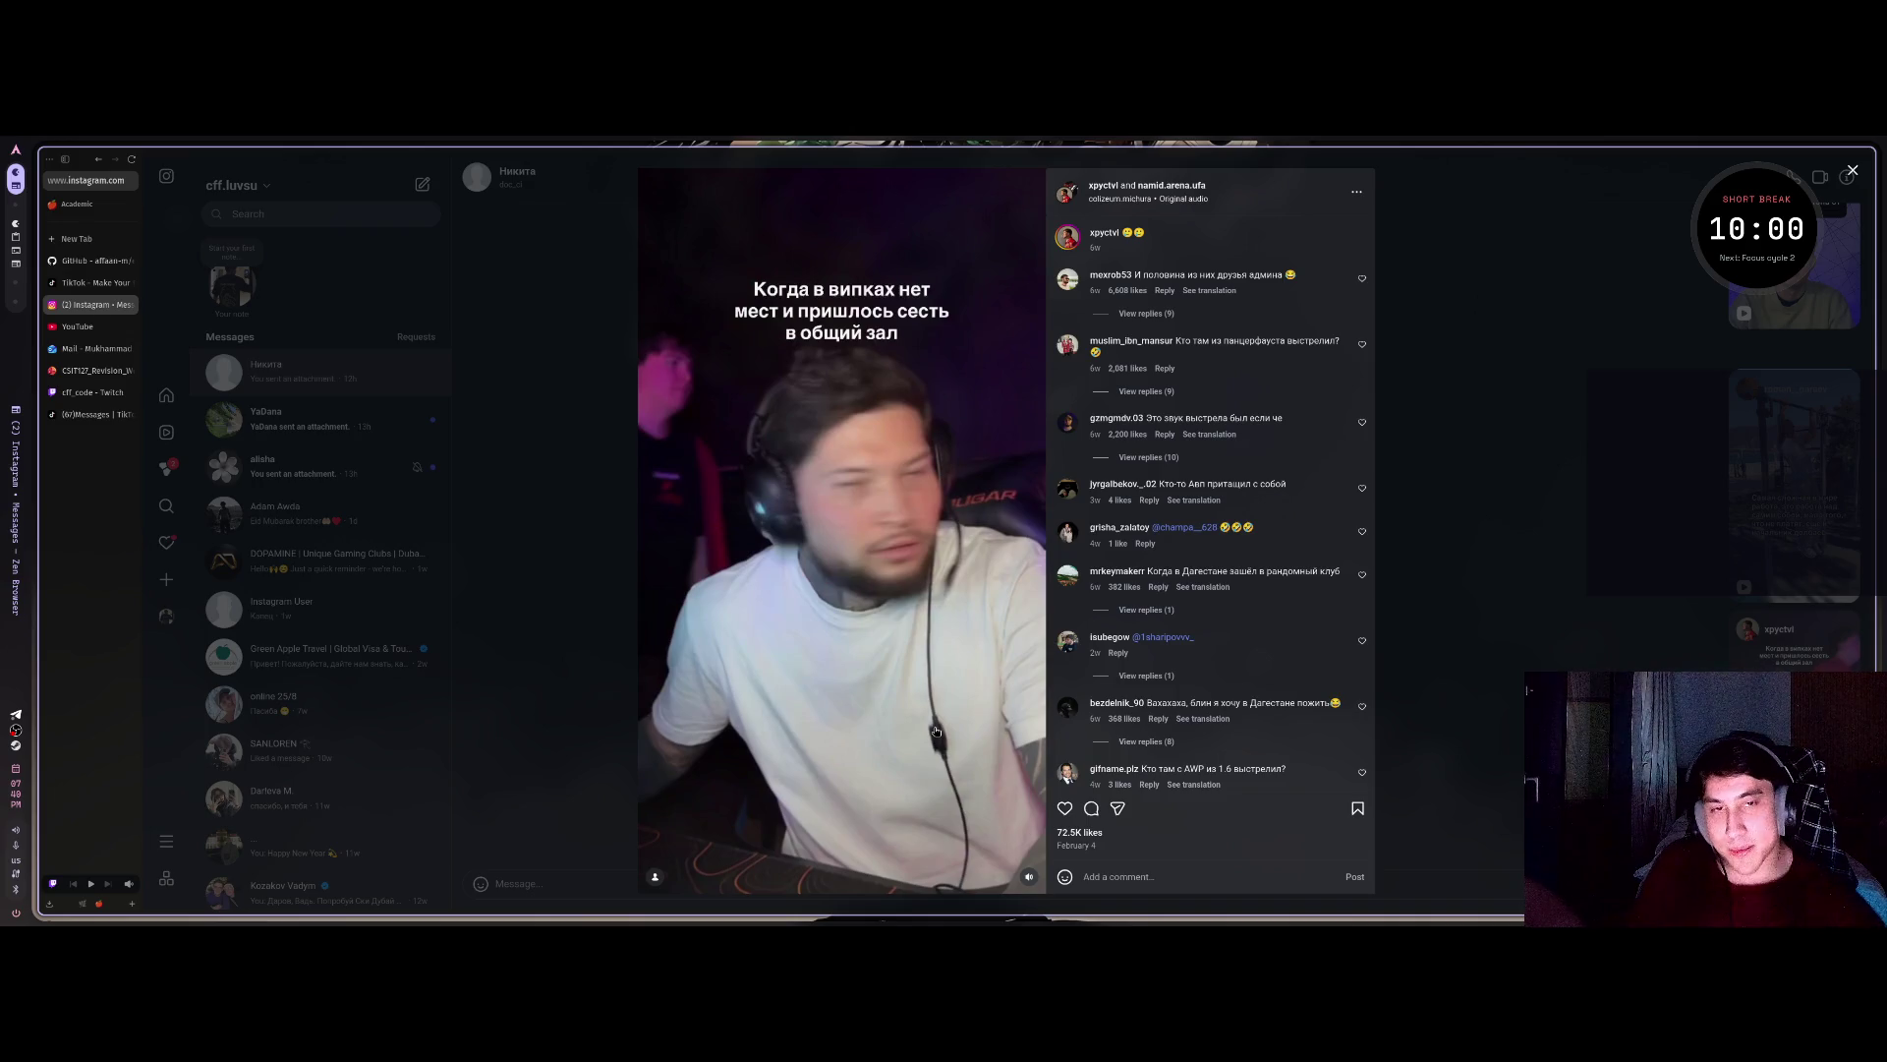
scroll(1227, 714, "down", 3)
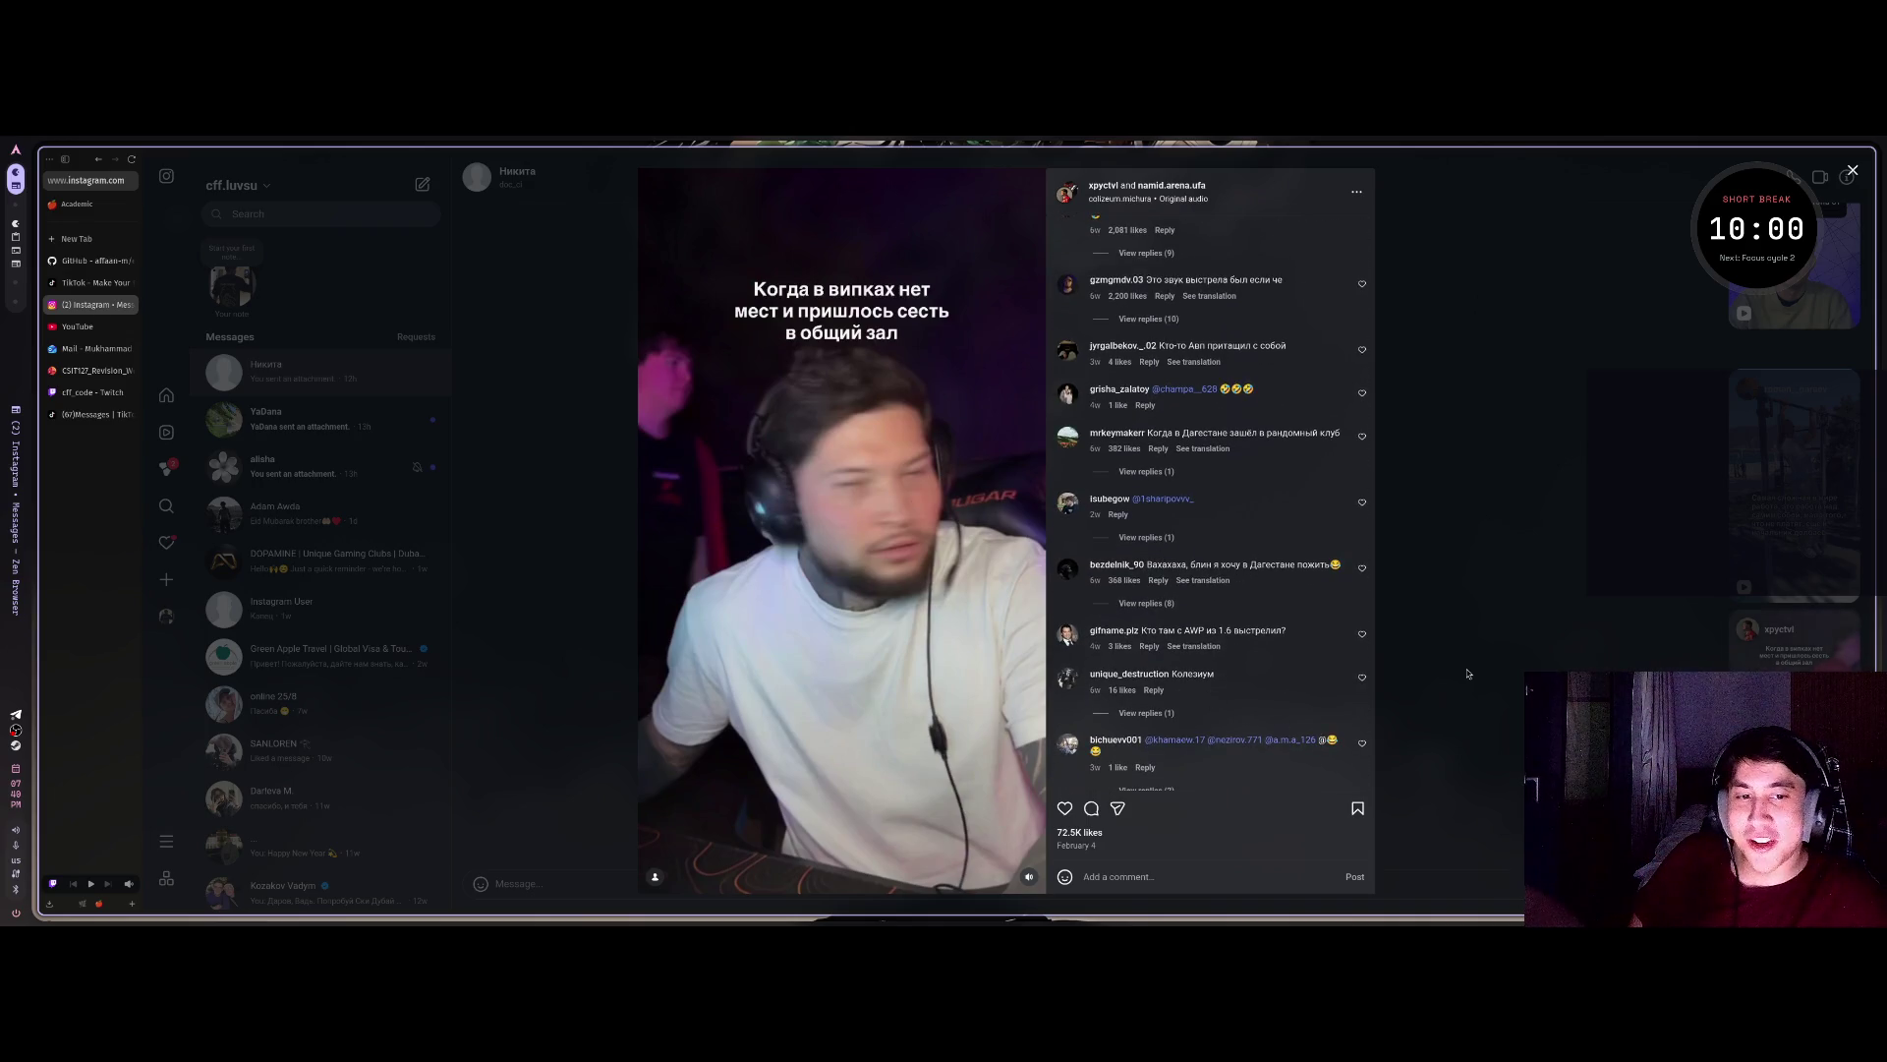
left_click(1468, 673)
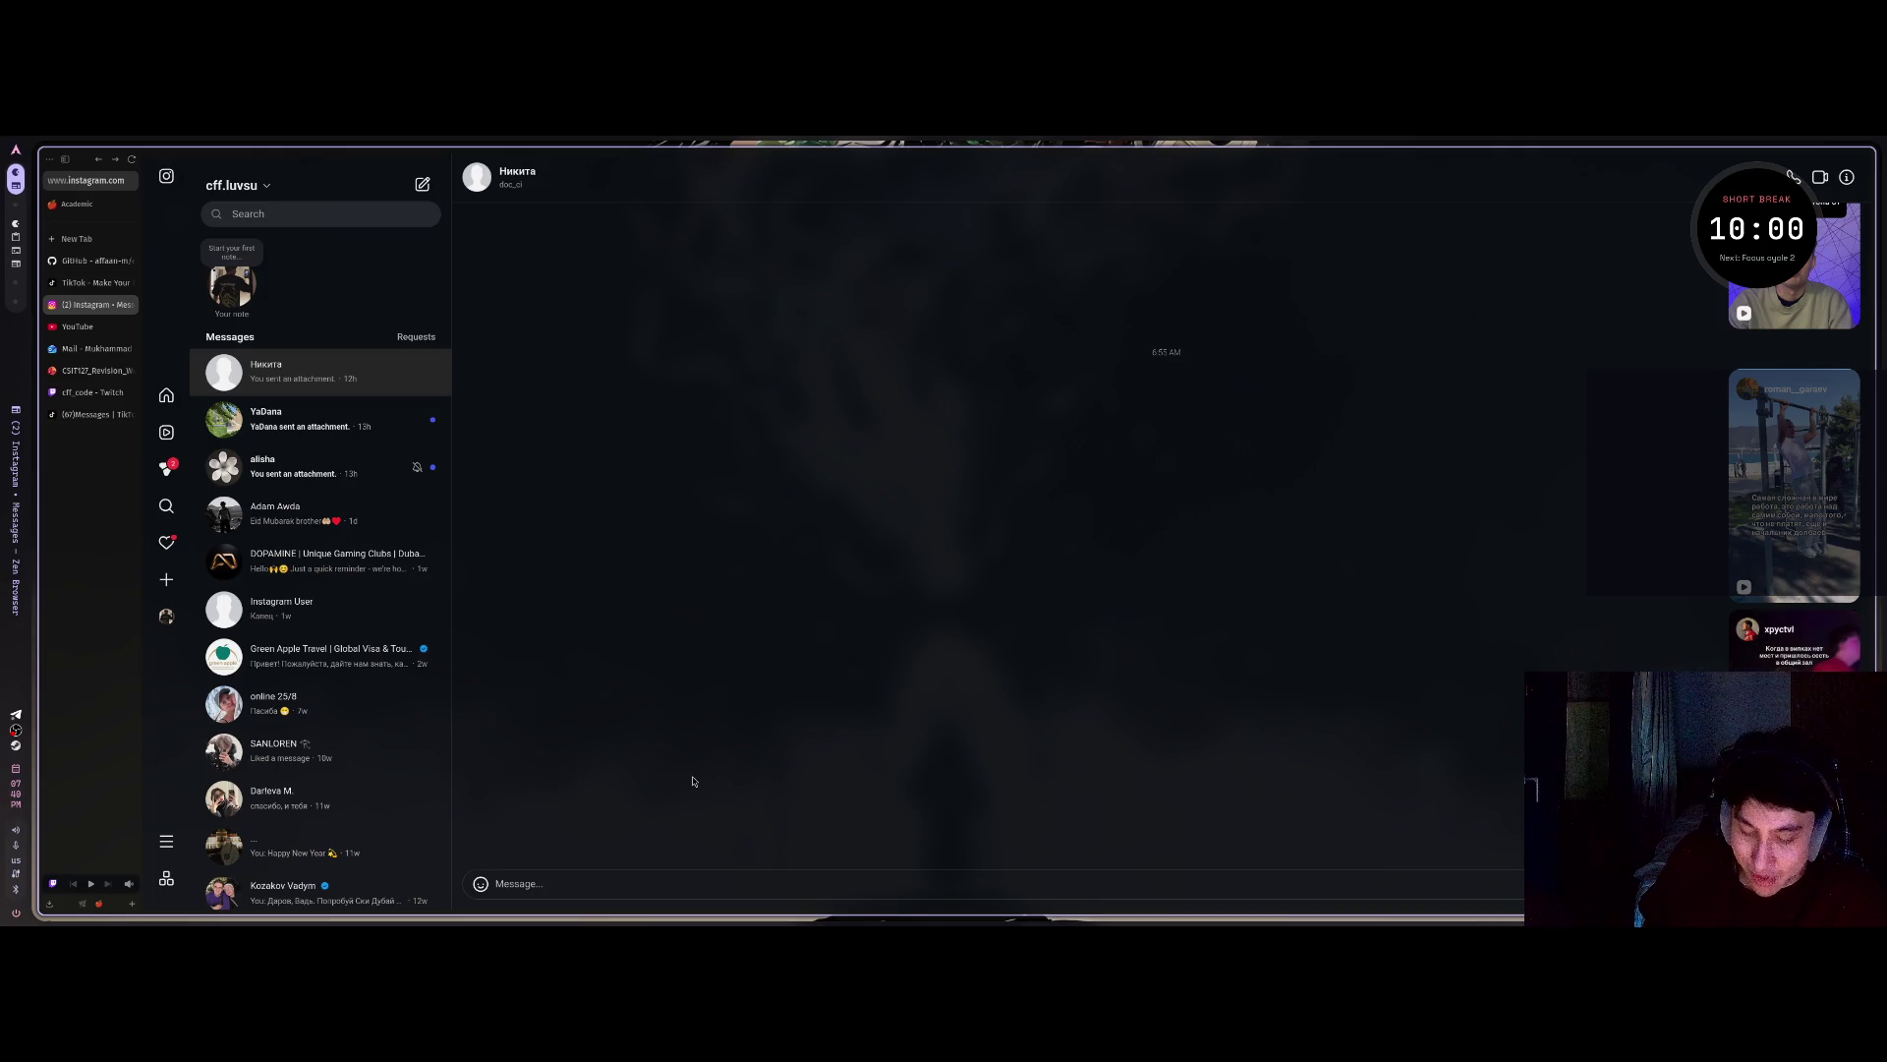
left_click(97, 283)
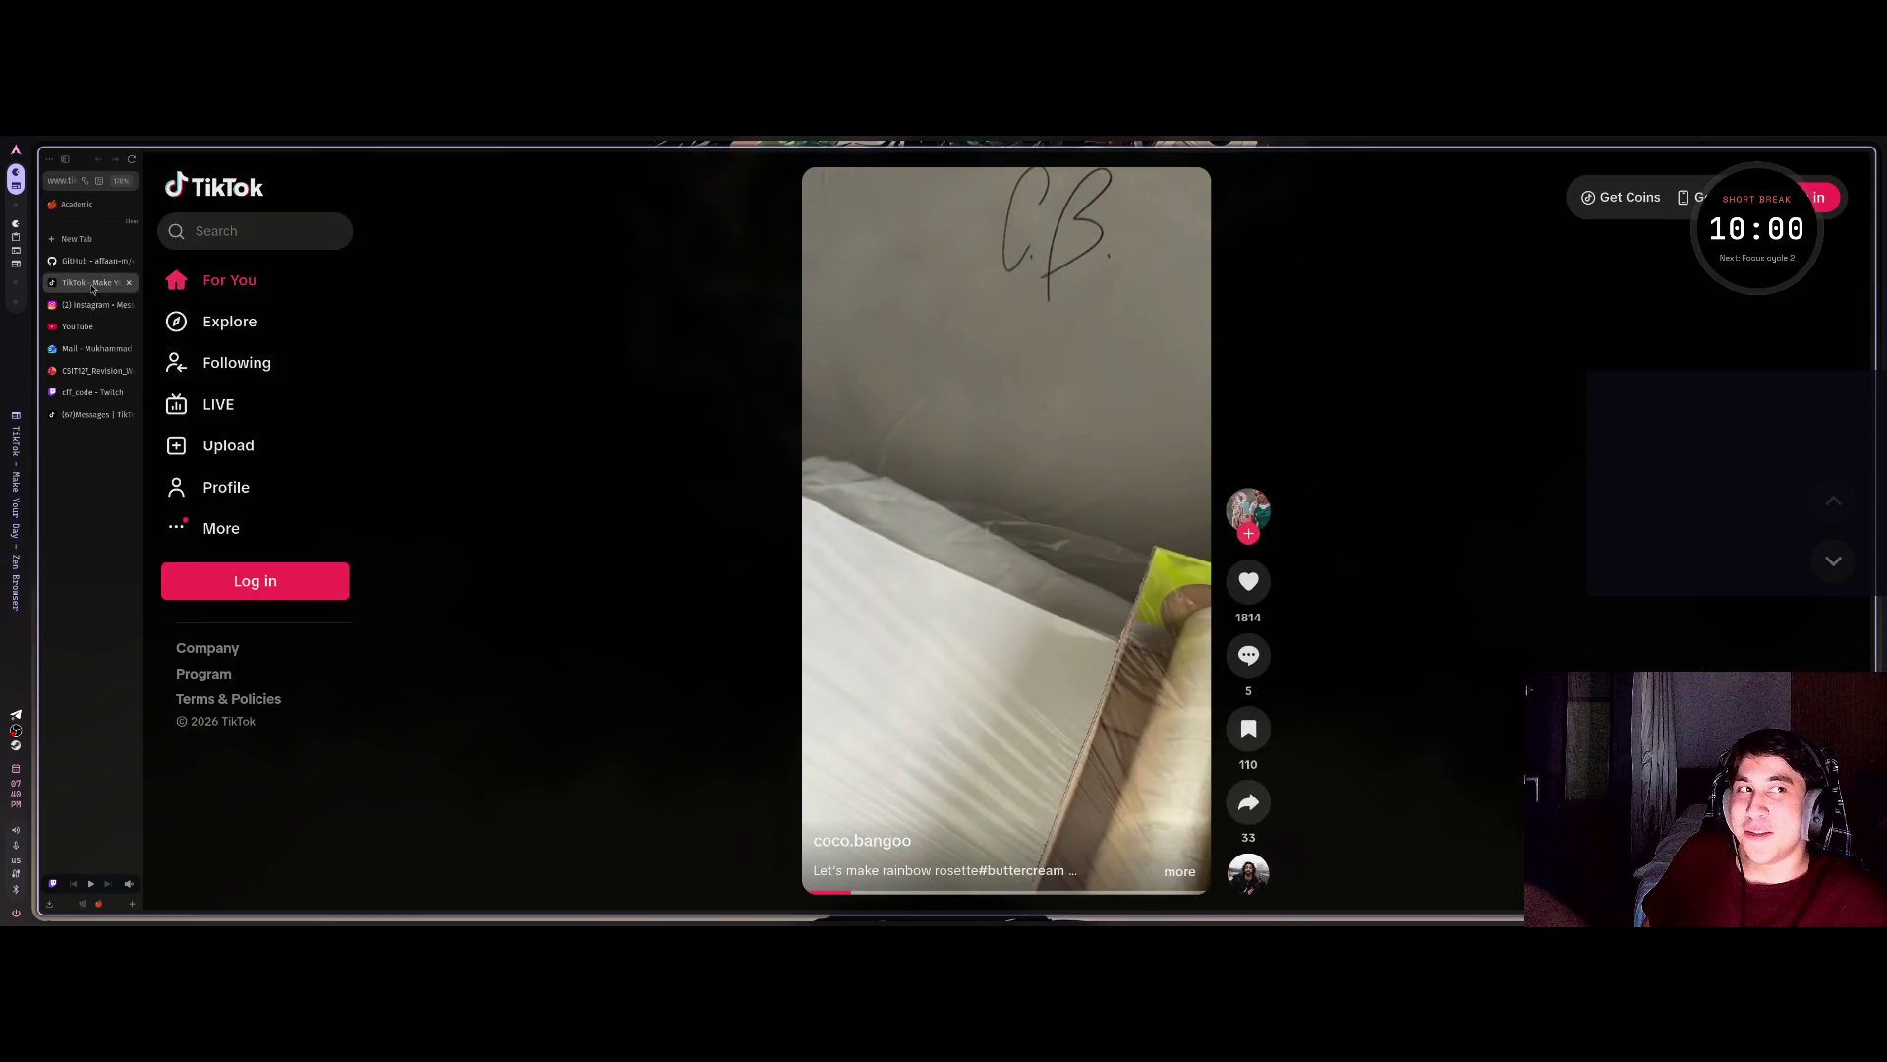
Close the logged-out TikTok tab and open the logged-in For You feed.
scroll(414, 414, "down", 1)
scroll(413, 414, "up", 1)
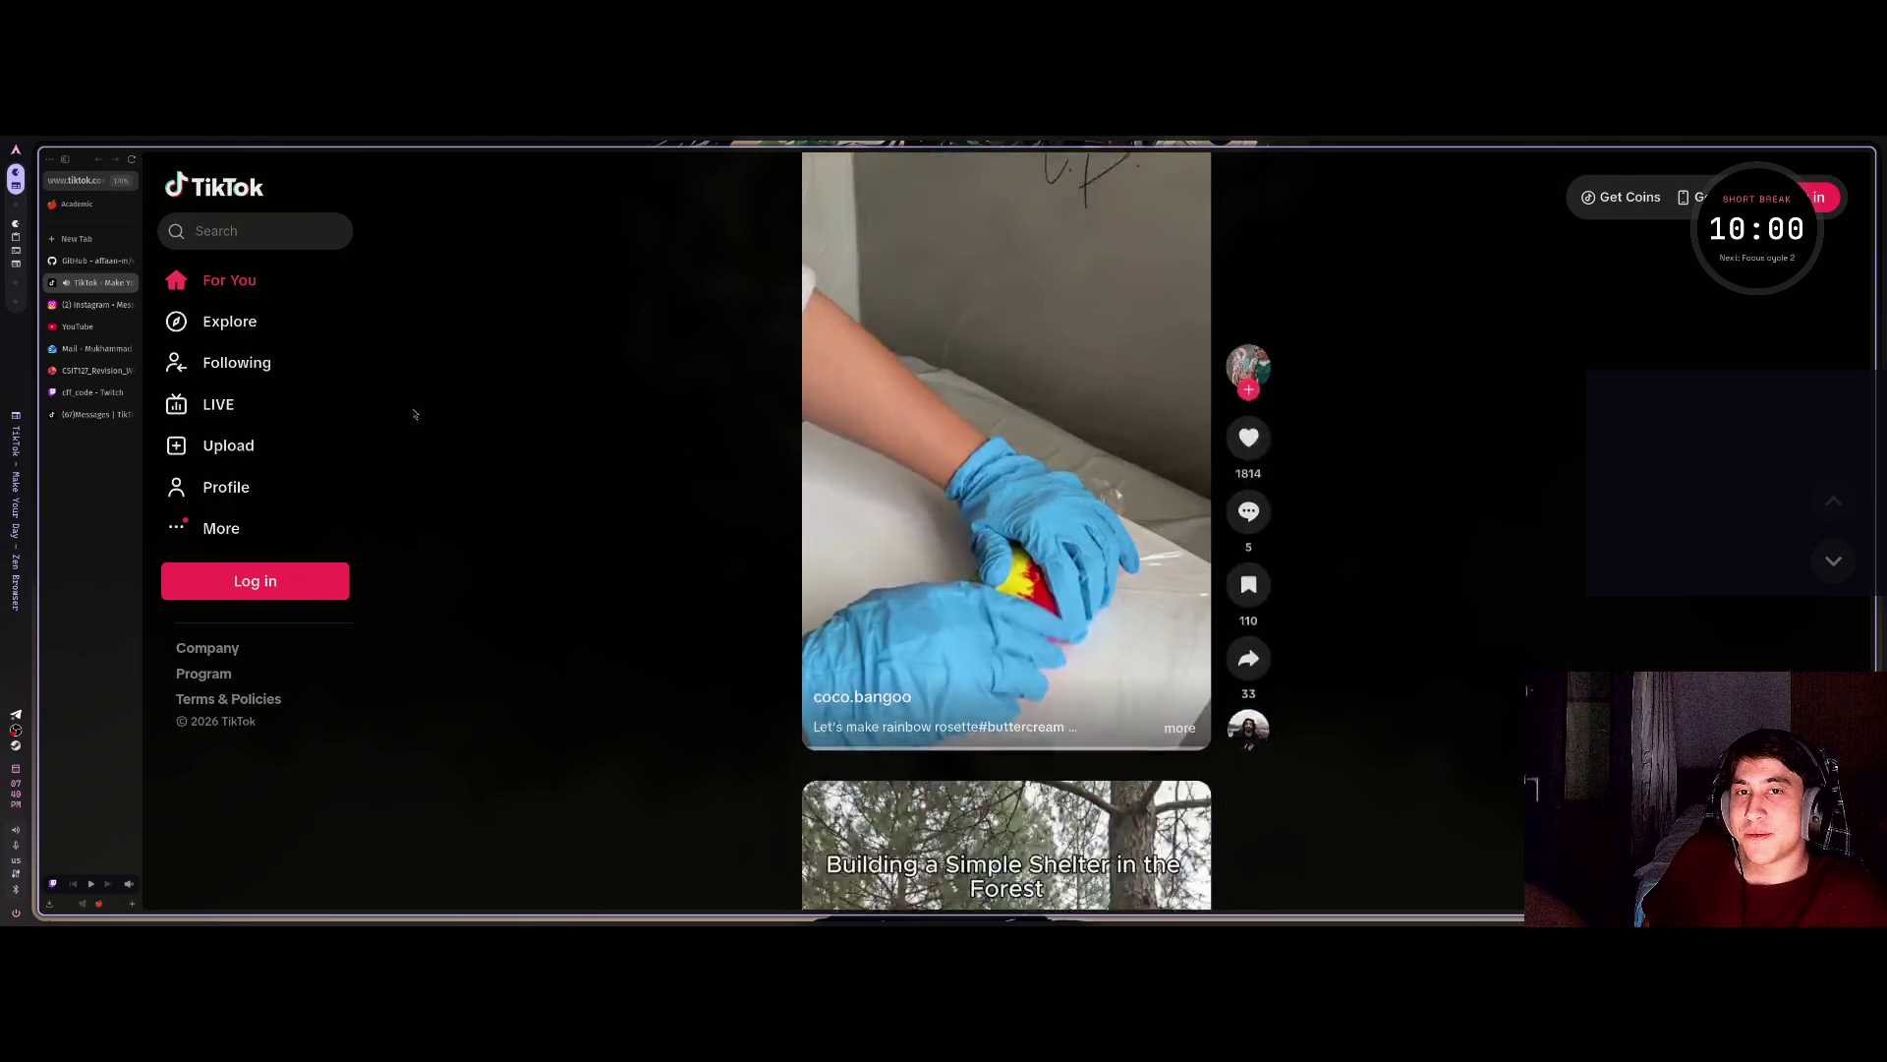
left_click(132, 282)
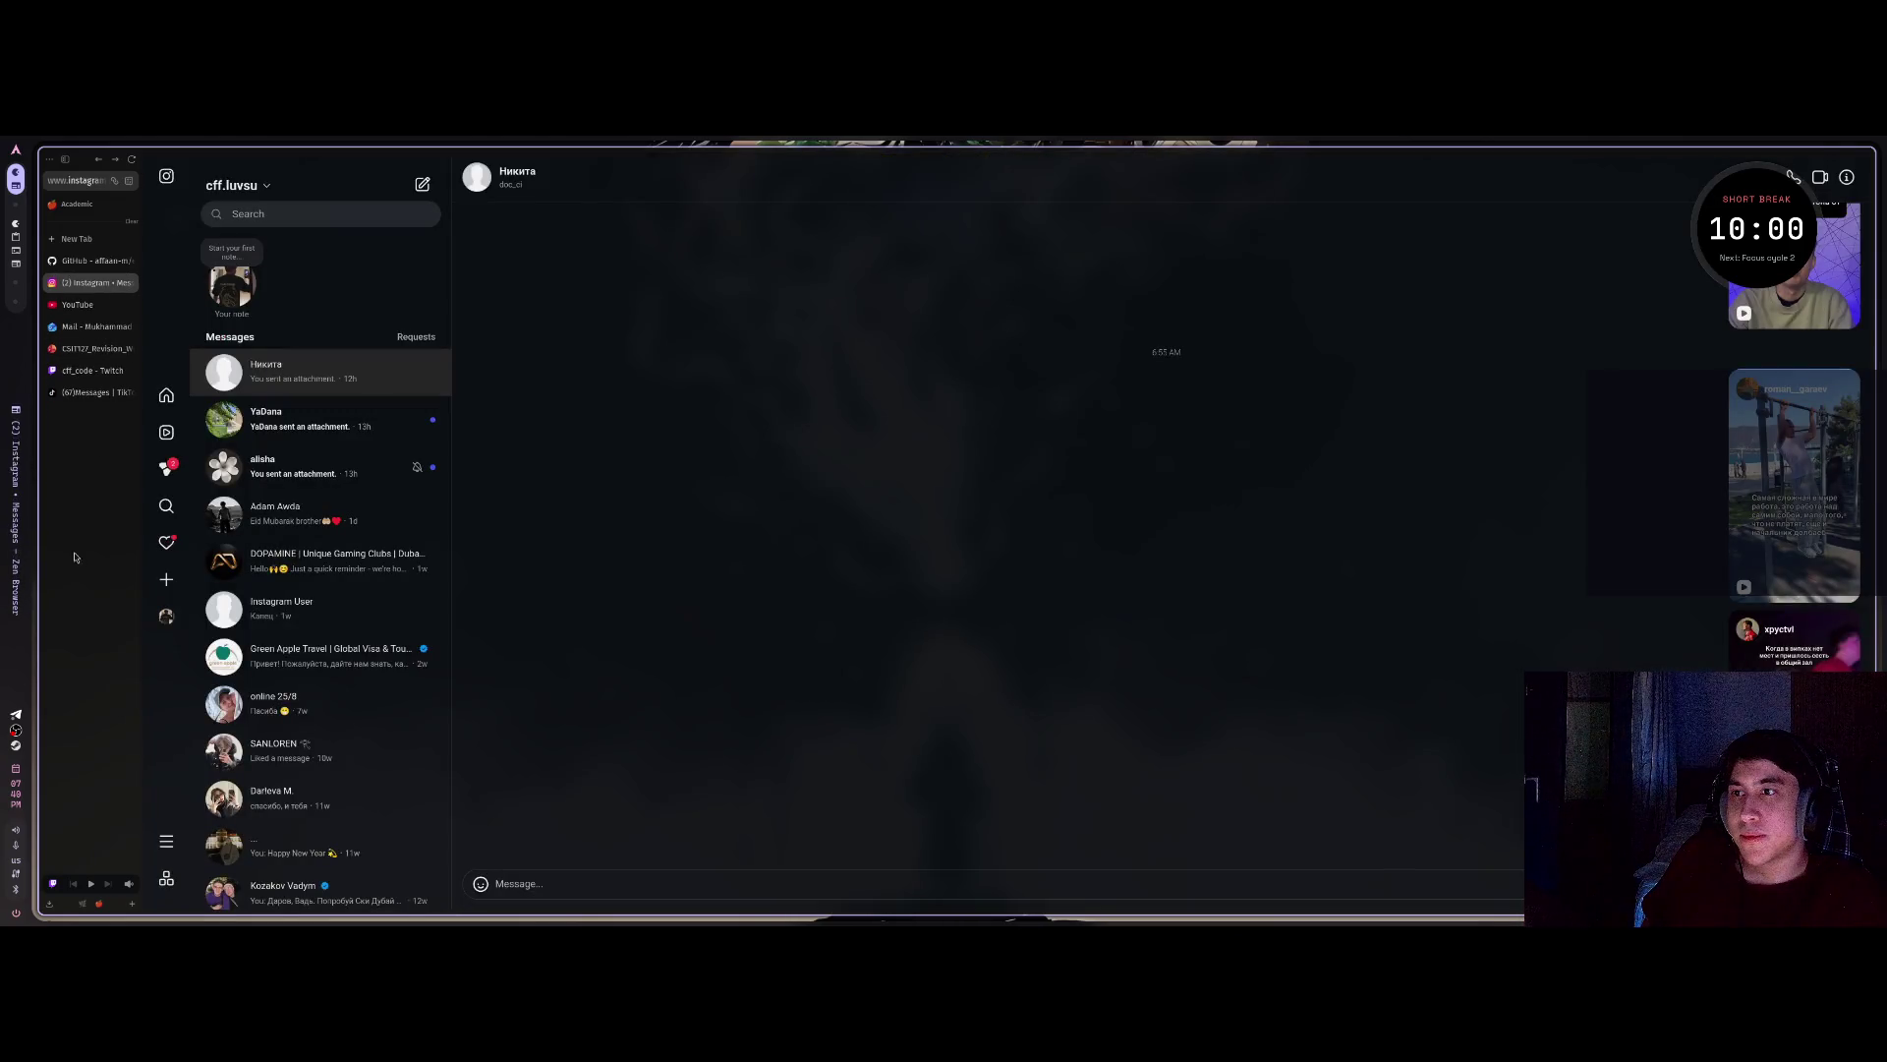
left_click(98, 393)
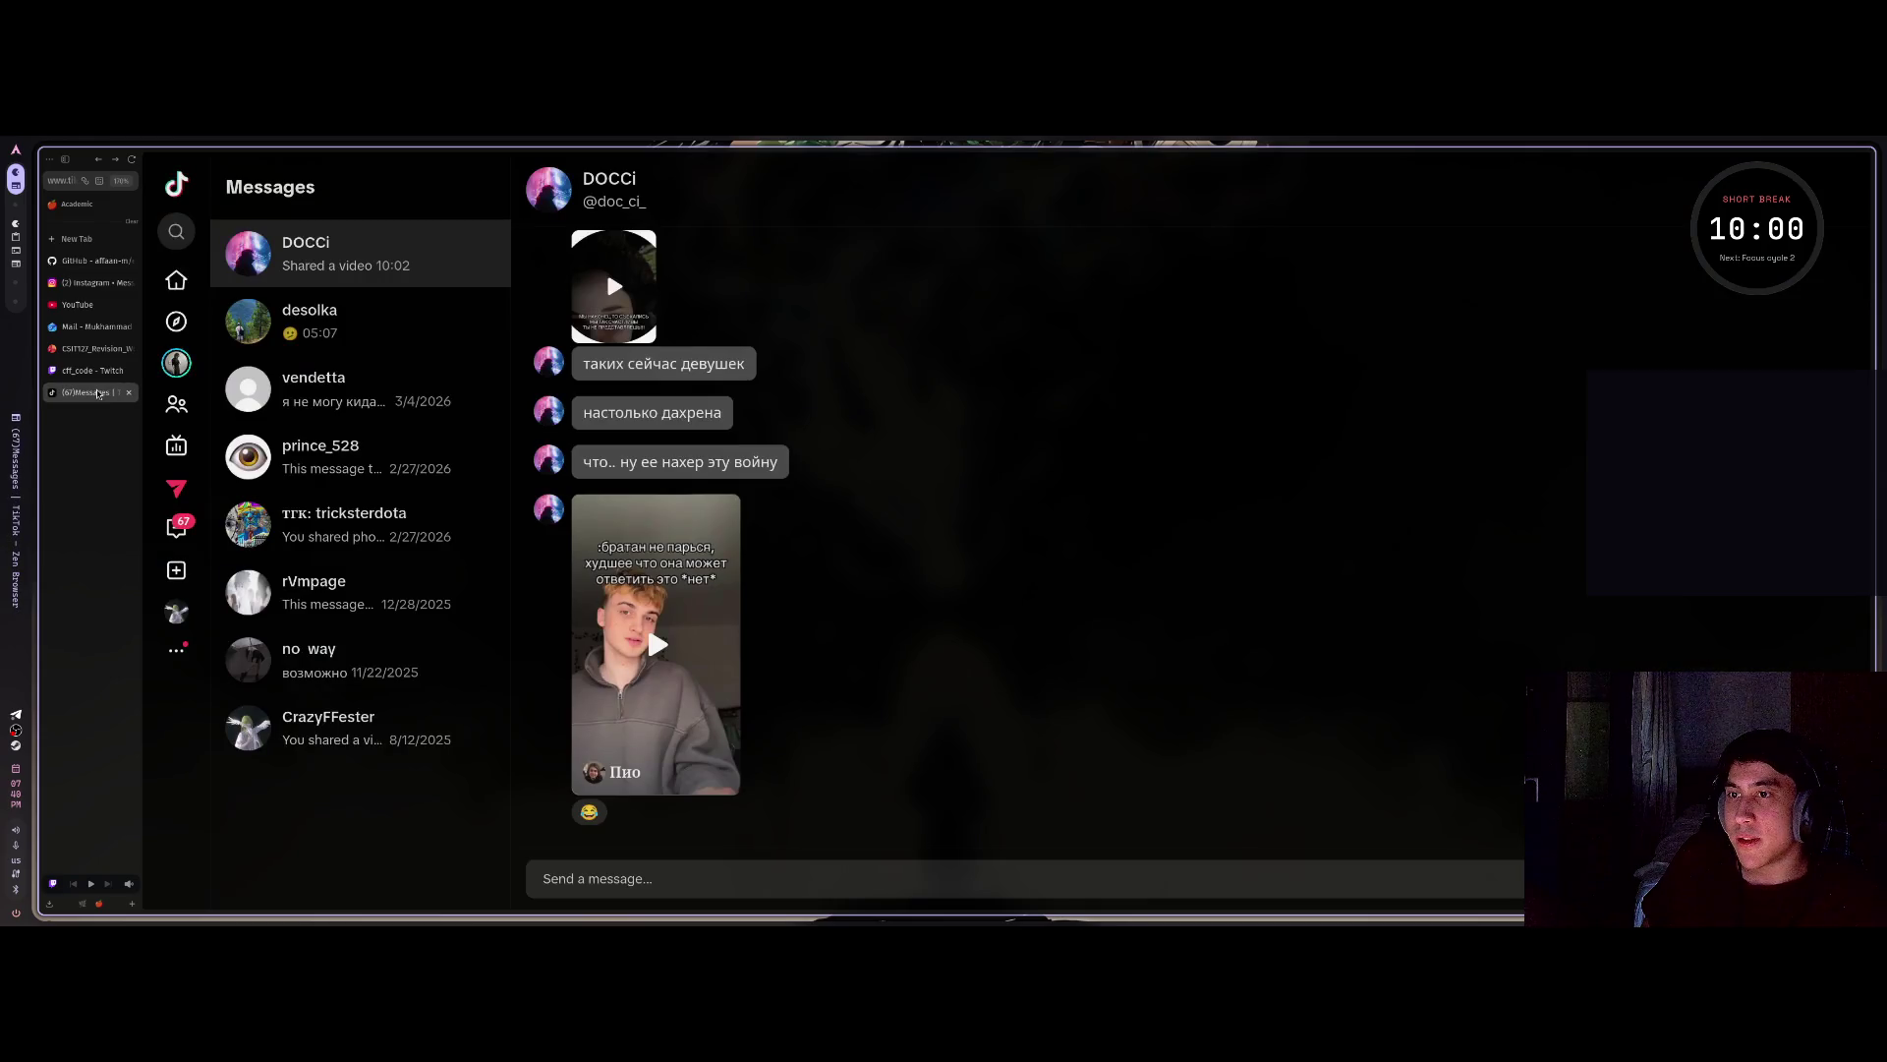
left_click(176, 280)
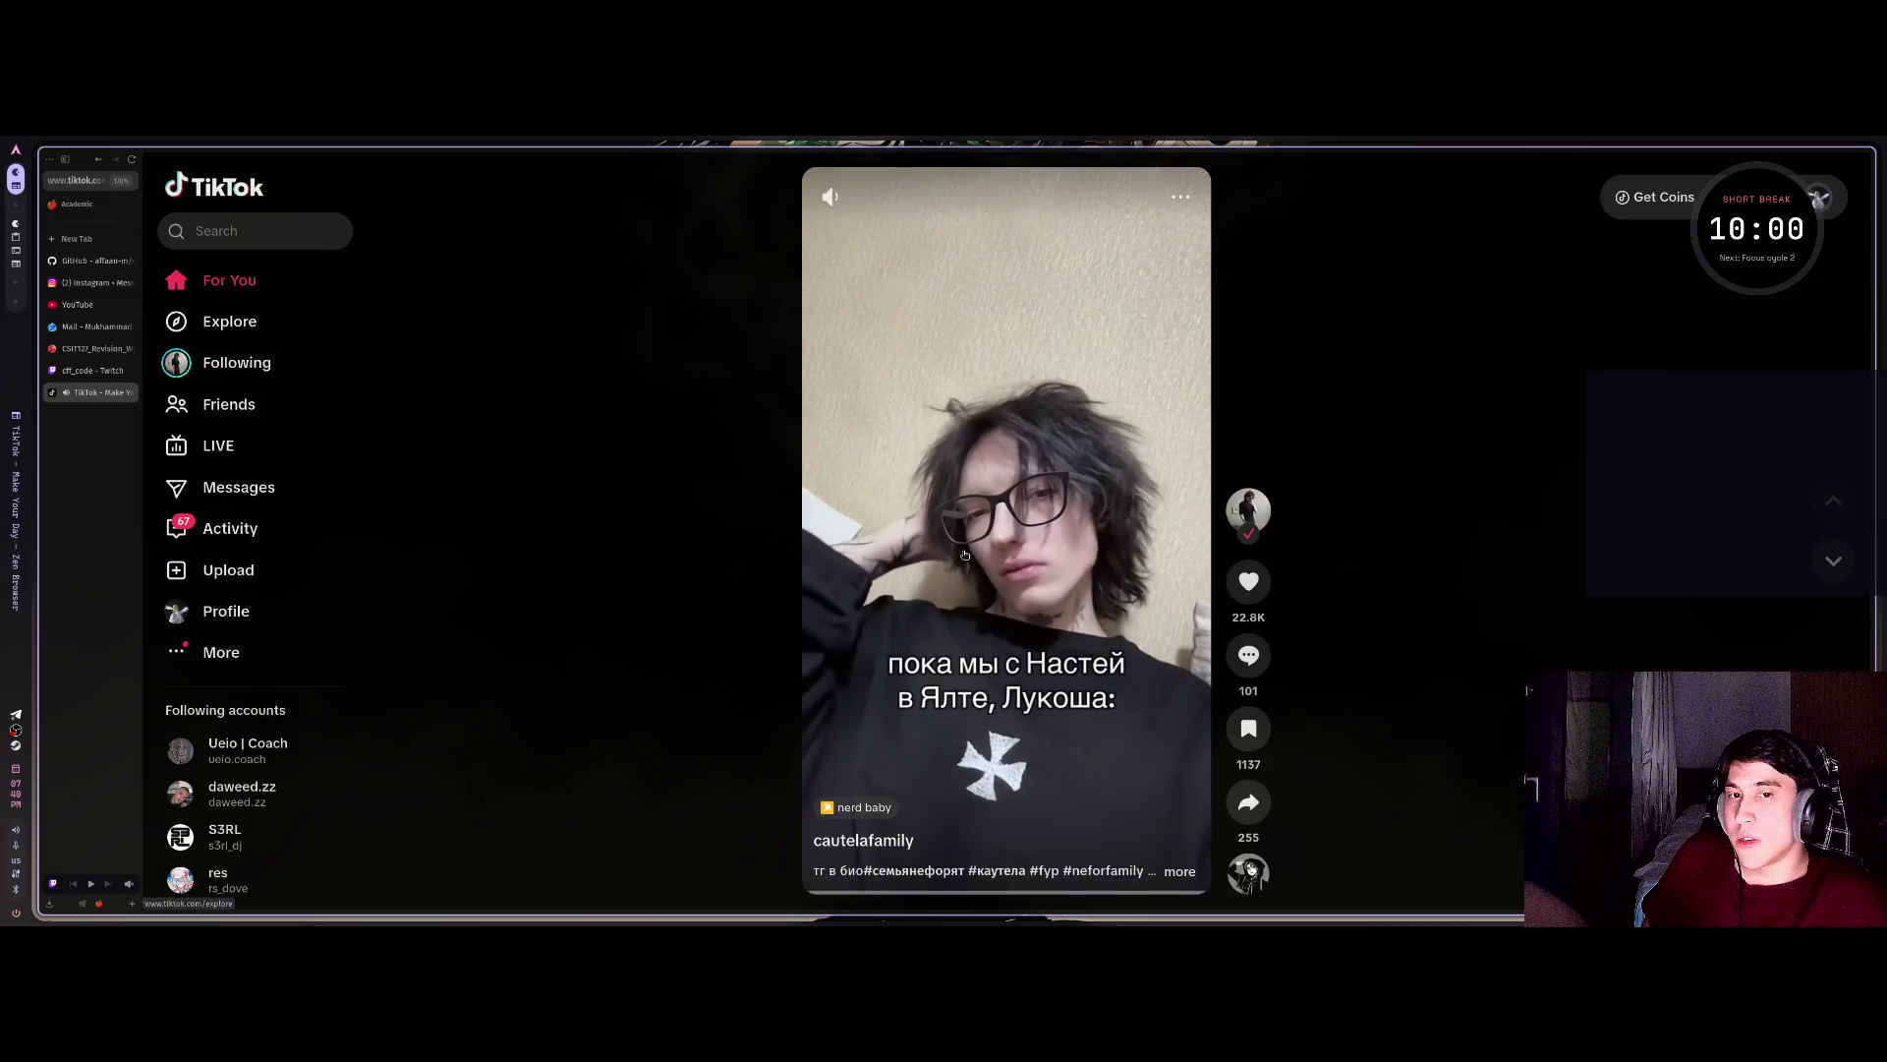
scroll(963, 547, "down", 1)
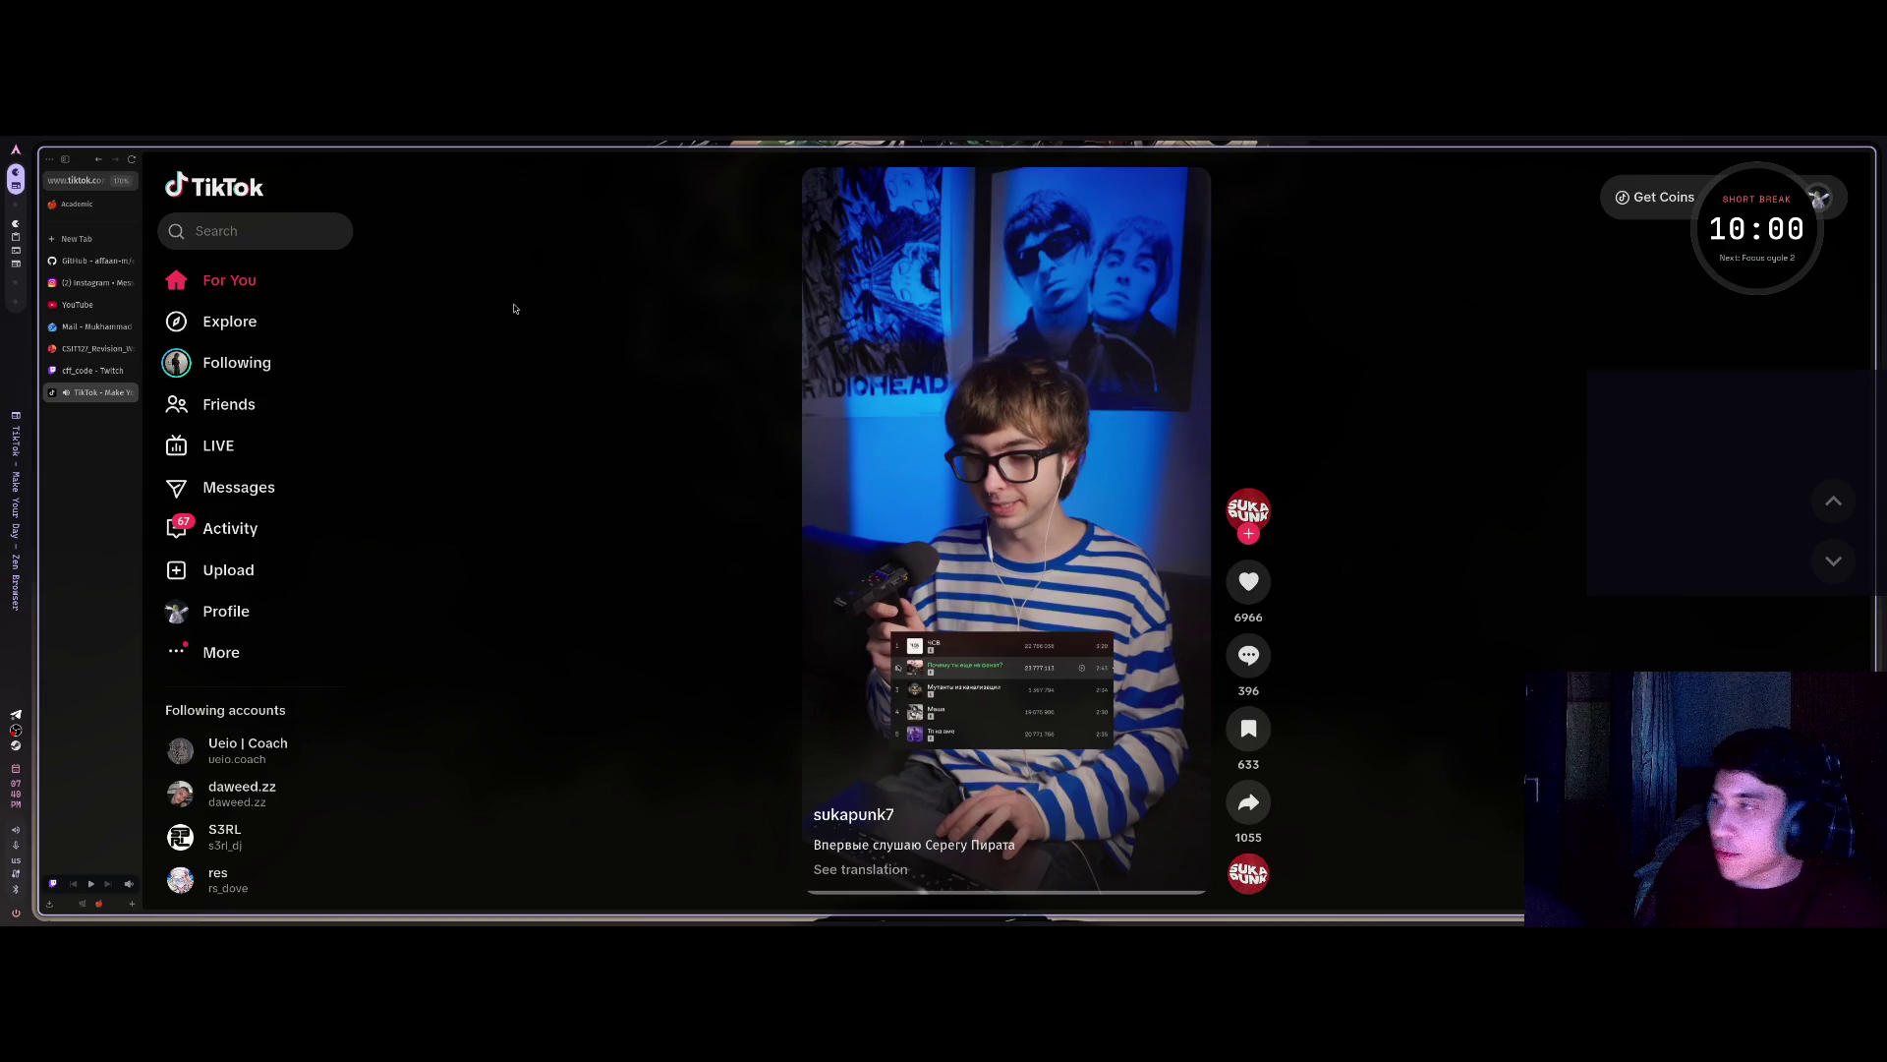
Start the 10-minute short-break Pomodoro countdown.
key("alt+Tab")
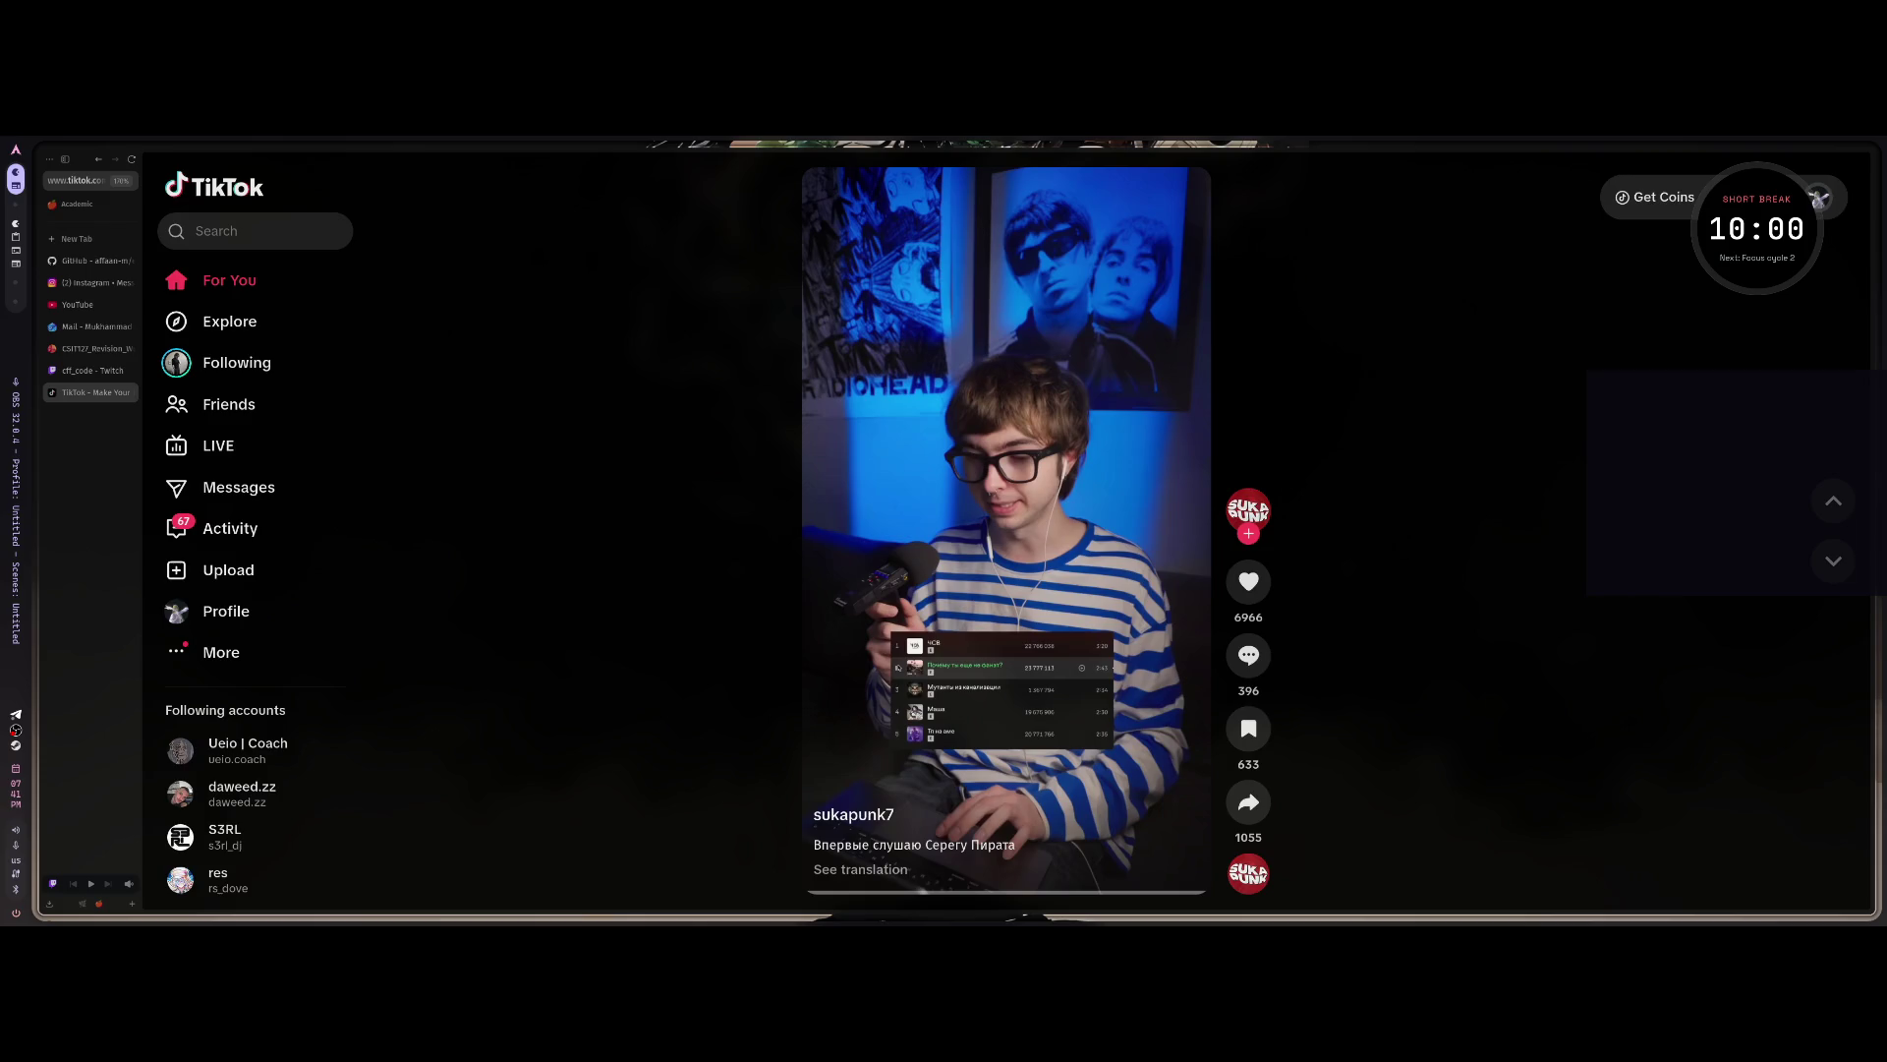
key("alt+Tab")
key("alt+Tab")
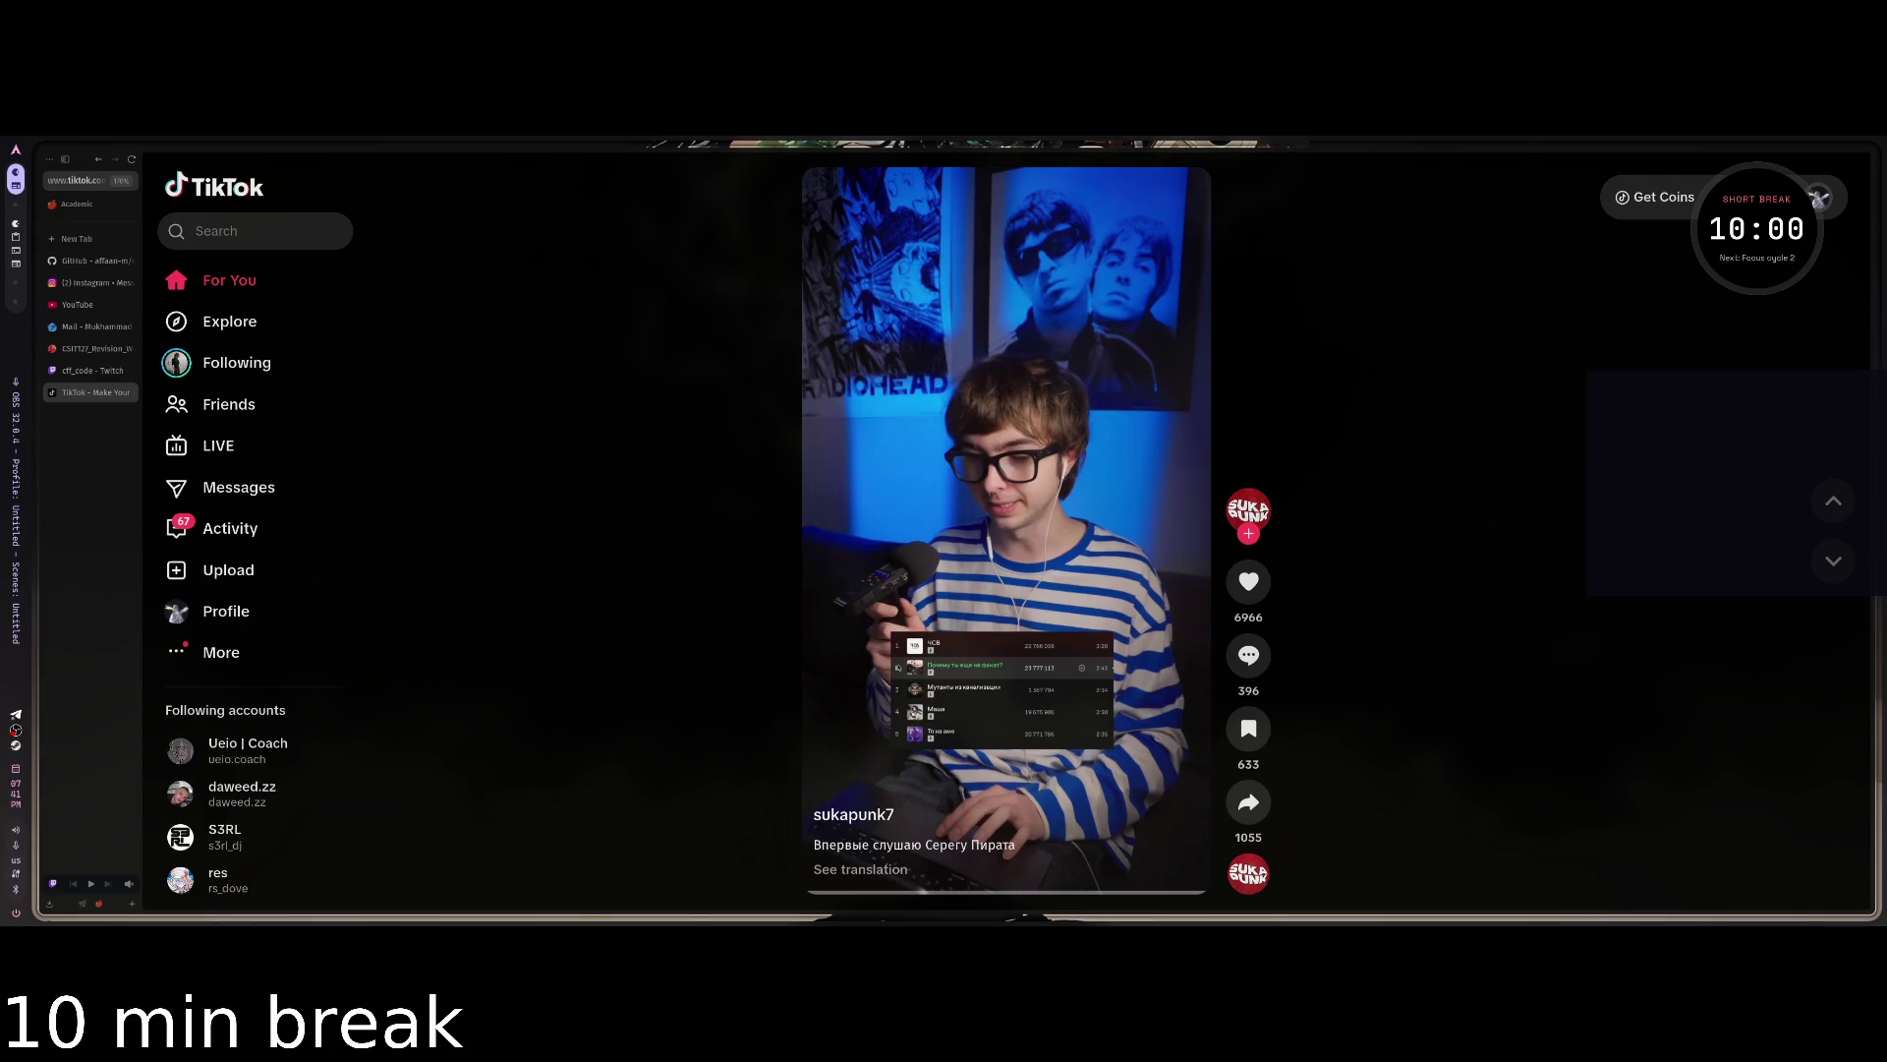
key("alt+Tab")
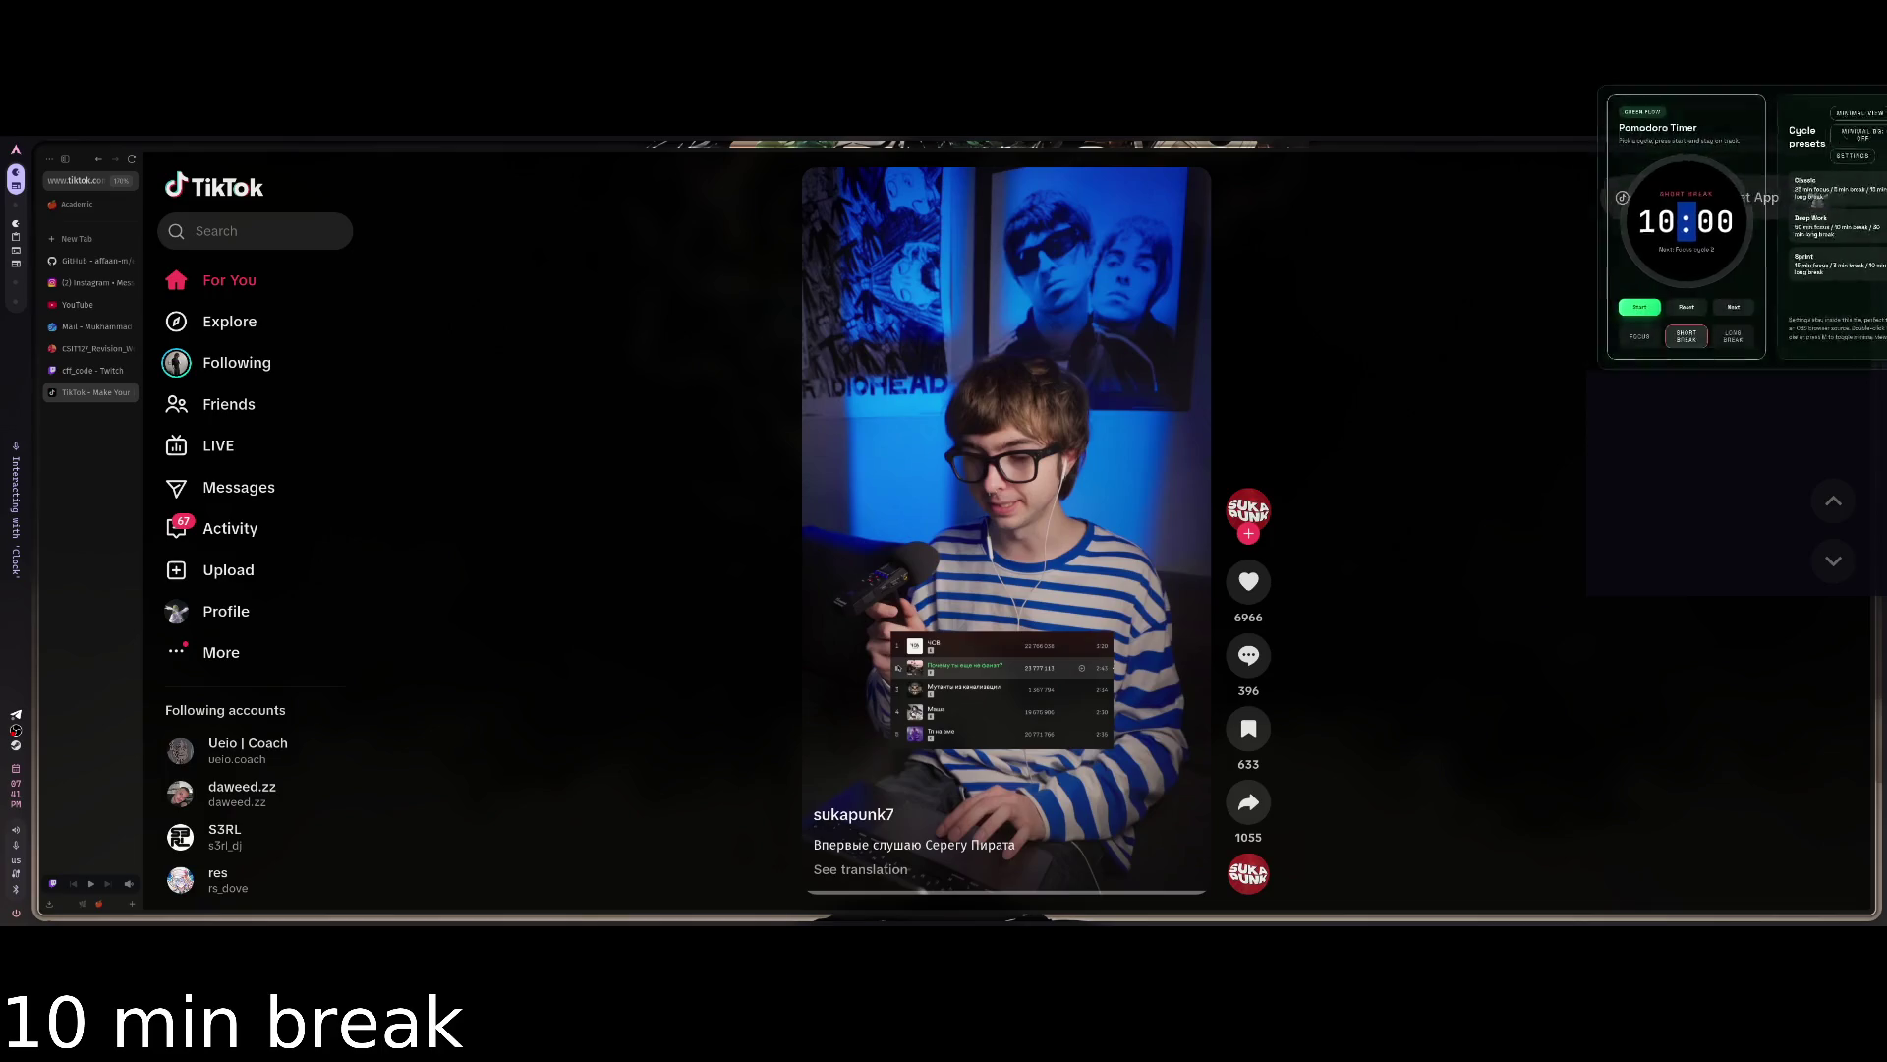
key("alt+Tab")
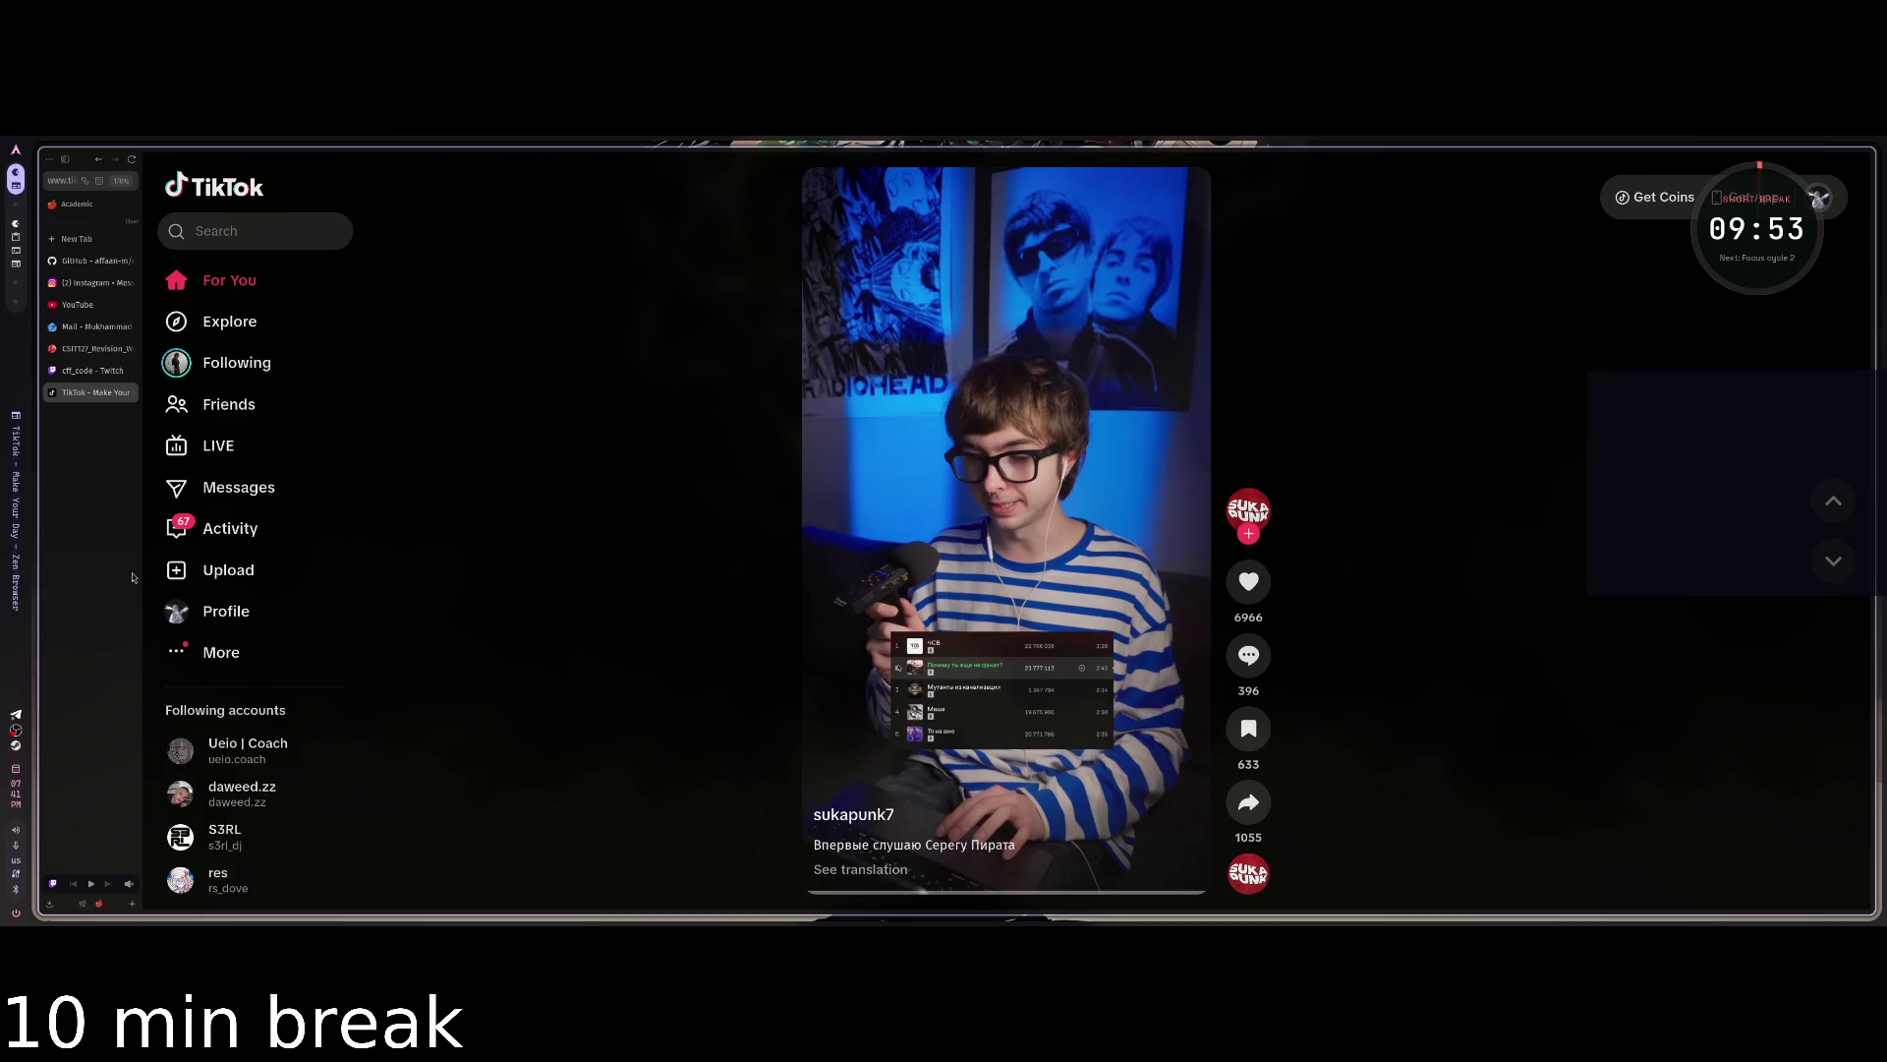
On YouTube, save the AI coding video to Watch Later.
left_click(85, 306)
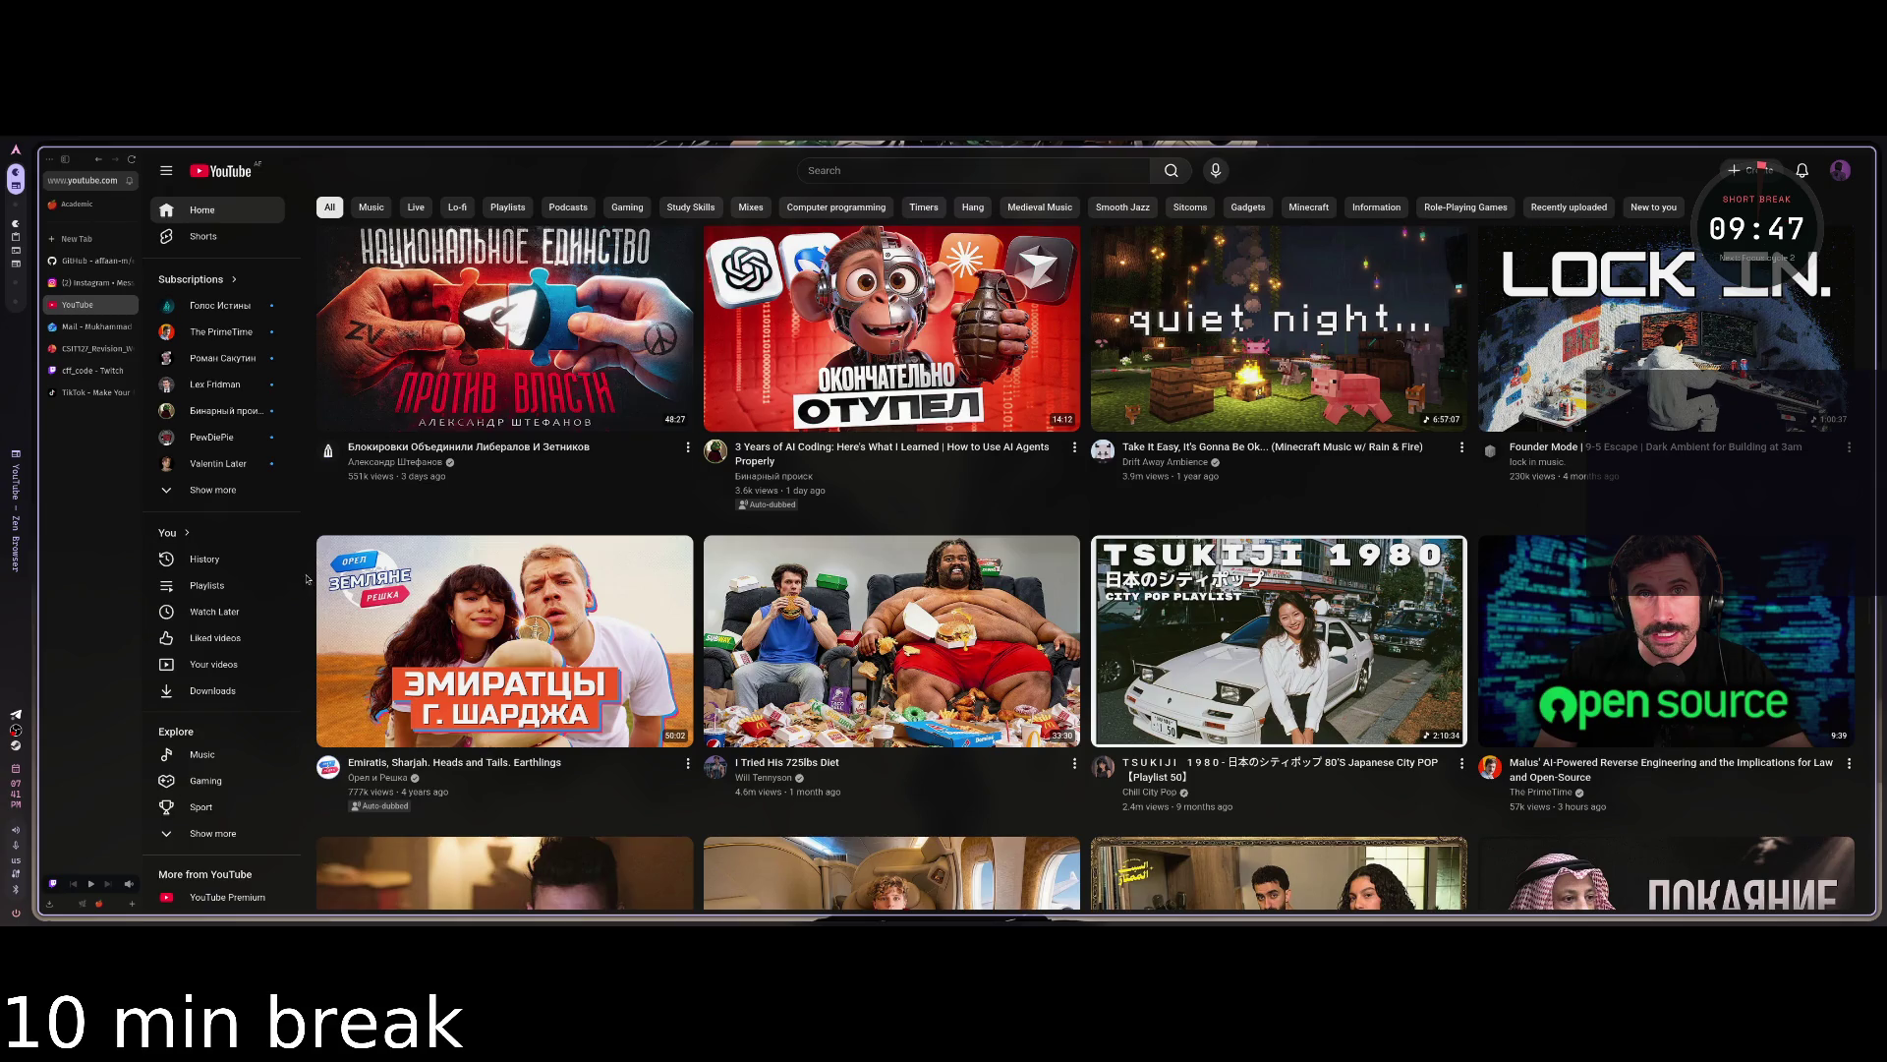
left_click(687, 447)
left_click(734, 510)
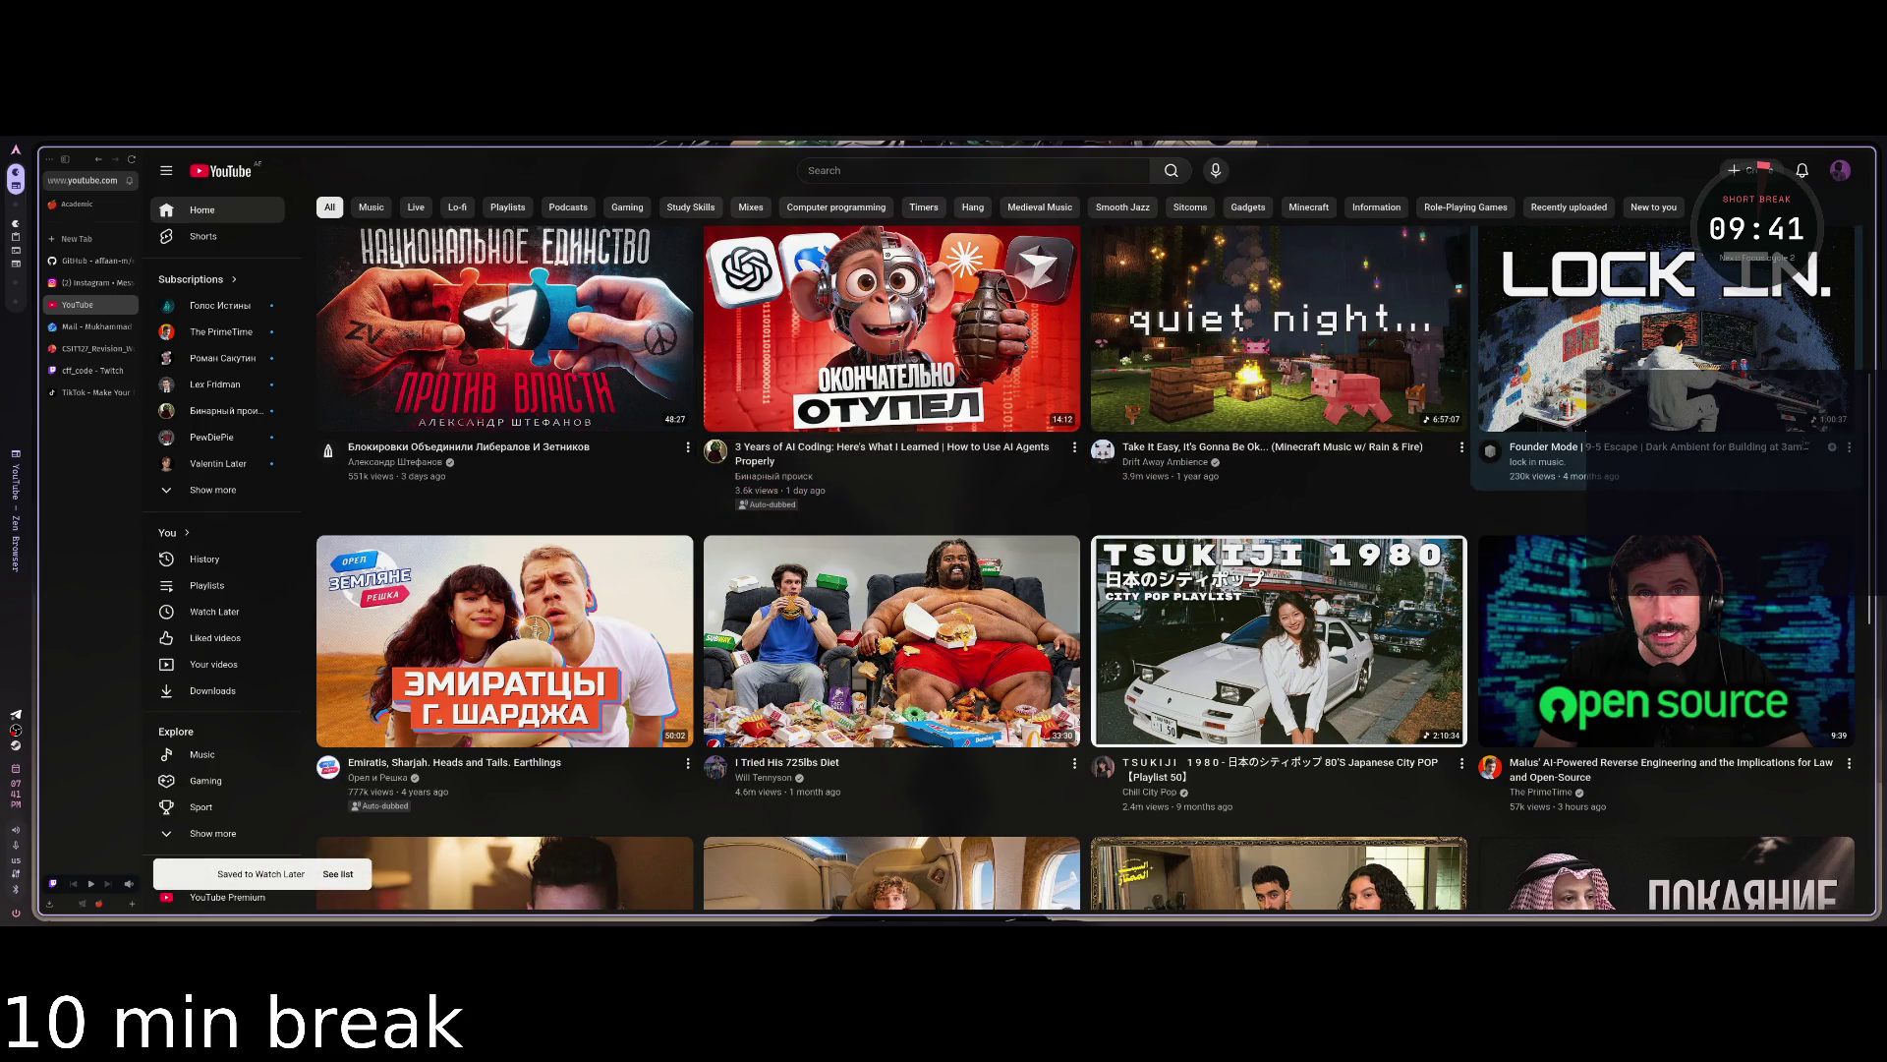
Play the Founder Mode dark ambient video from about 0:57, then switch workspace.
left_click(1728, 376)
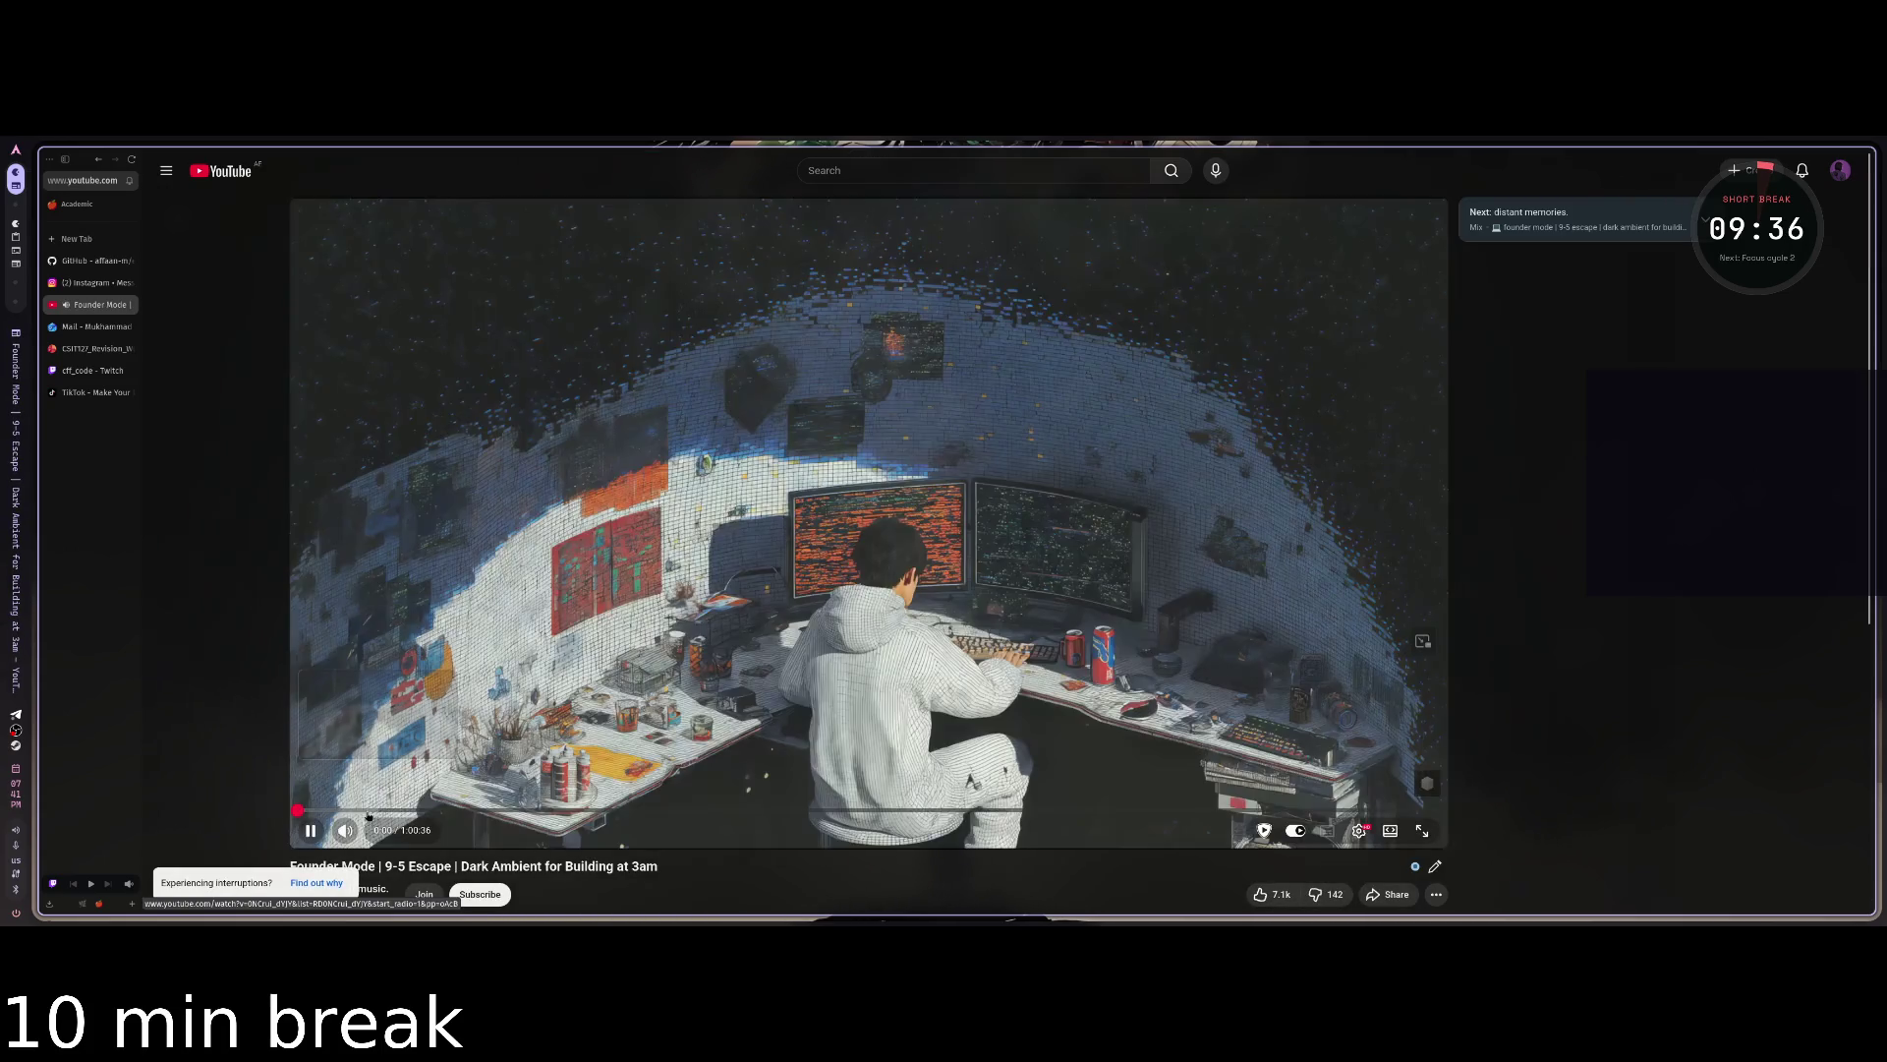
mouse_move(367, 832)
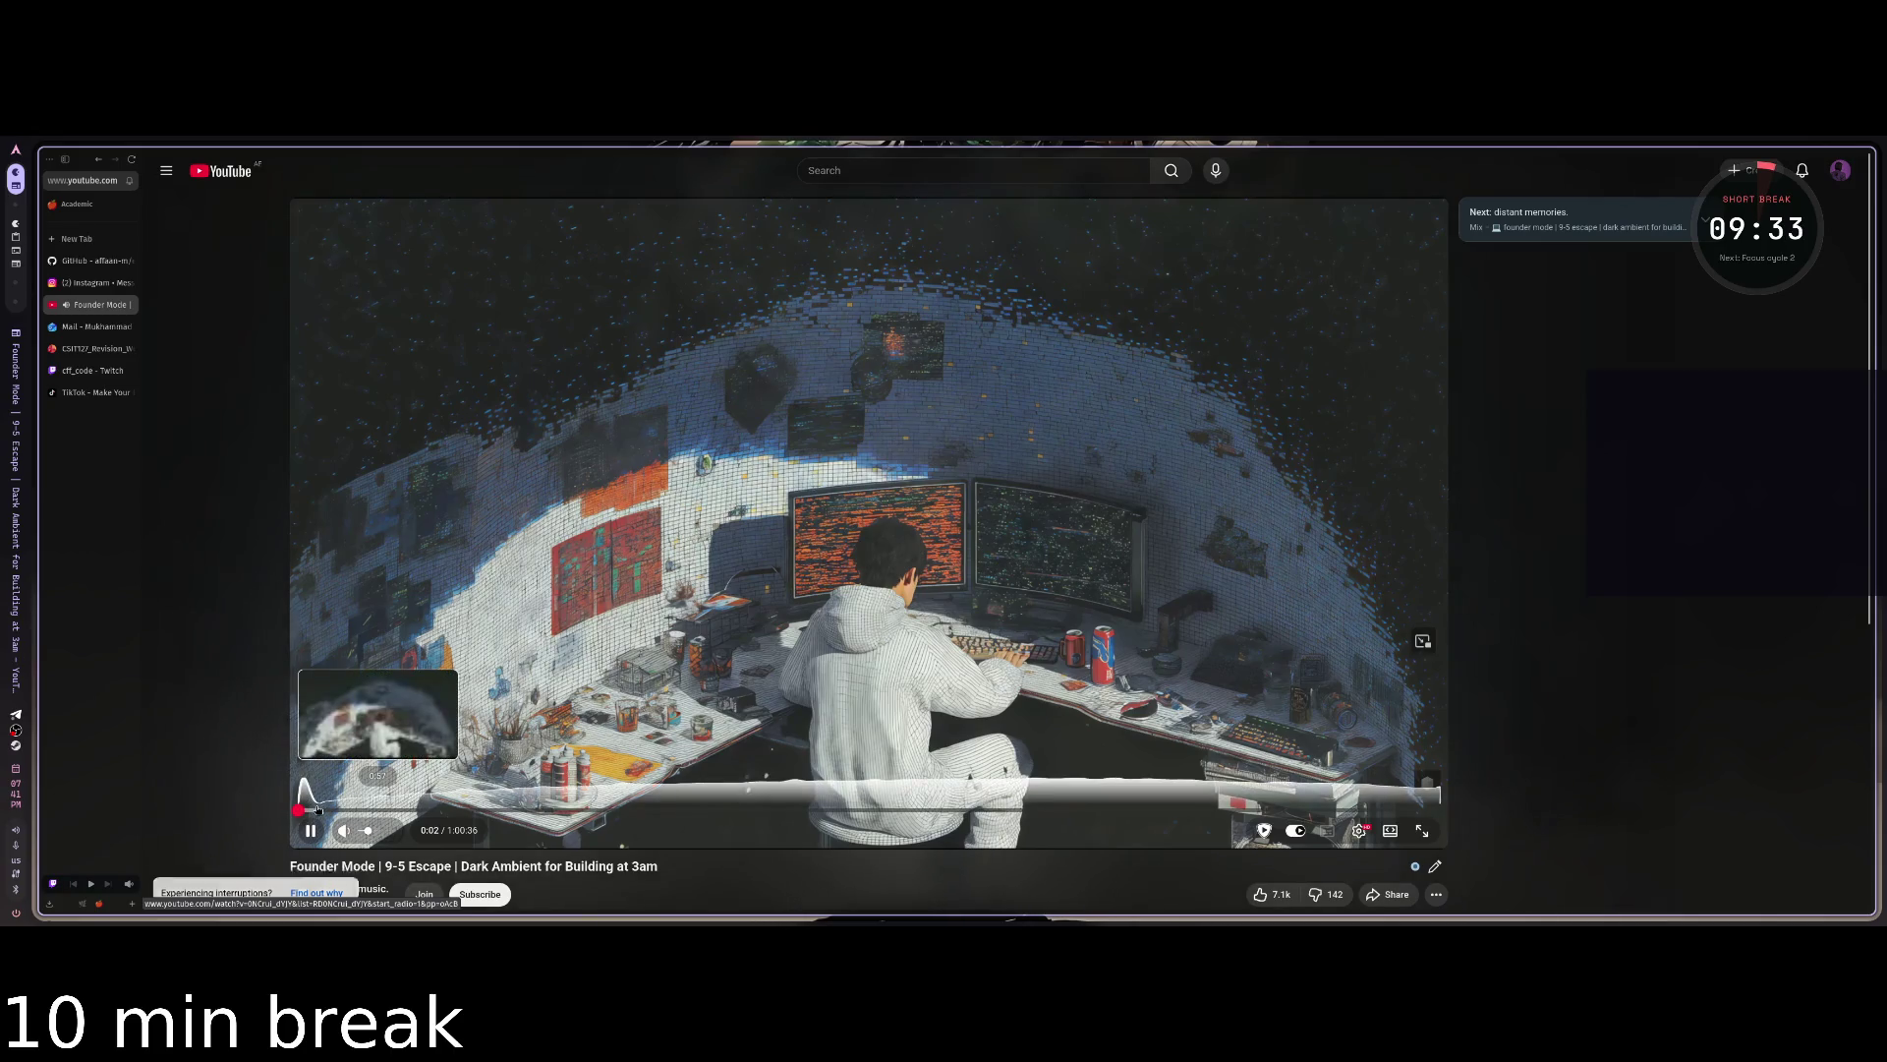
left_click(317, 810)
mouse_move(362, 832)
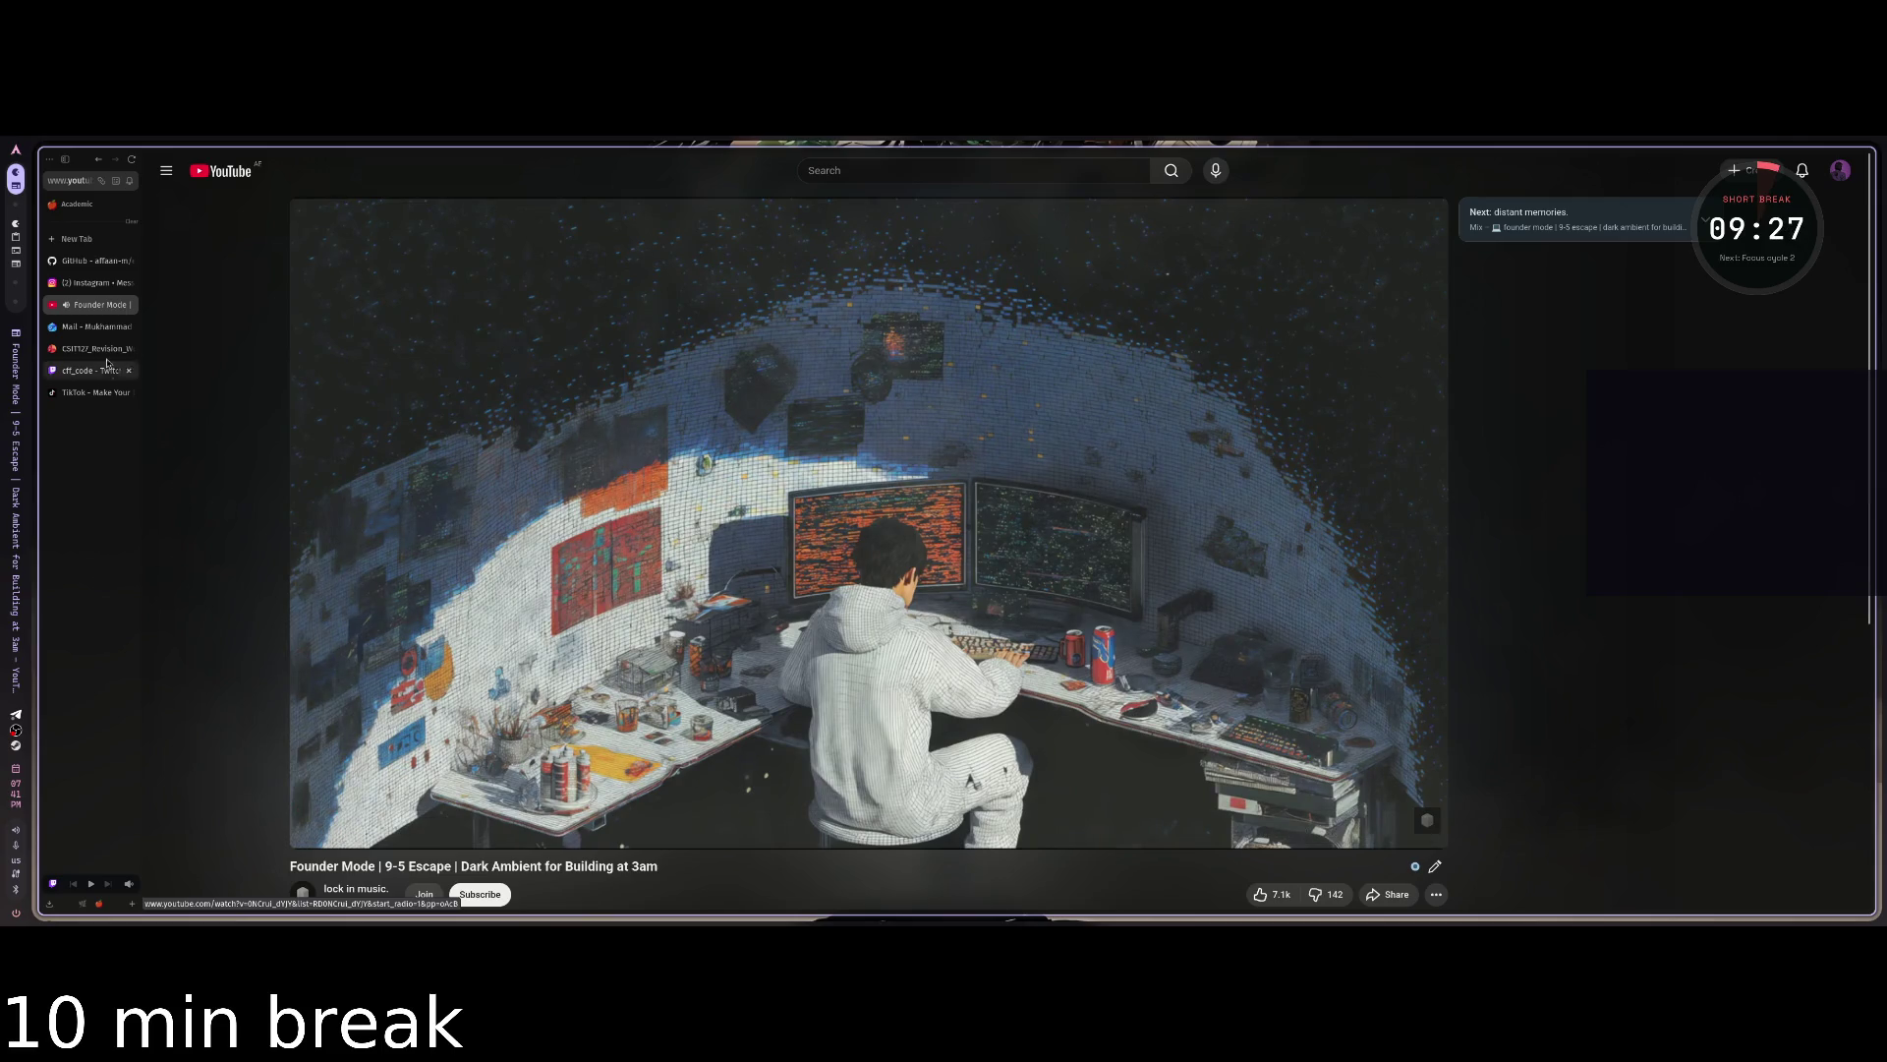
scroll(85, 321, "left", 2)
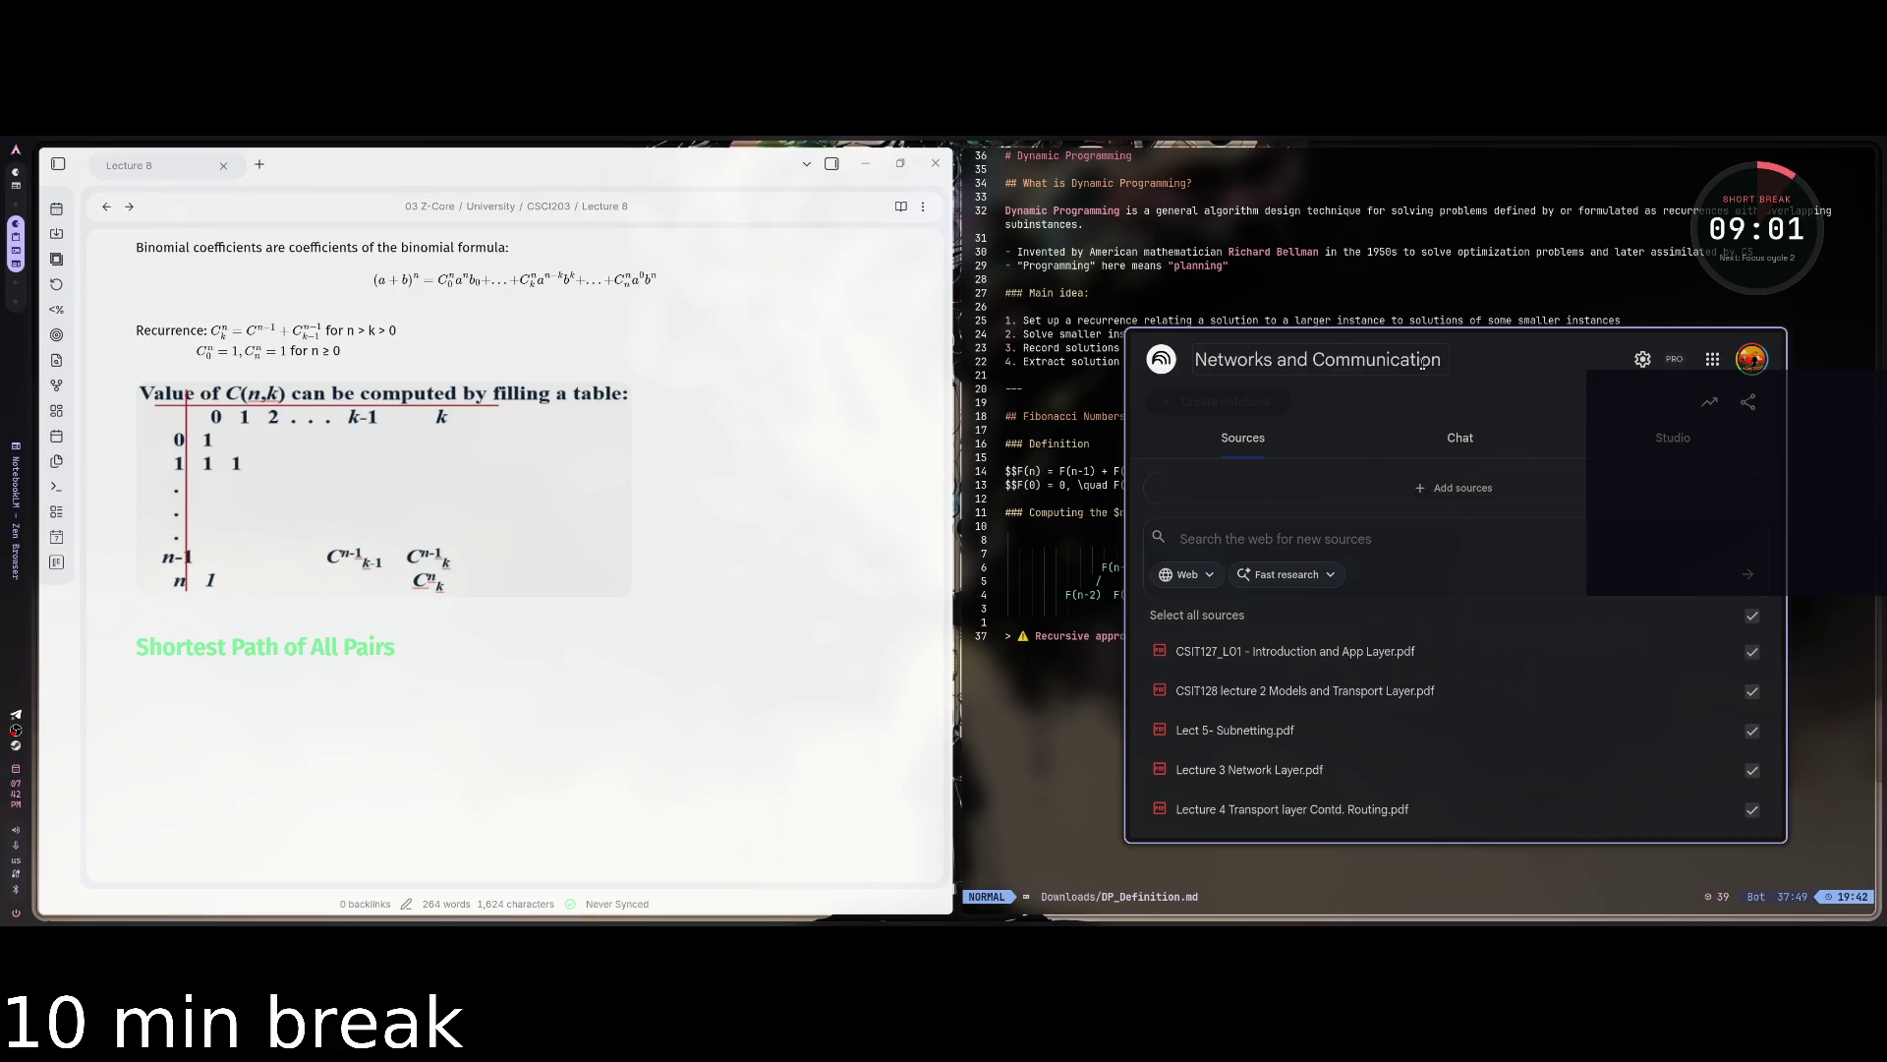
Hide the floating NotebookLM window and set Obsidian's base colour scheme to Dark.
mouse_move(1422, 363)
left_mouse_down()
mouse_move(1829, 393)
mouse_move(1340, 382)
left_mouse_up()
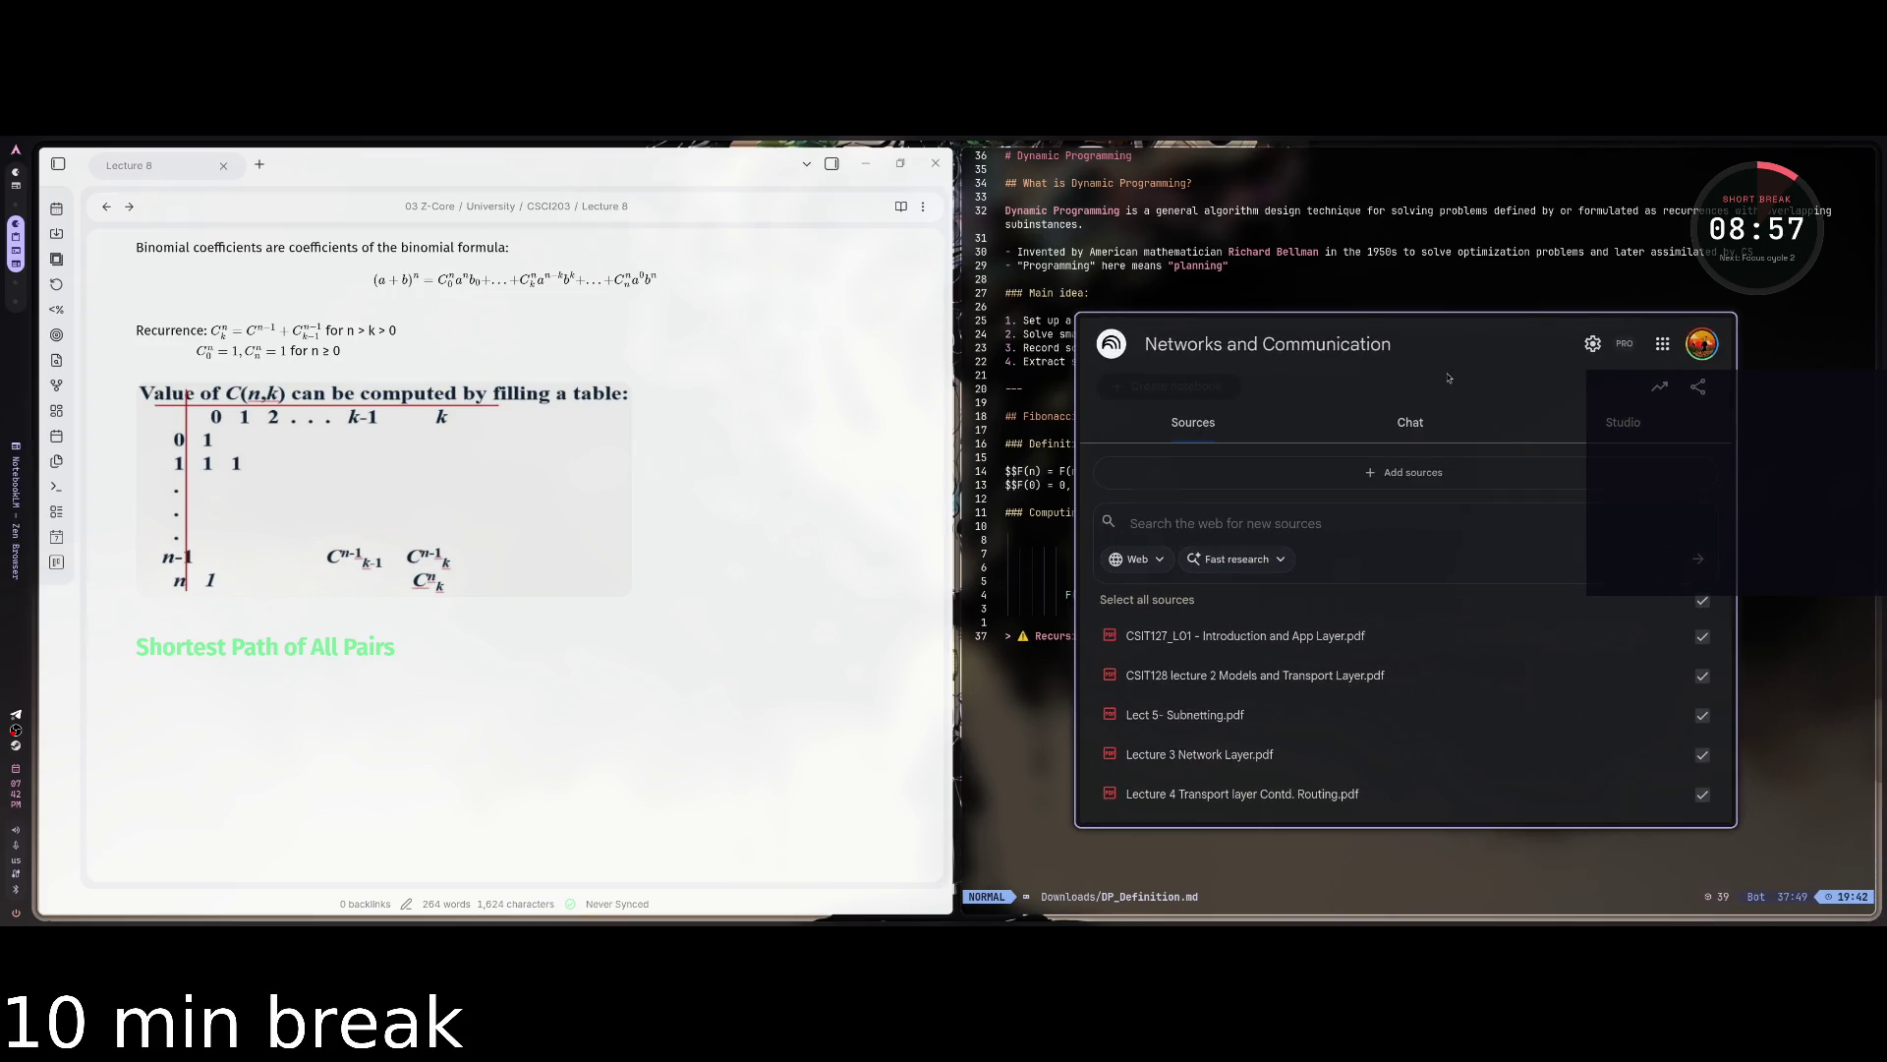
key("super+s")
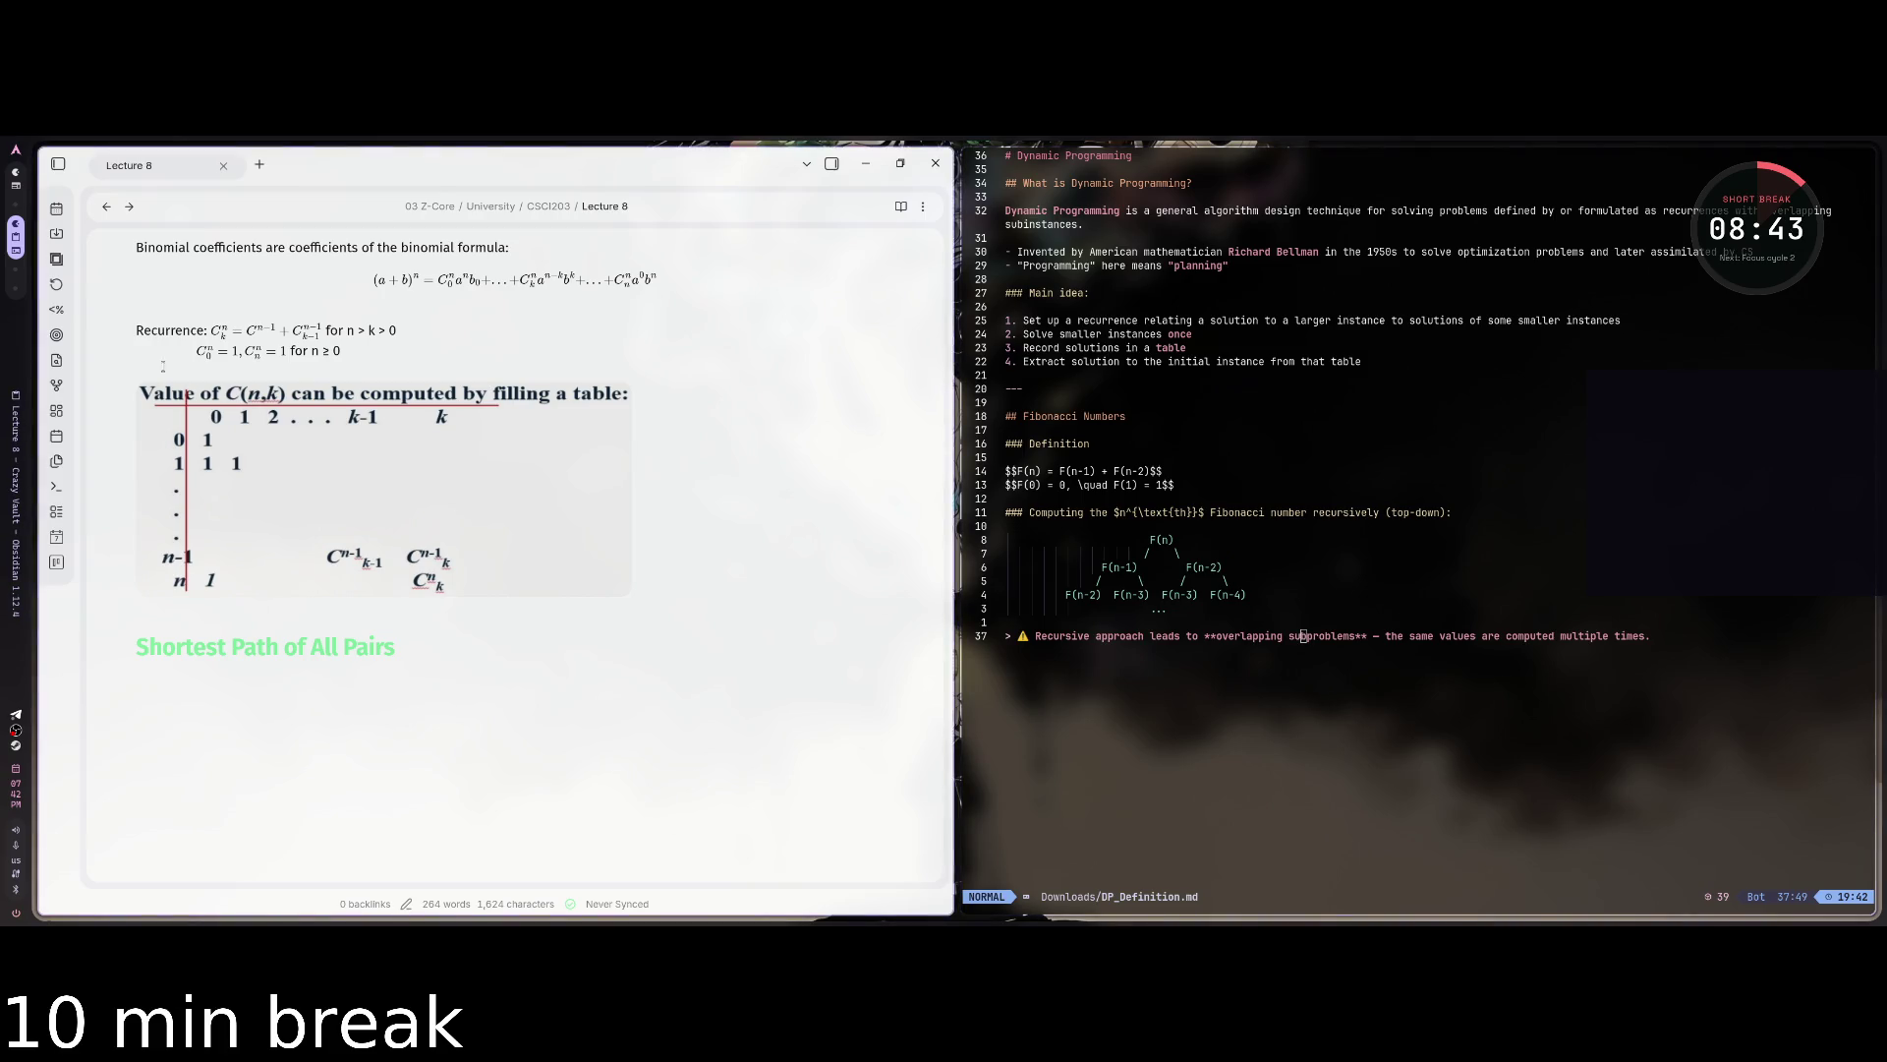
left_click(58, 164)
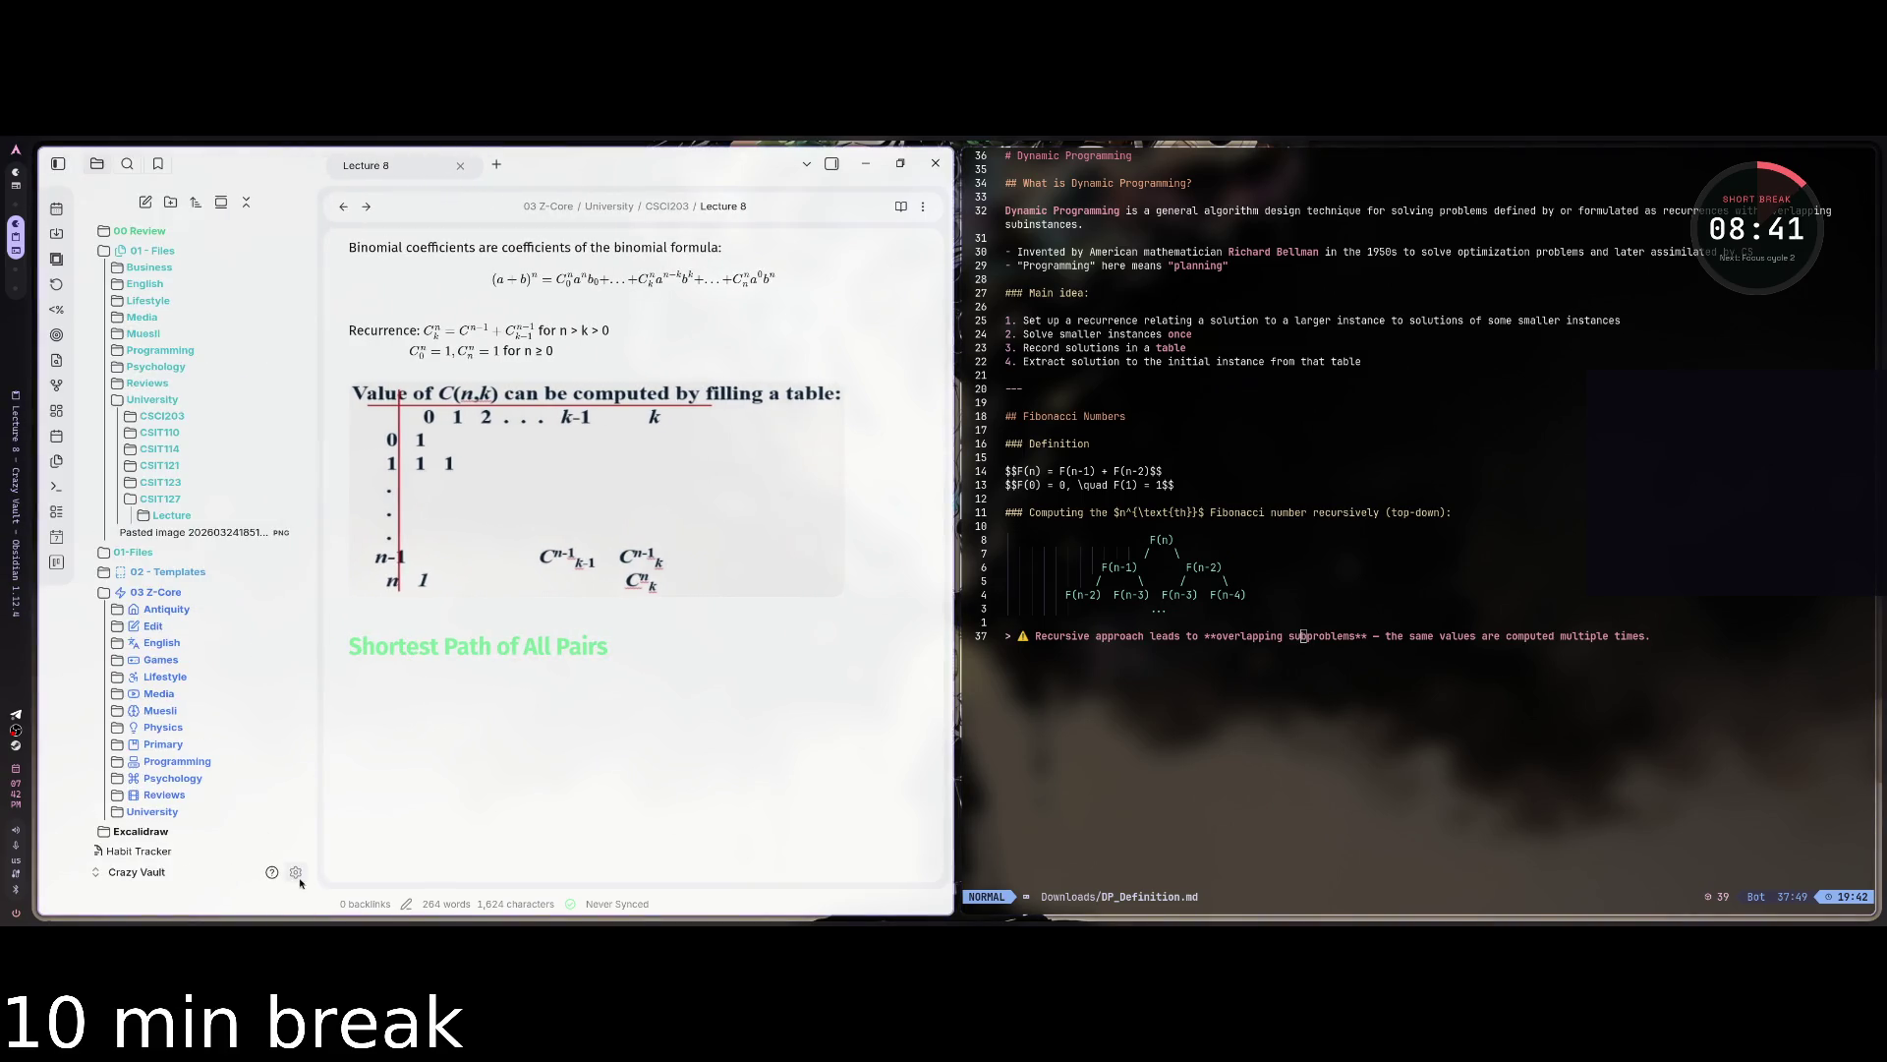
left_click(295, 871)
left_click(756, 263)
left_click(751, 289)
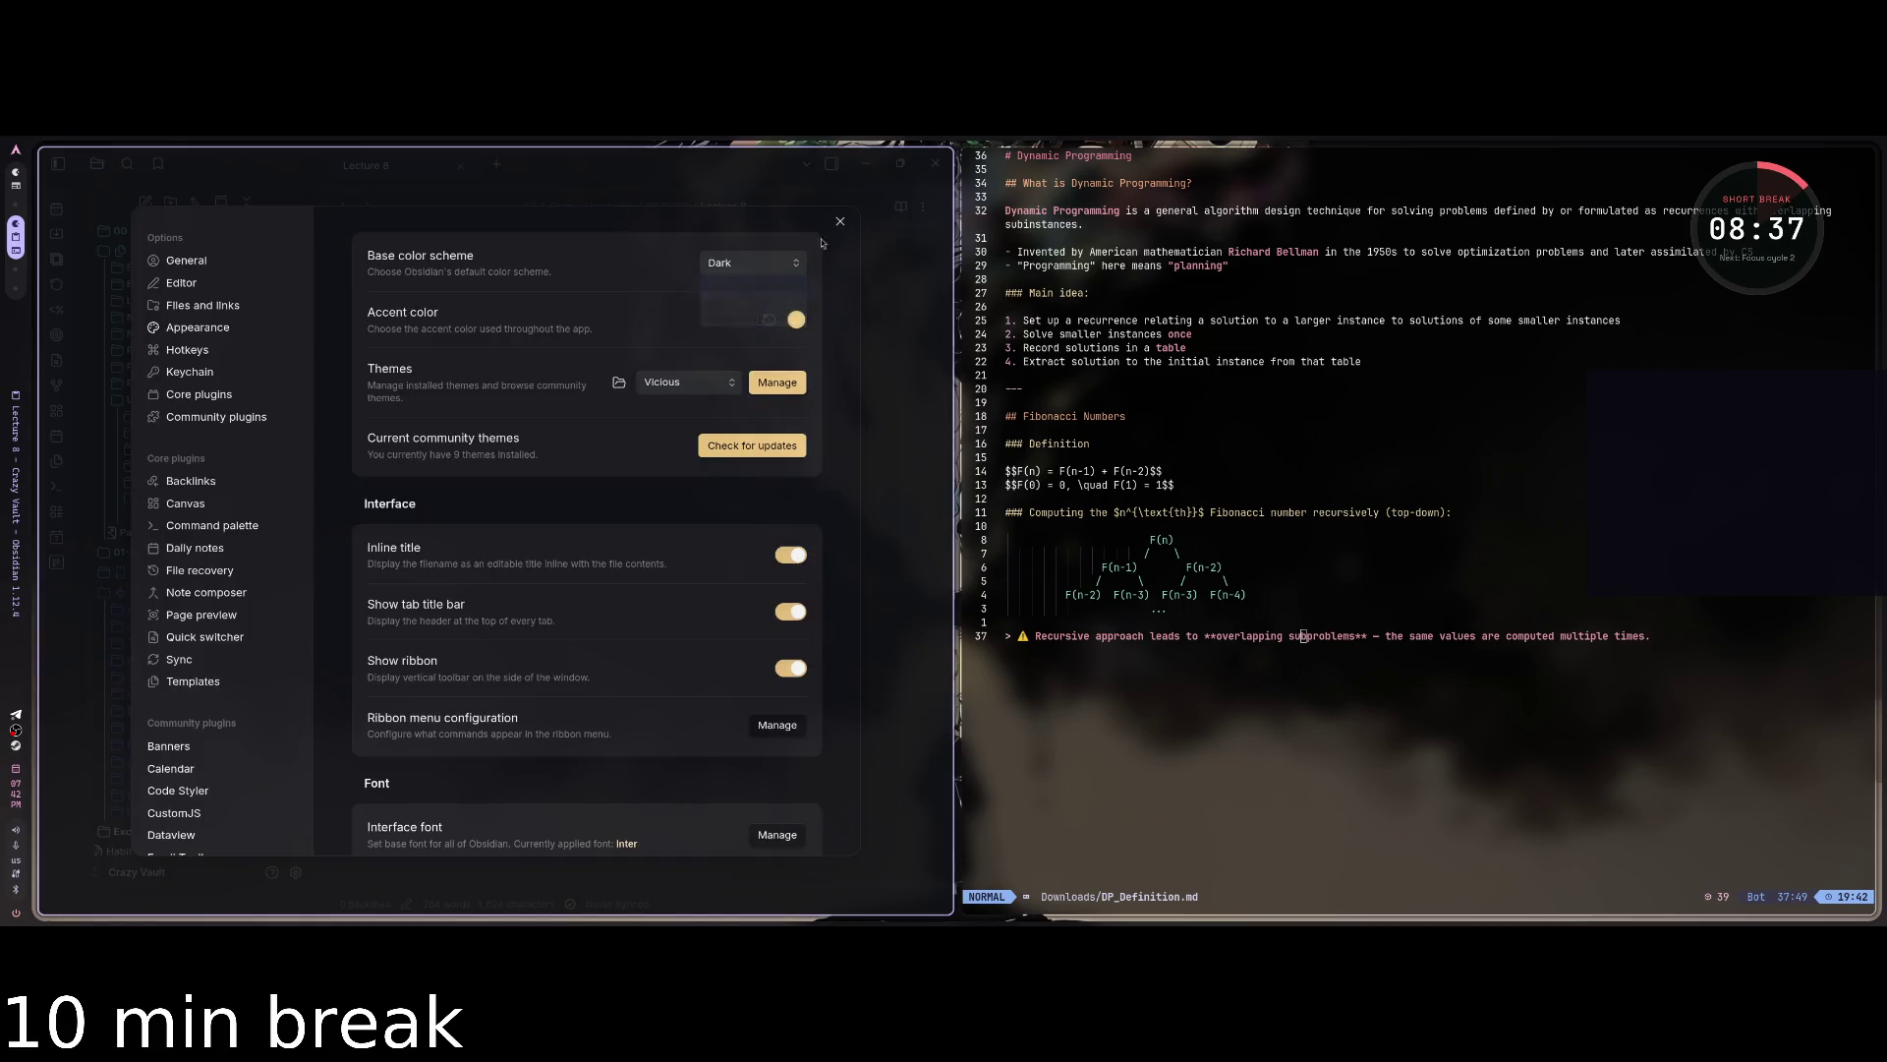
left_click(840, 221)
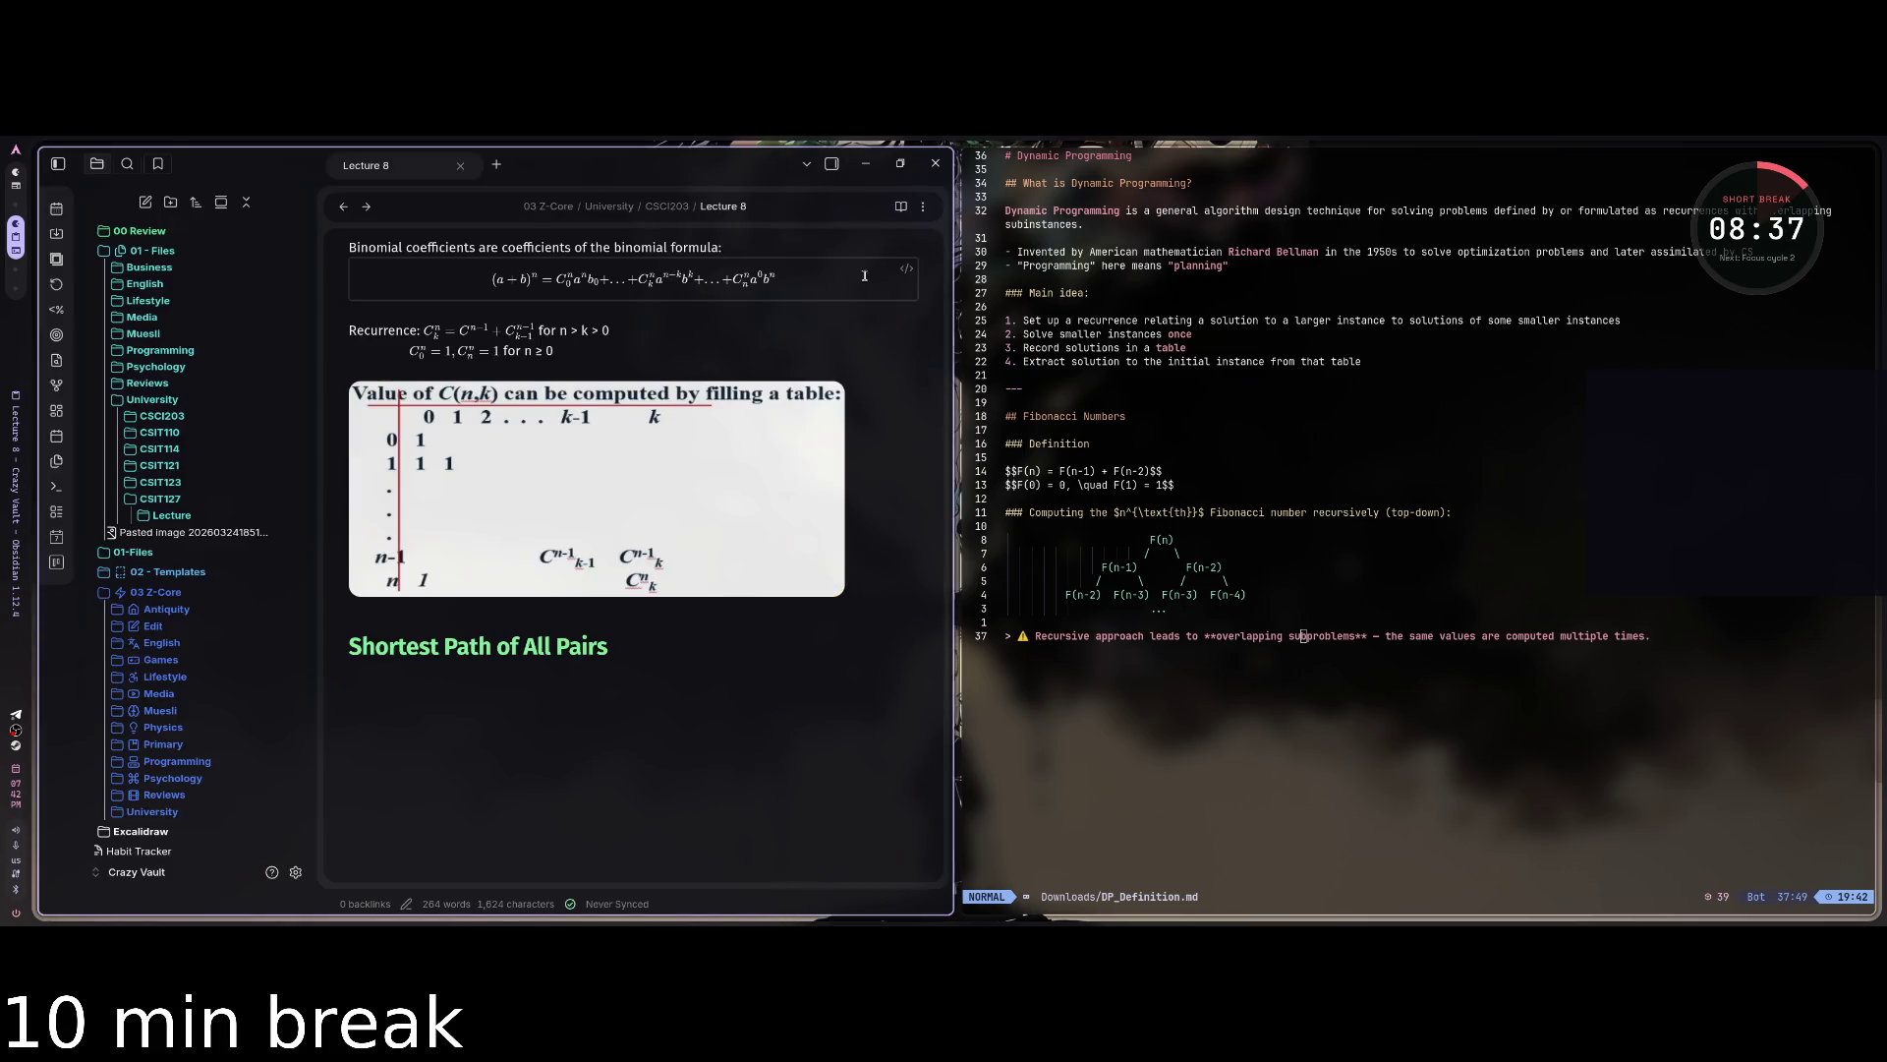
left_click(58, 164)
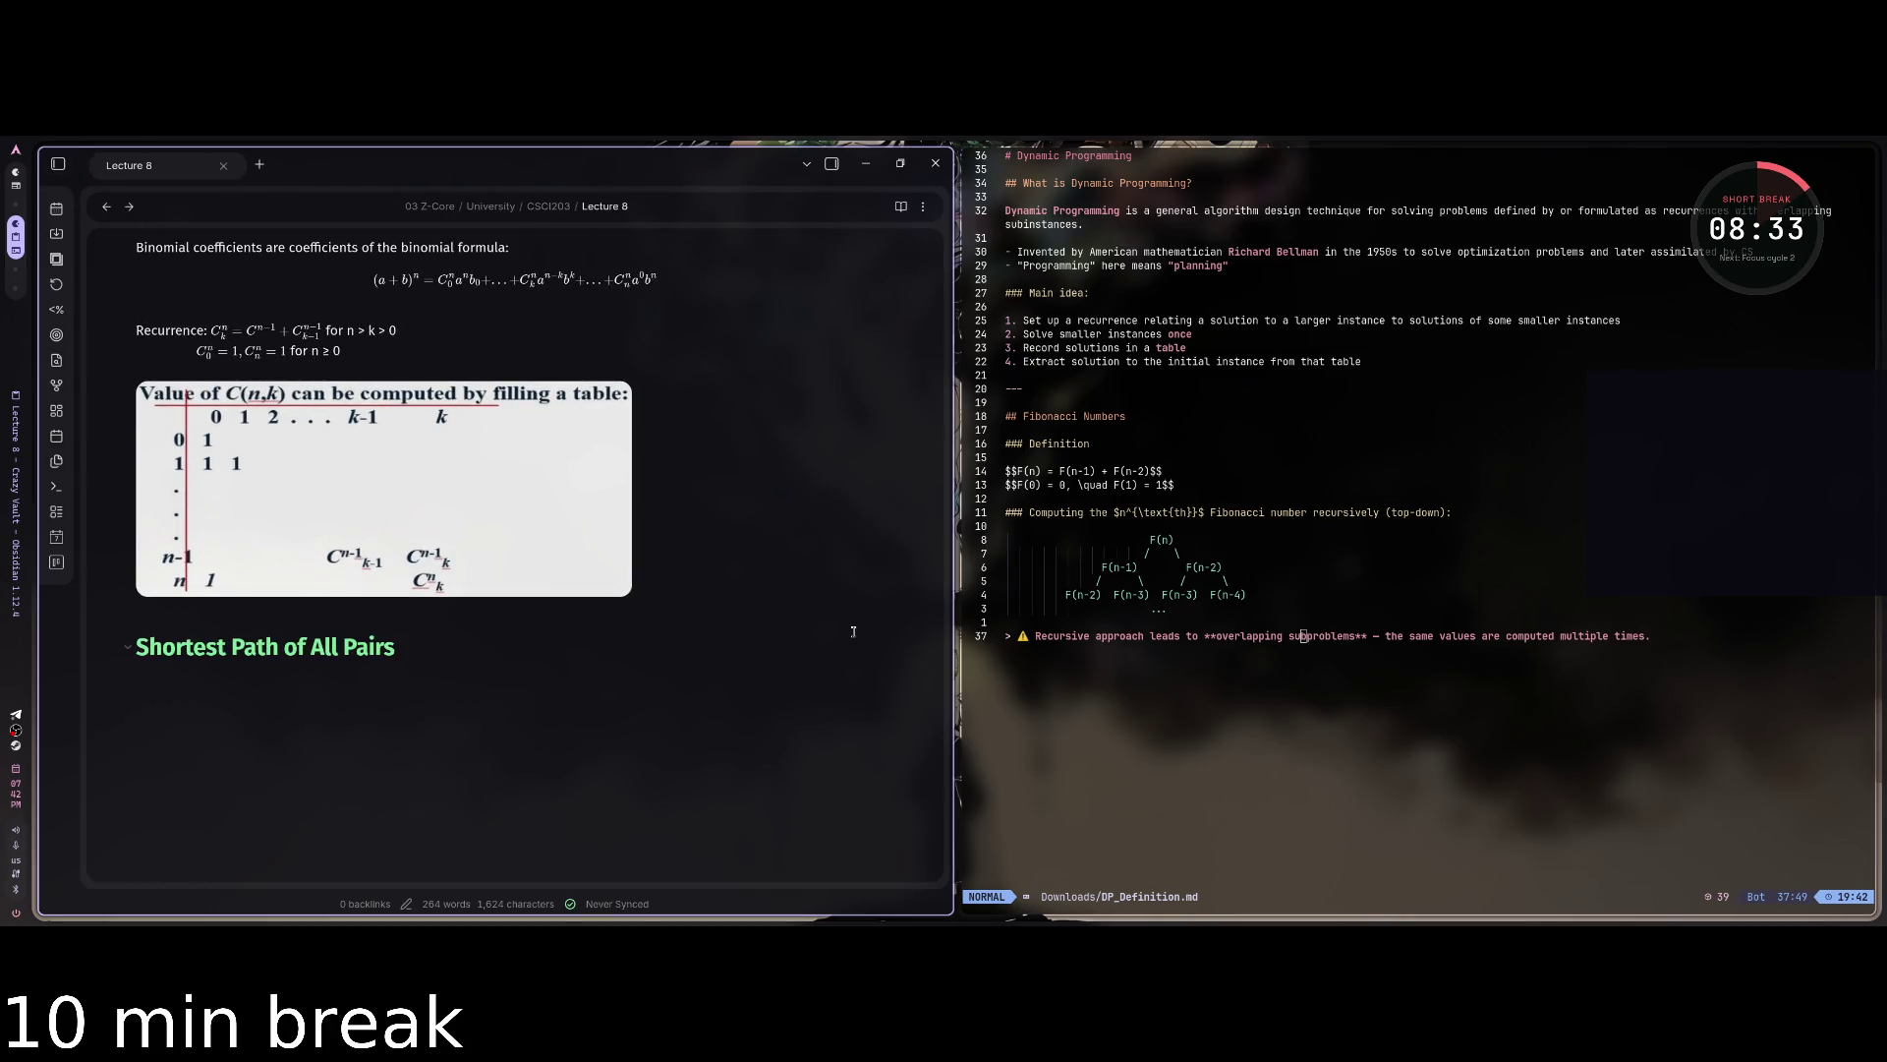
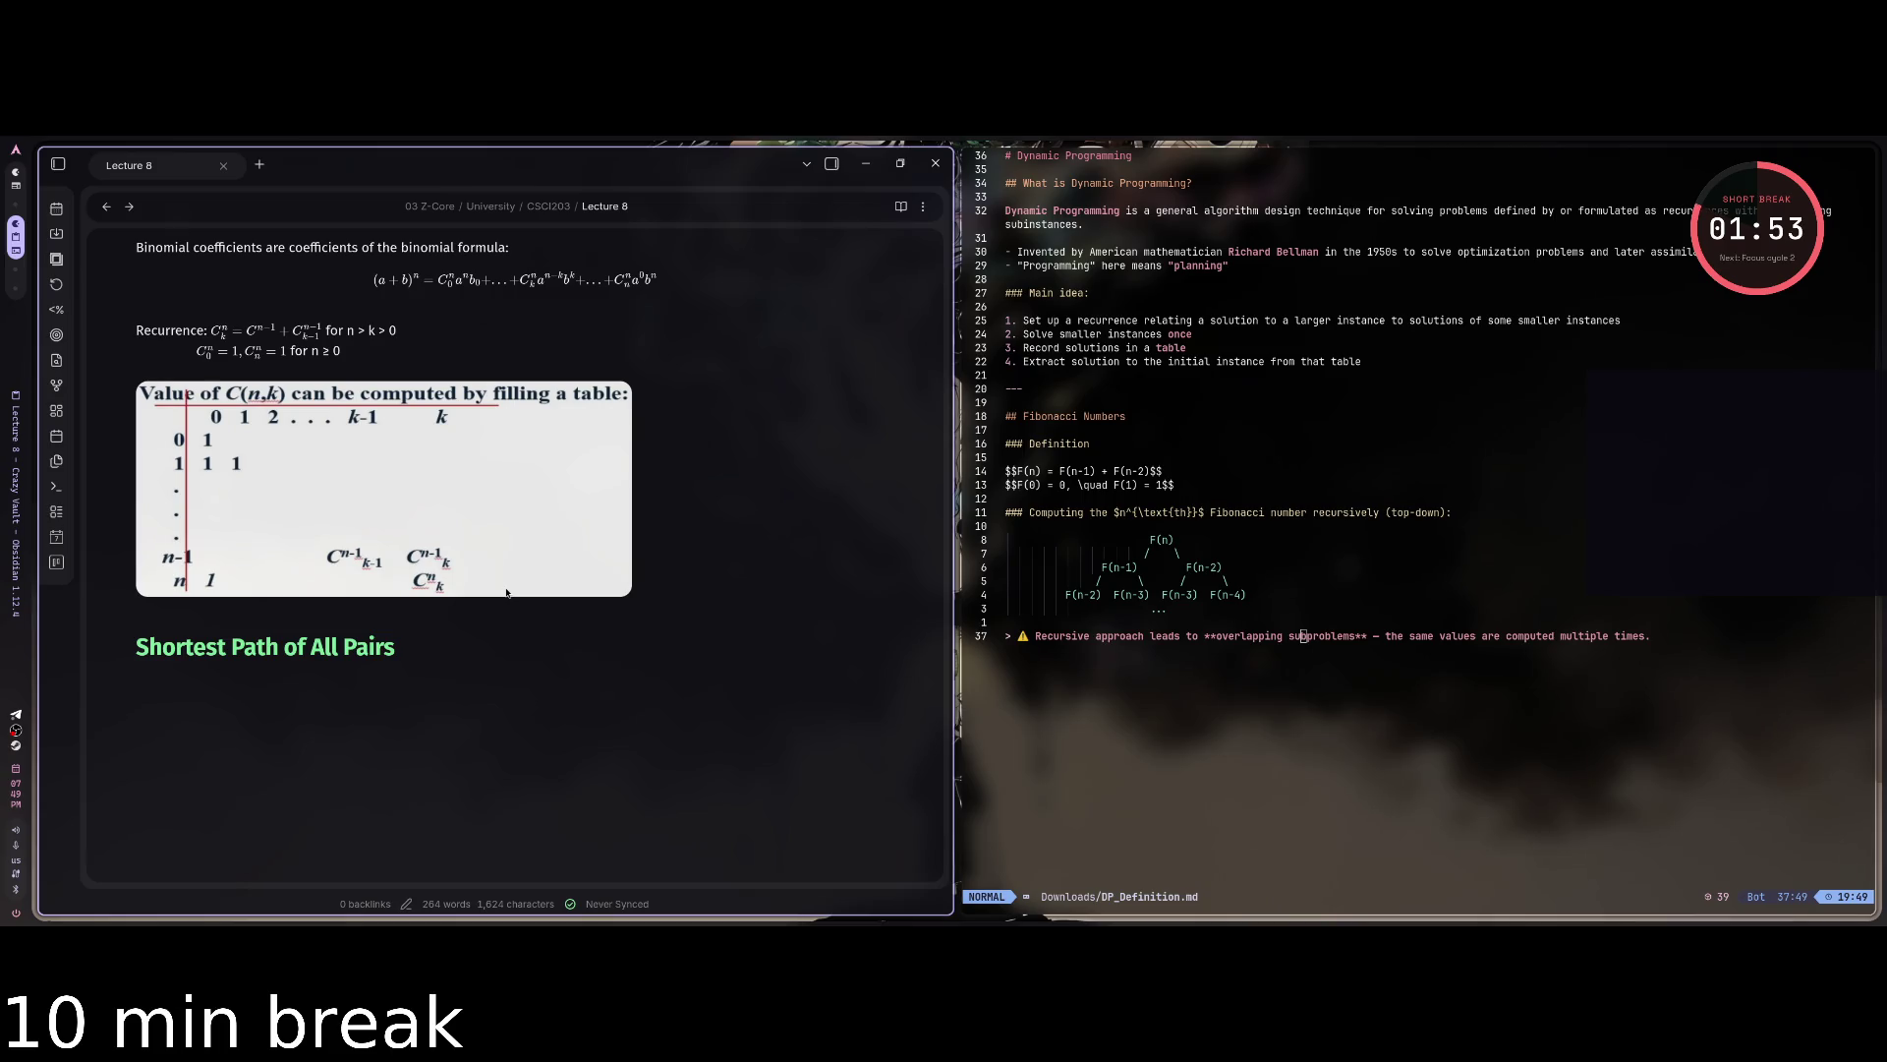
Launch Notion by searching 'noti' in the launcher and maximise it full-screen.
key("super")
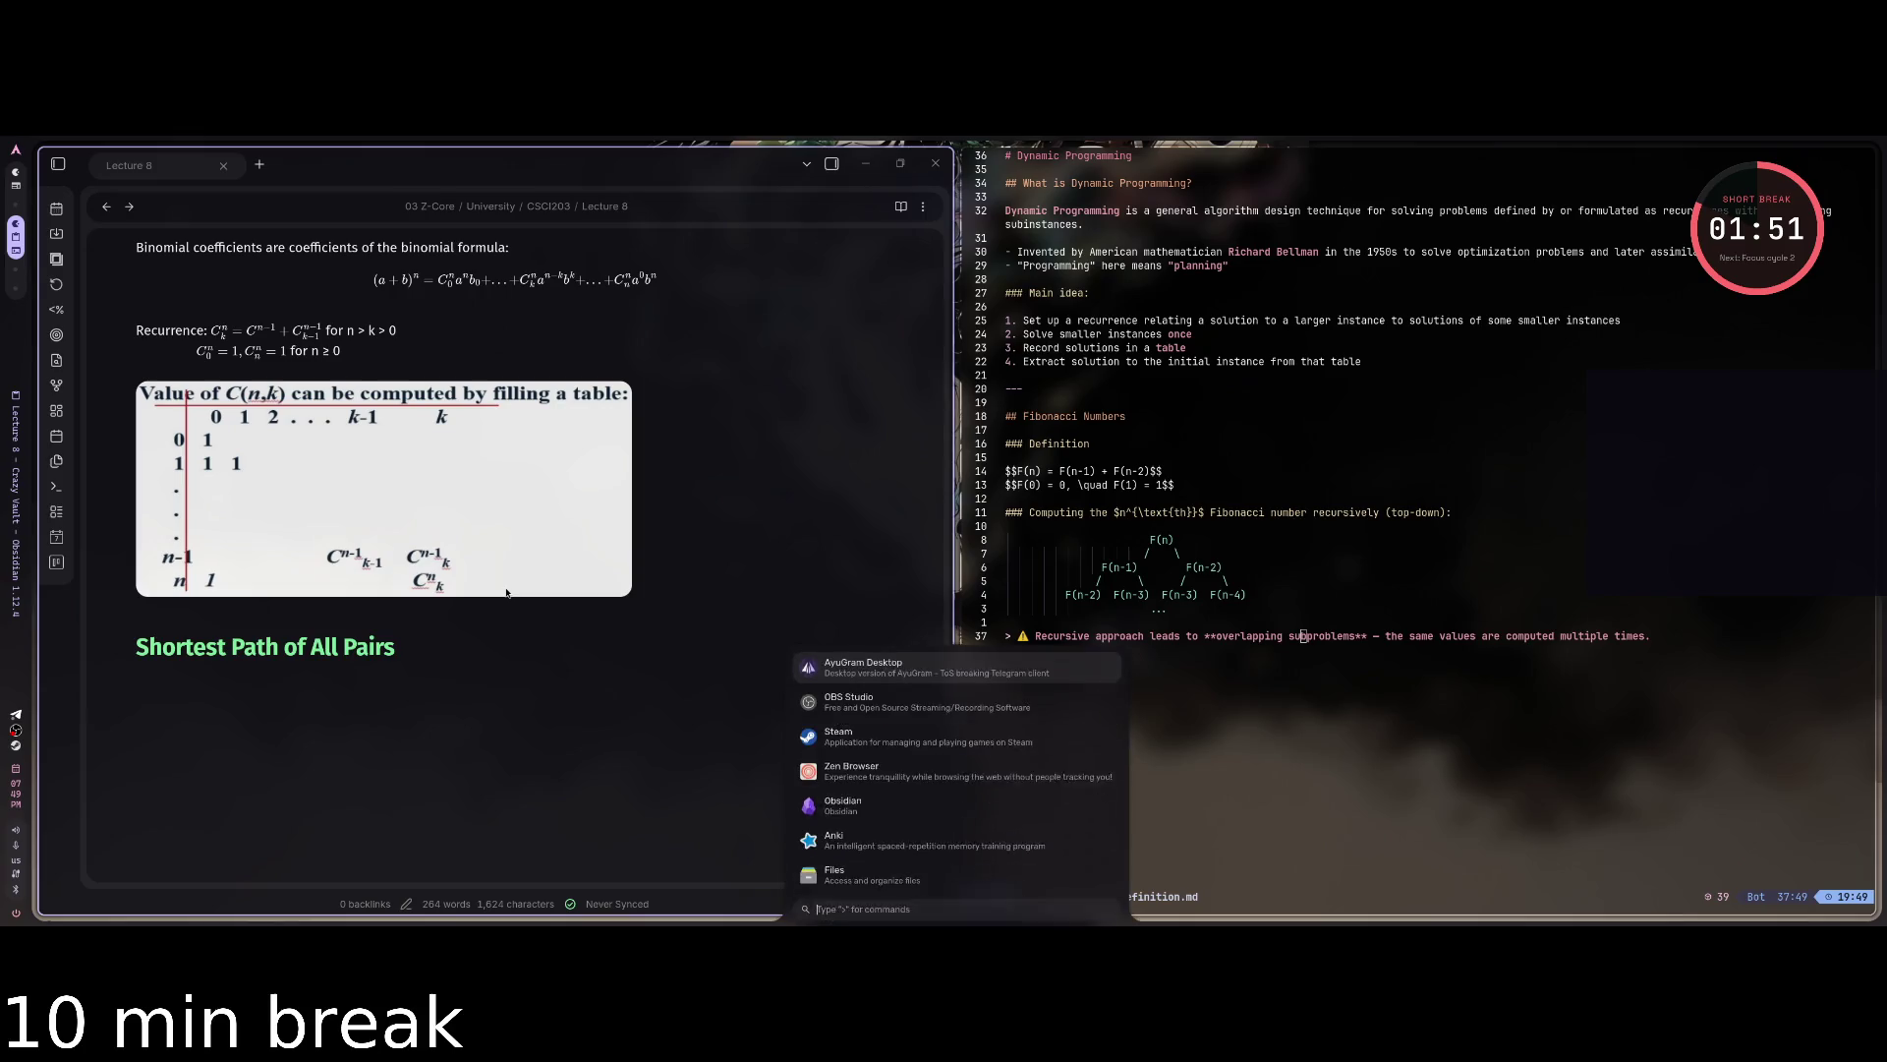
type("noti")
key("Return")
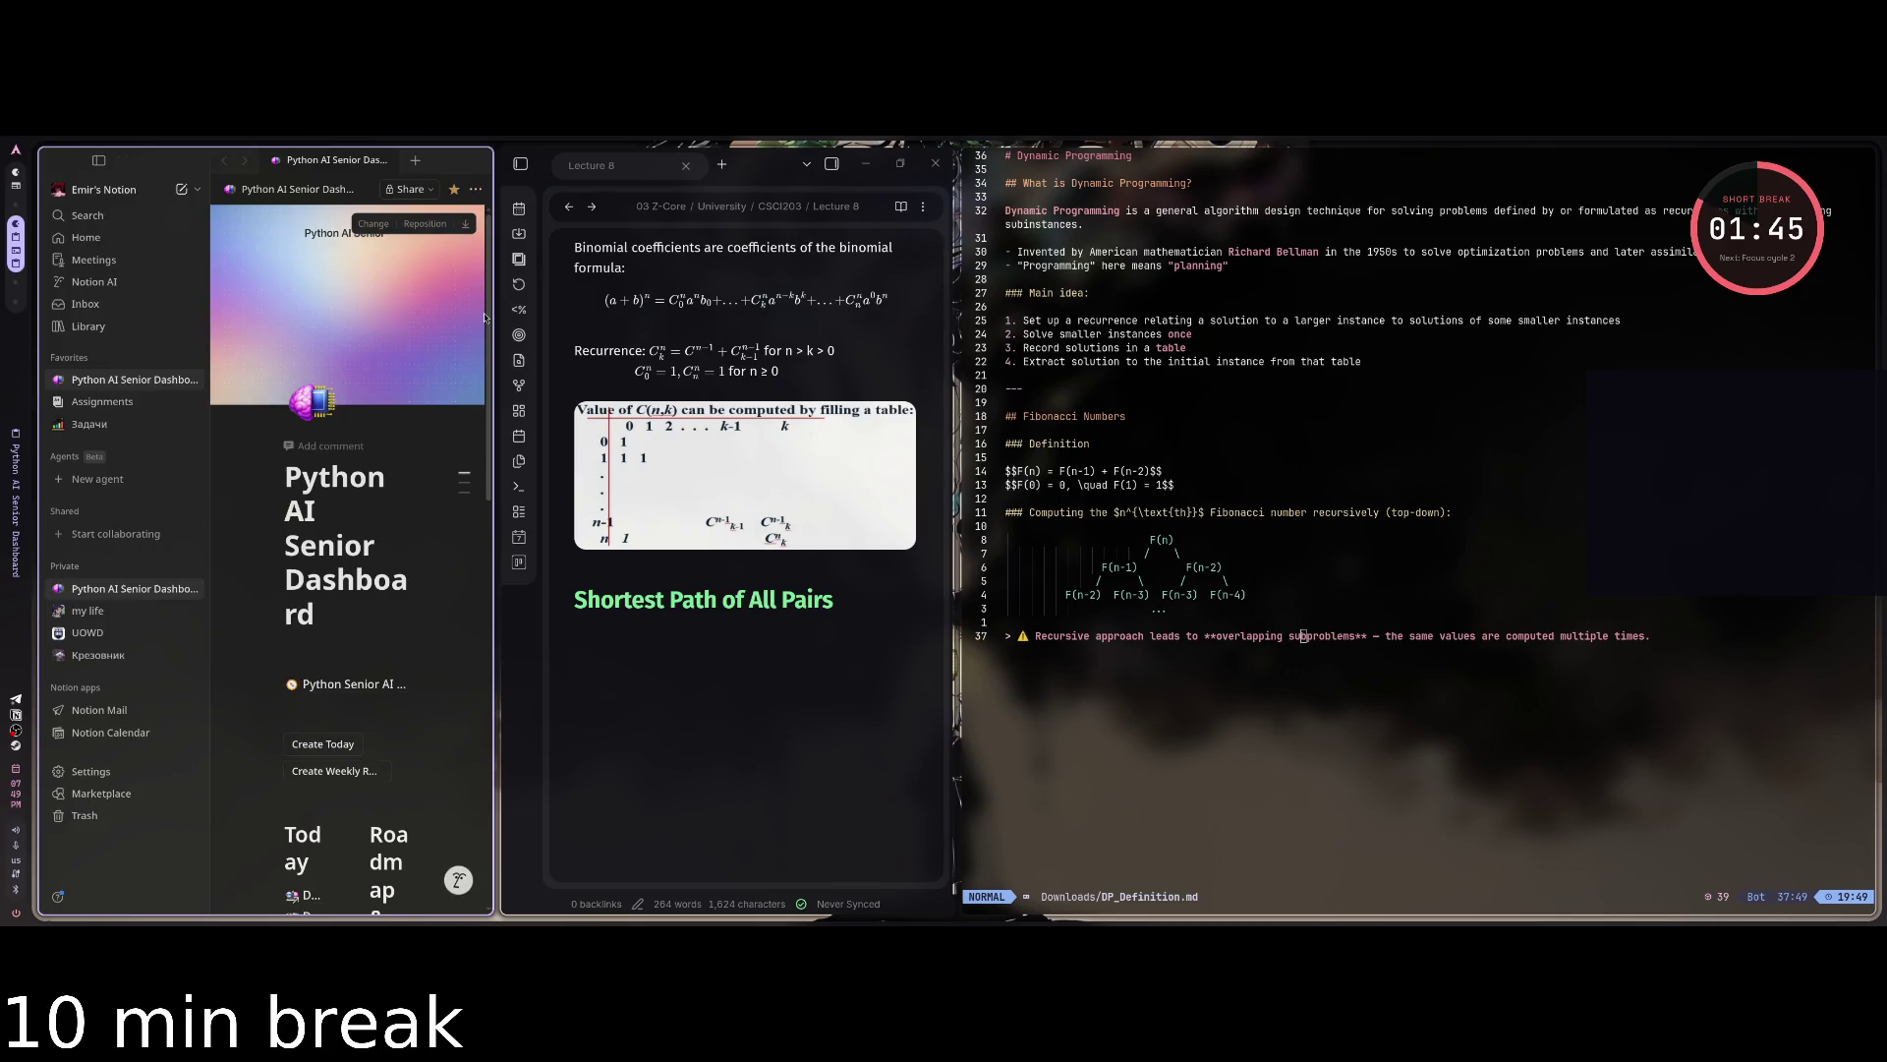
key("super+f")
Skim the Python AI Senior Dashboard, then move to the messenger and Twitch chat workspace.
scroll(864, 531, "down", 3)
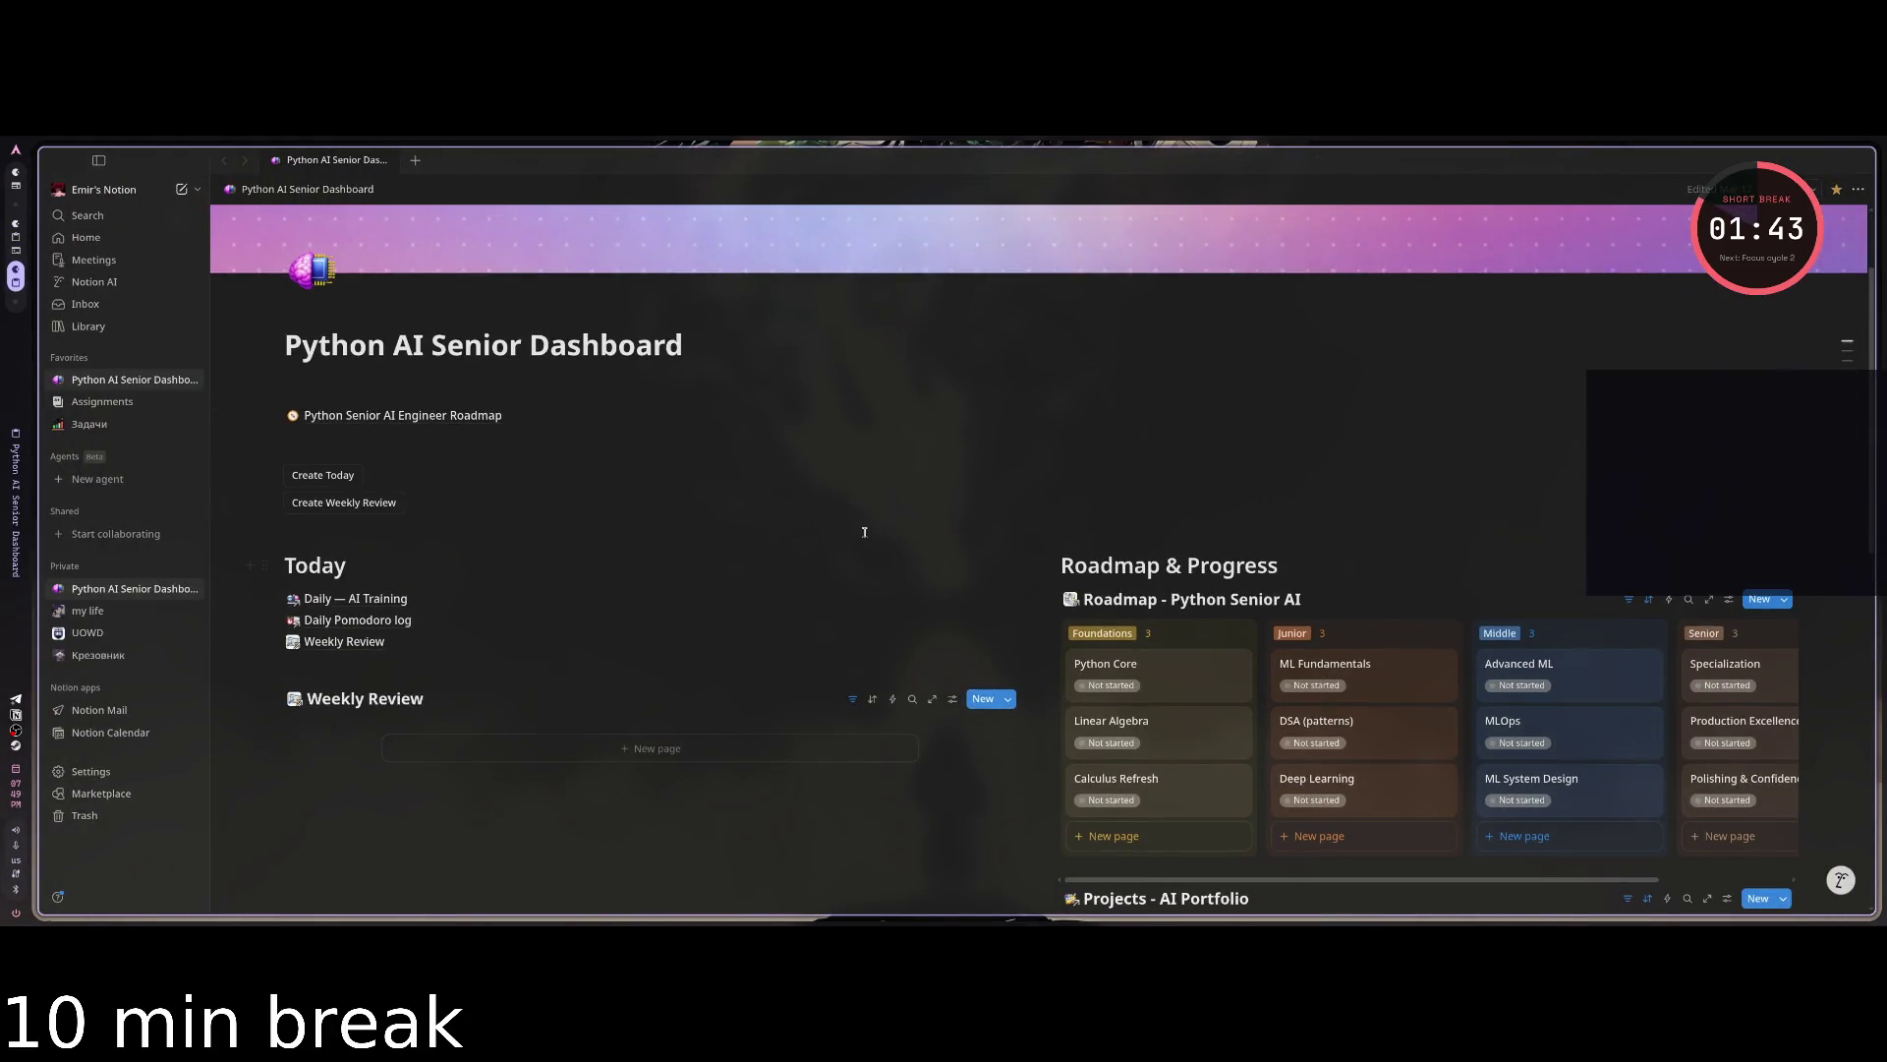
scroll(831, 548, "down", 3)
scroll(750, 603, "up", 3)
key("super+Right")
key("super+Right")
key("super+Right")
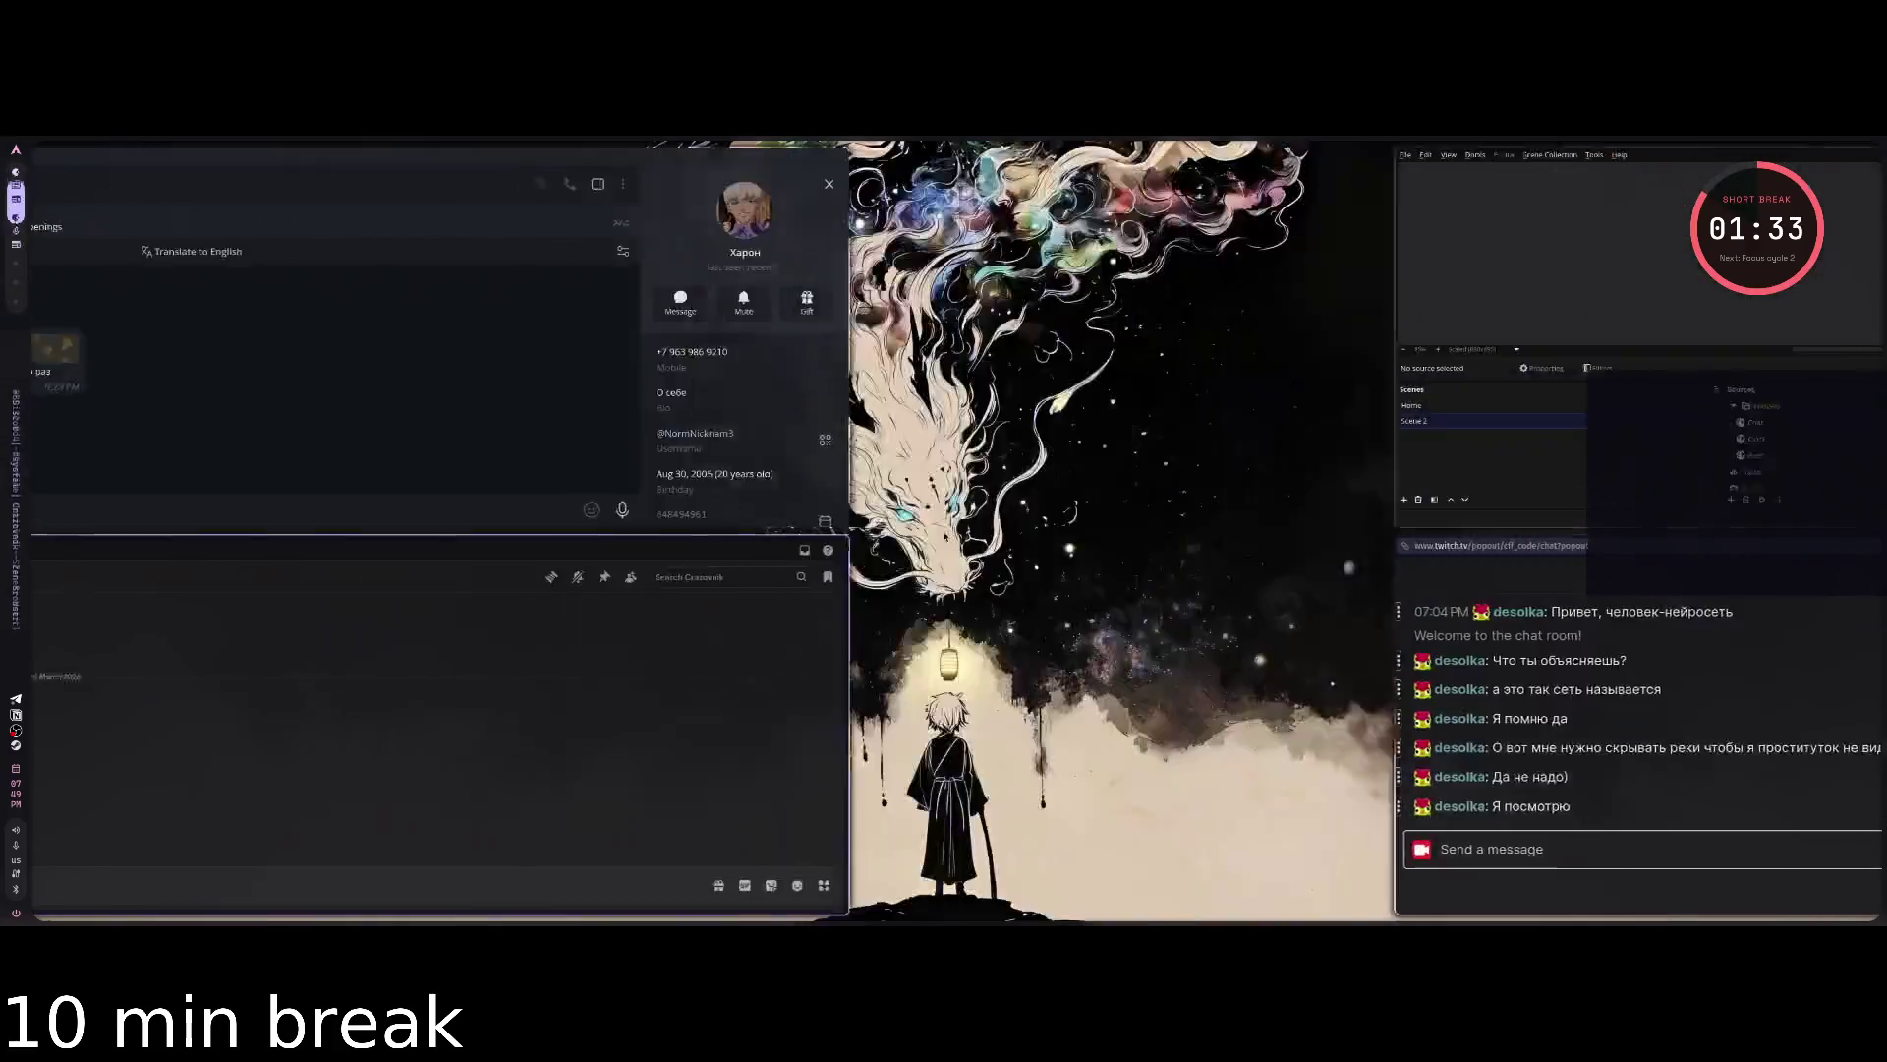
key("super+Right")
Cycle through the Telegram, NotebookLM and Obsidian workspaces, ending on the Notion dashboard workspace.
key("super+Right")
key("super+Right")
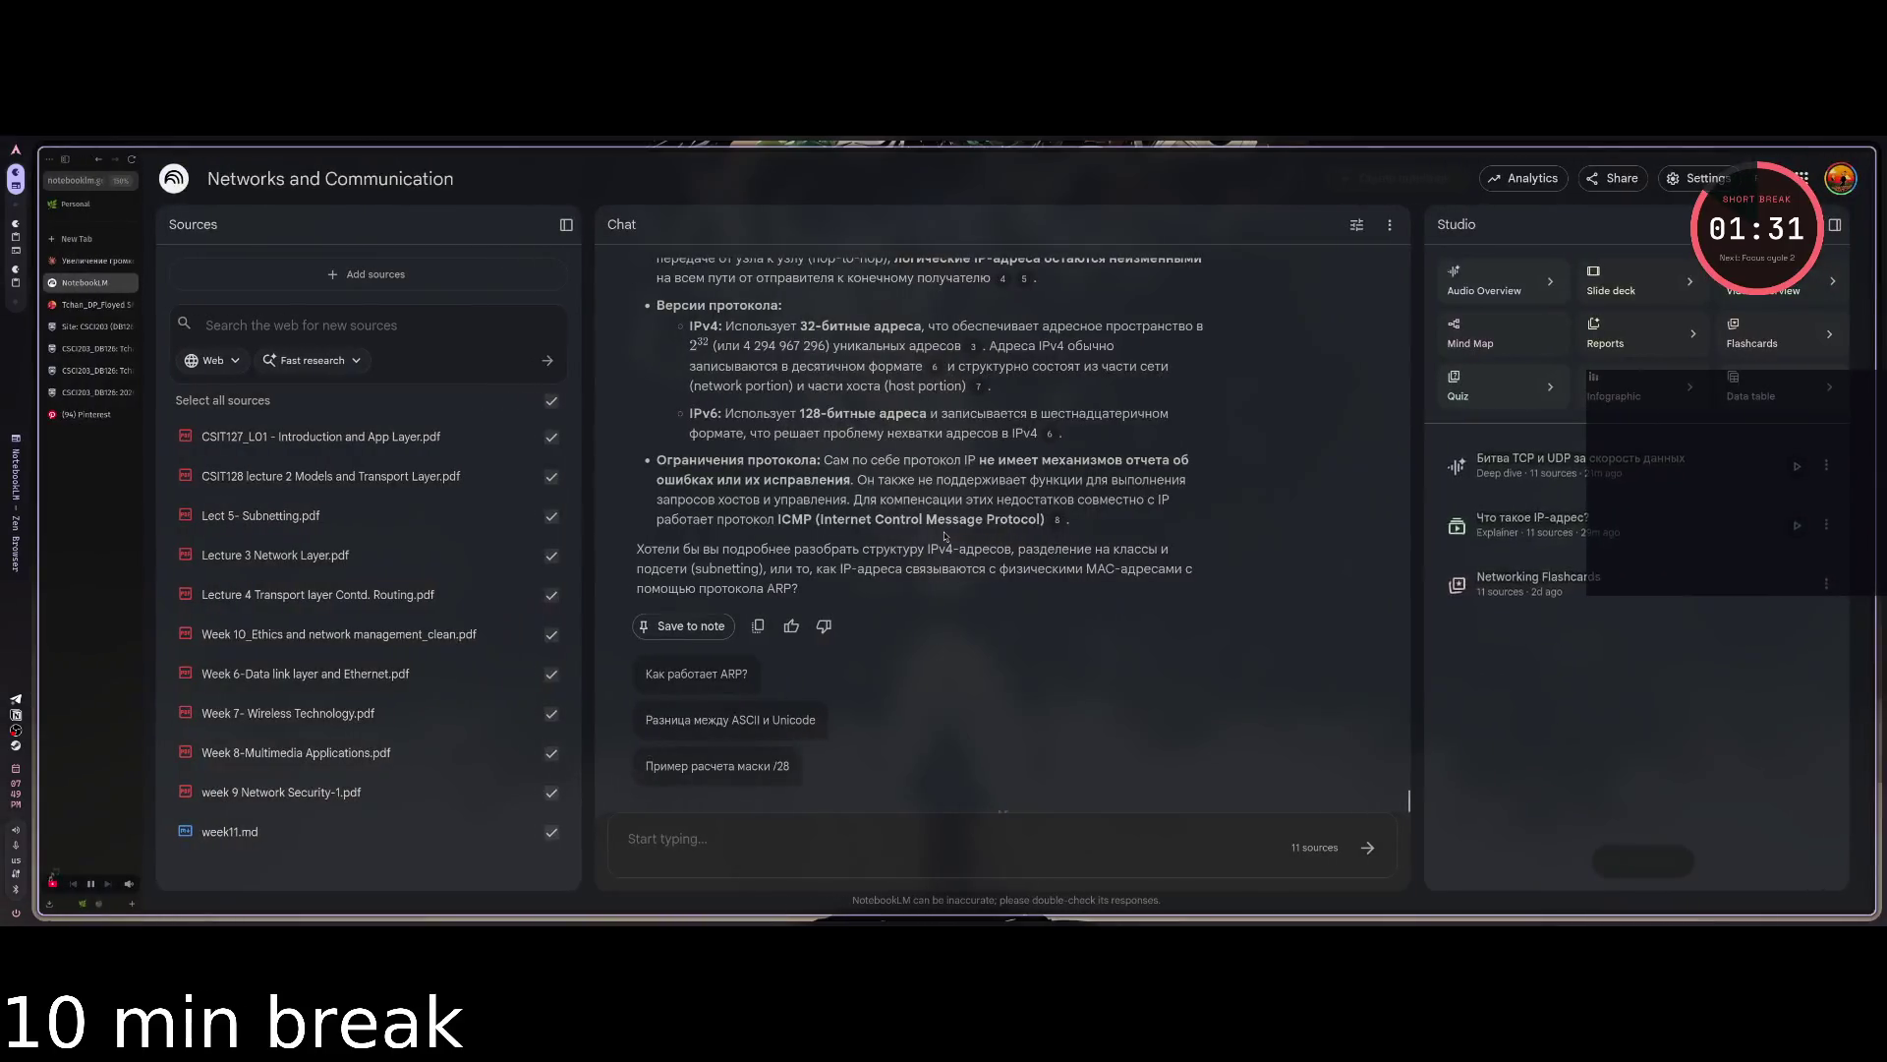
key("super+Right")
key("super+Right")
key("super+Right")
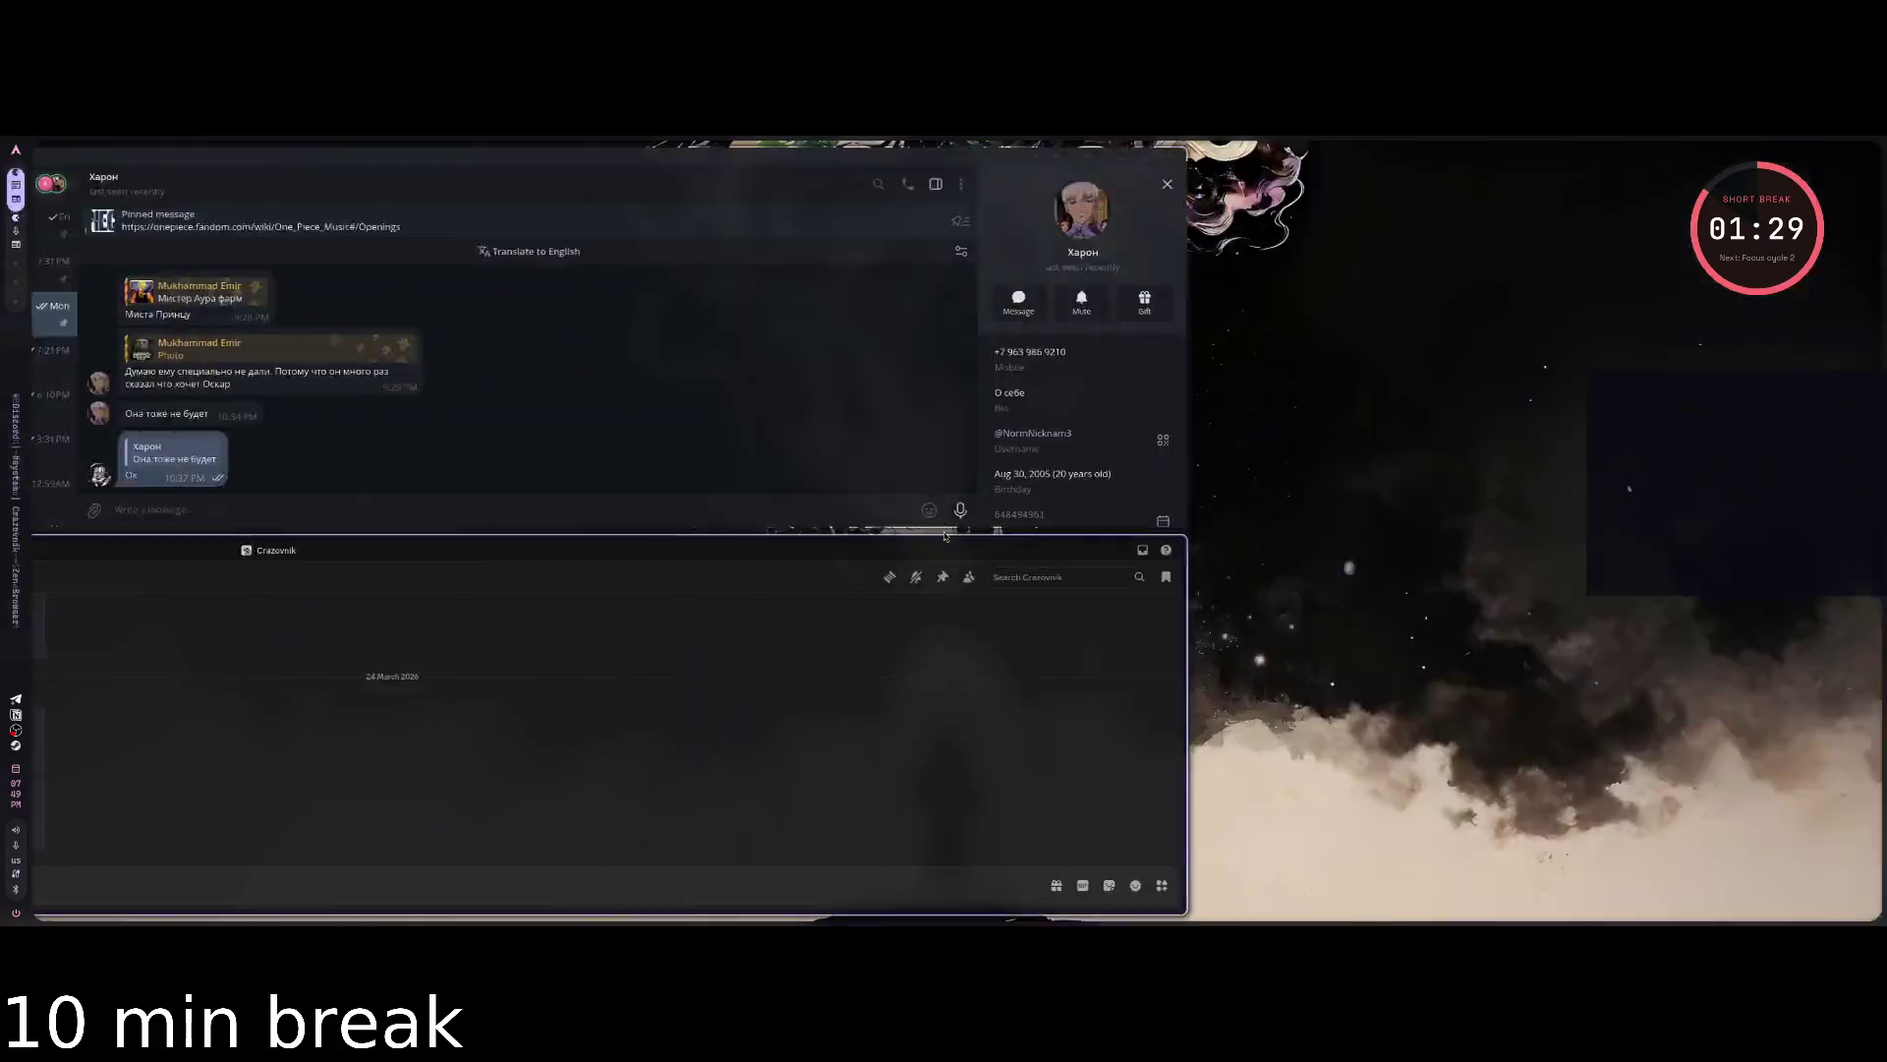
key("super+Right")
key("super+Right")
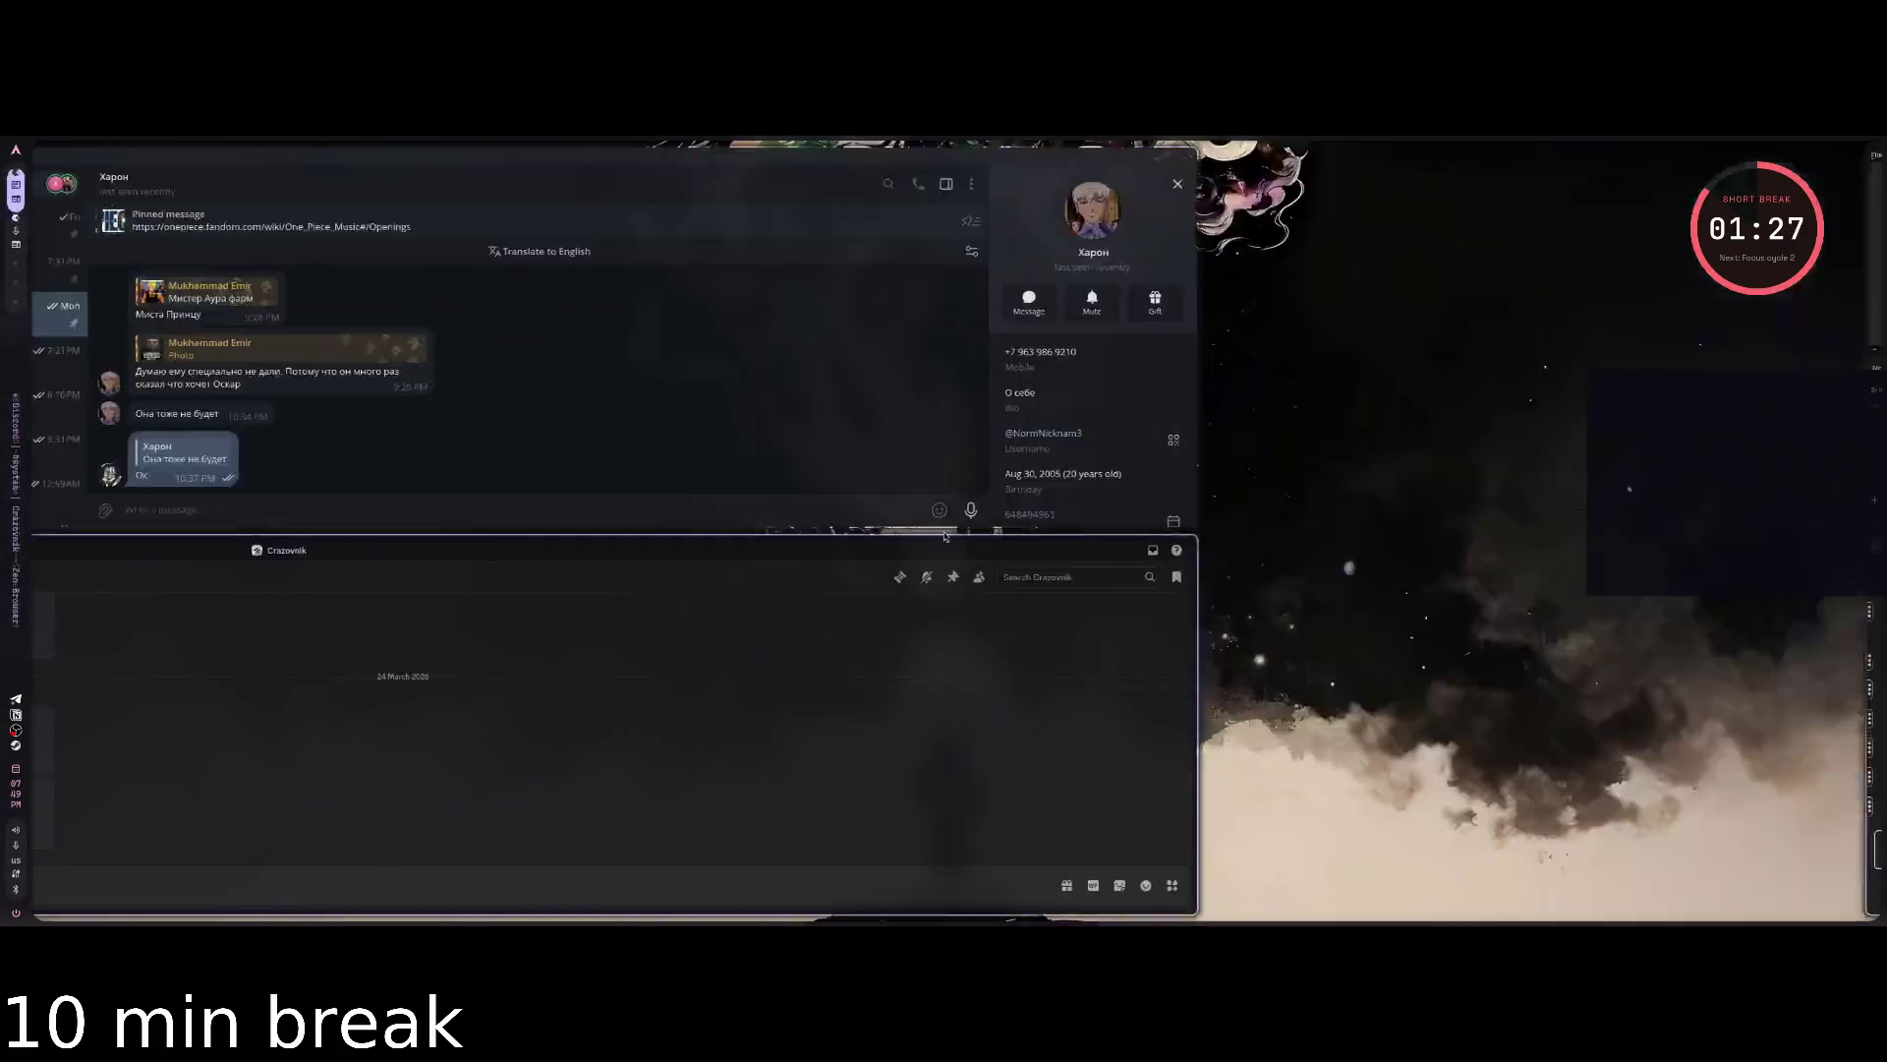
key("super+Right")
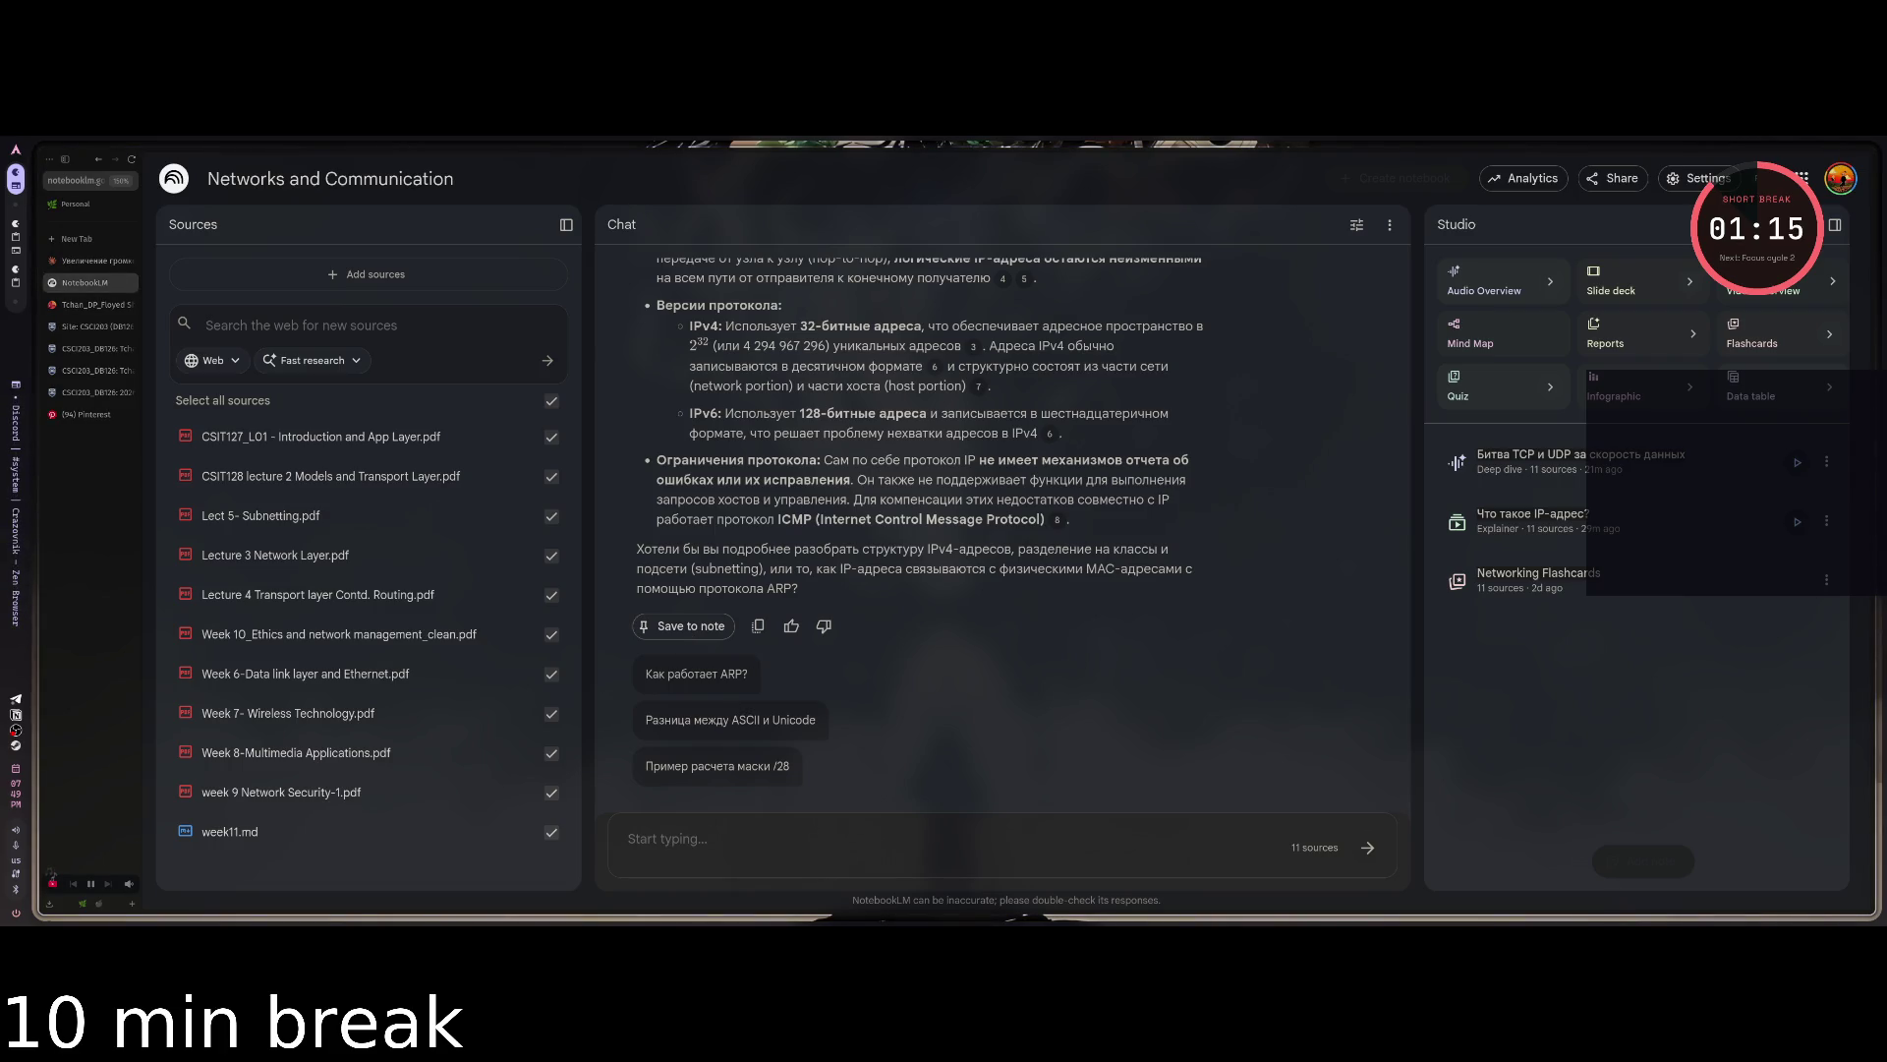
key("super")
key("Escape")
key("super+2")
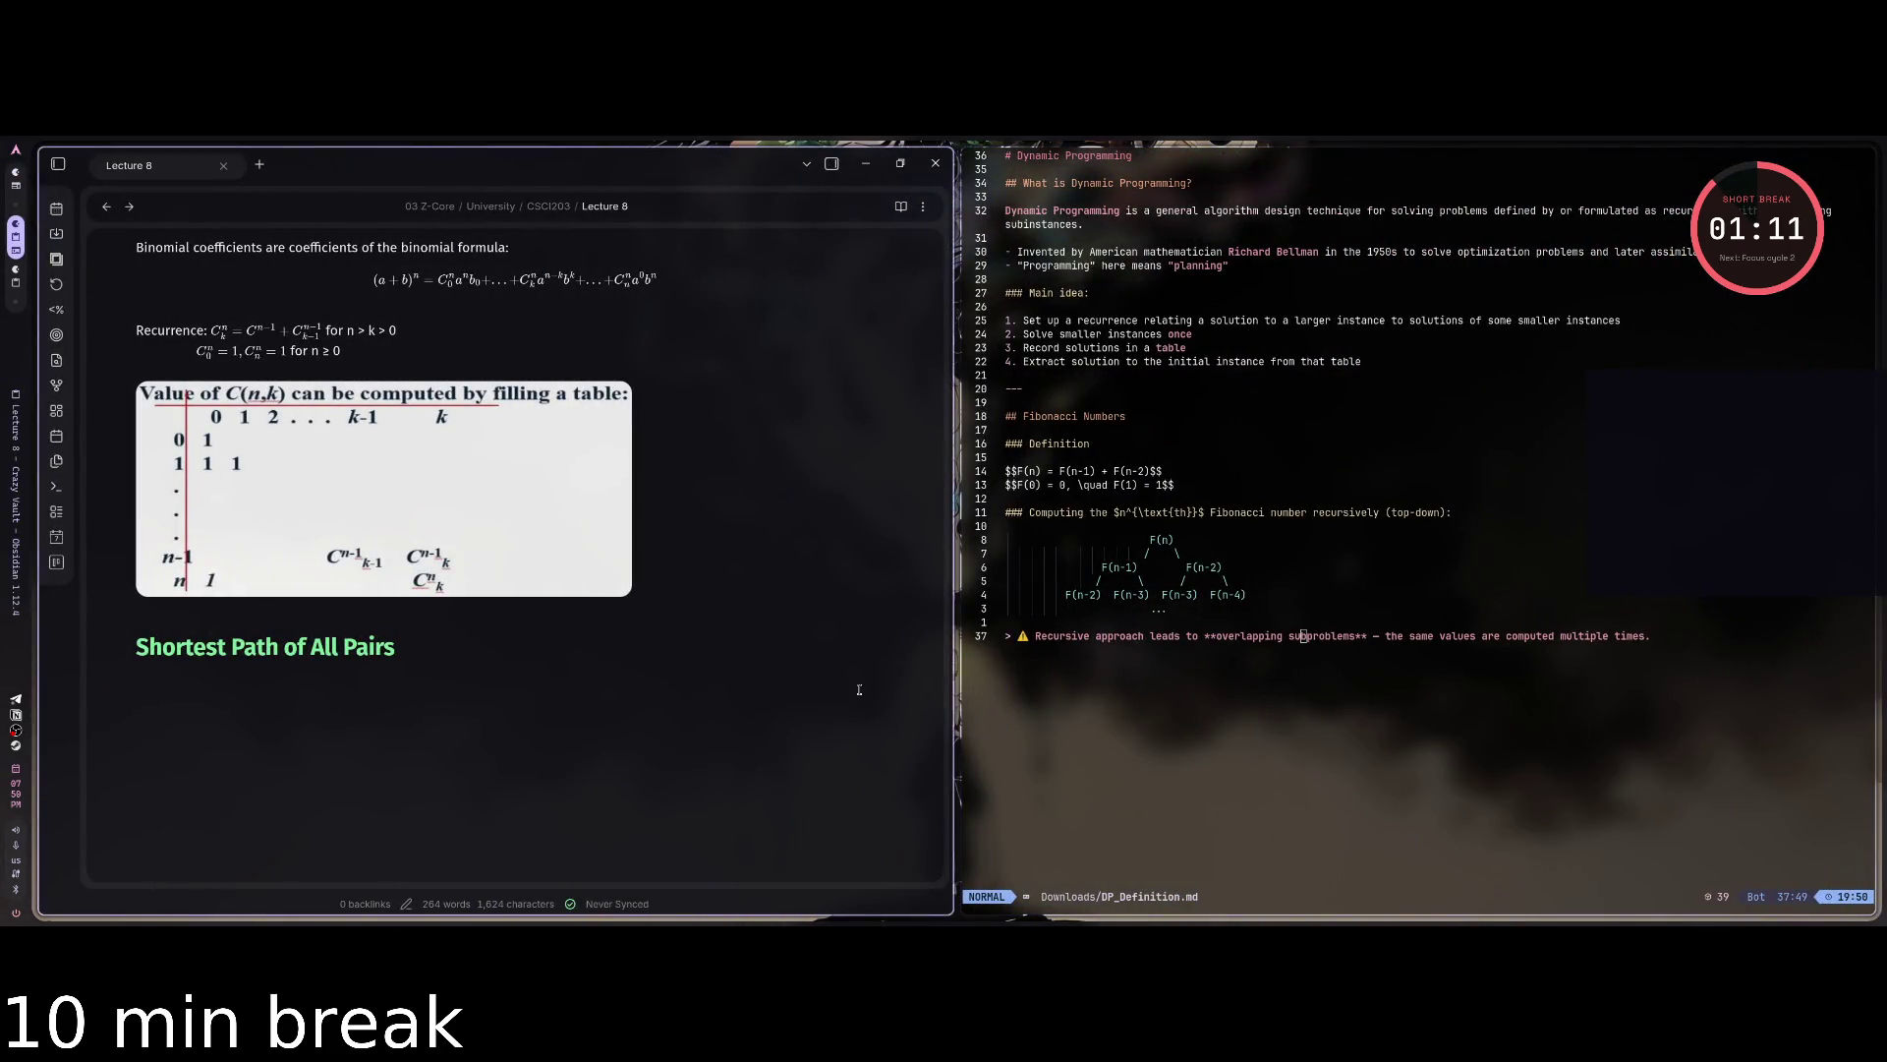
key("super+1")
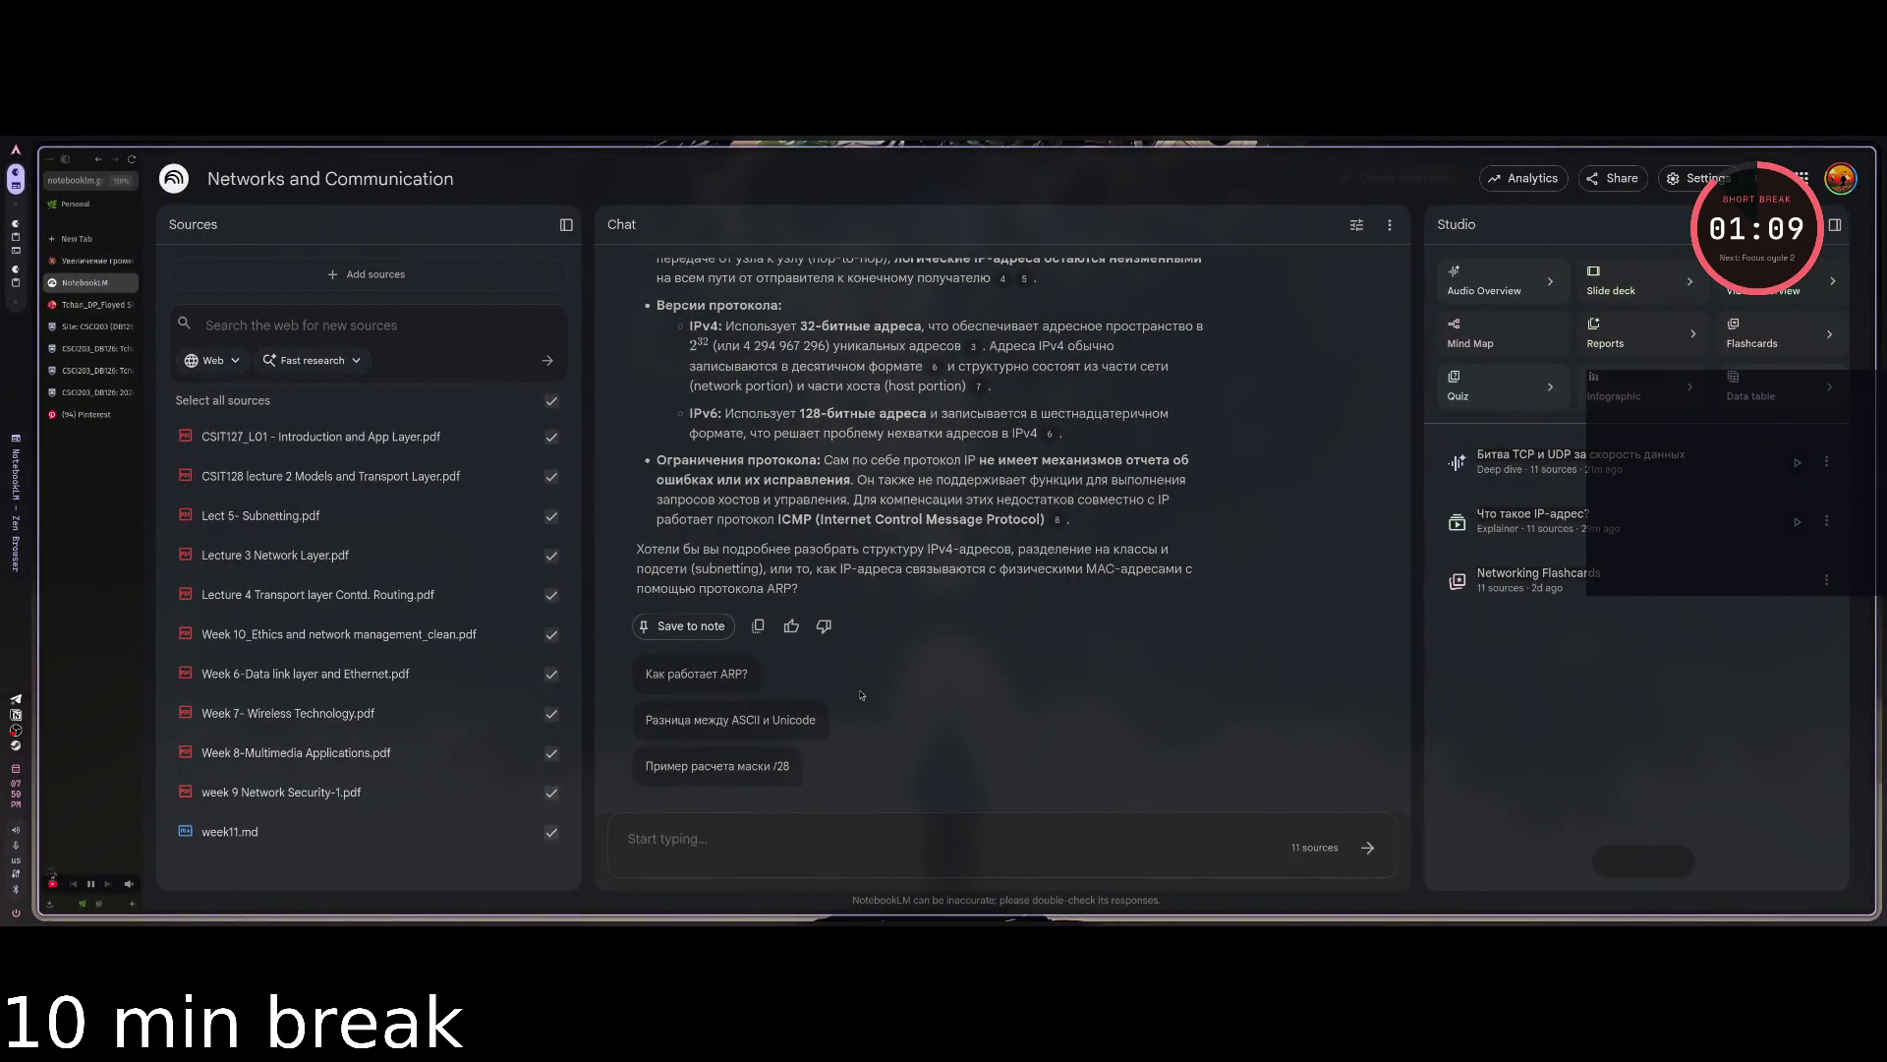
key("super+2")
key("super+3")
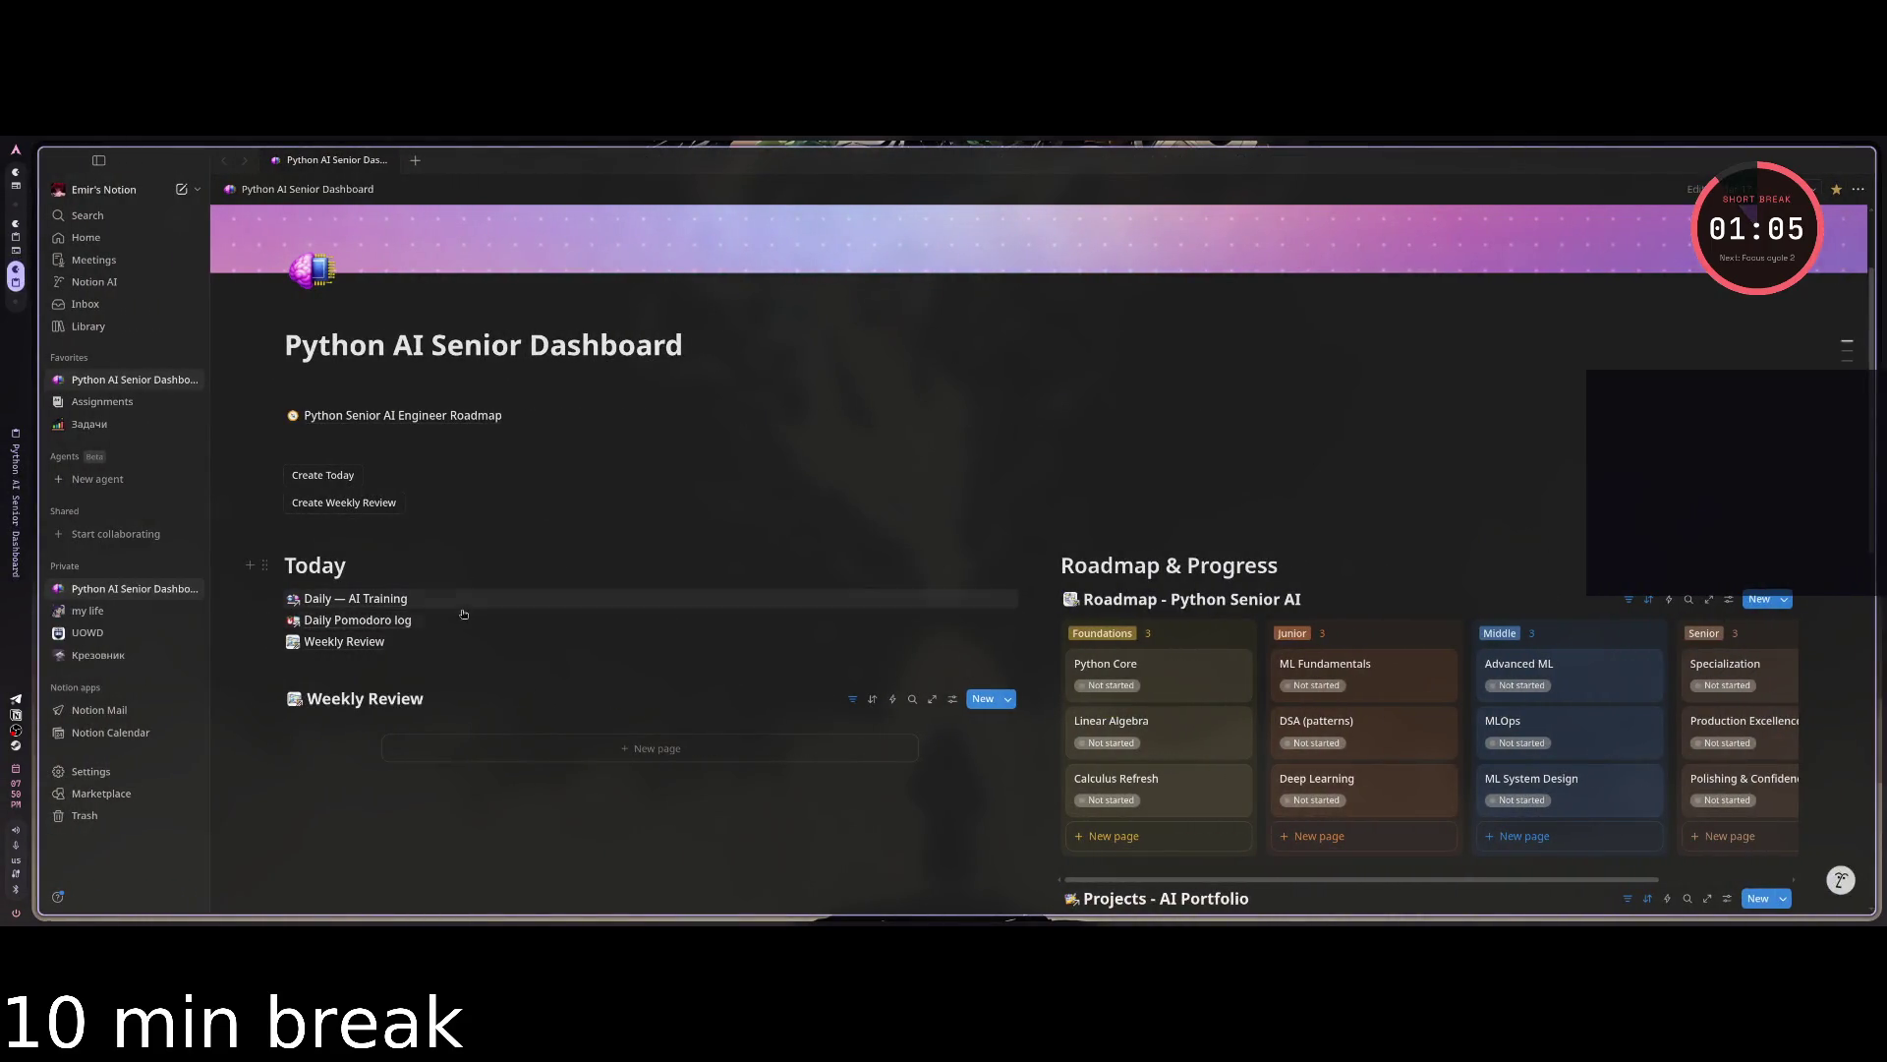
Create a new 2026-'13 weekly review page and open the 2026 Weekly Review gallery.
left_click(352, 503)
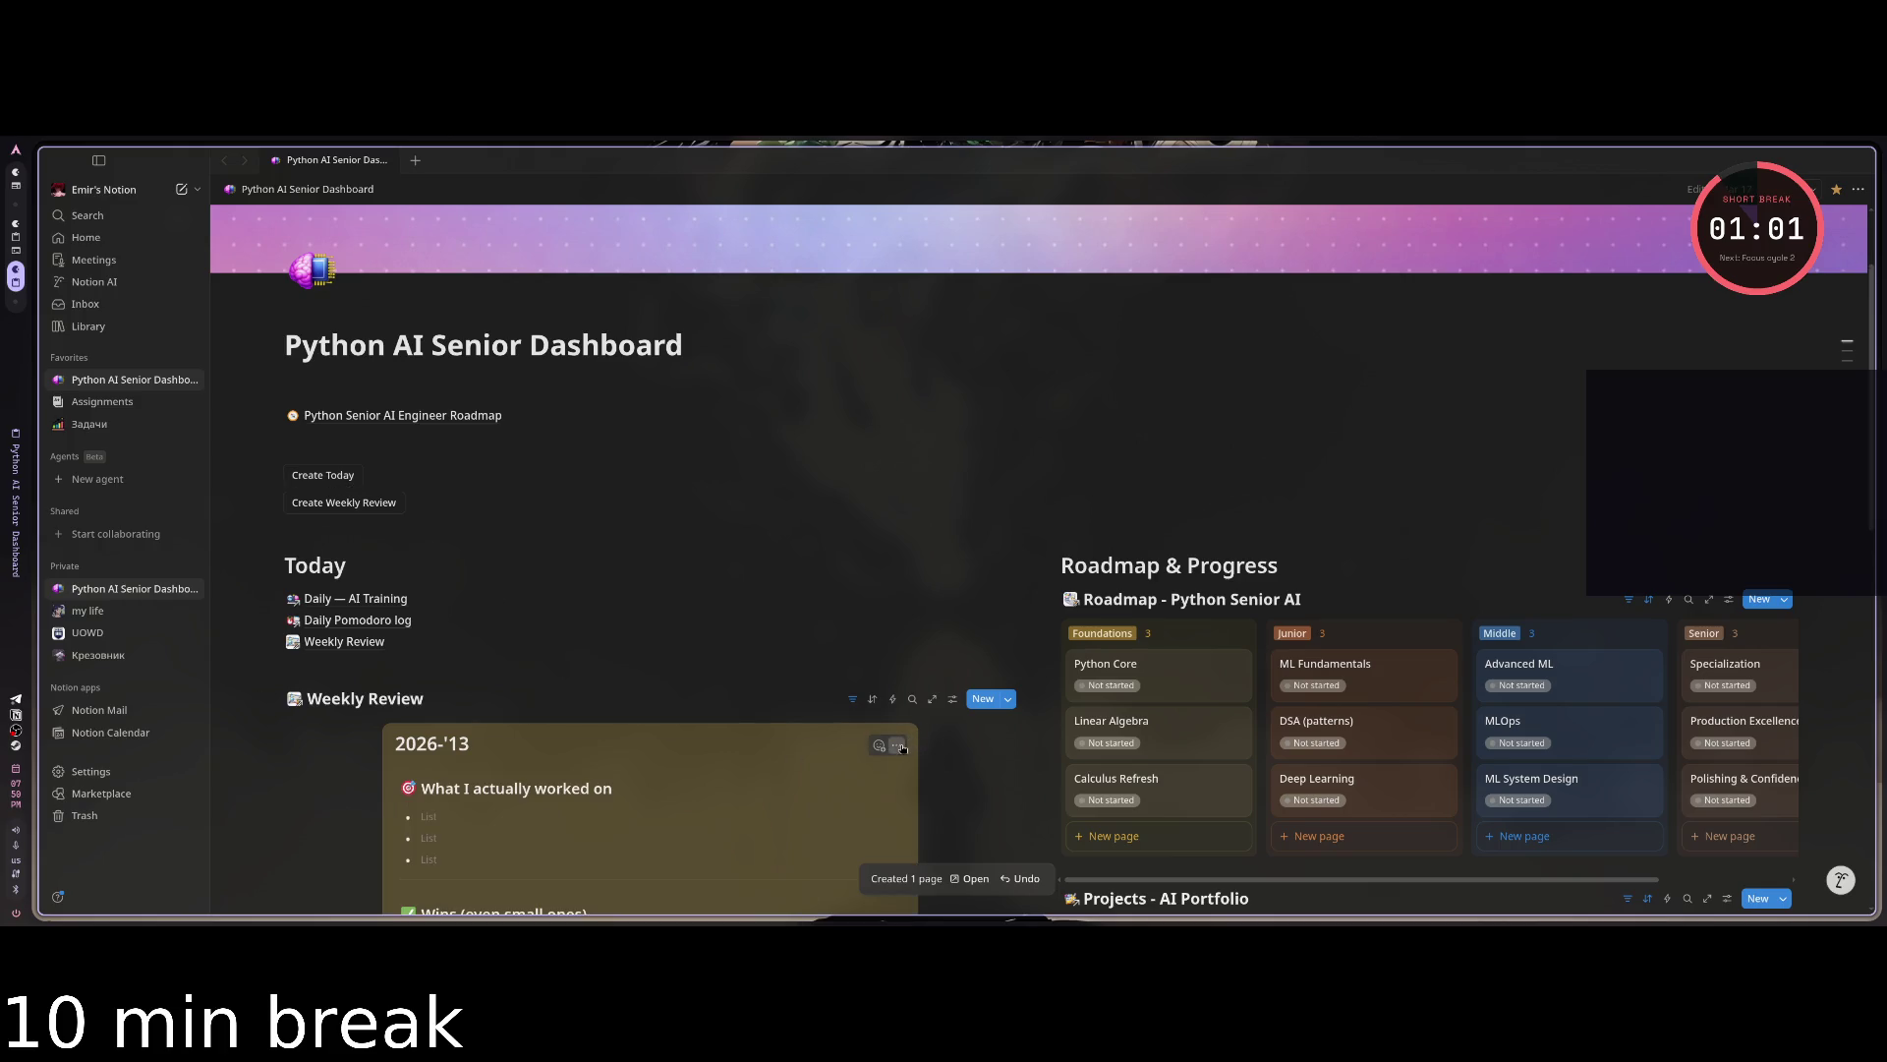
left_click(896, 744)
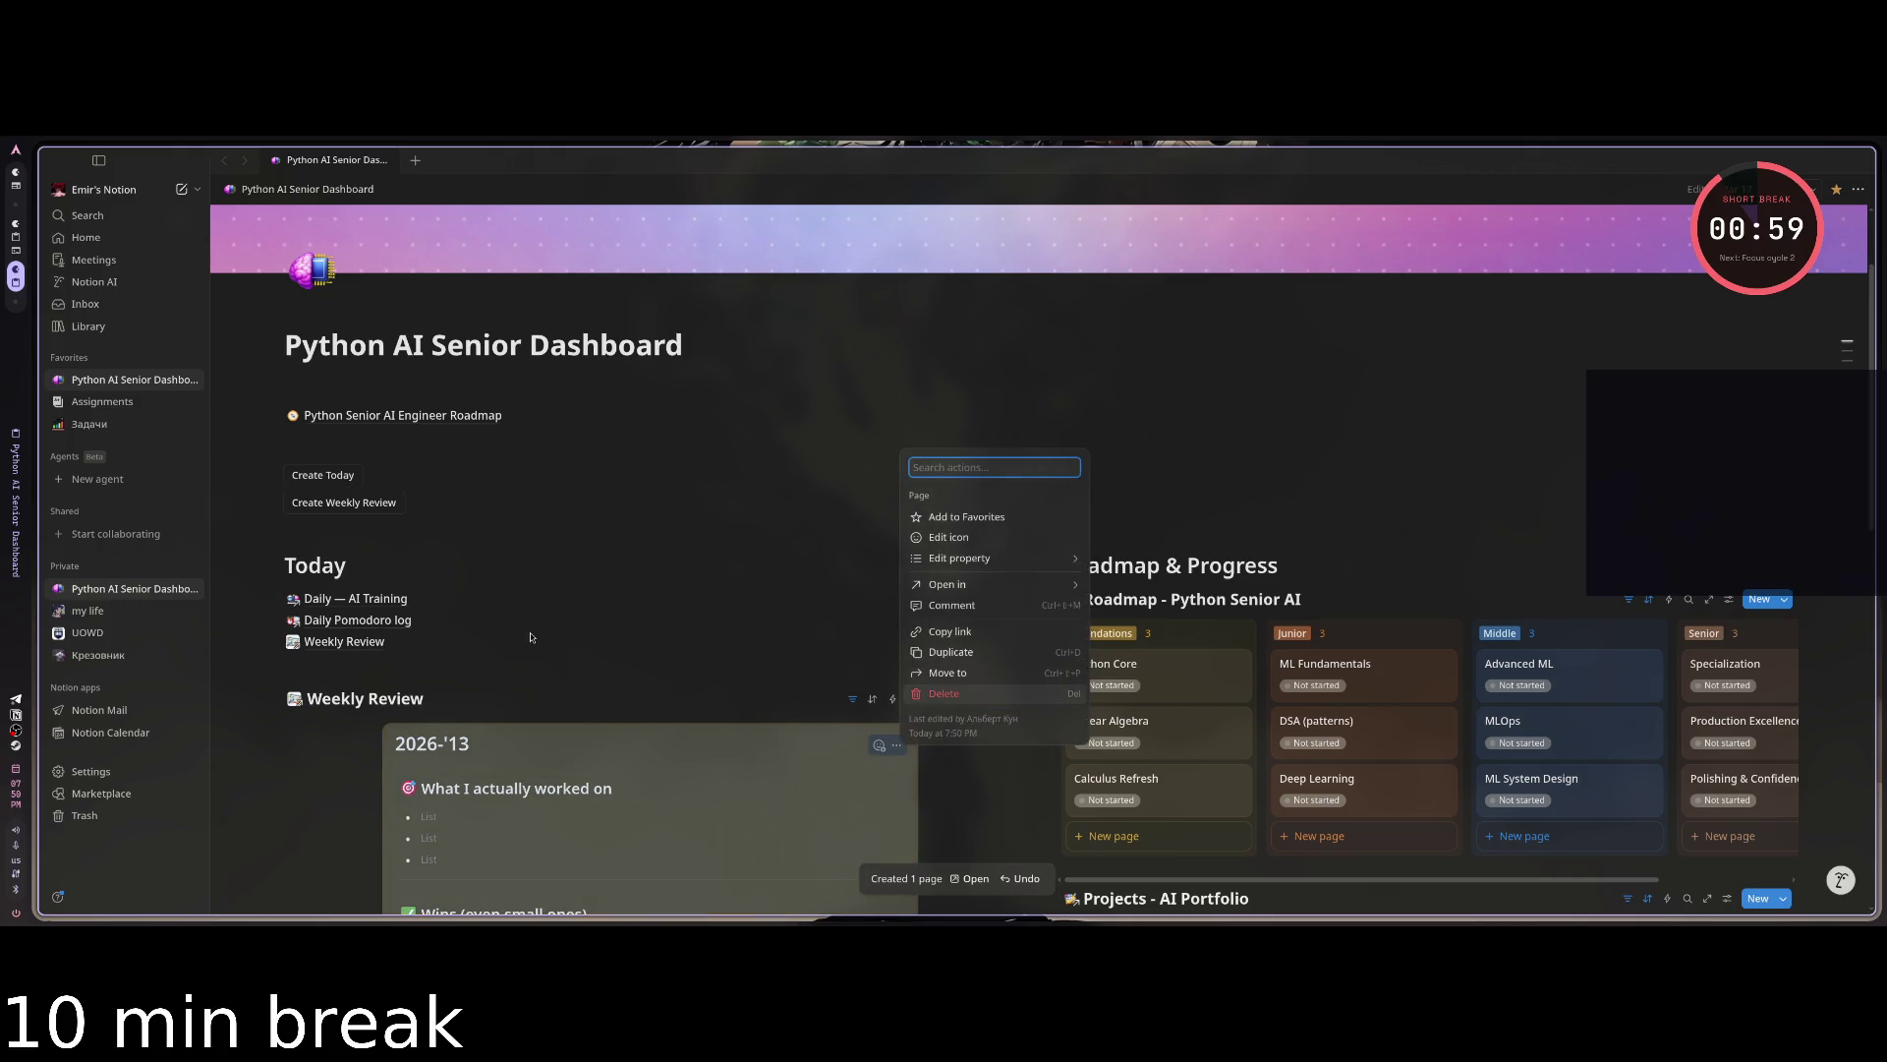
left_click(340, 648)
left_click(340, 644)
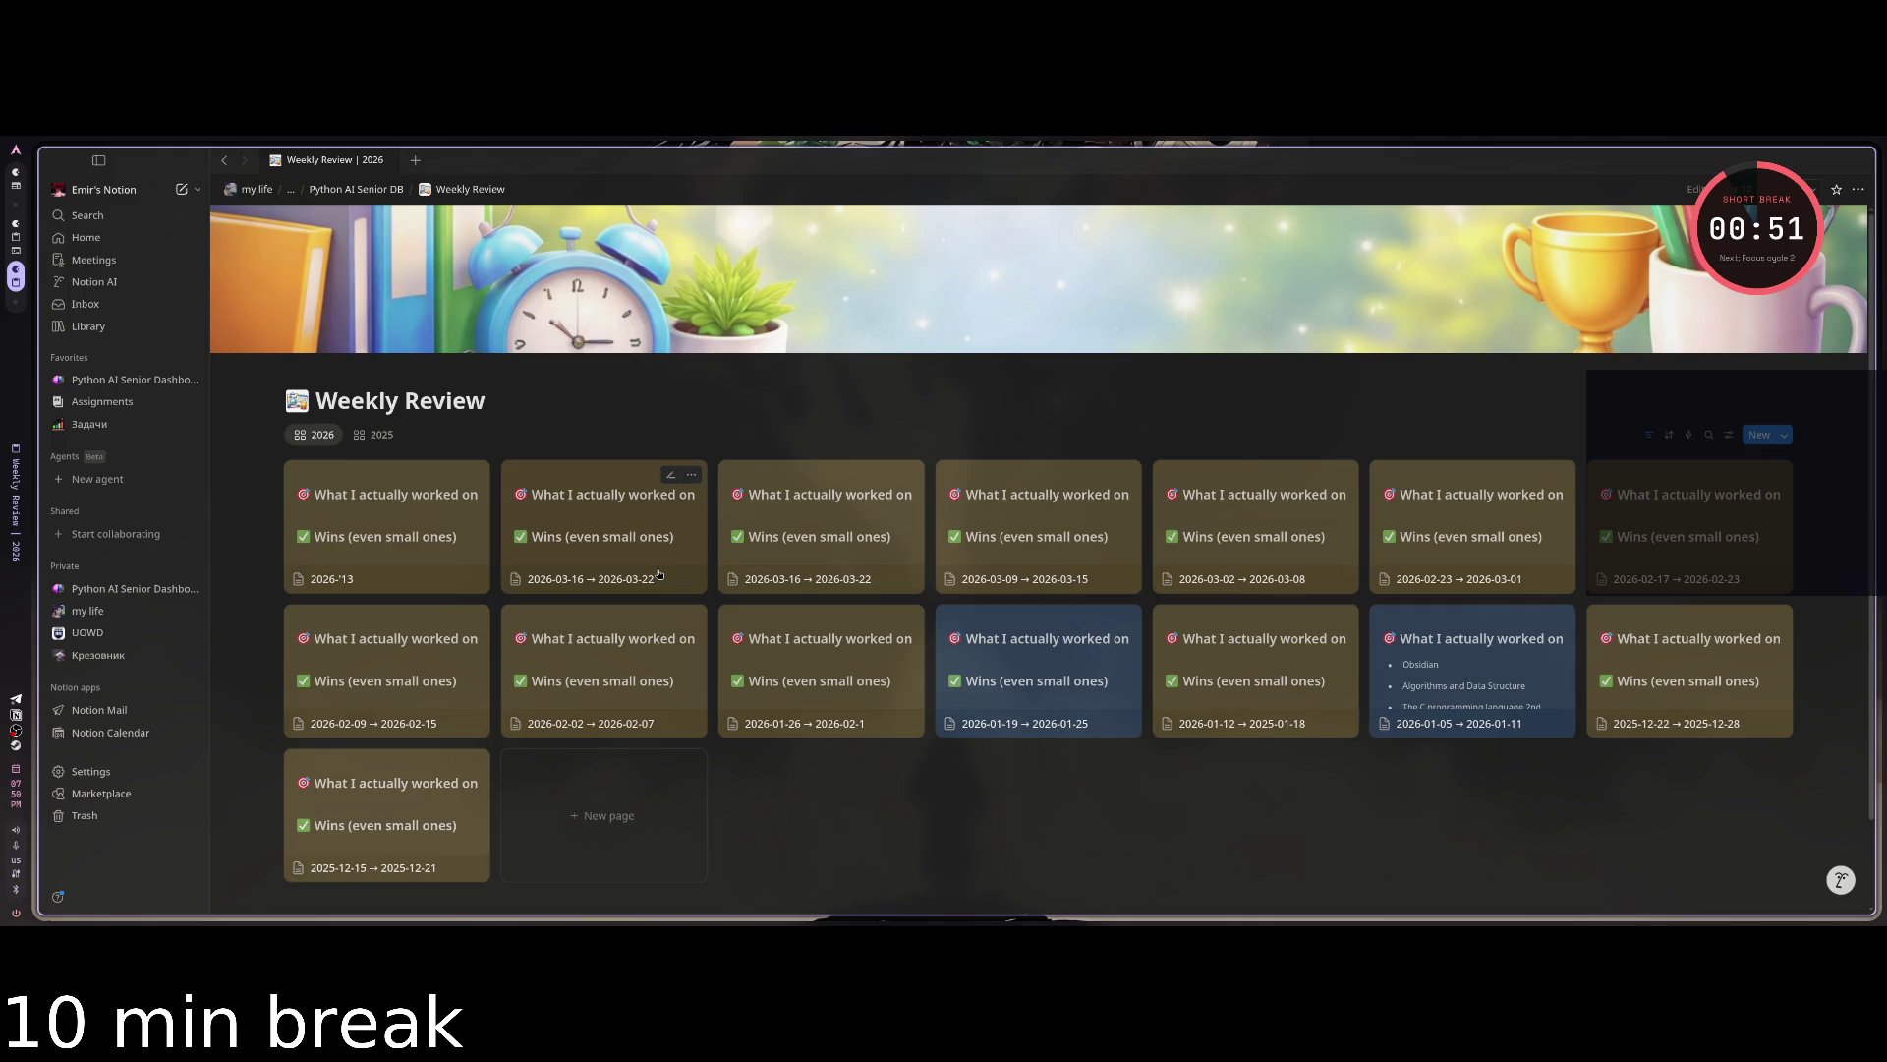
Retitle the first weekly review card '2026-03-23 → 2026-03-29' and close its preview.
left_click(455, 526)
left_click_drag(822, 318, 695, 318)
type("2025")
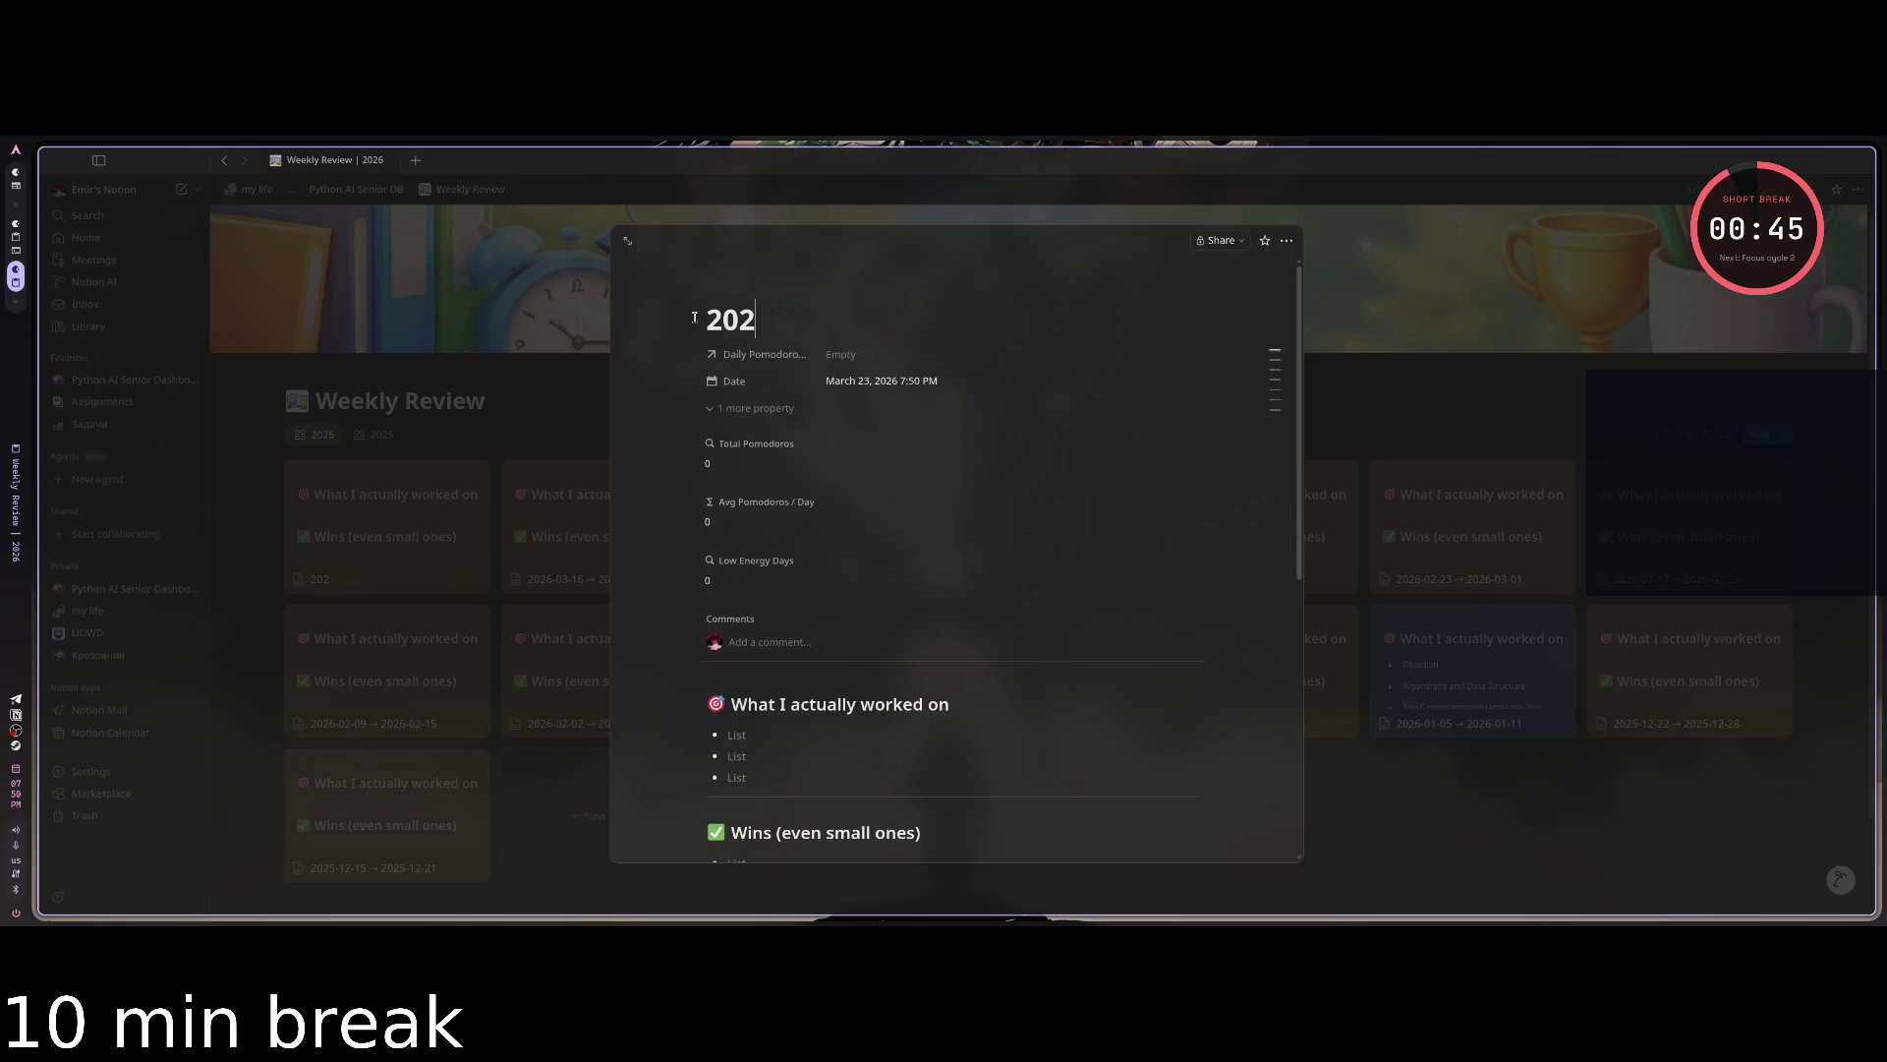
key("BackSpace")
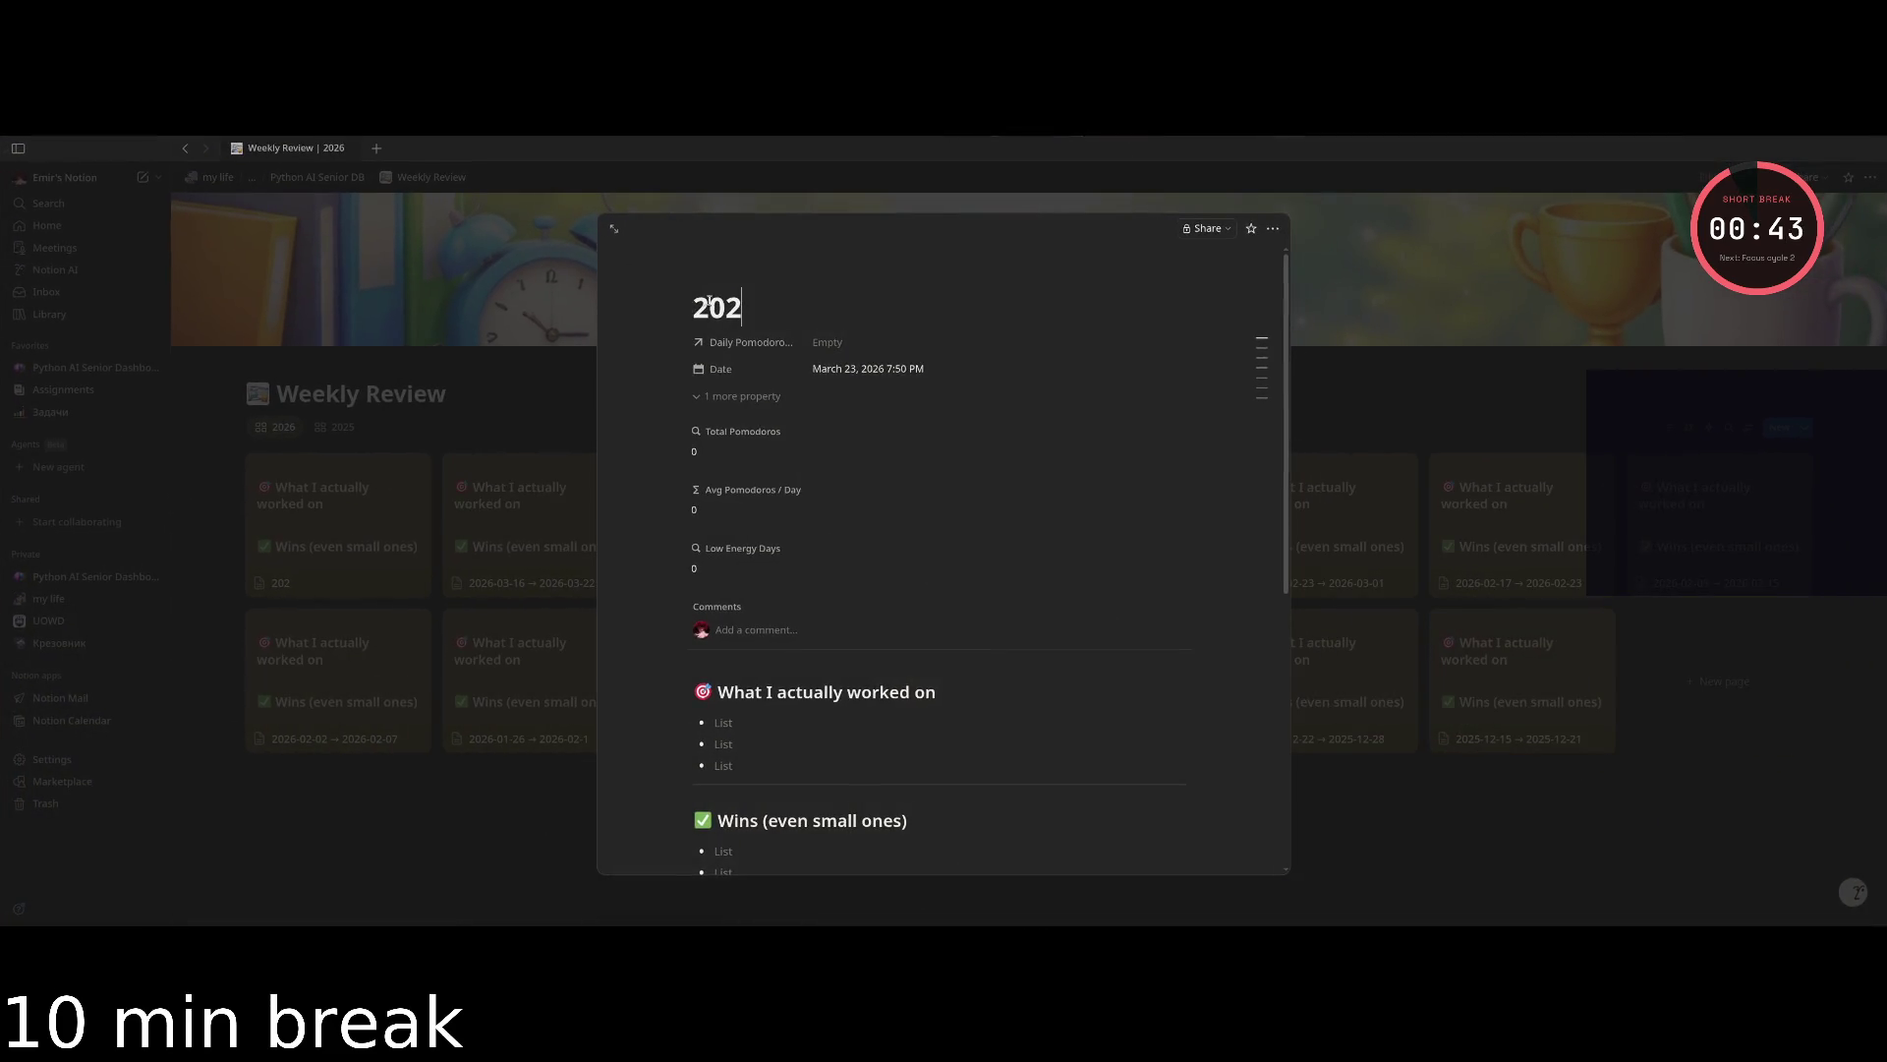
type("6")
type("-003")
key("BackSpace")
key("BackSpace")
type("3-")
type("23")
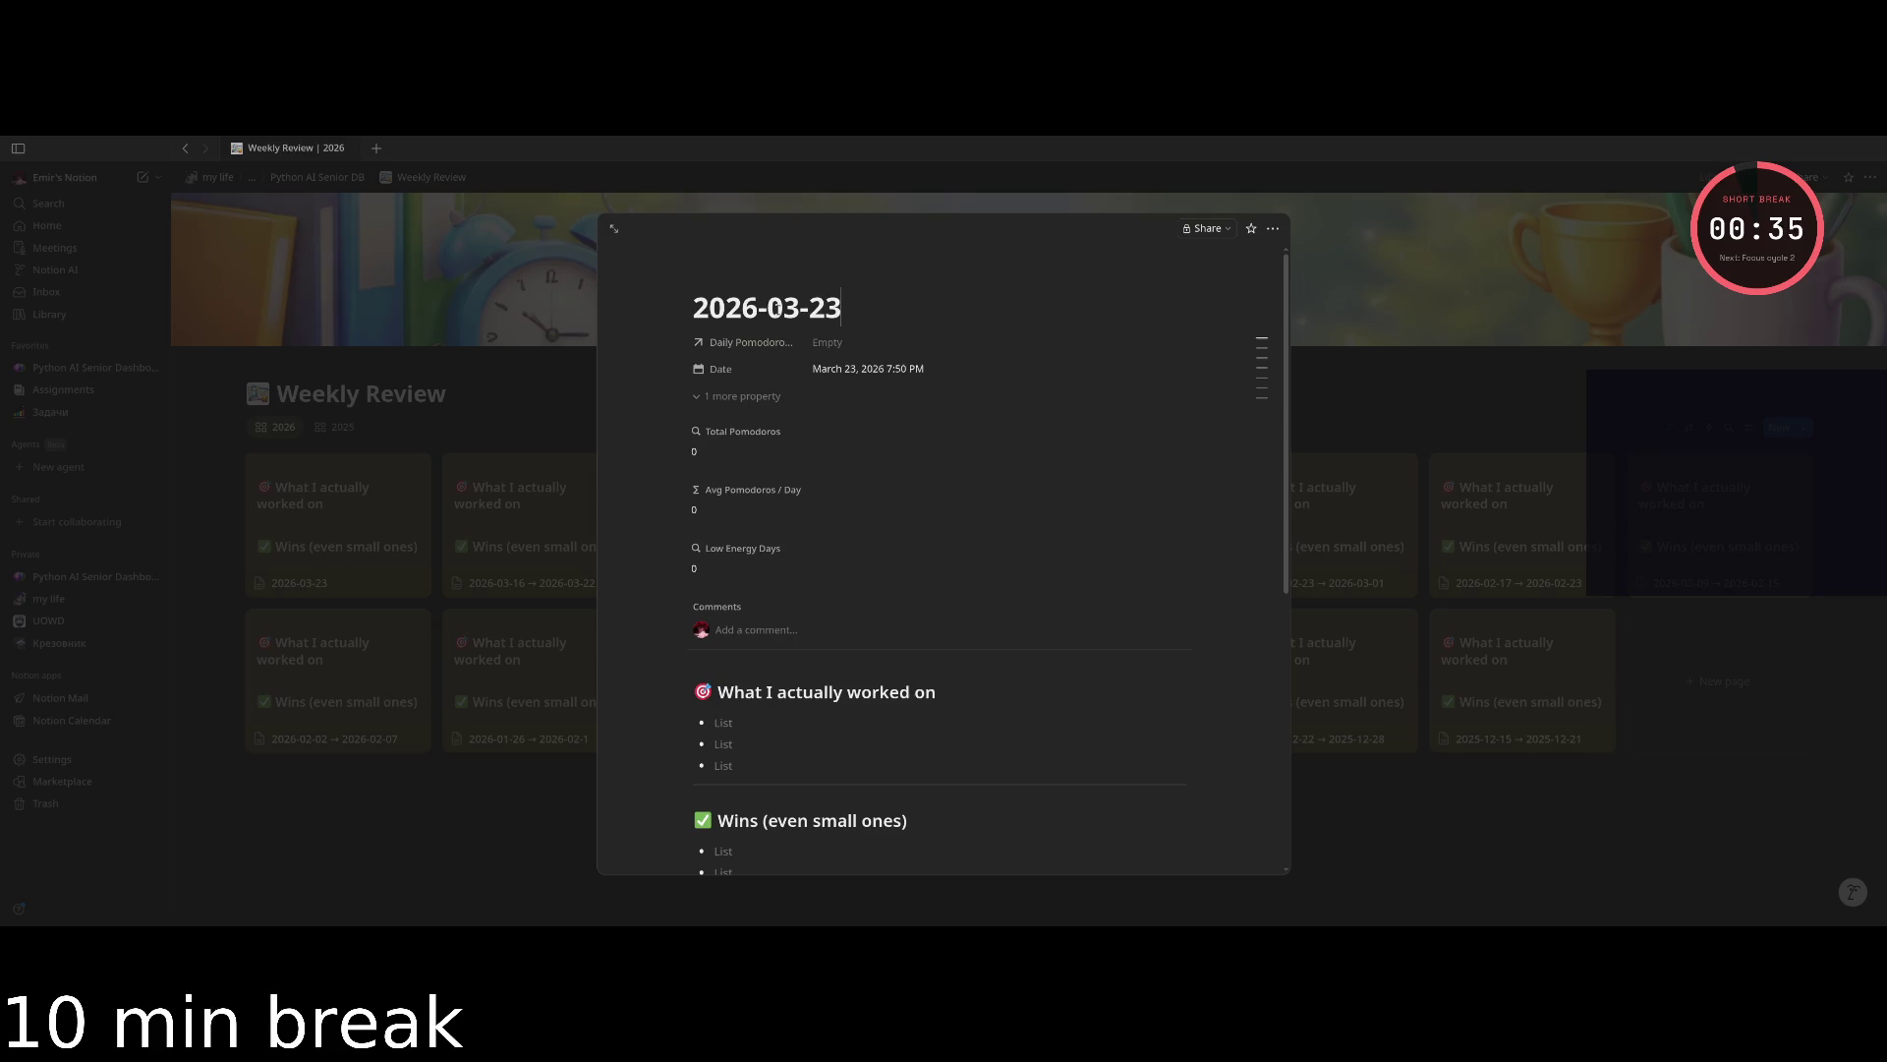
type(" -> 2026.03")
key("BackSpace")
key("BackSpace")
key("BackSpace")
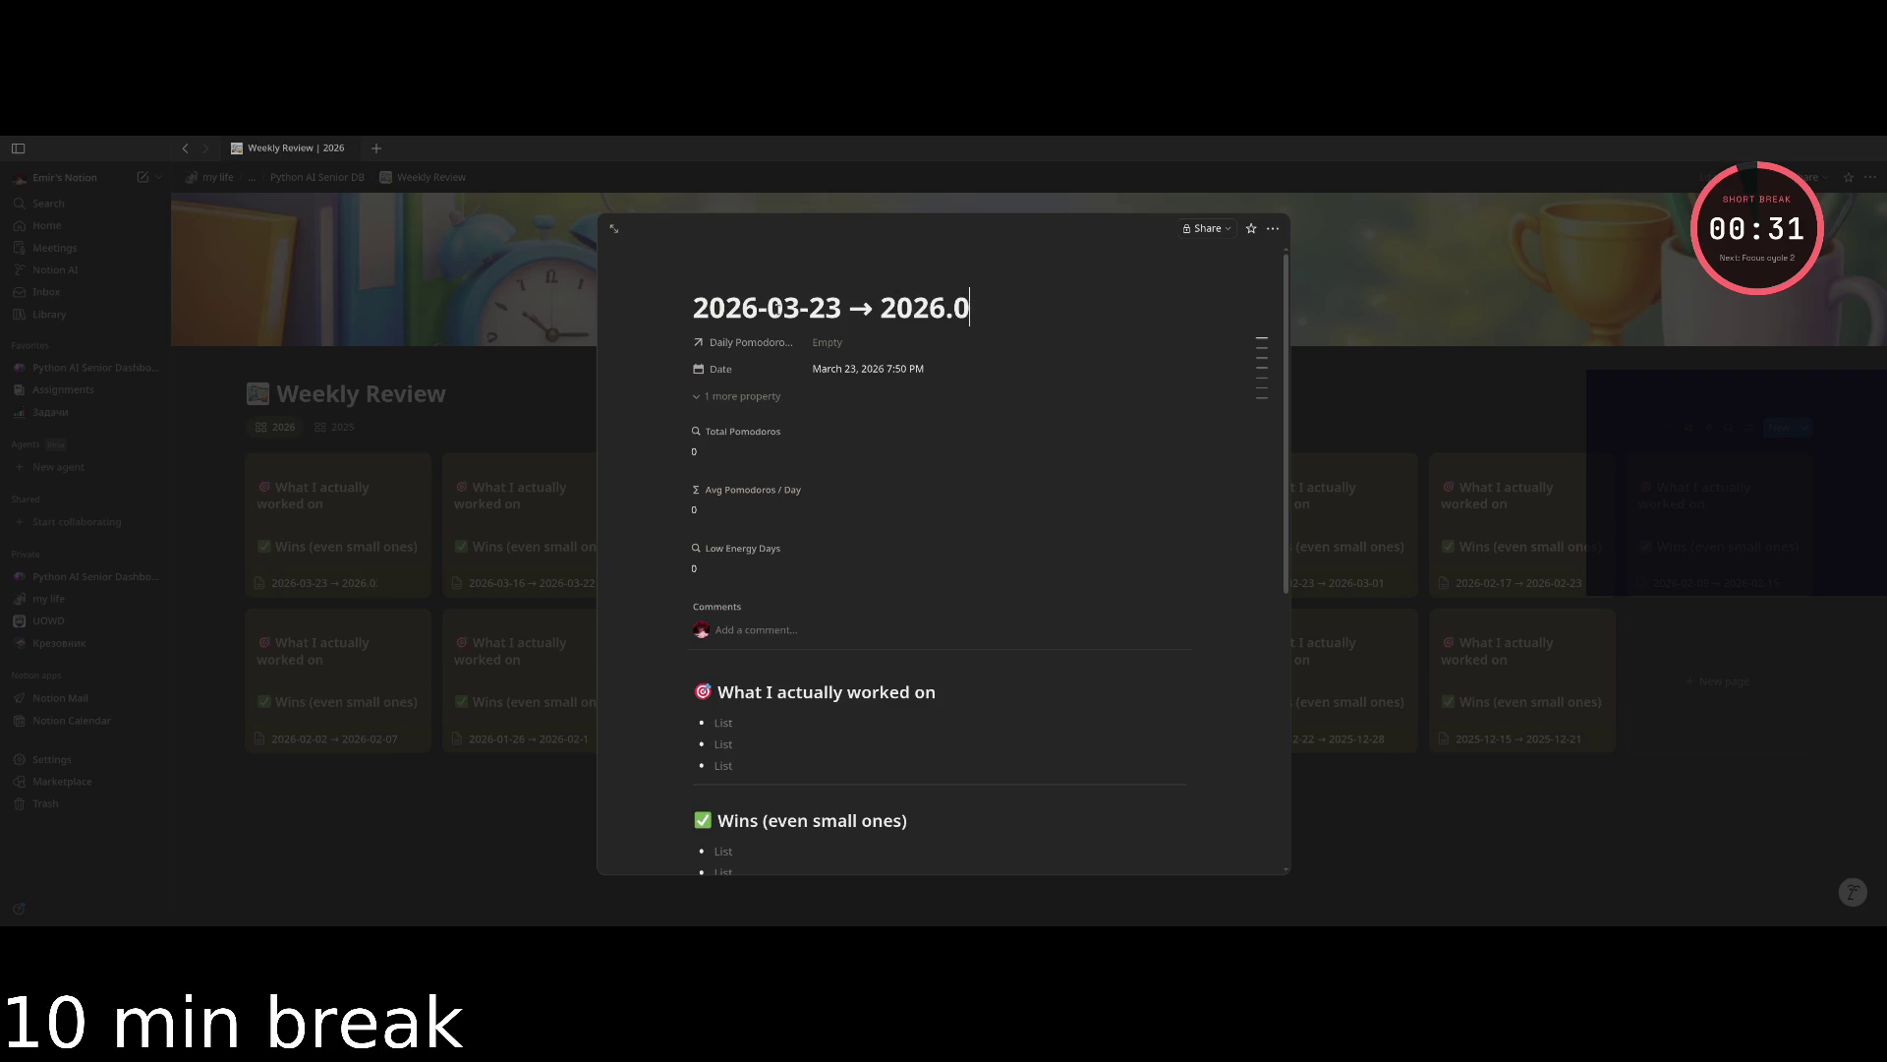
type("-90")
key("BackSpace")
key("BackSpace")
type("03-4")
key("BackSpace")
type("29")
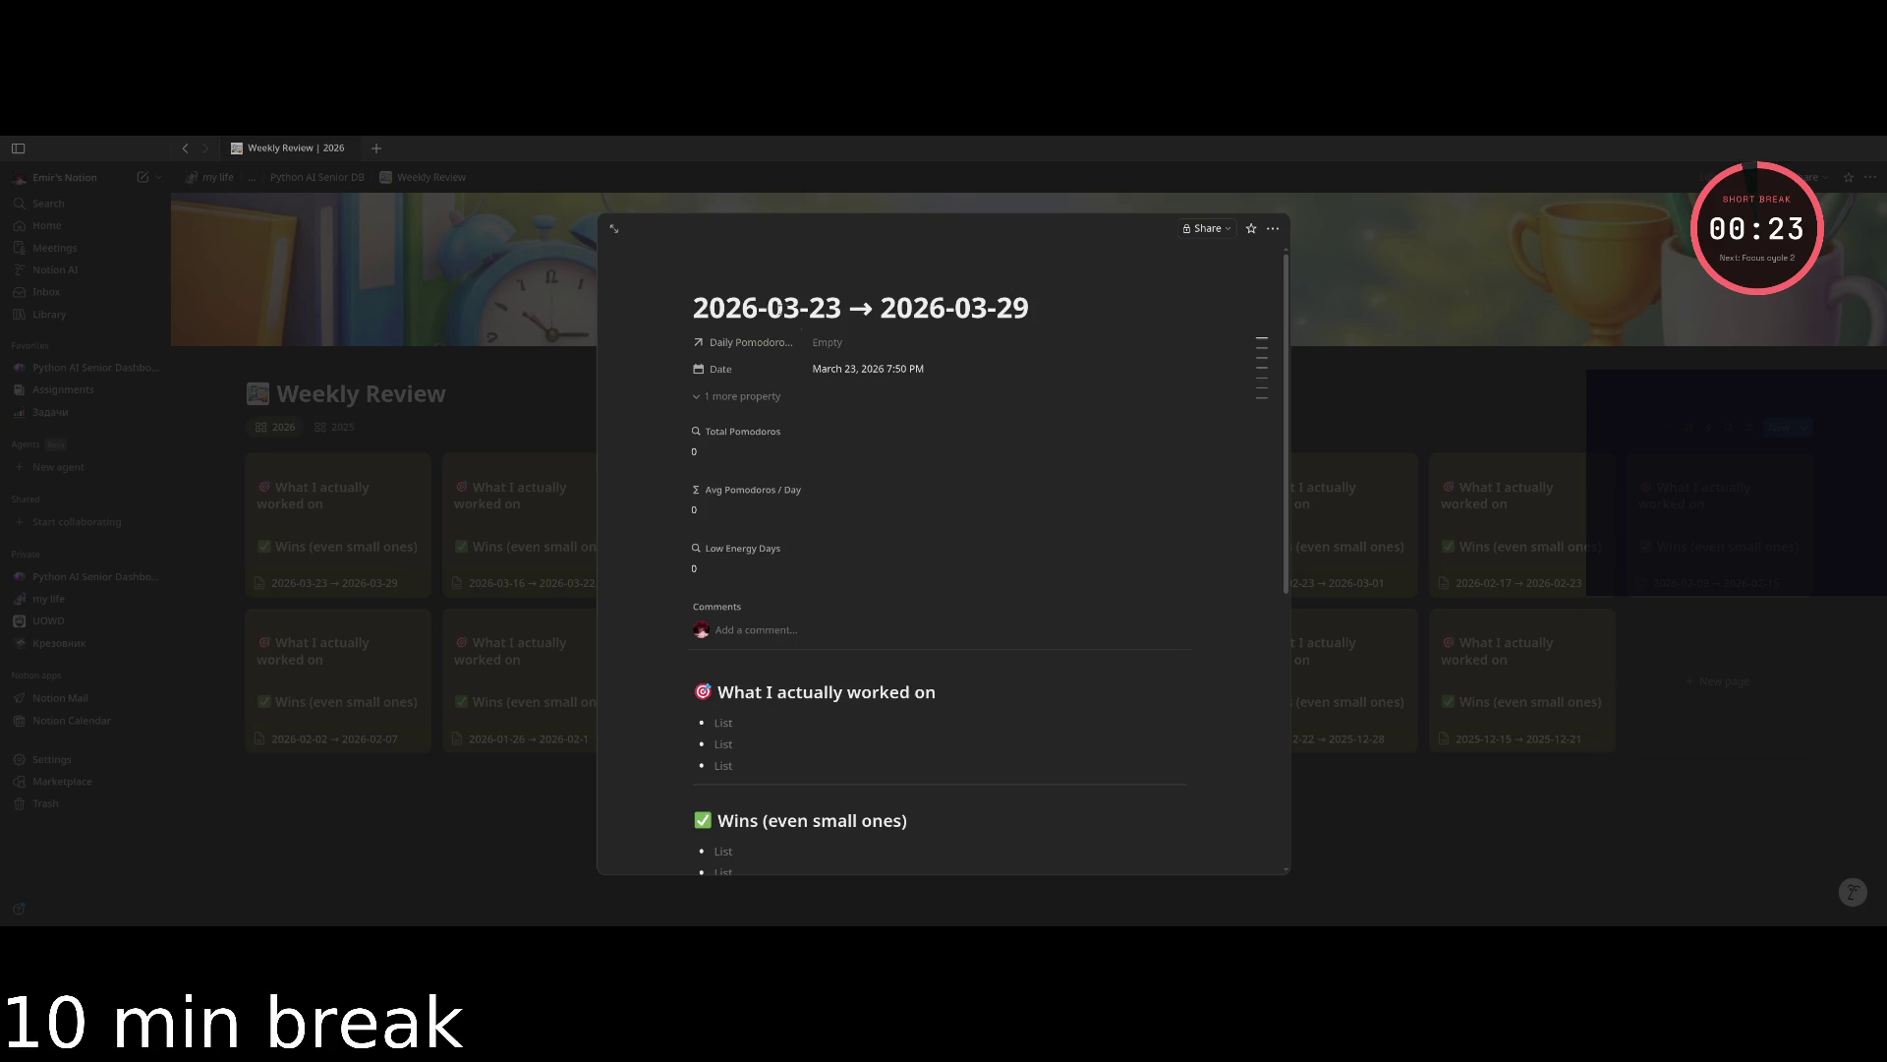
left_click(463, 817)
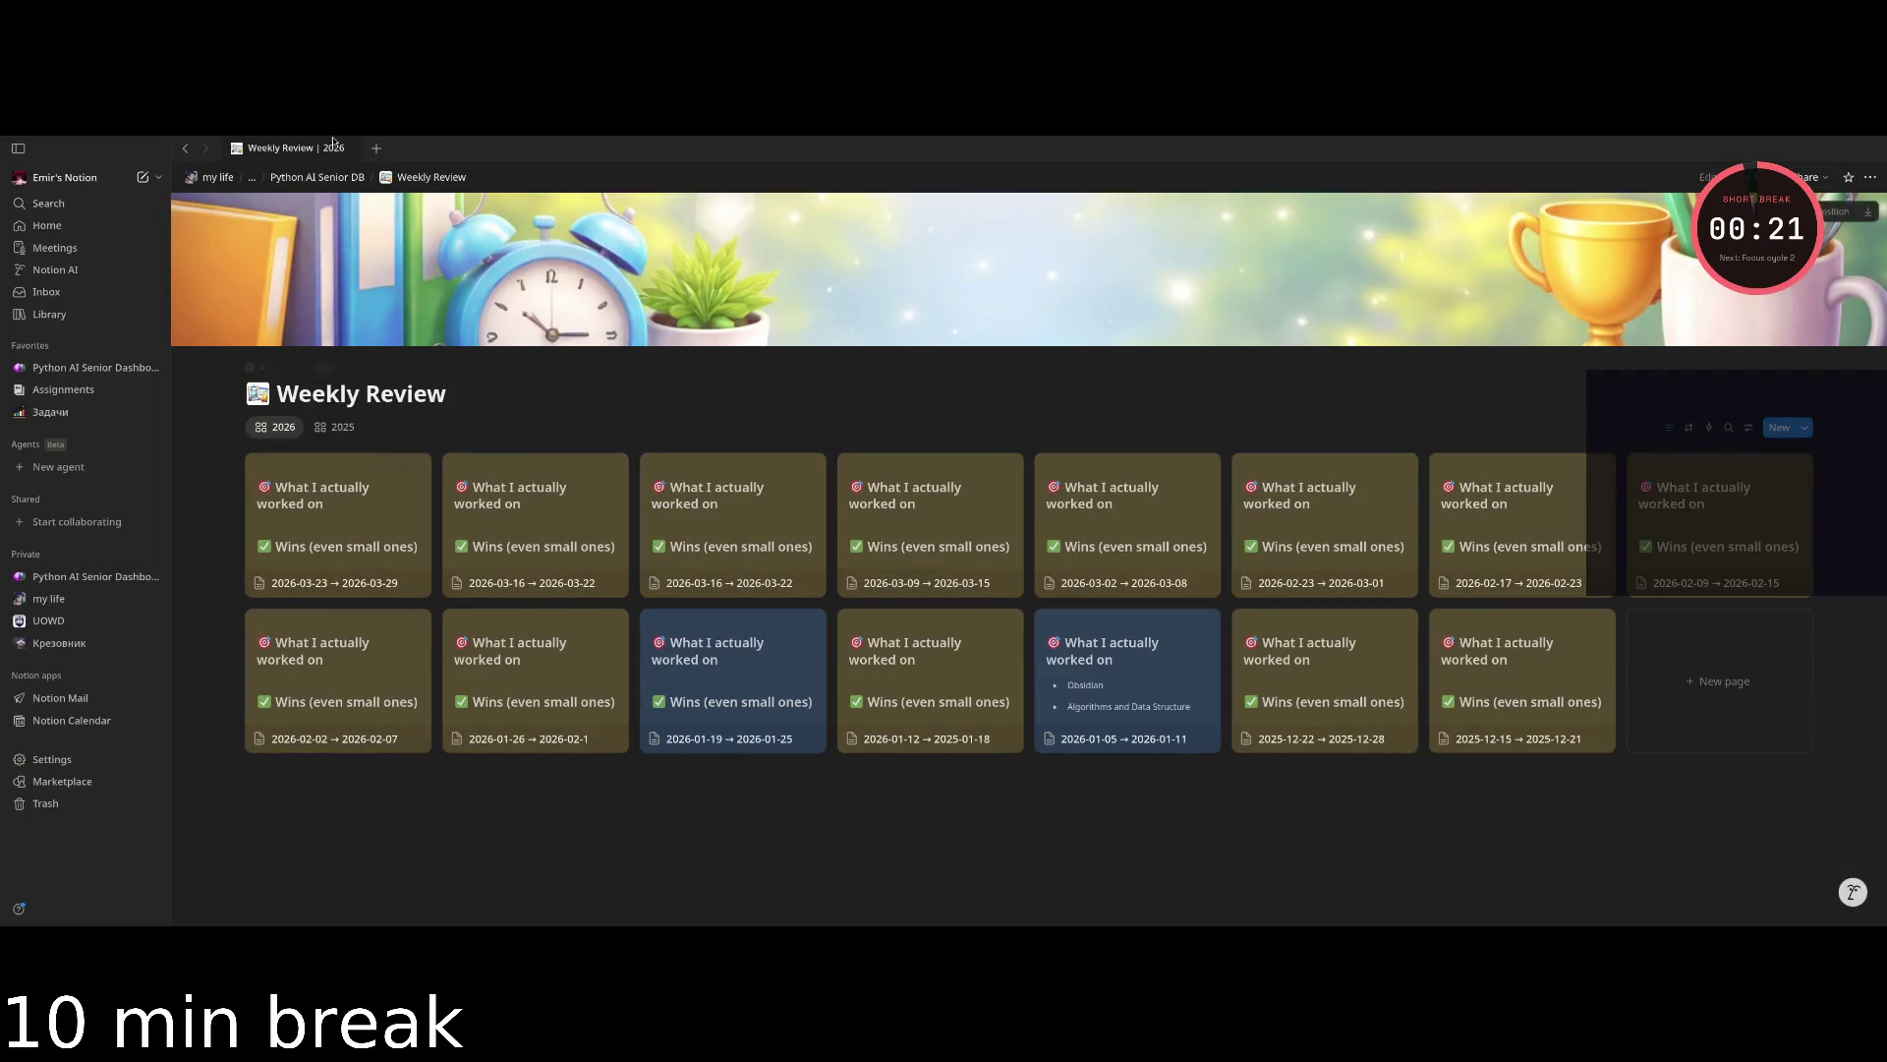
left_click(80, 372)
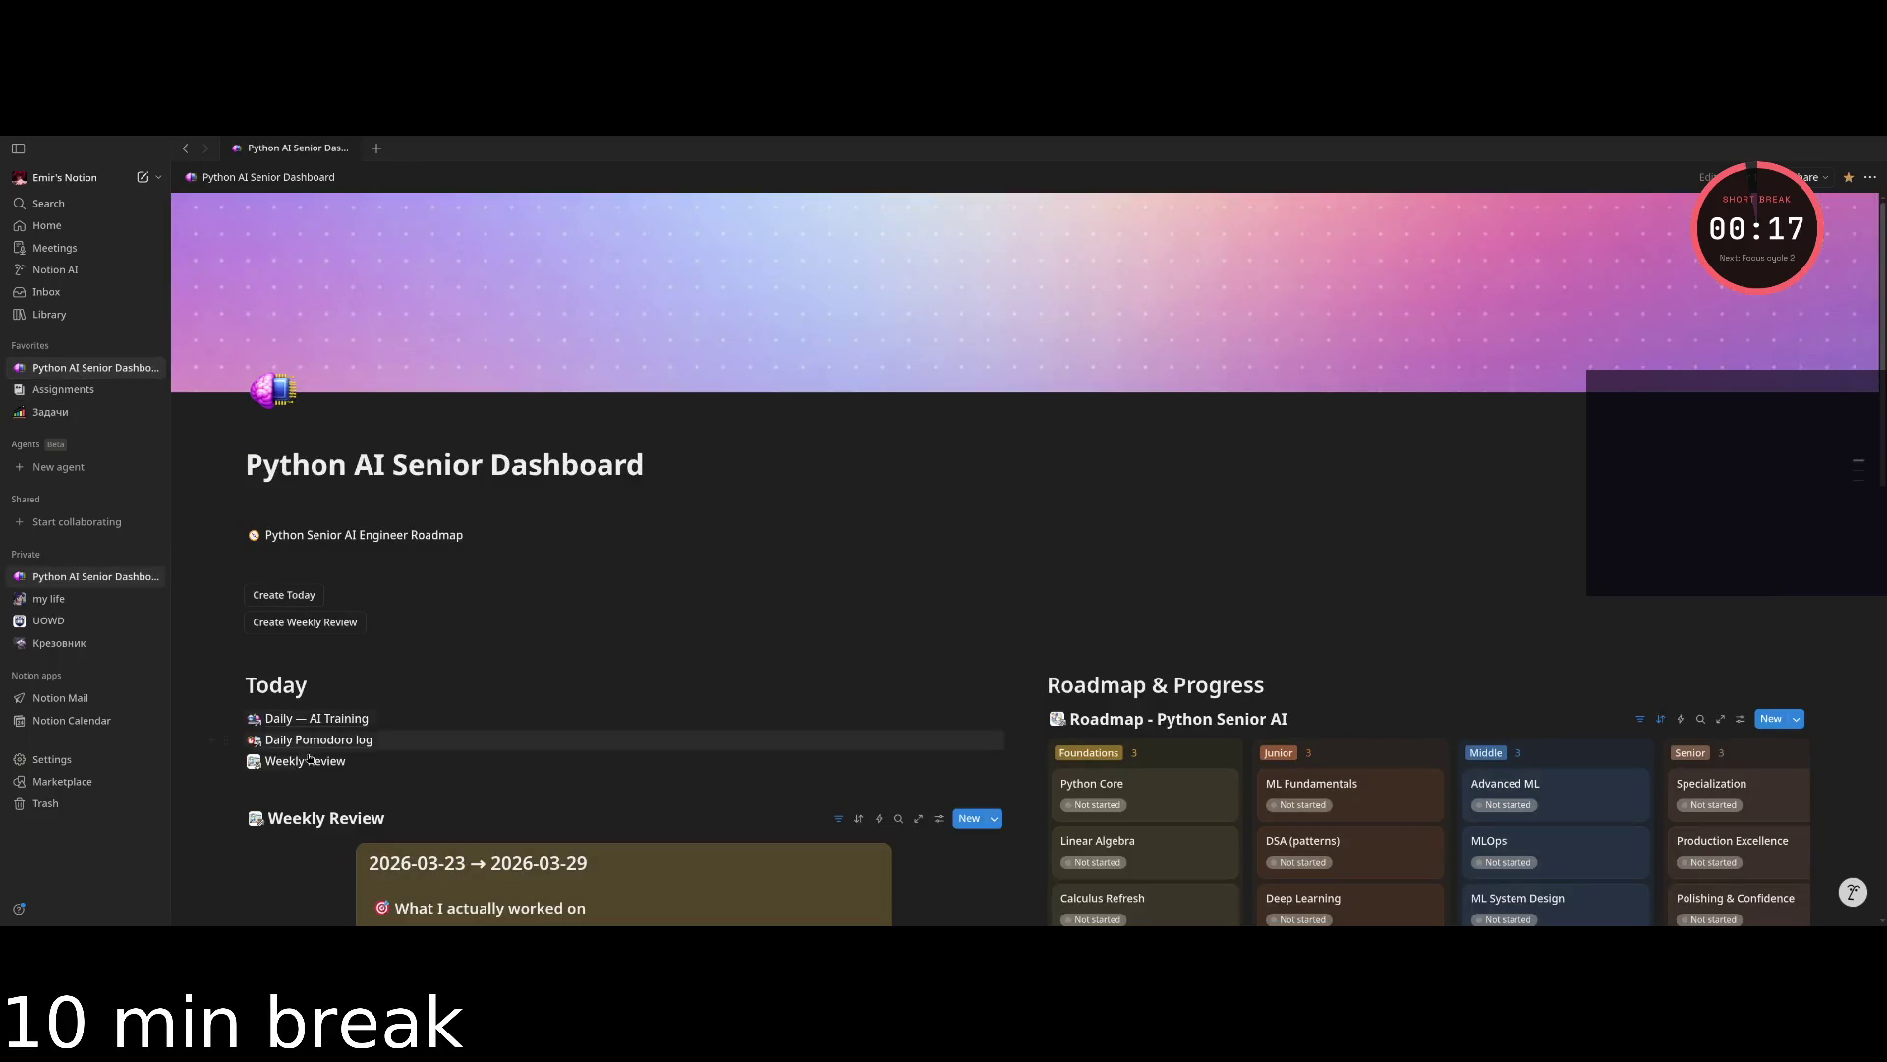
left_click(300, 720)
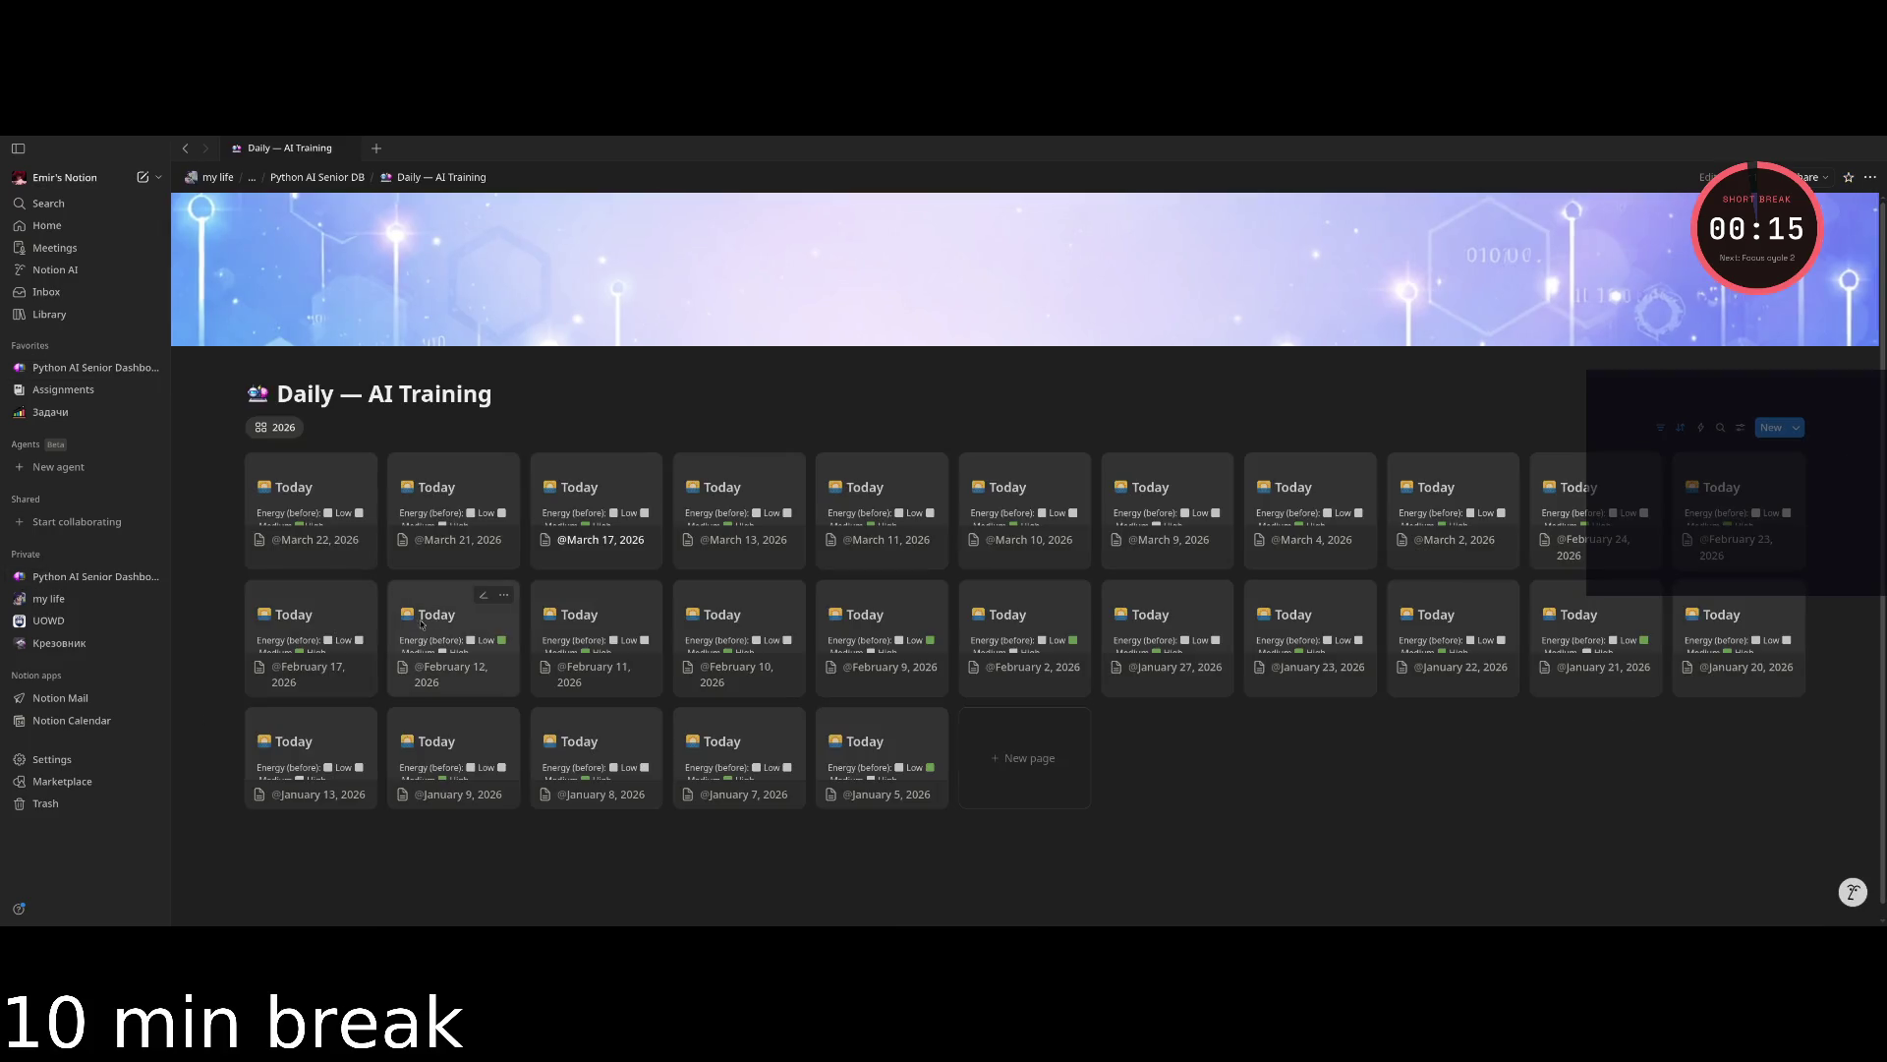
key("alt+Left")
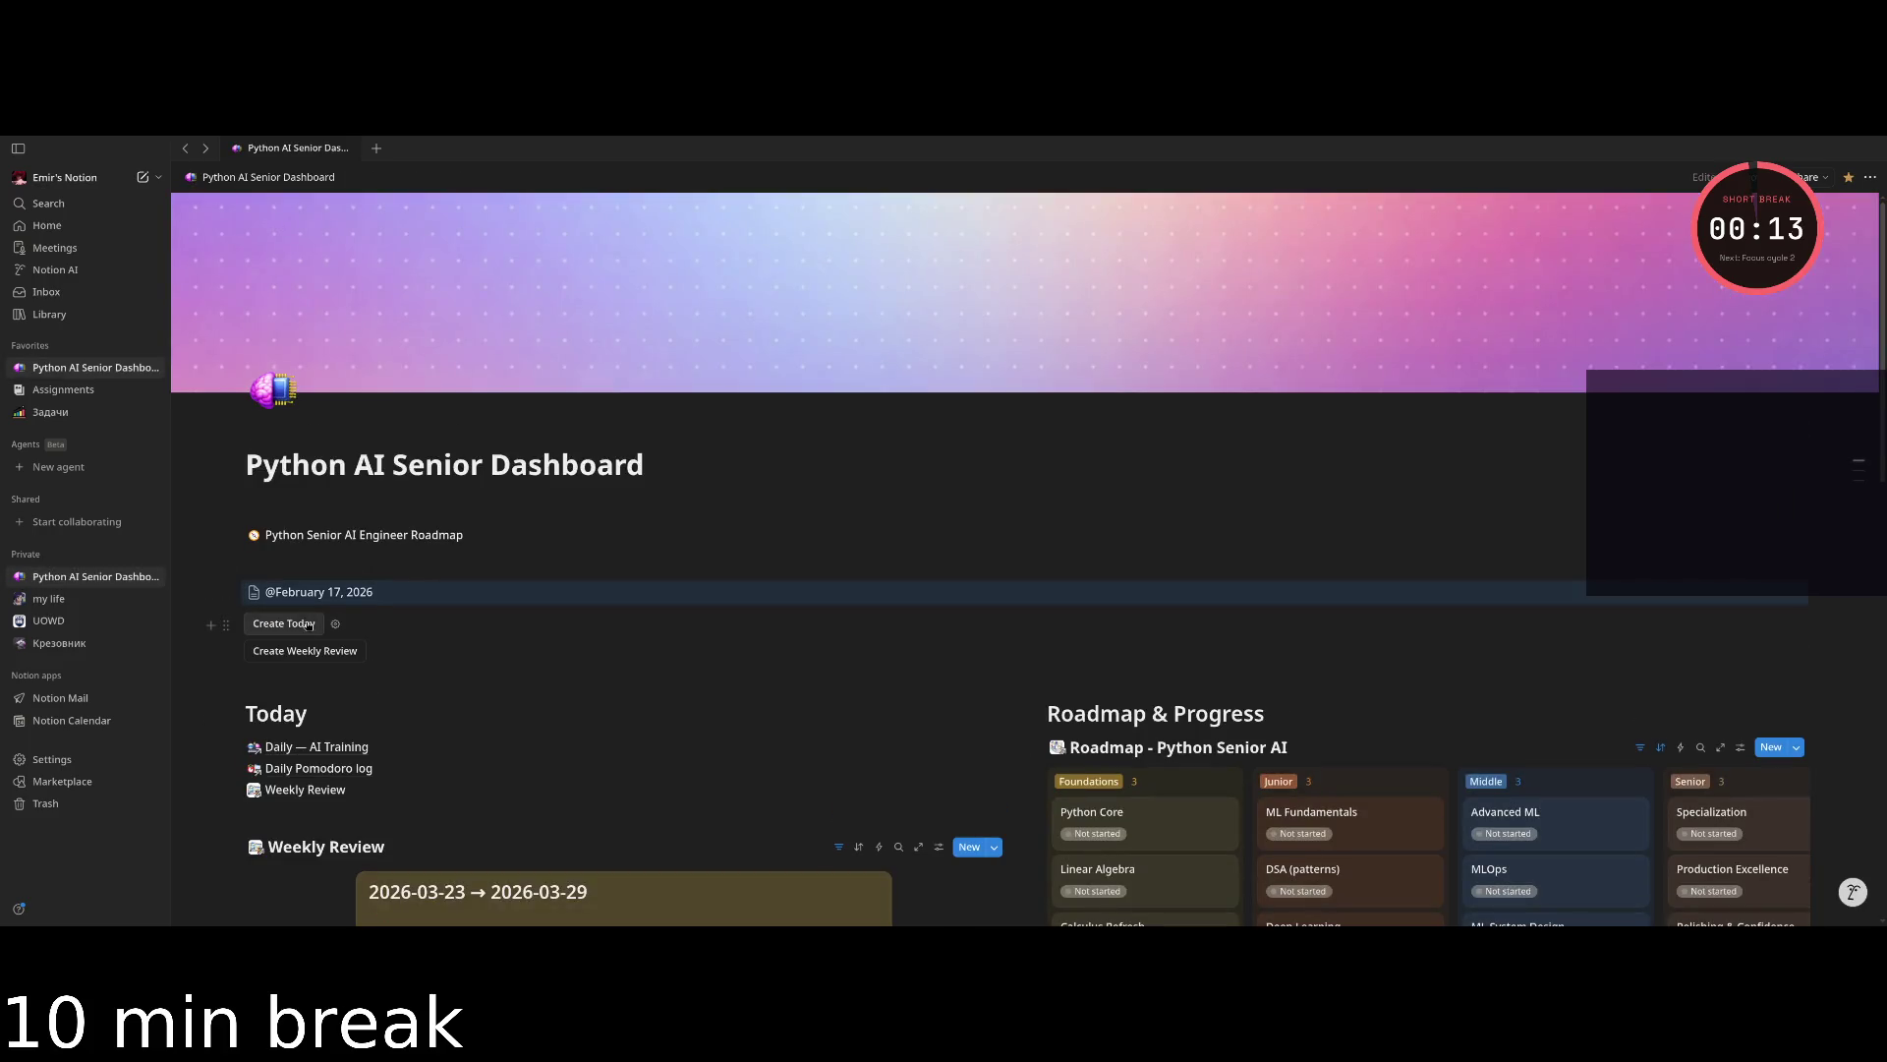
left_click(251, 592)
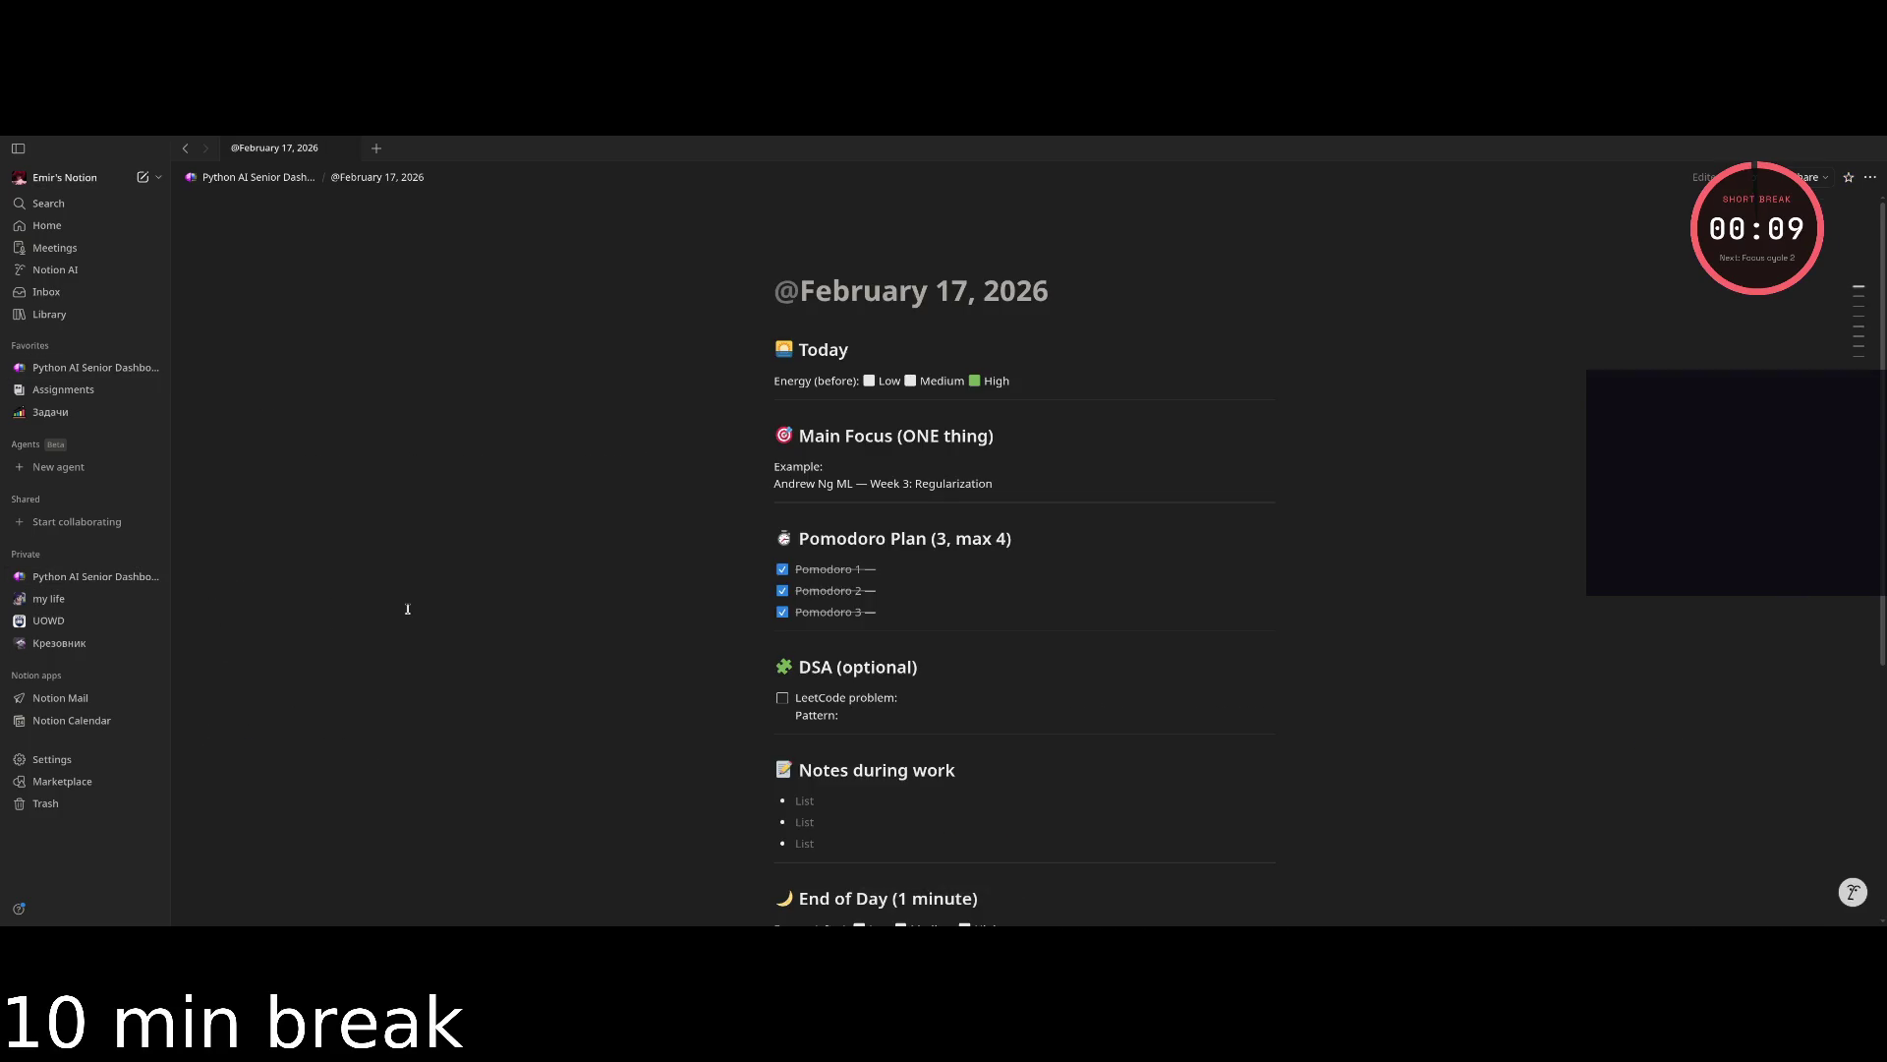
key("alt+Left")
mouse_move(313, 594)
left_mouse_down()
mouse_move(330, 602)
mouse_move(328, 688)
mouse_move(327, 604)
left_mouse_up()
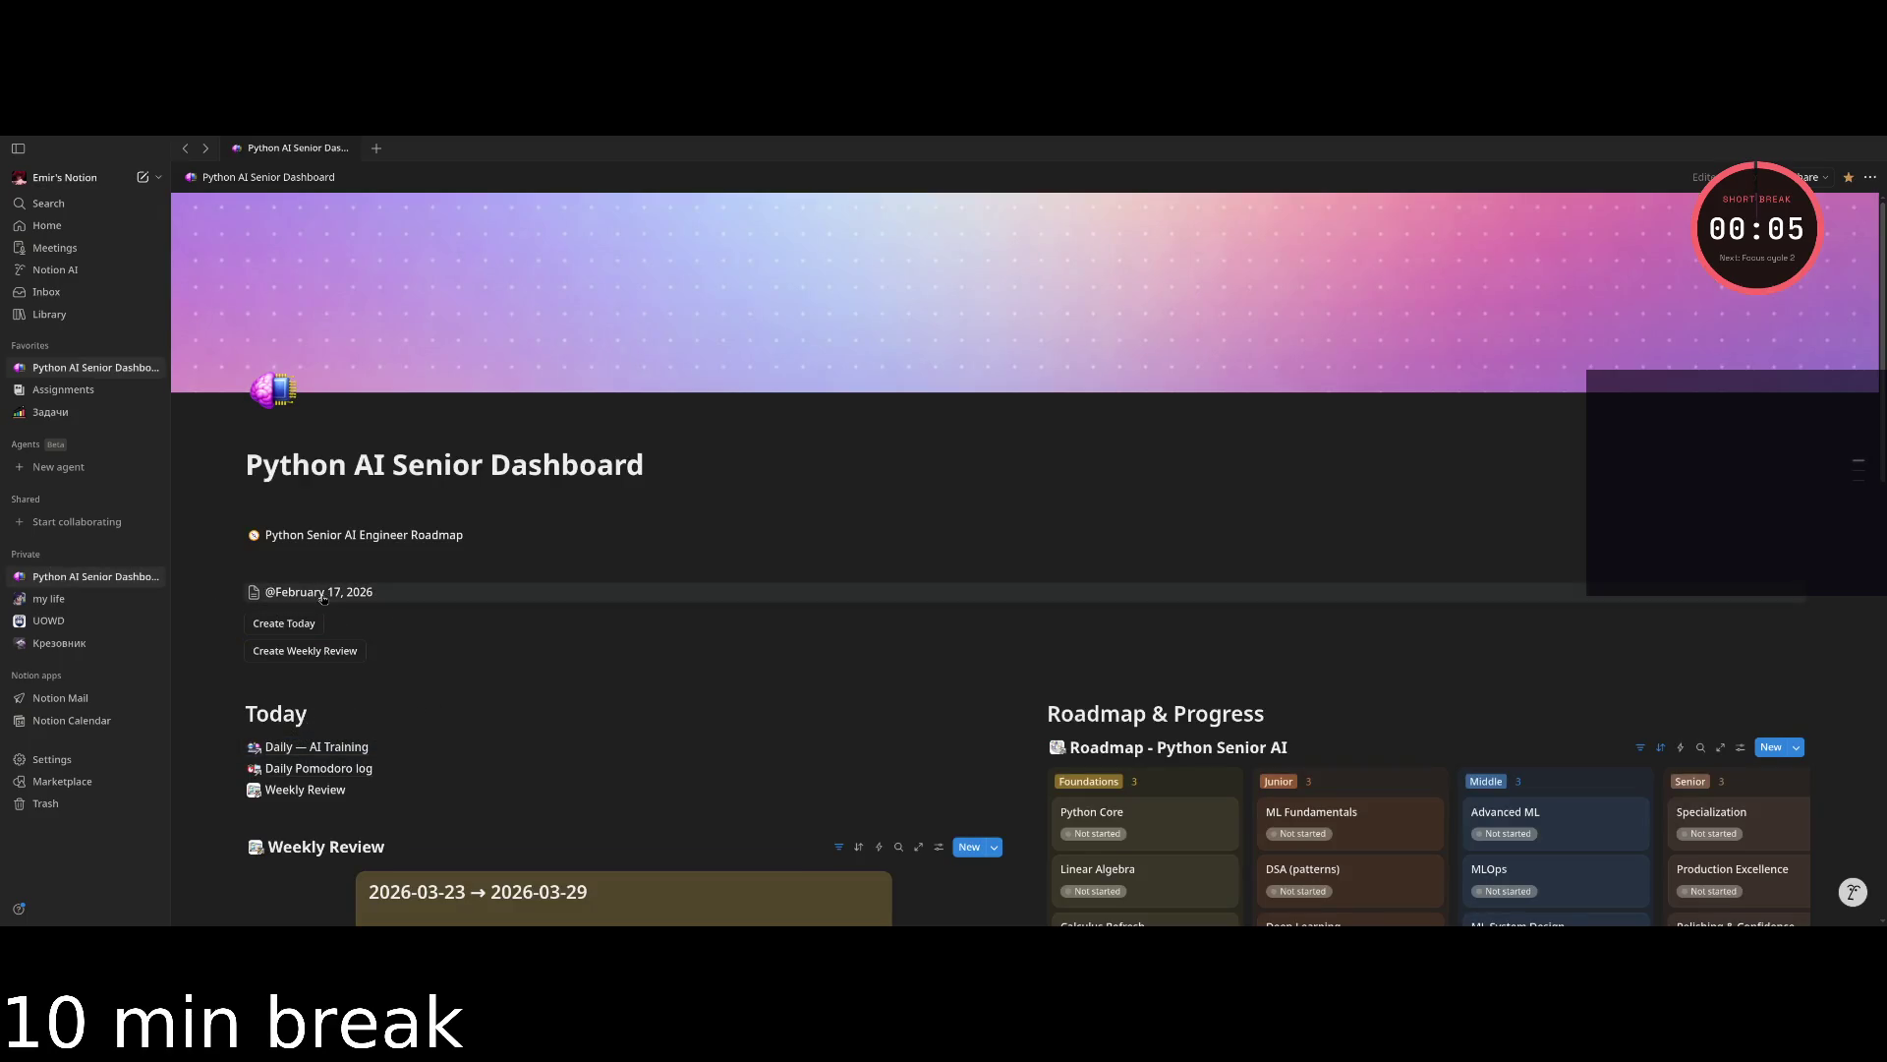
key("ctrl+k")
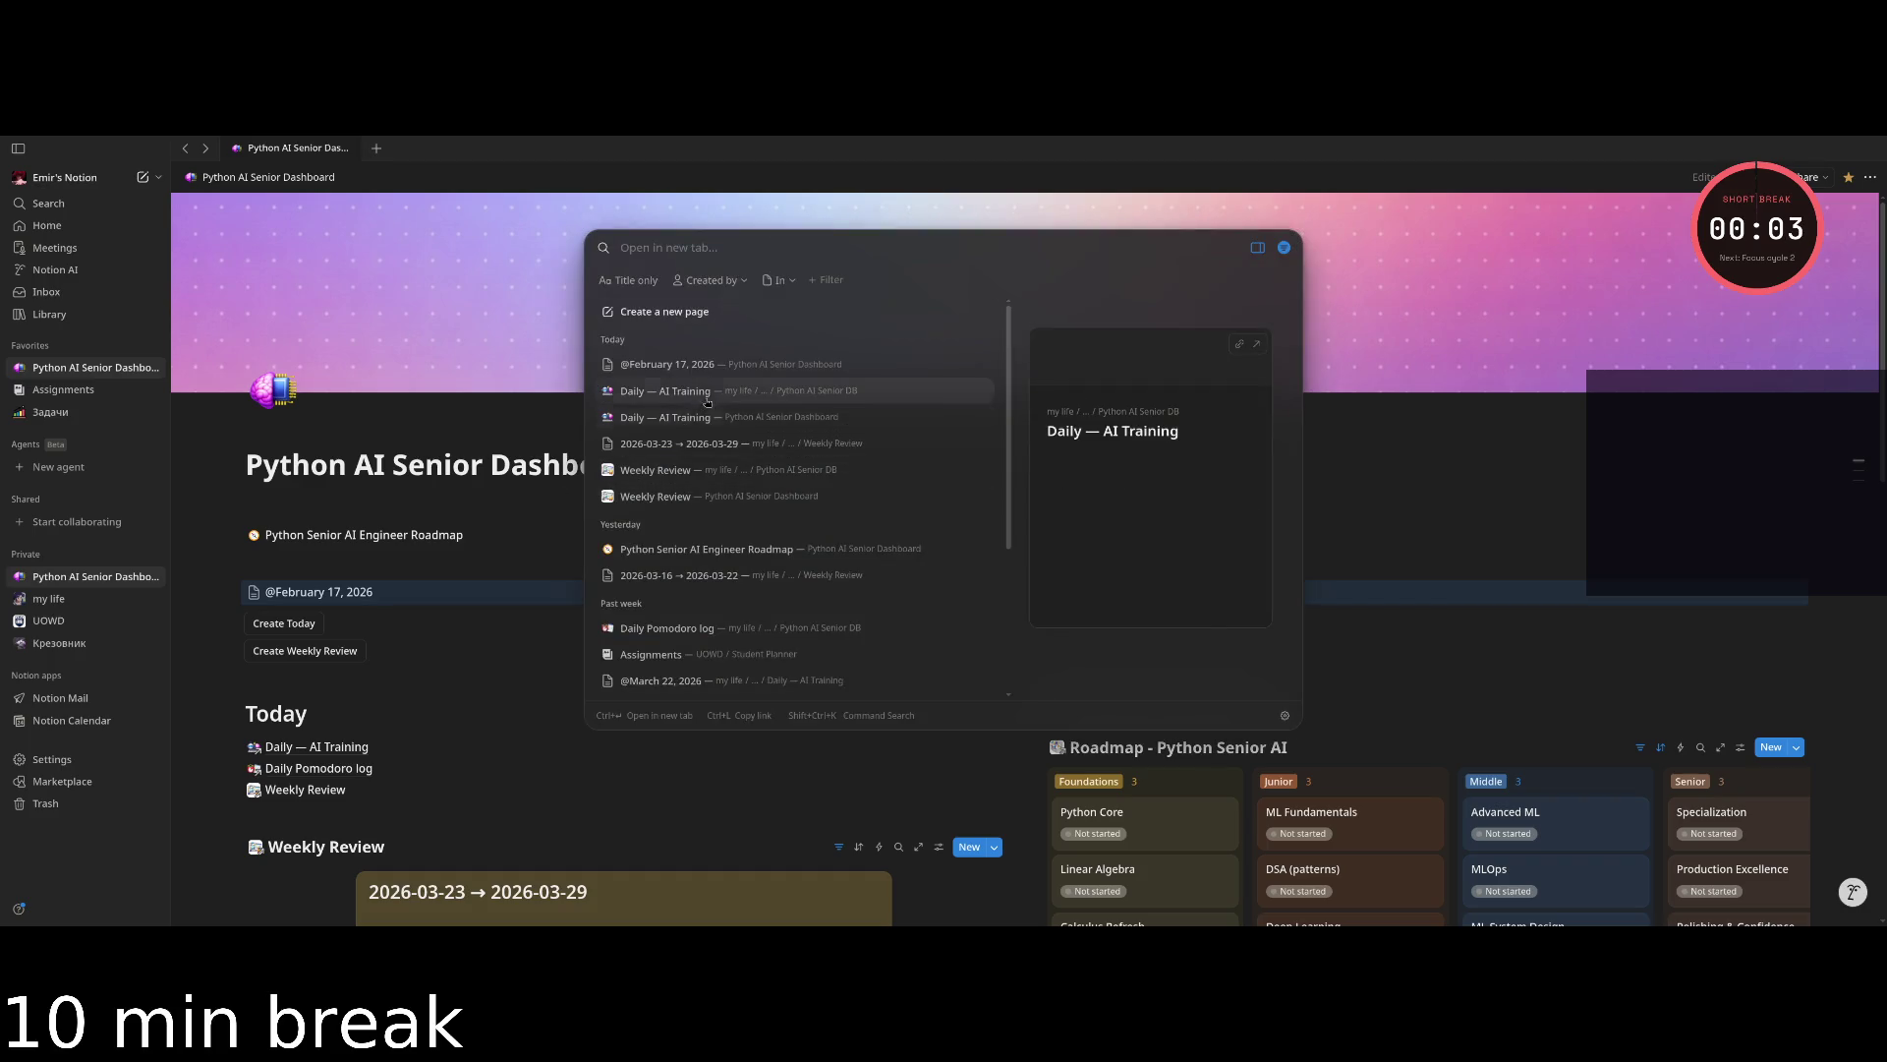
left_click(738, 395)
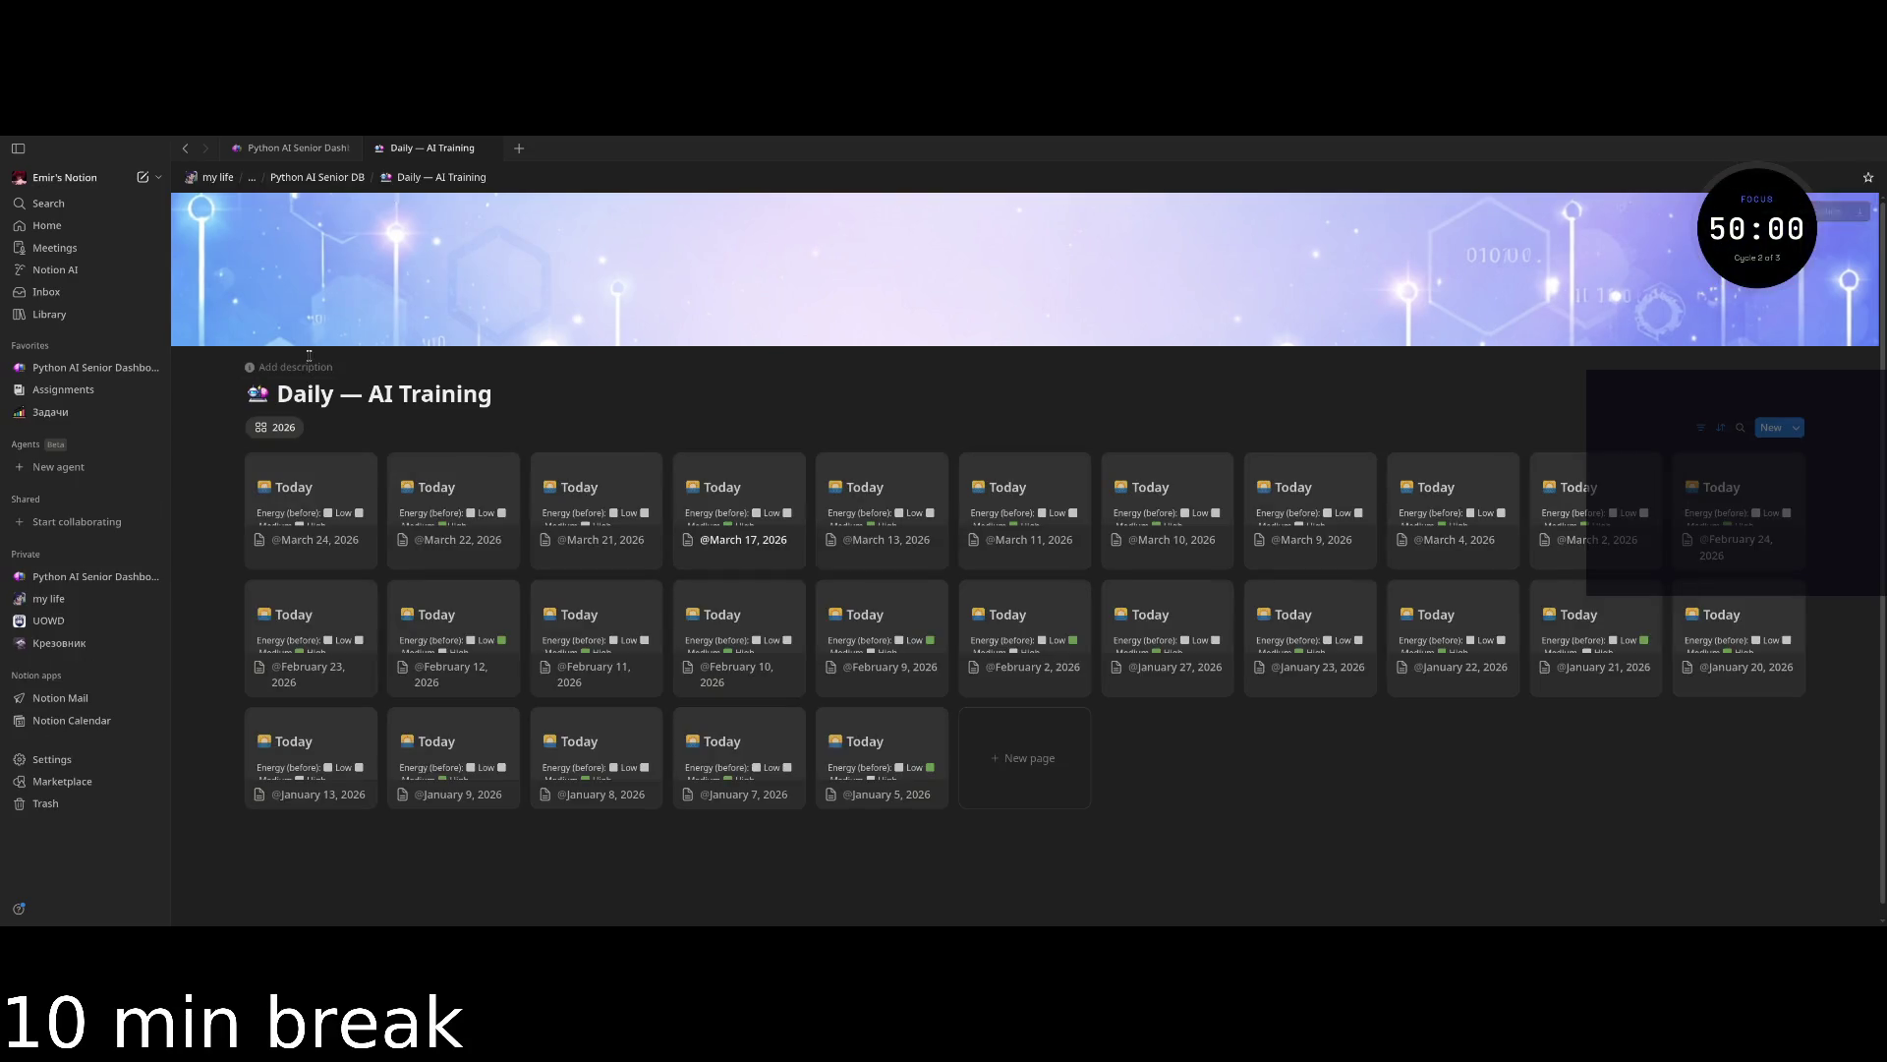
left_click(300, 145)
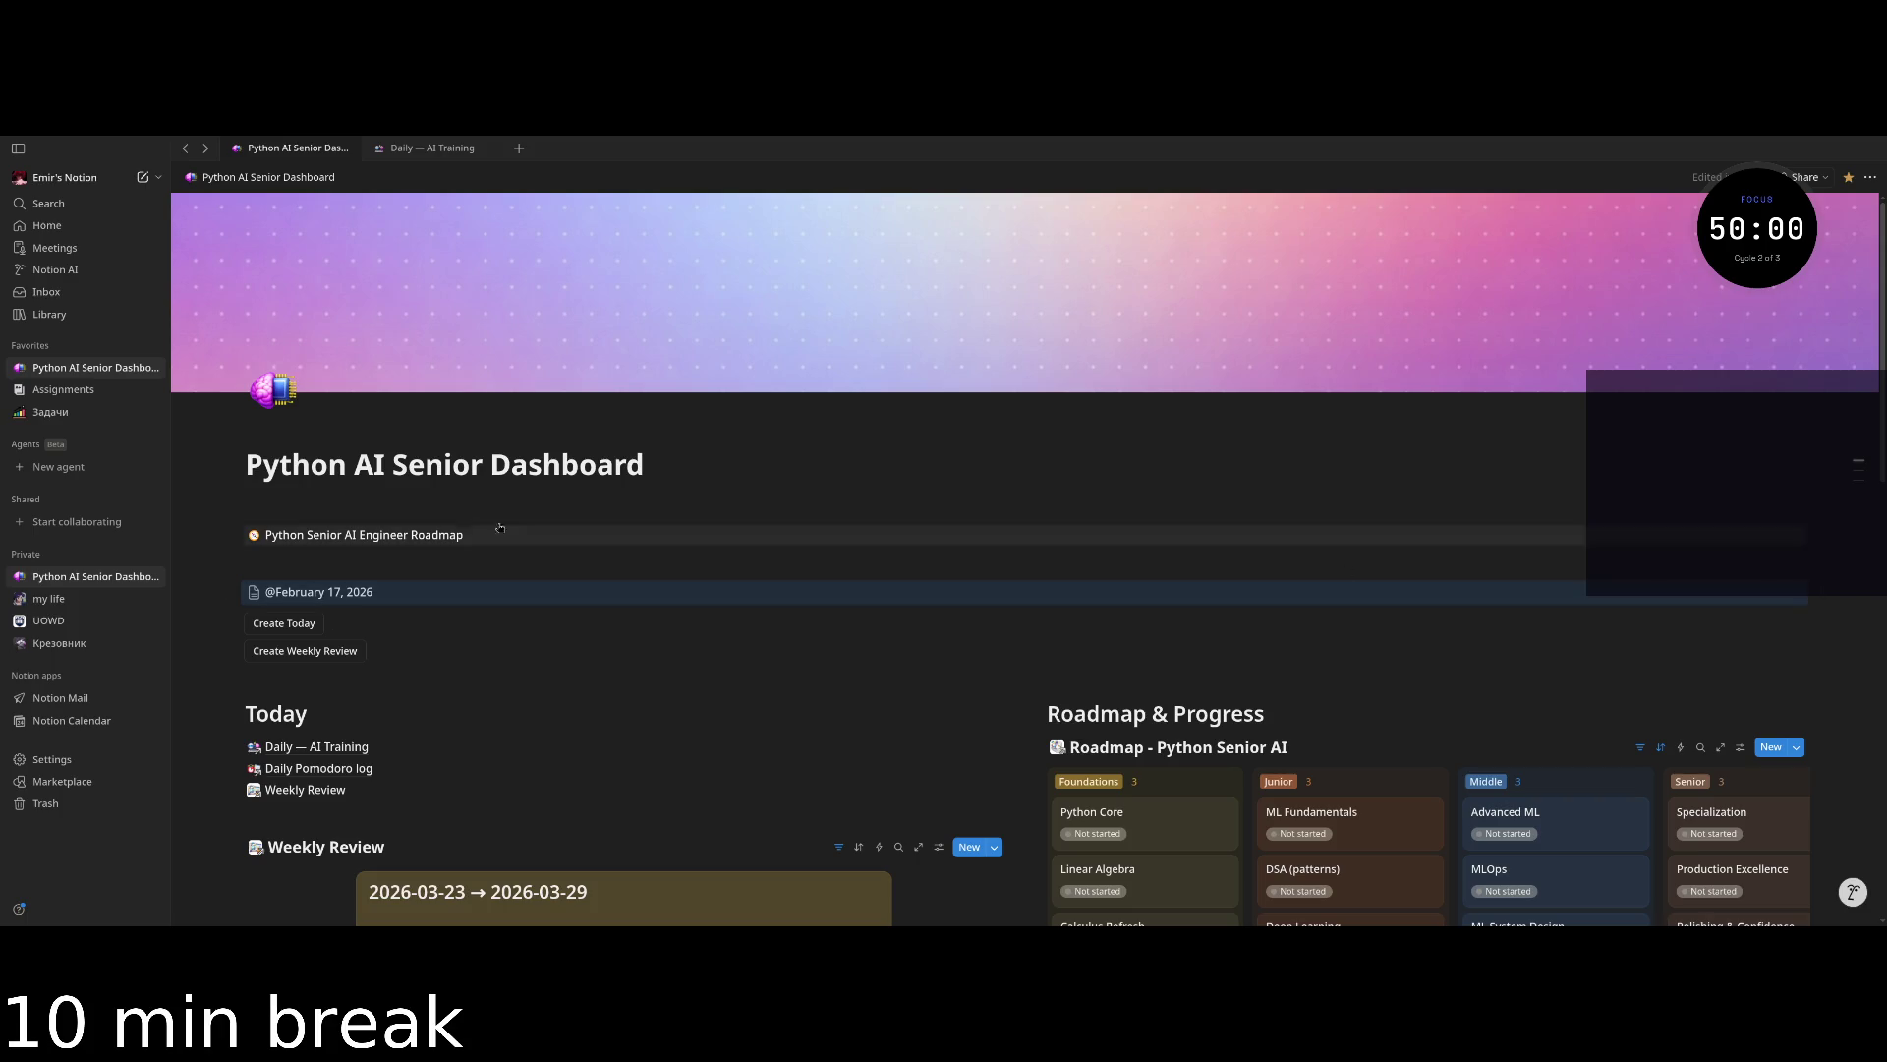
left_click(226, 592)
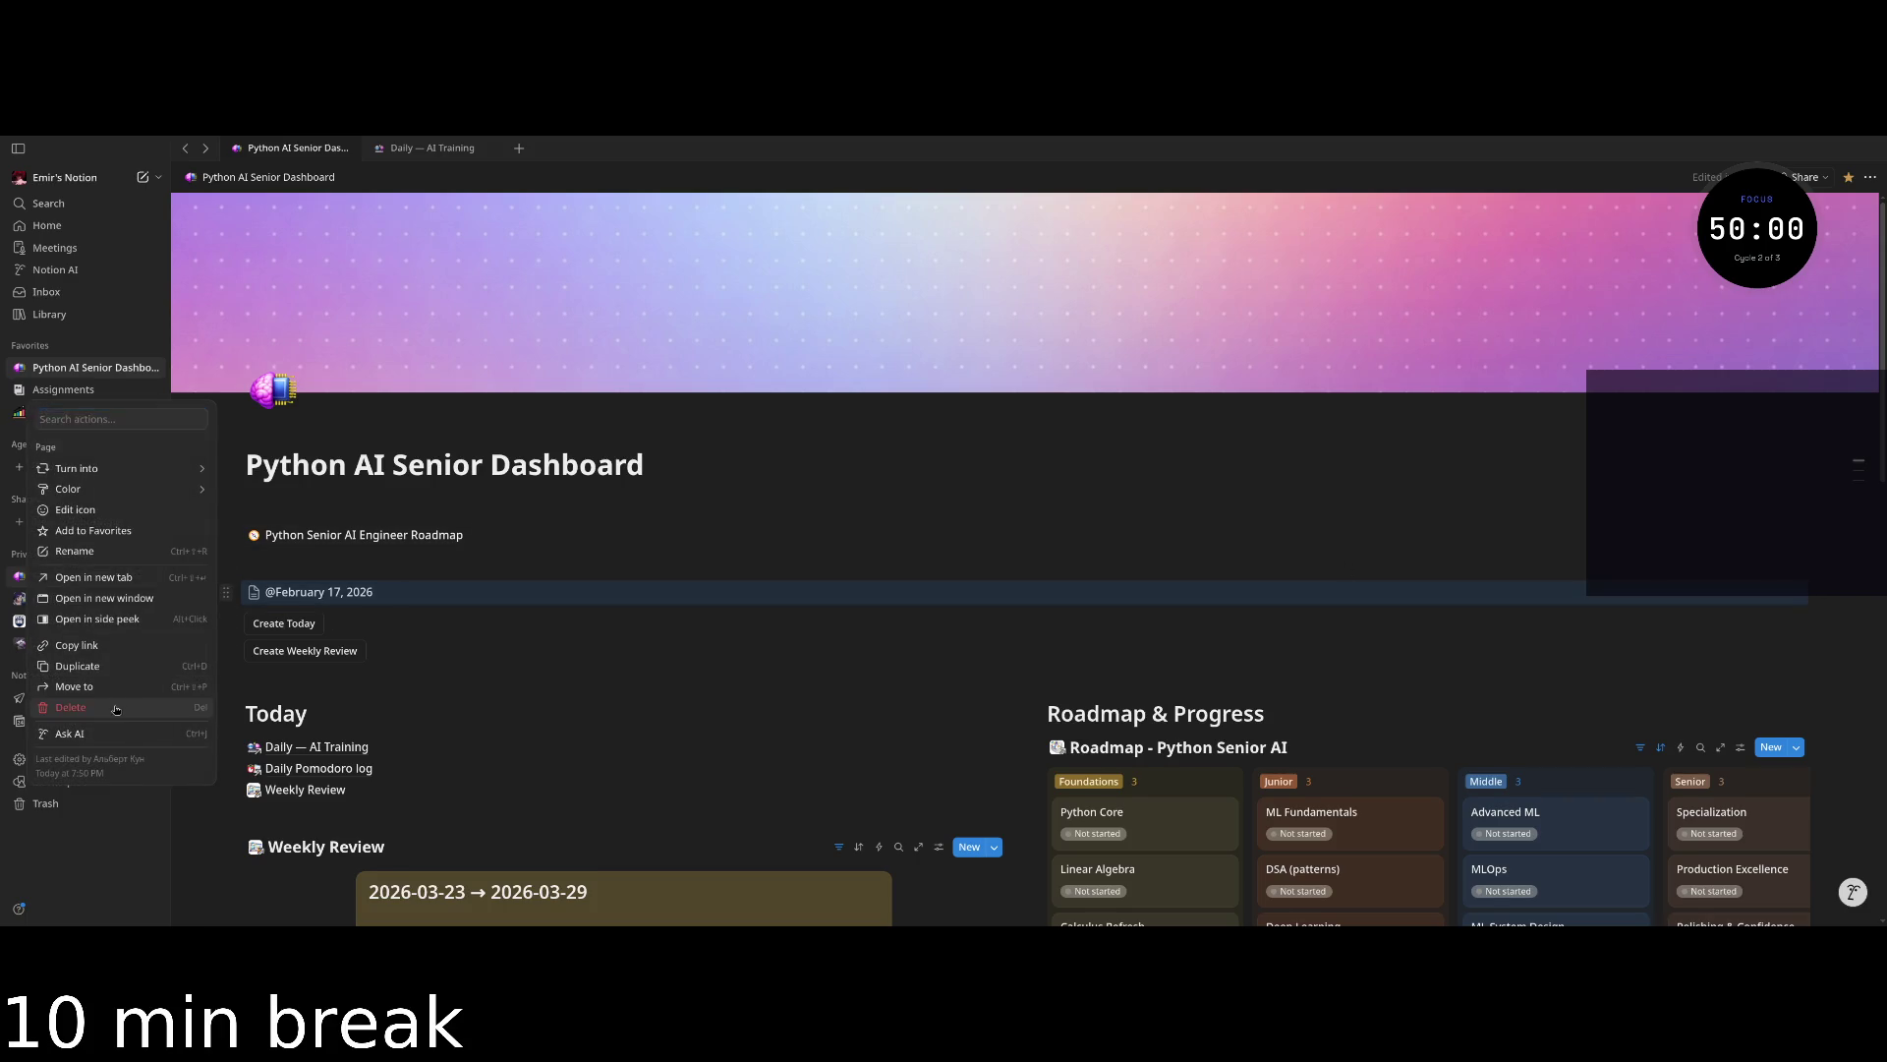
left_click(116, 708)
Restore Daily Log - 2026-03-17 from Trash and reopen the Daily — AI Training gallery.
left_click(432, 148)
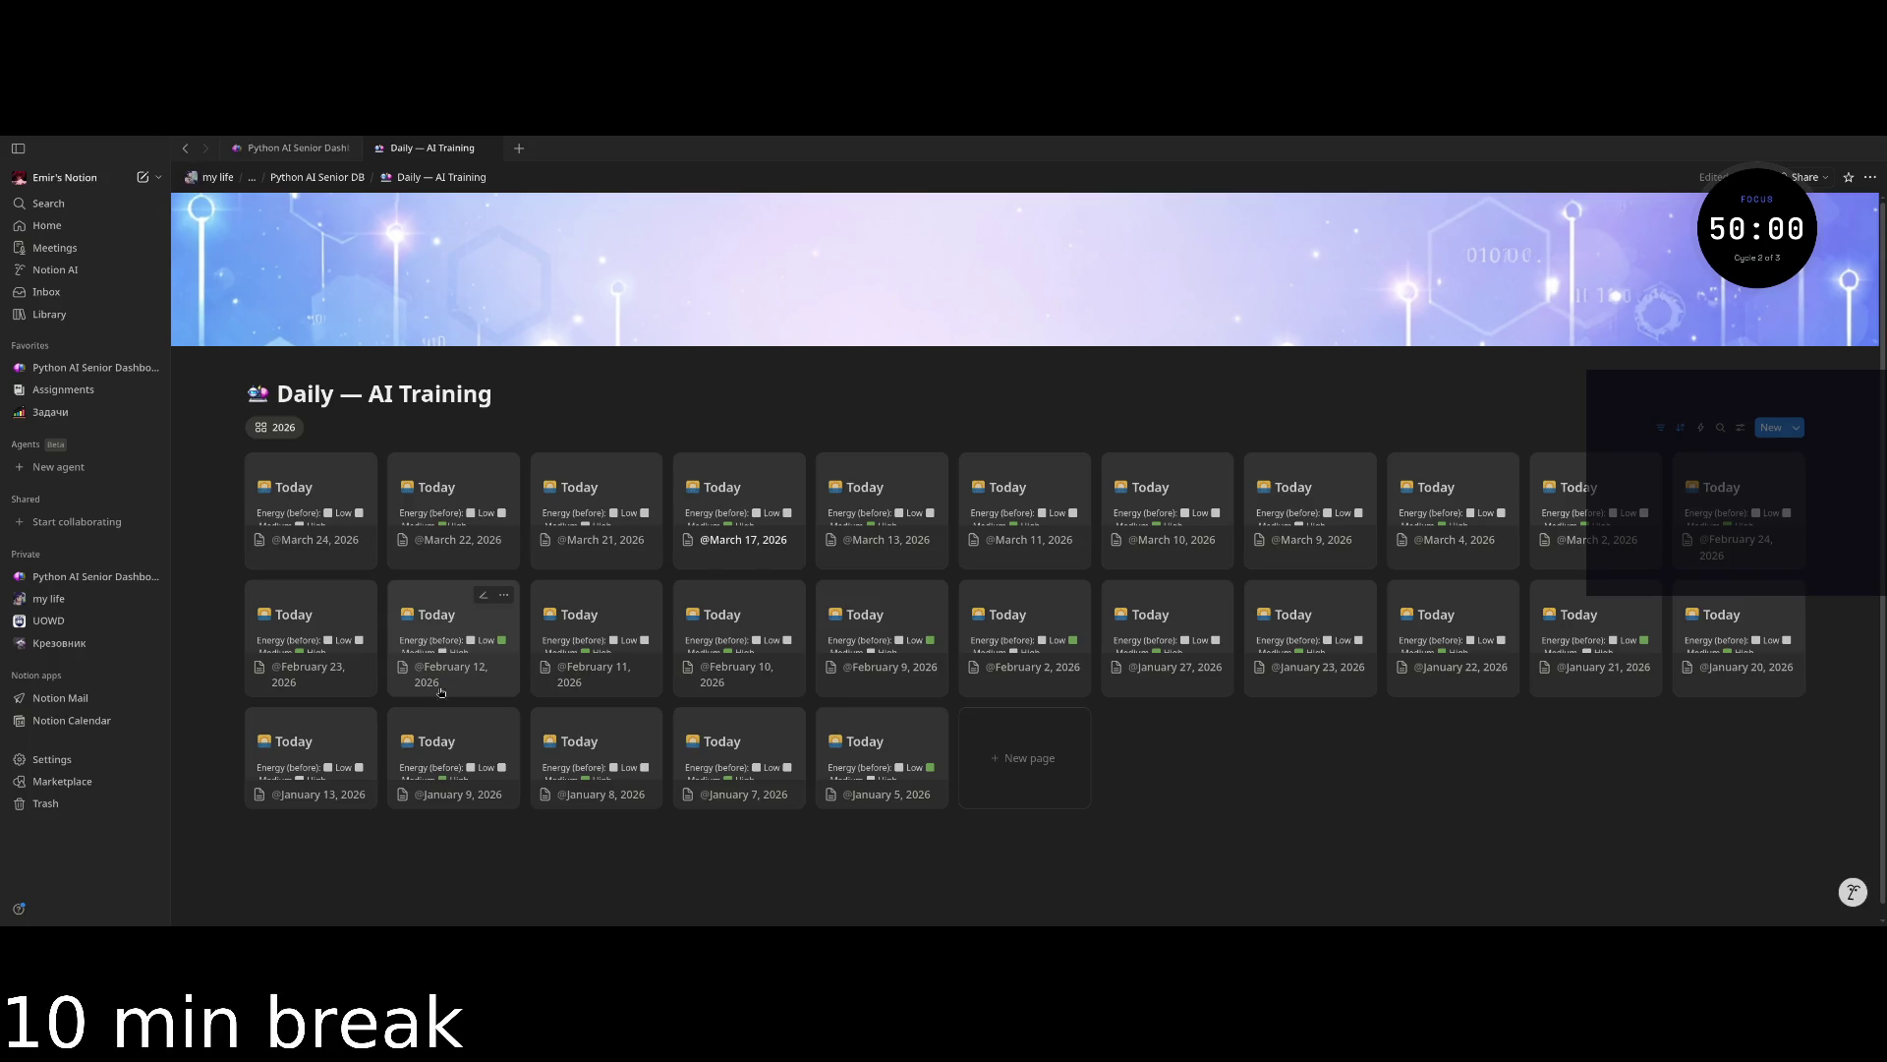
left_click(45, 803)
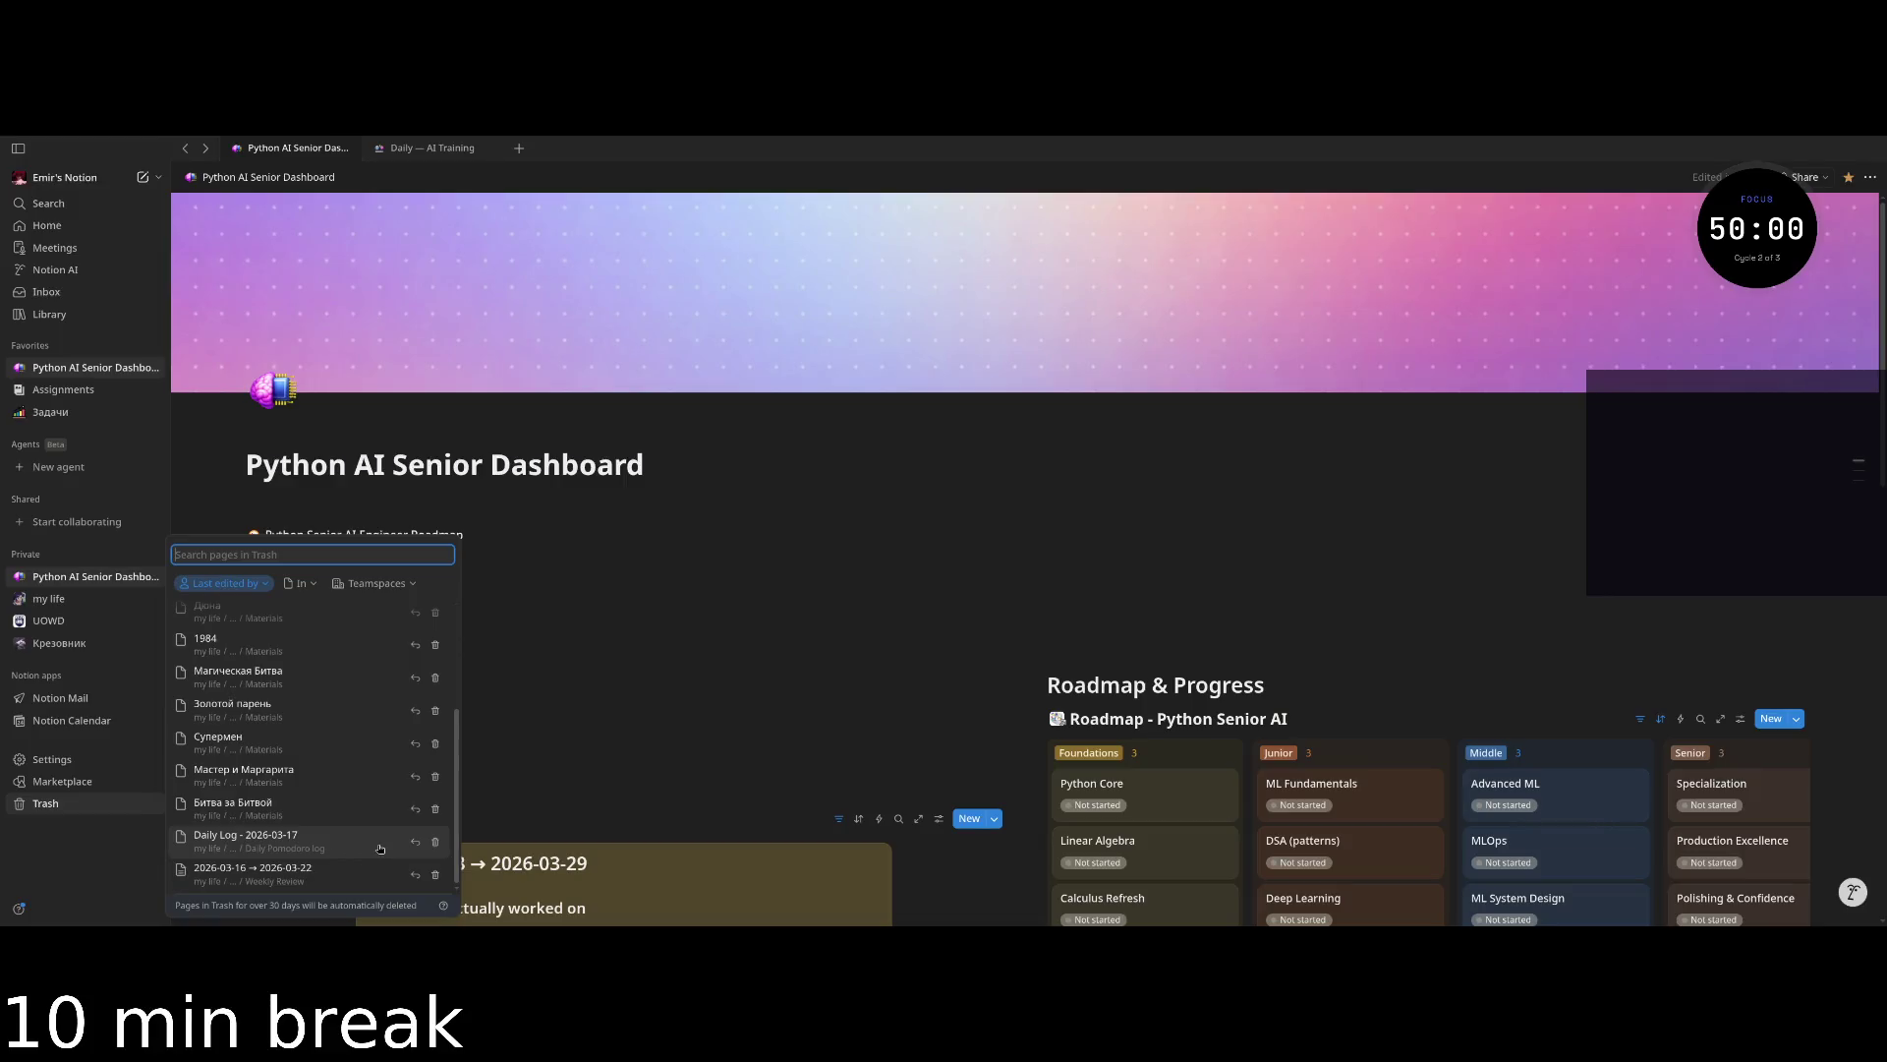
left_click(416, 843)
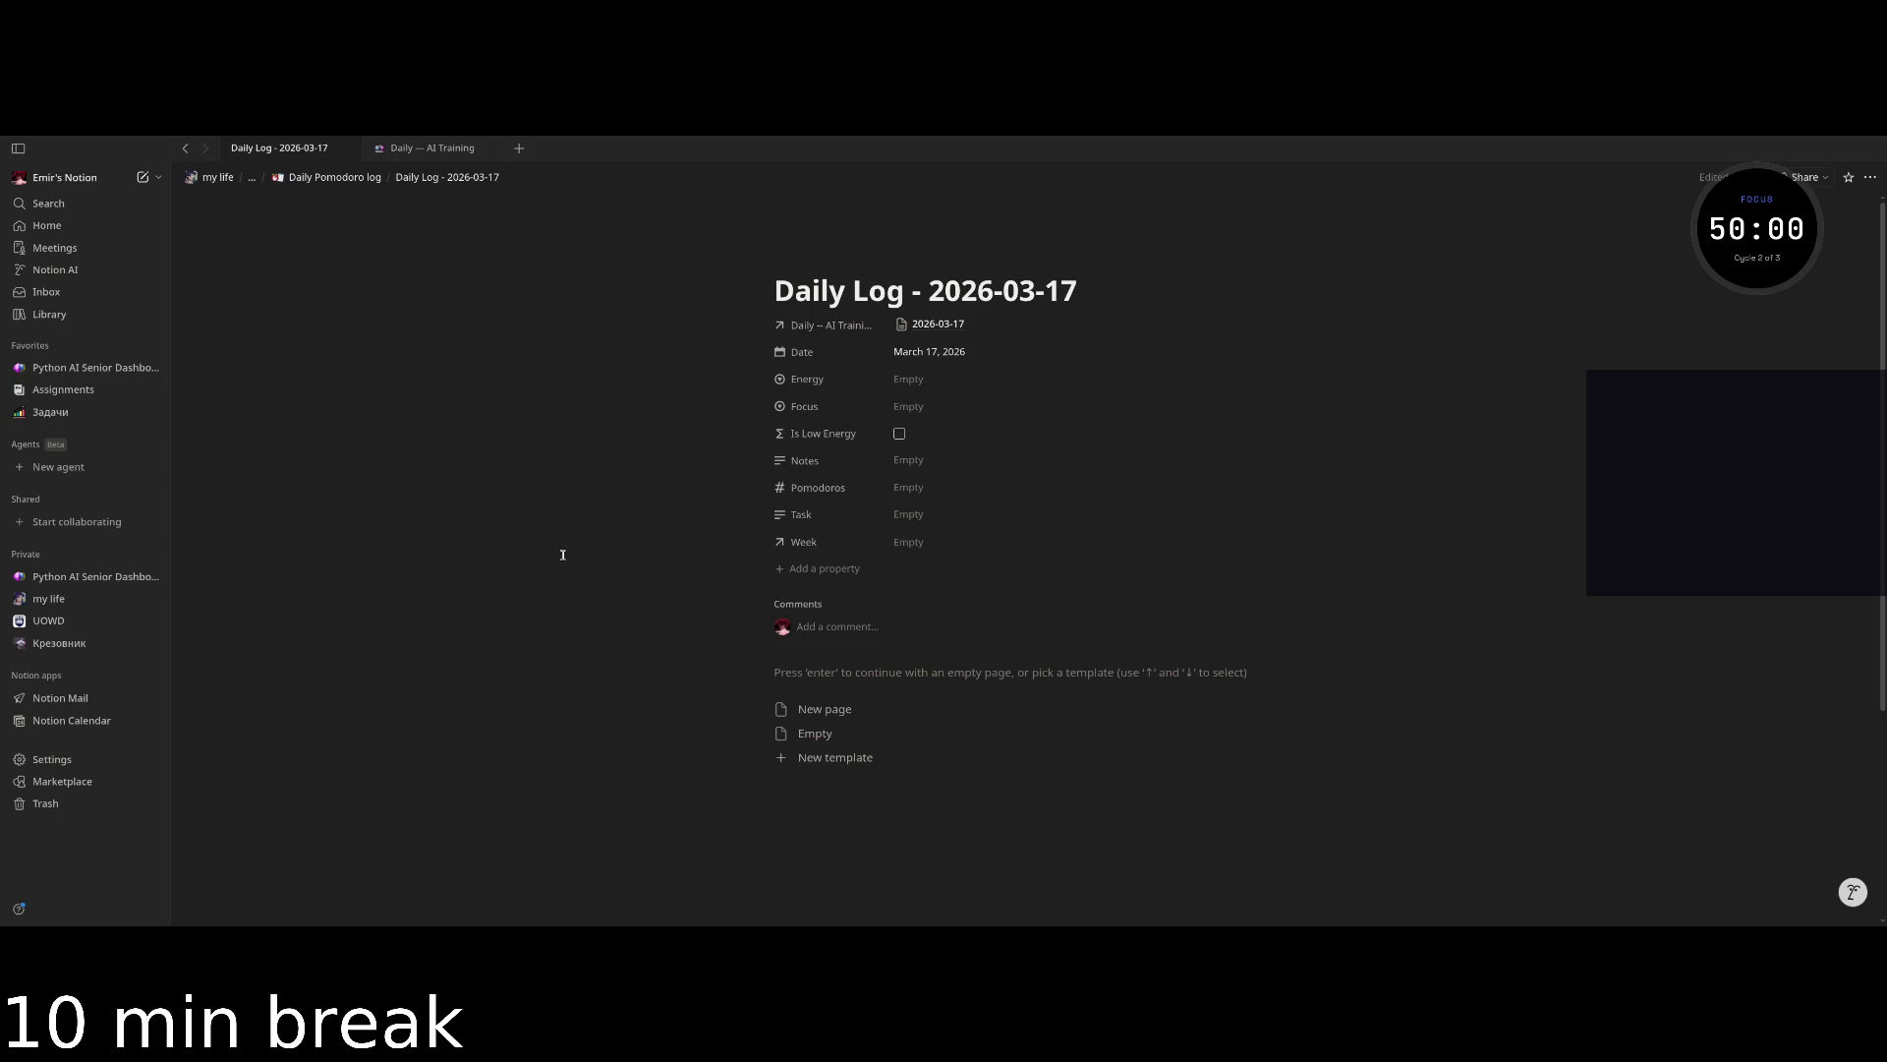
key("ctrl+[")
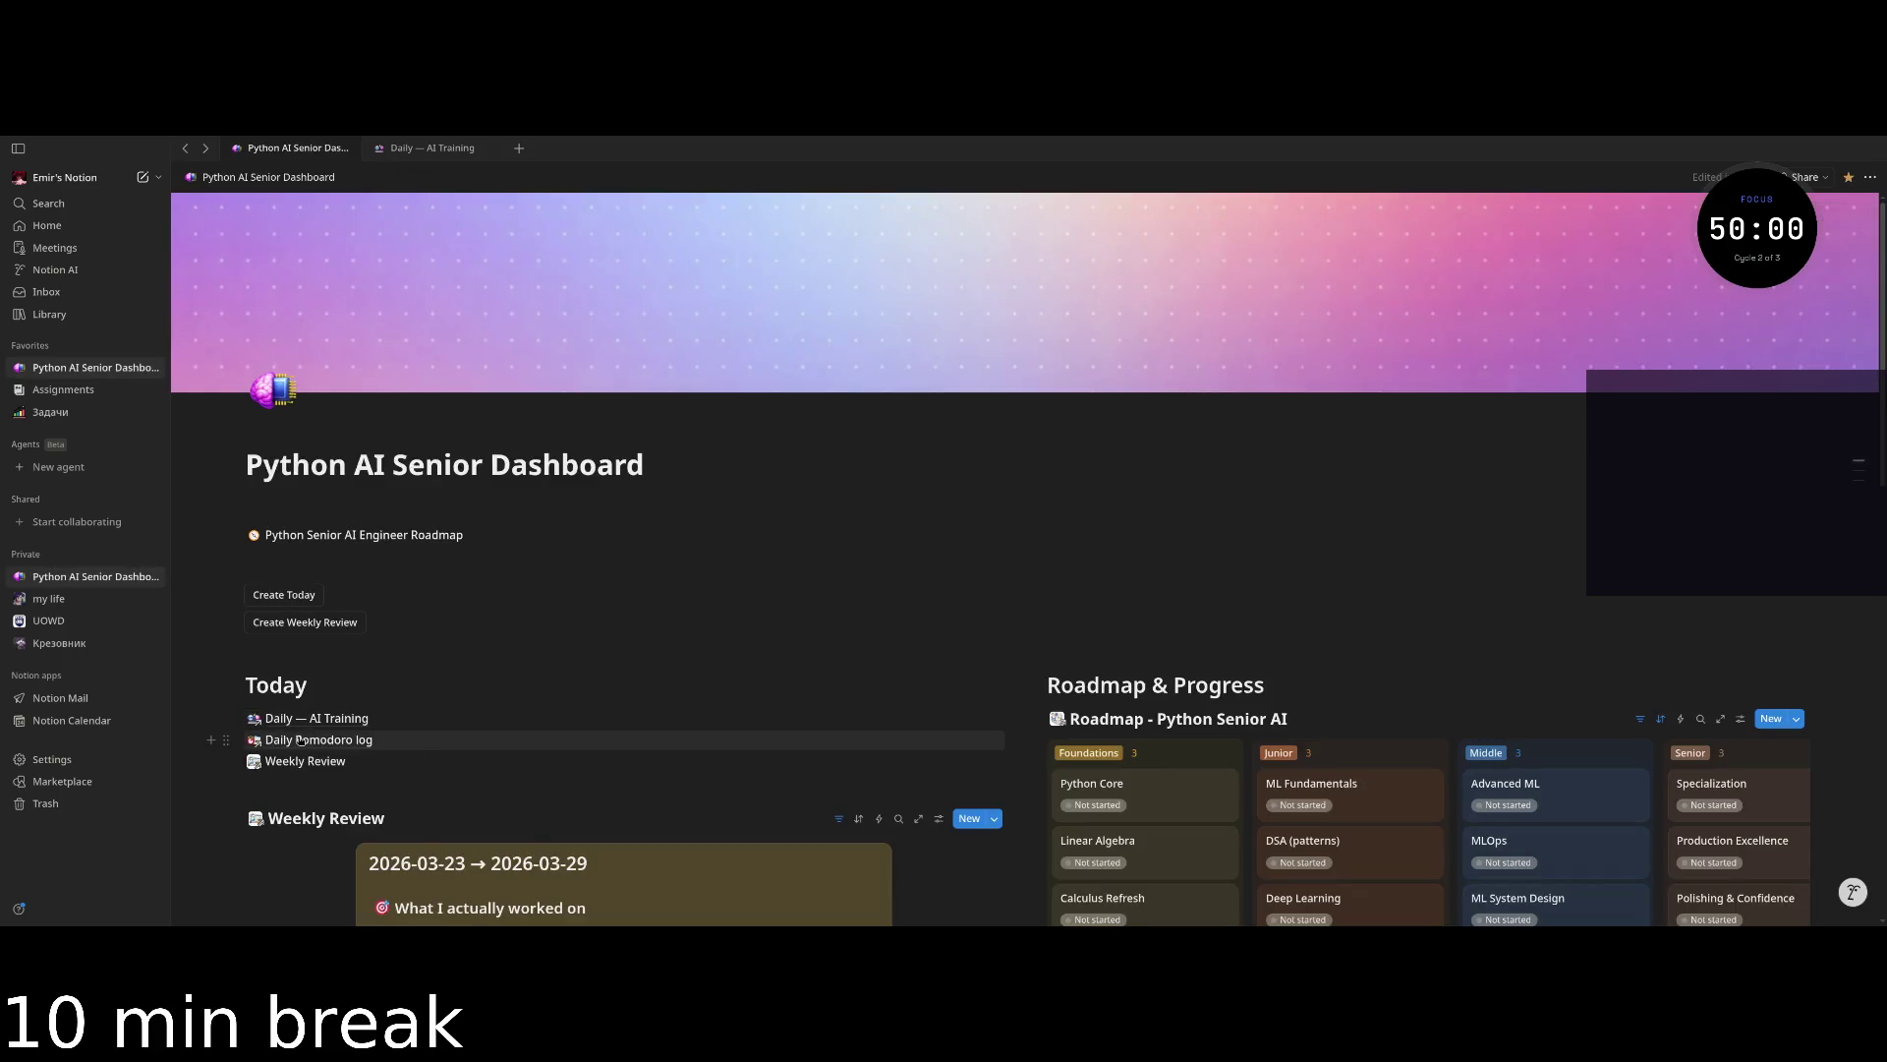
left_click(301, 724)
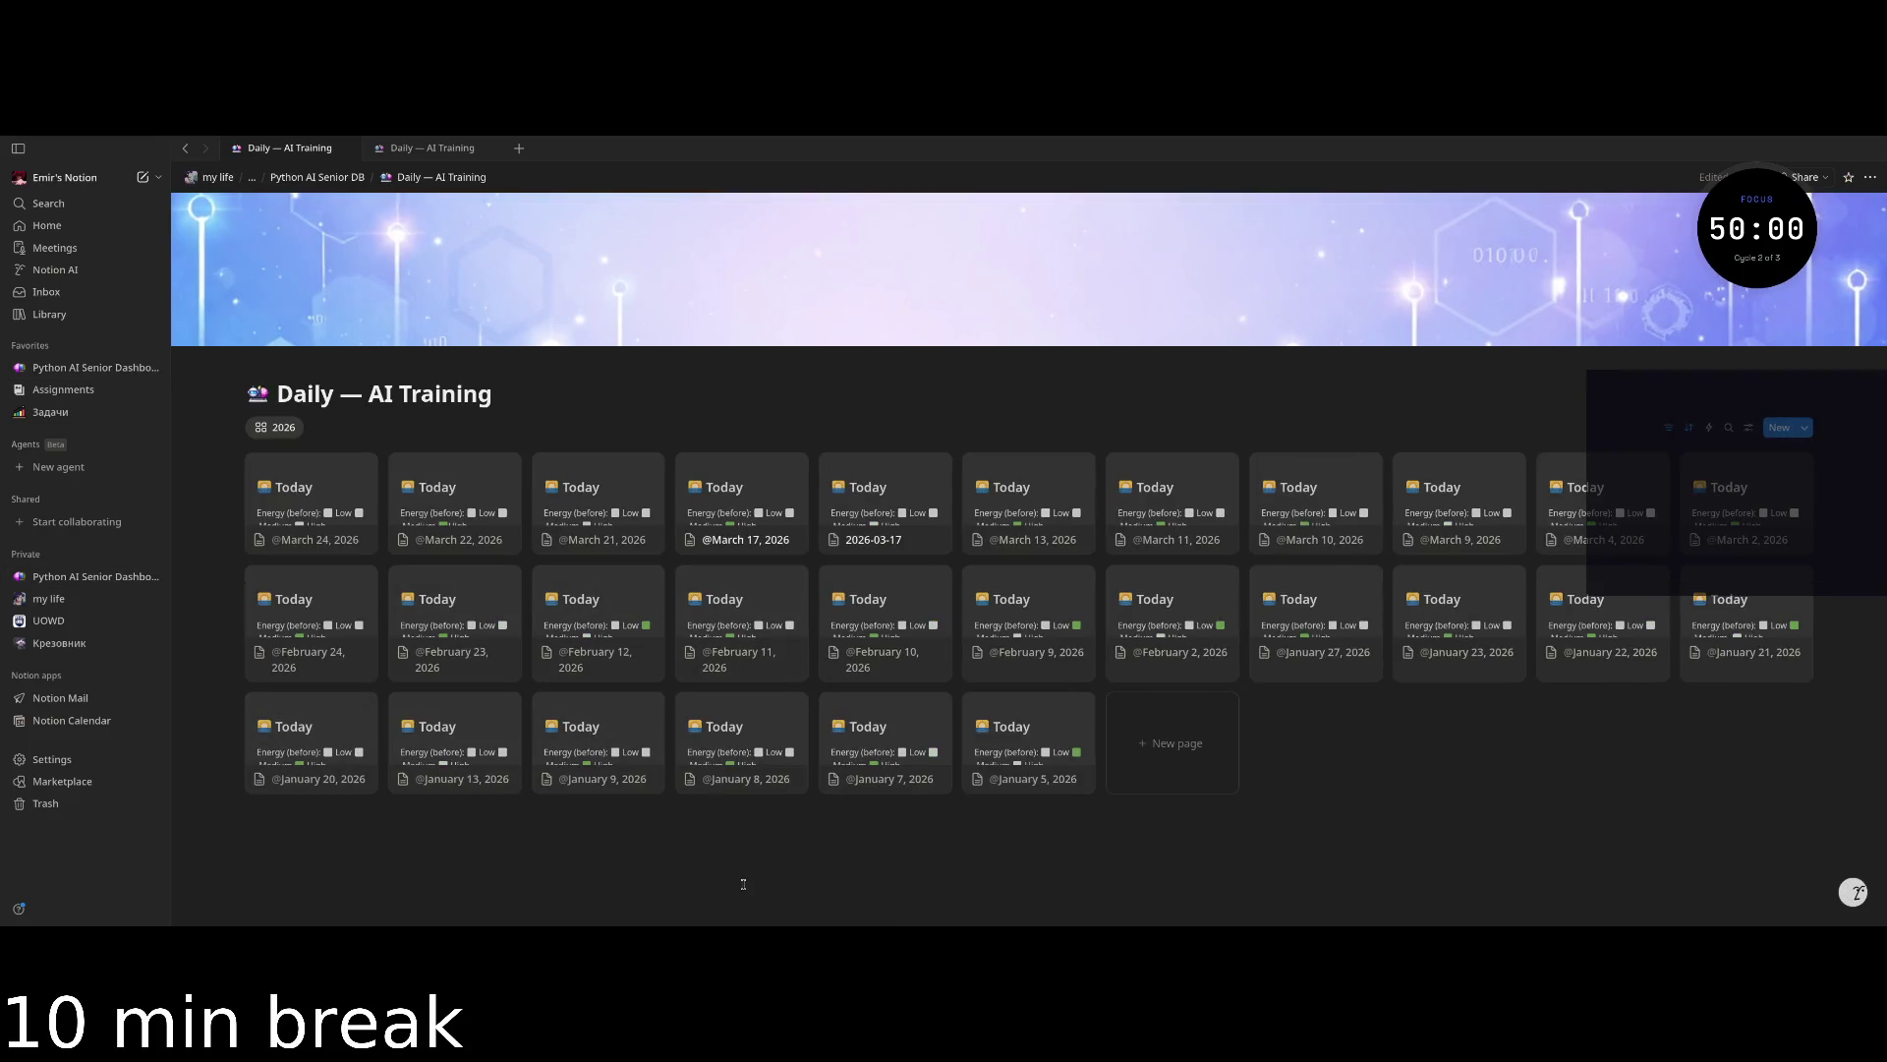
Open the March 24, 2026 daily page from the Daily — AI Training gallery.
key("ctrl+bracketleft")
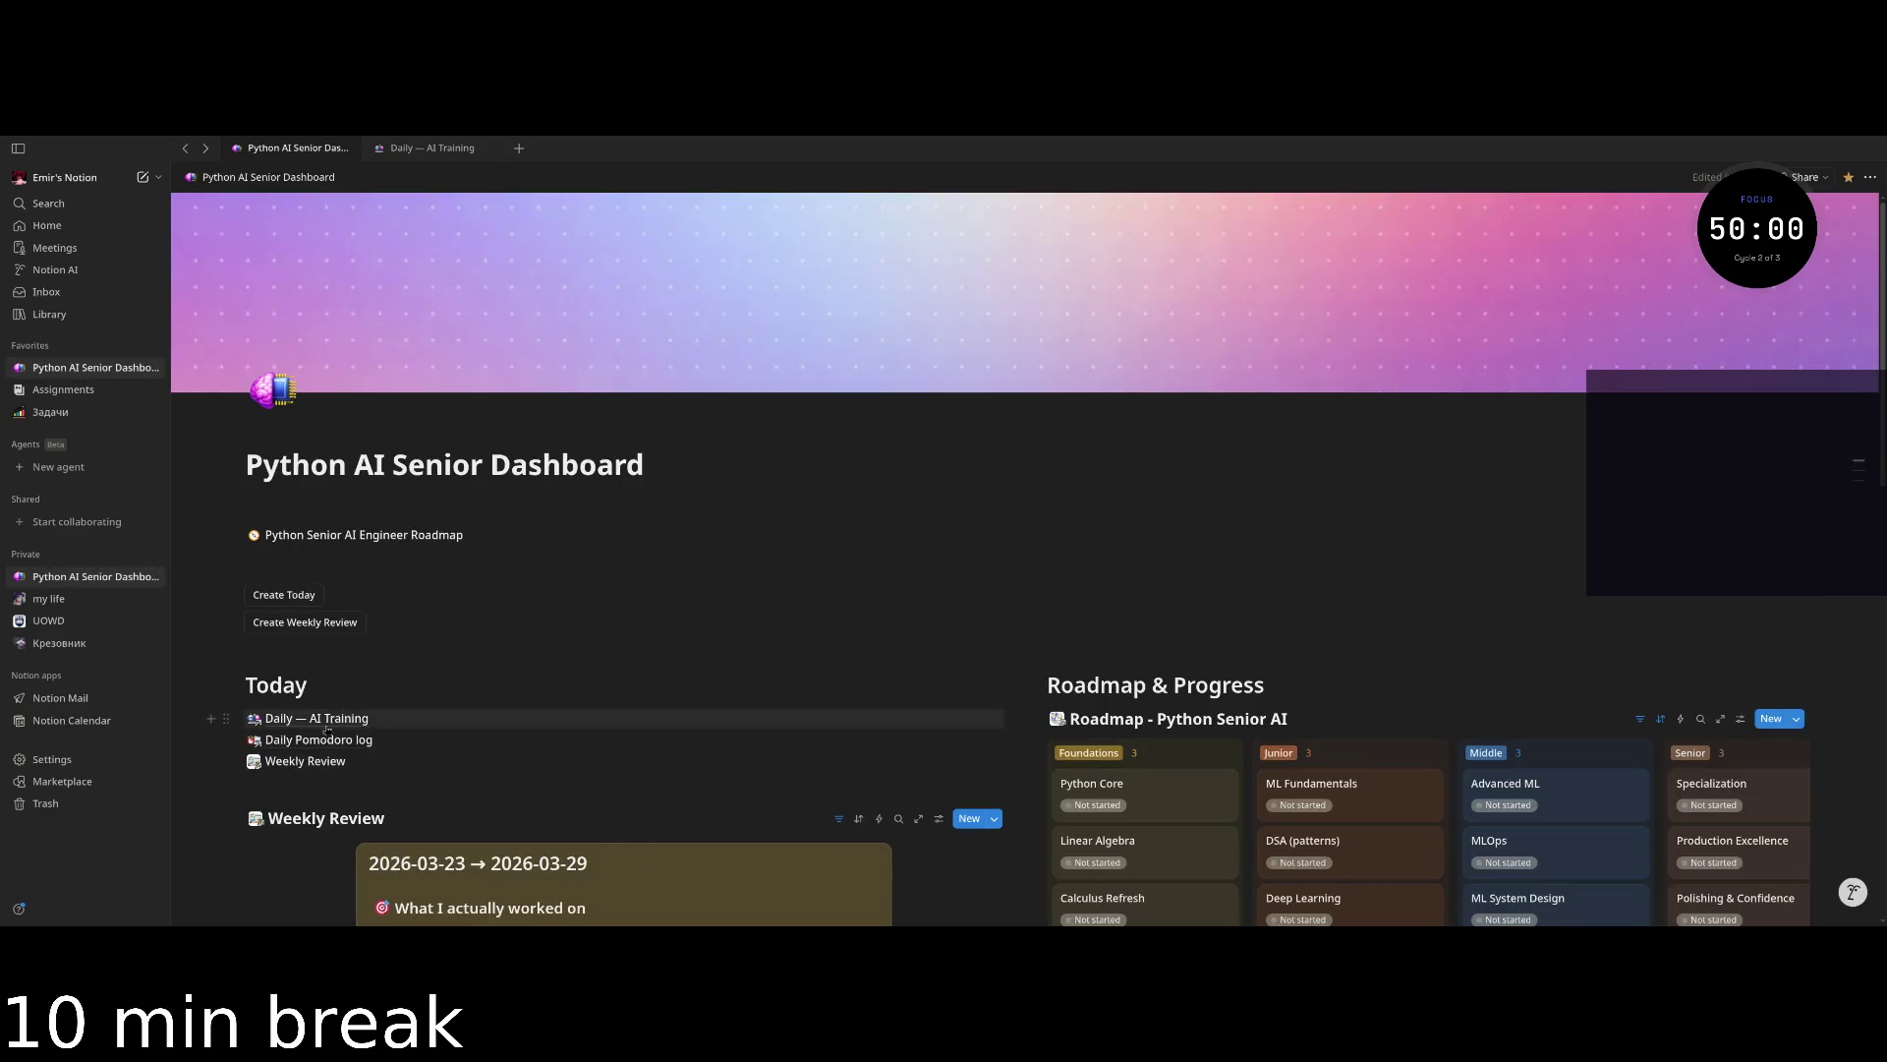
left_click(300, 760)
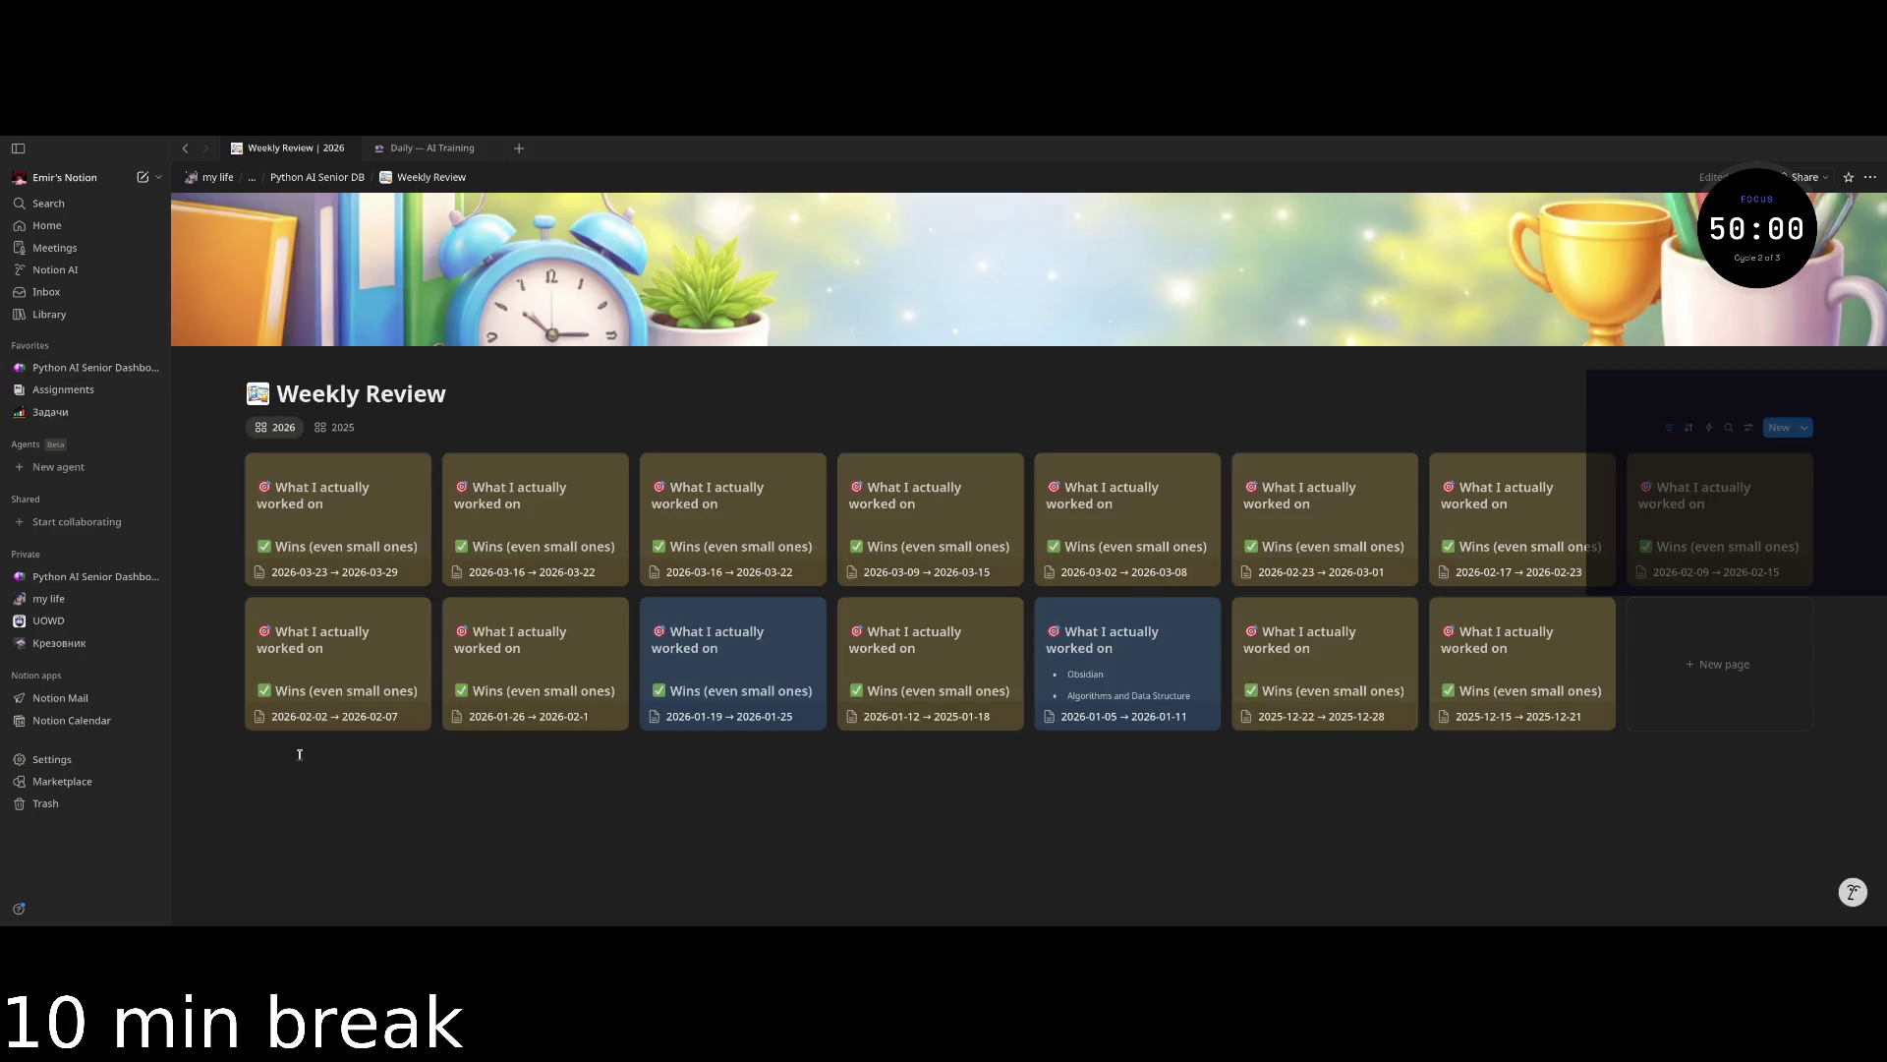
key("ctrl+bracketleft")
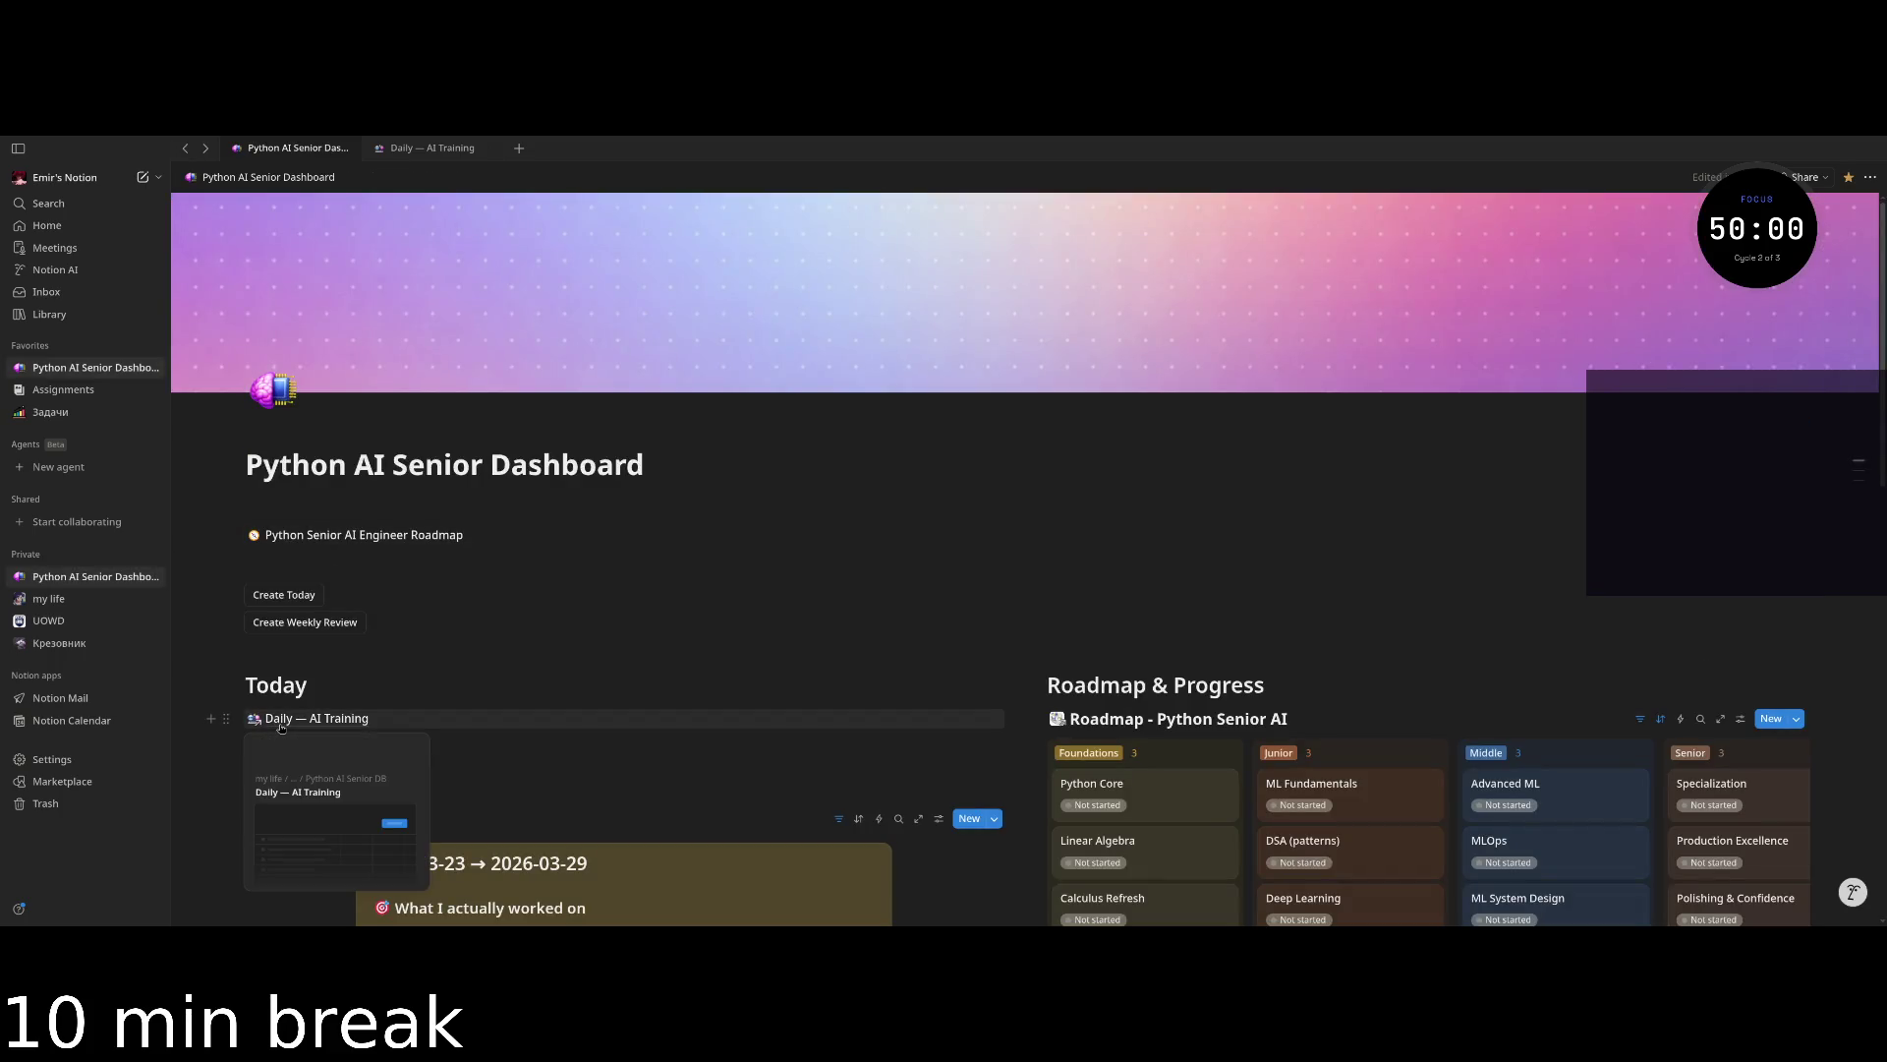
left_click(281, 721)
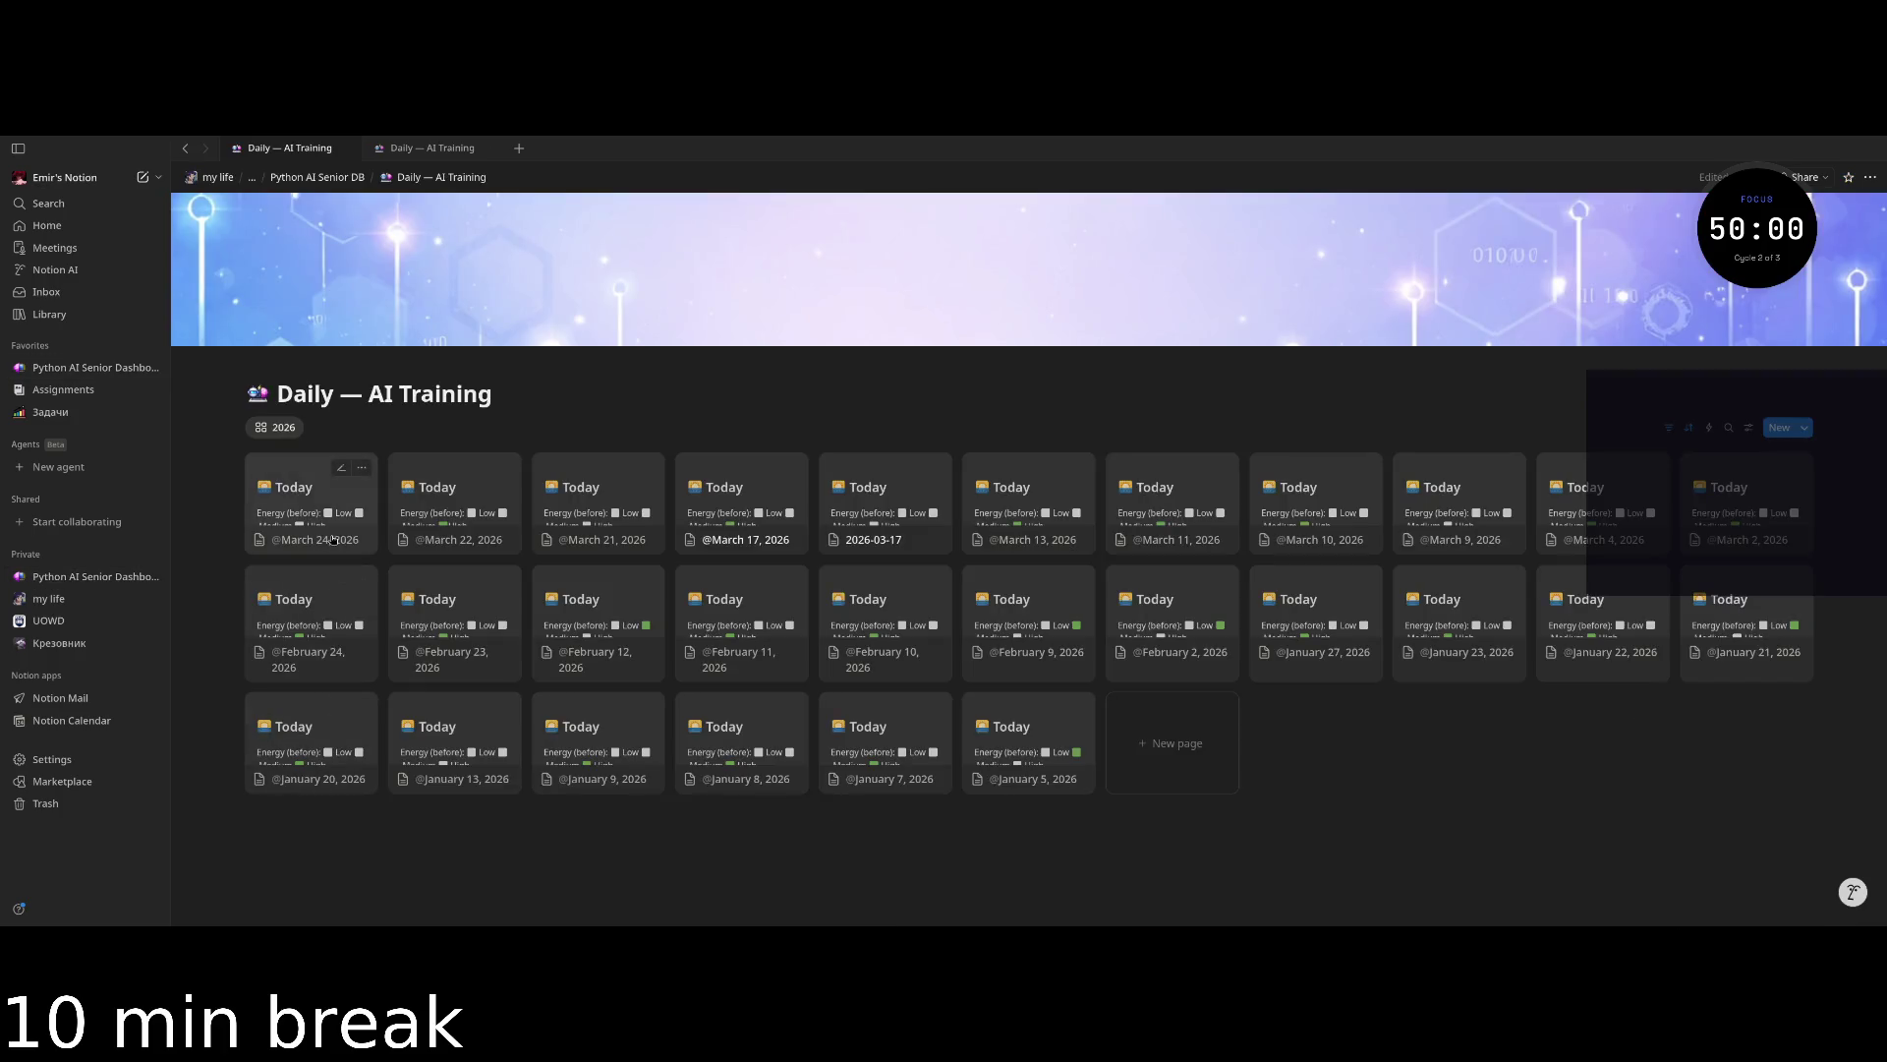
left_click(333, 539)
Put a green square emoji before High, tick Pomodoro 1, and close the page.
left_click(897, 548)
key("BackSpace")
type("/")
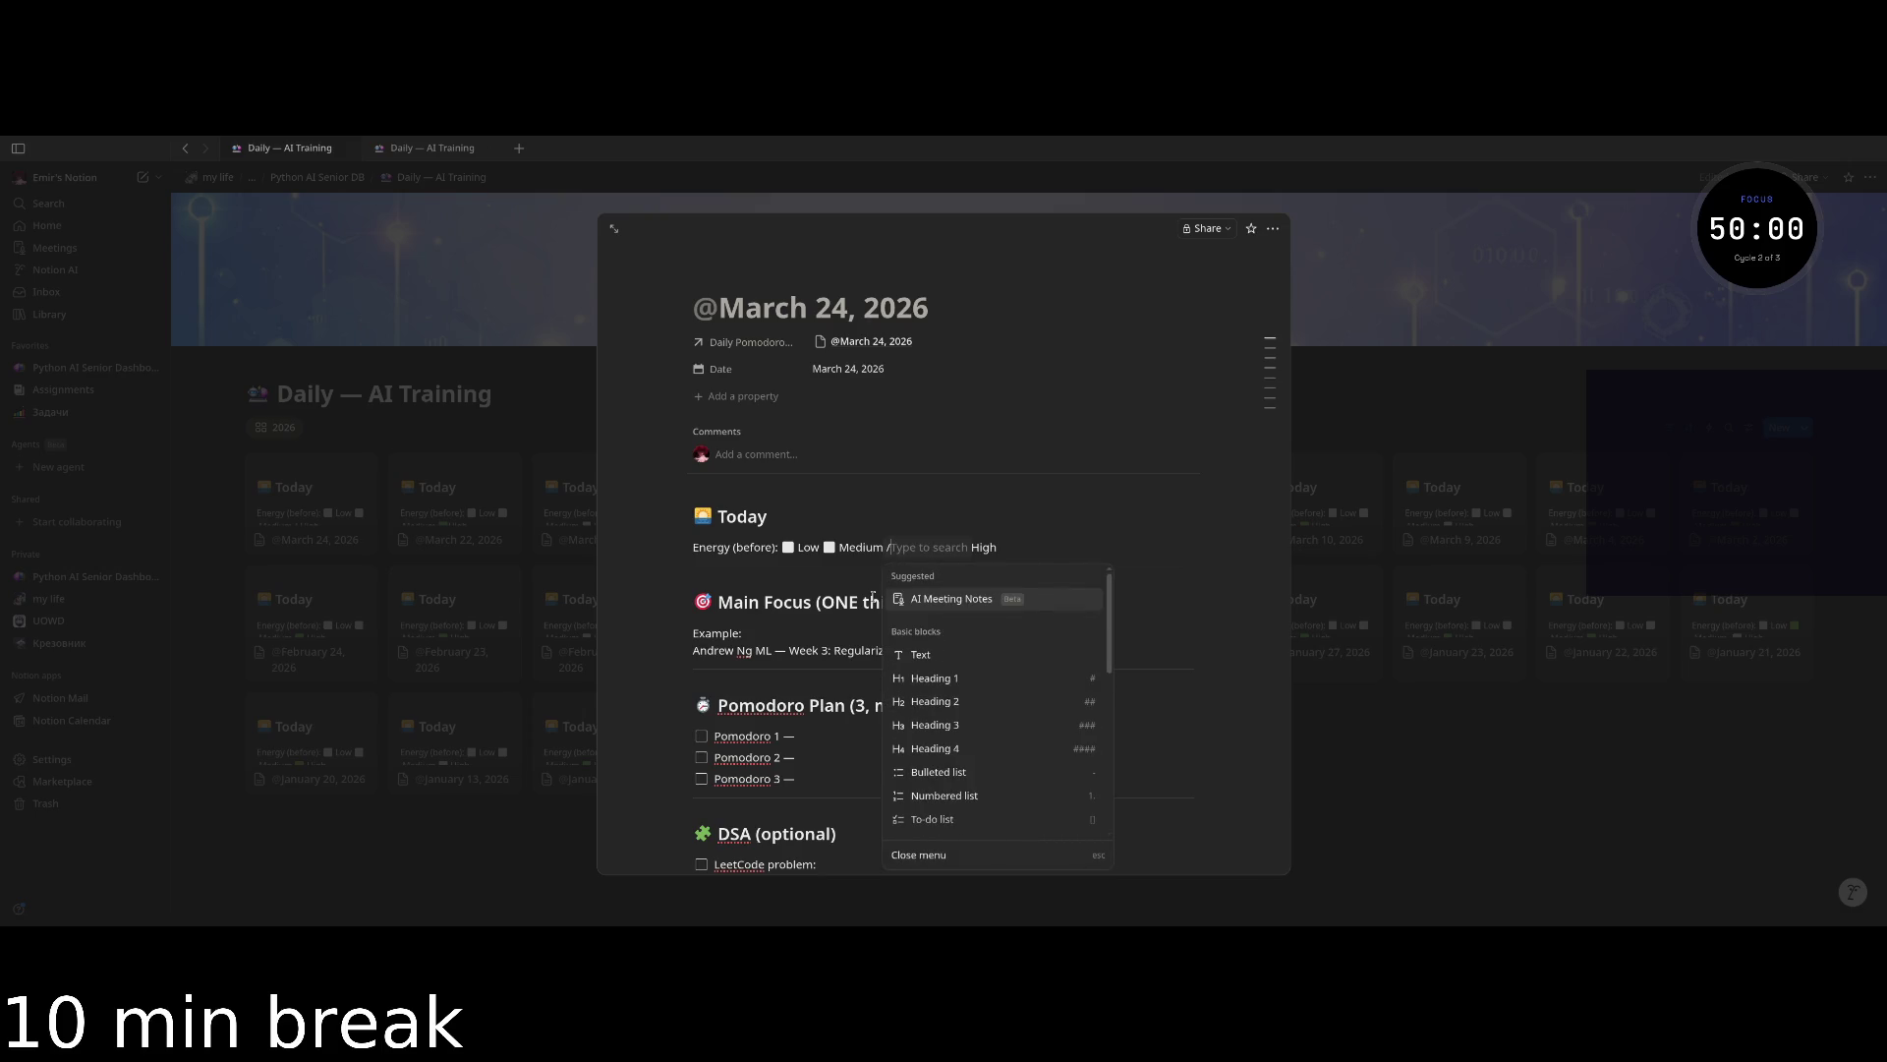
type("emoji")
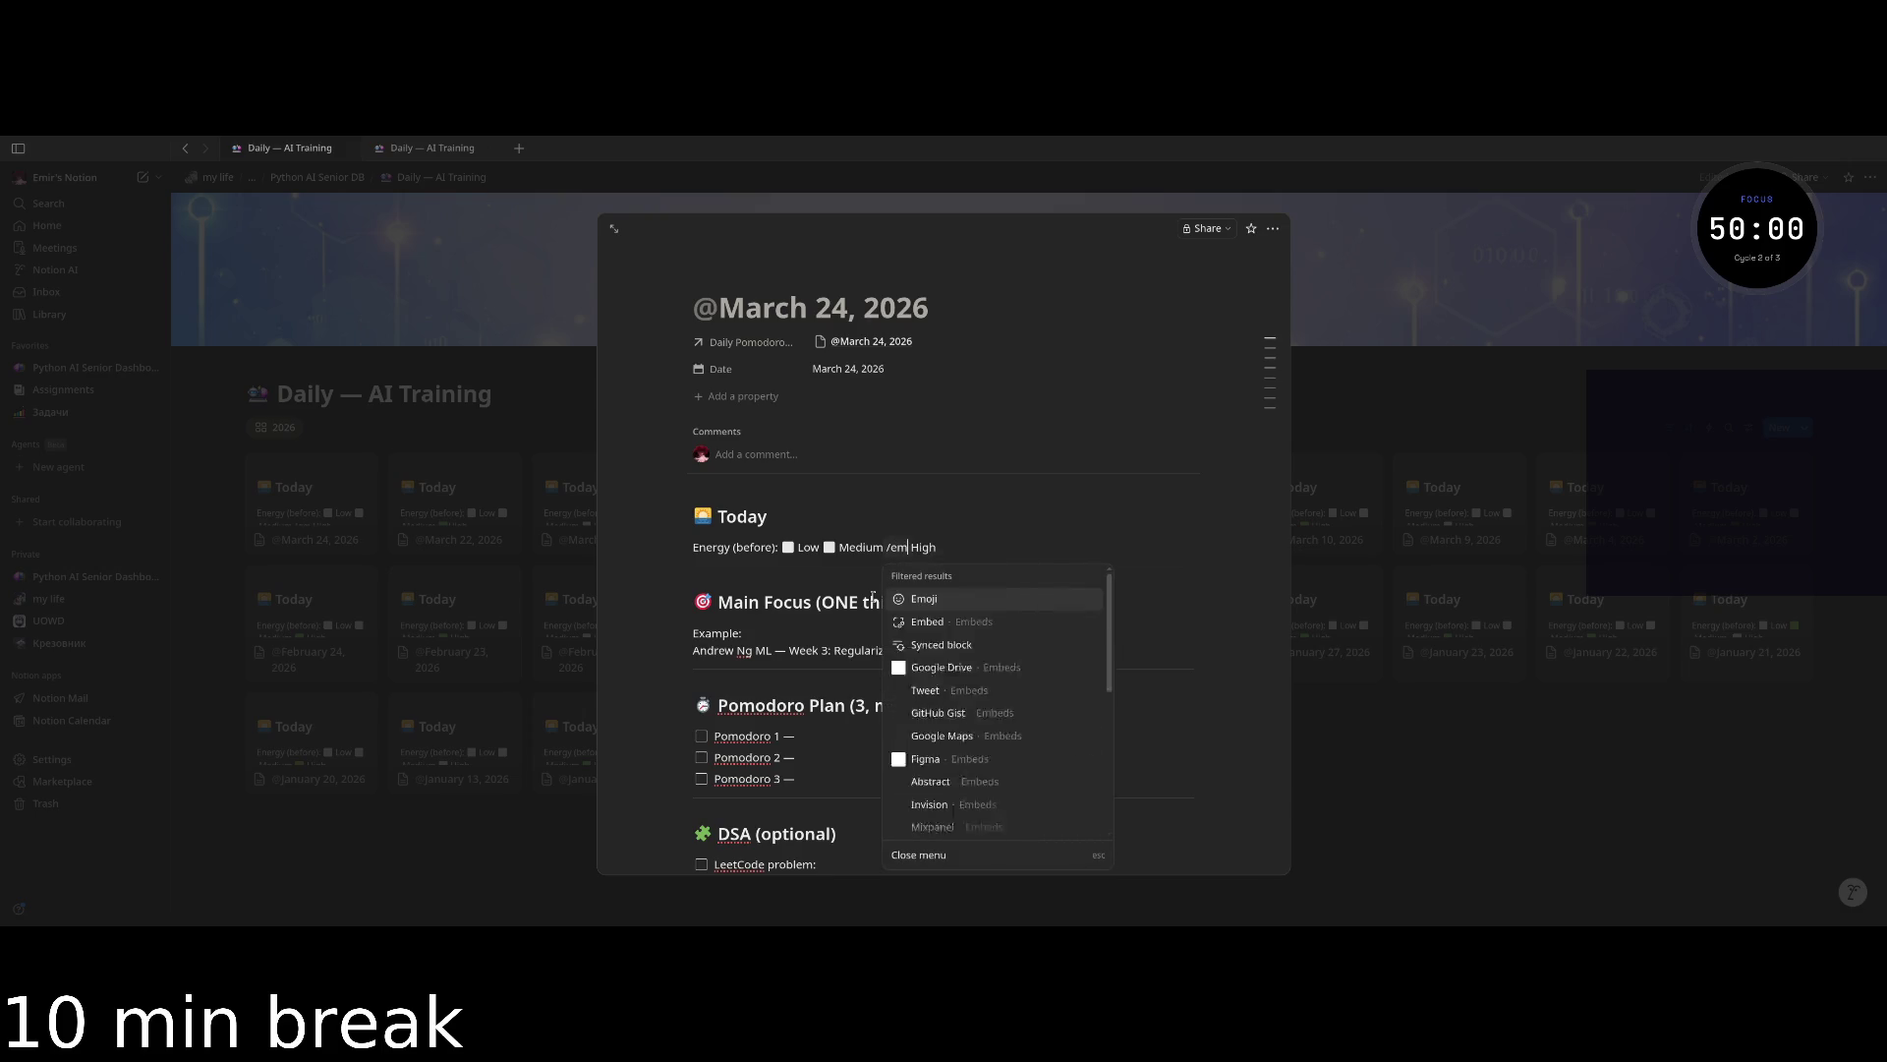
key("Return")
left_click(934, 594)
key("Escape")
left_click(701, 735)
left_click(527, 828)
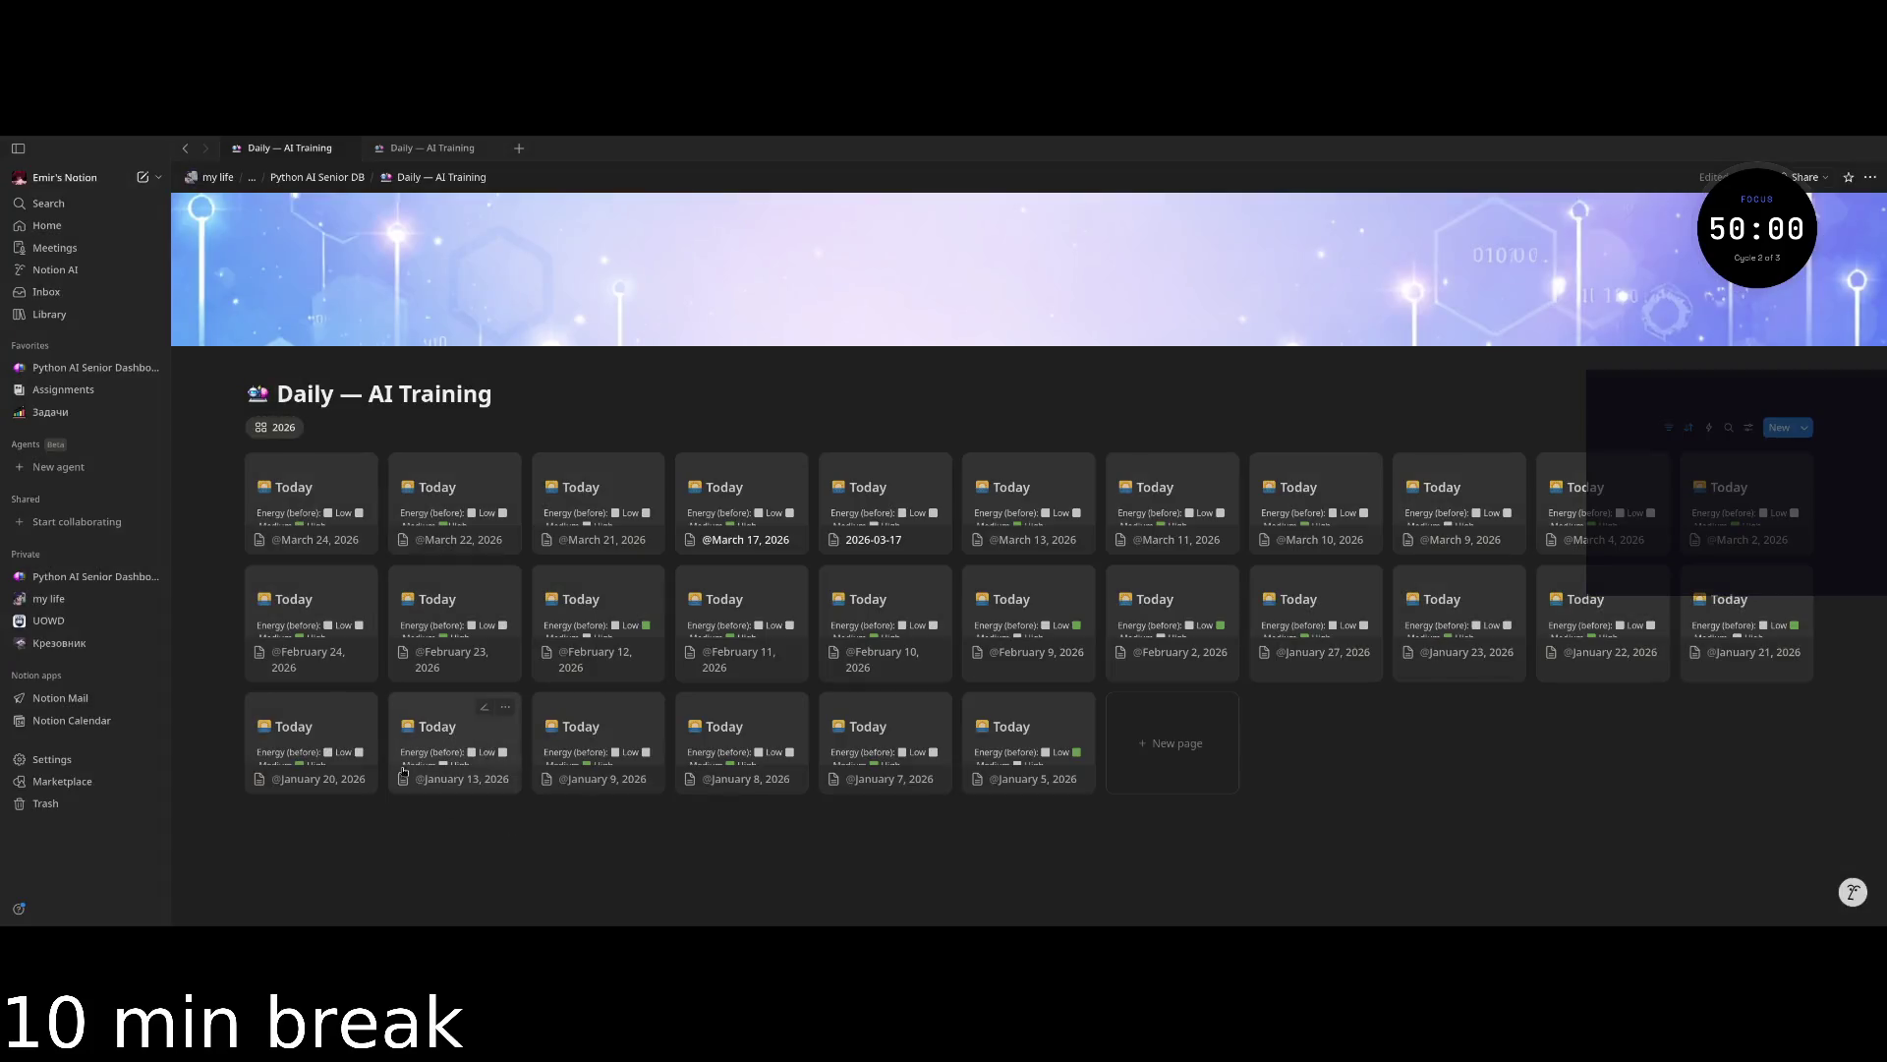
key("ctrl+bracketleft")
key("Escape")
In the Daily Pomodoro log, set March 24's Week to 2026-03-23 → 2026-03-29.
left_click(303, 180)
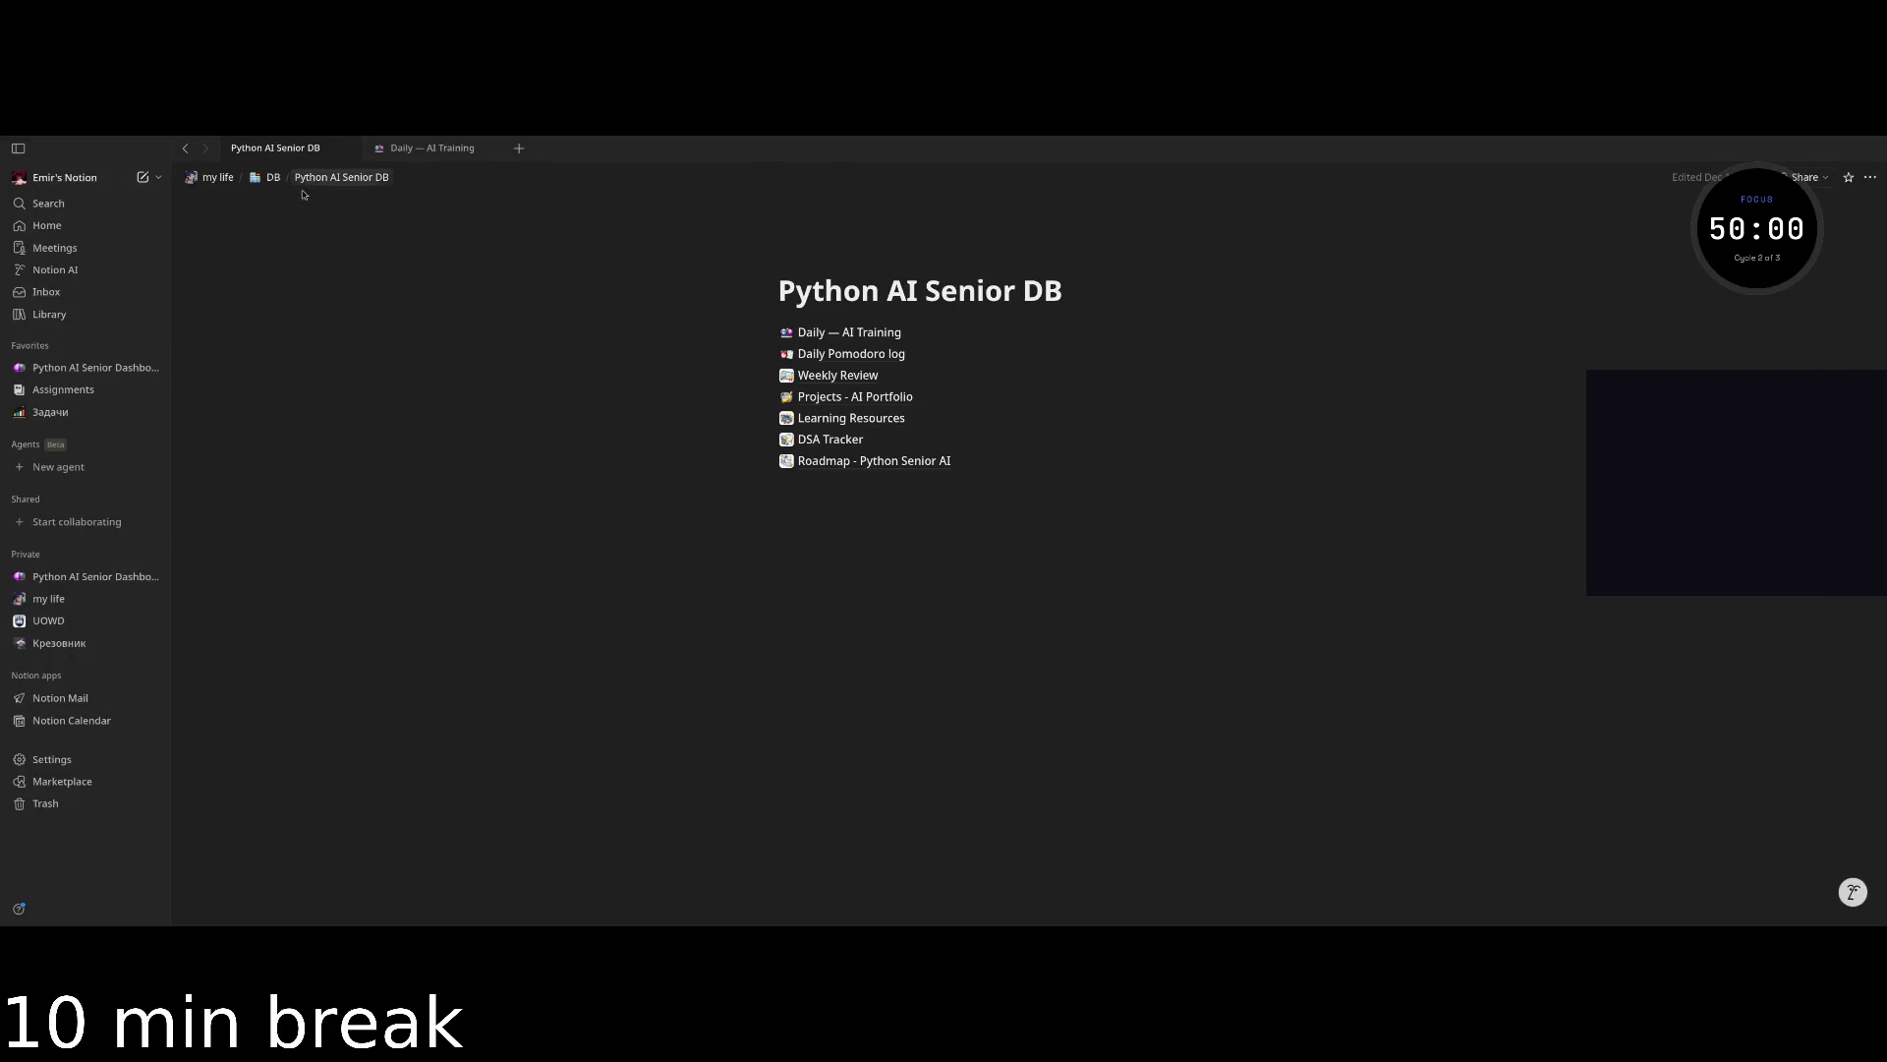
left_click(853, 353)
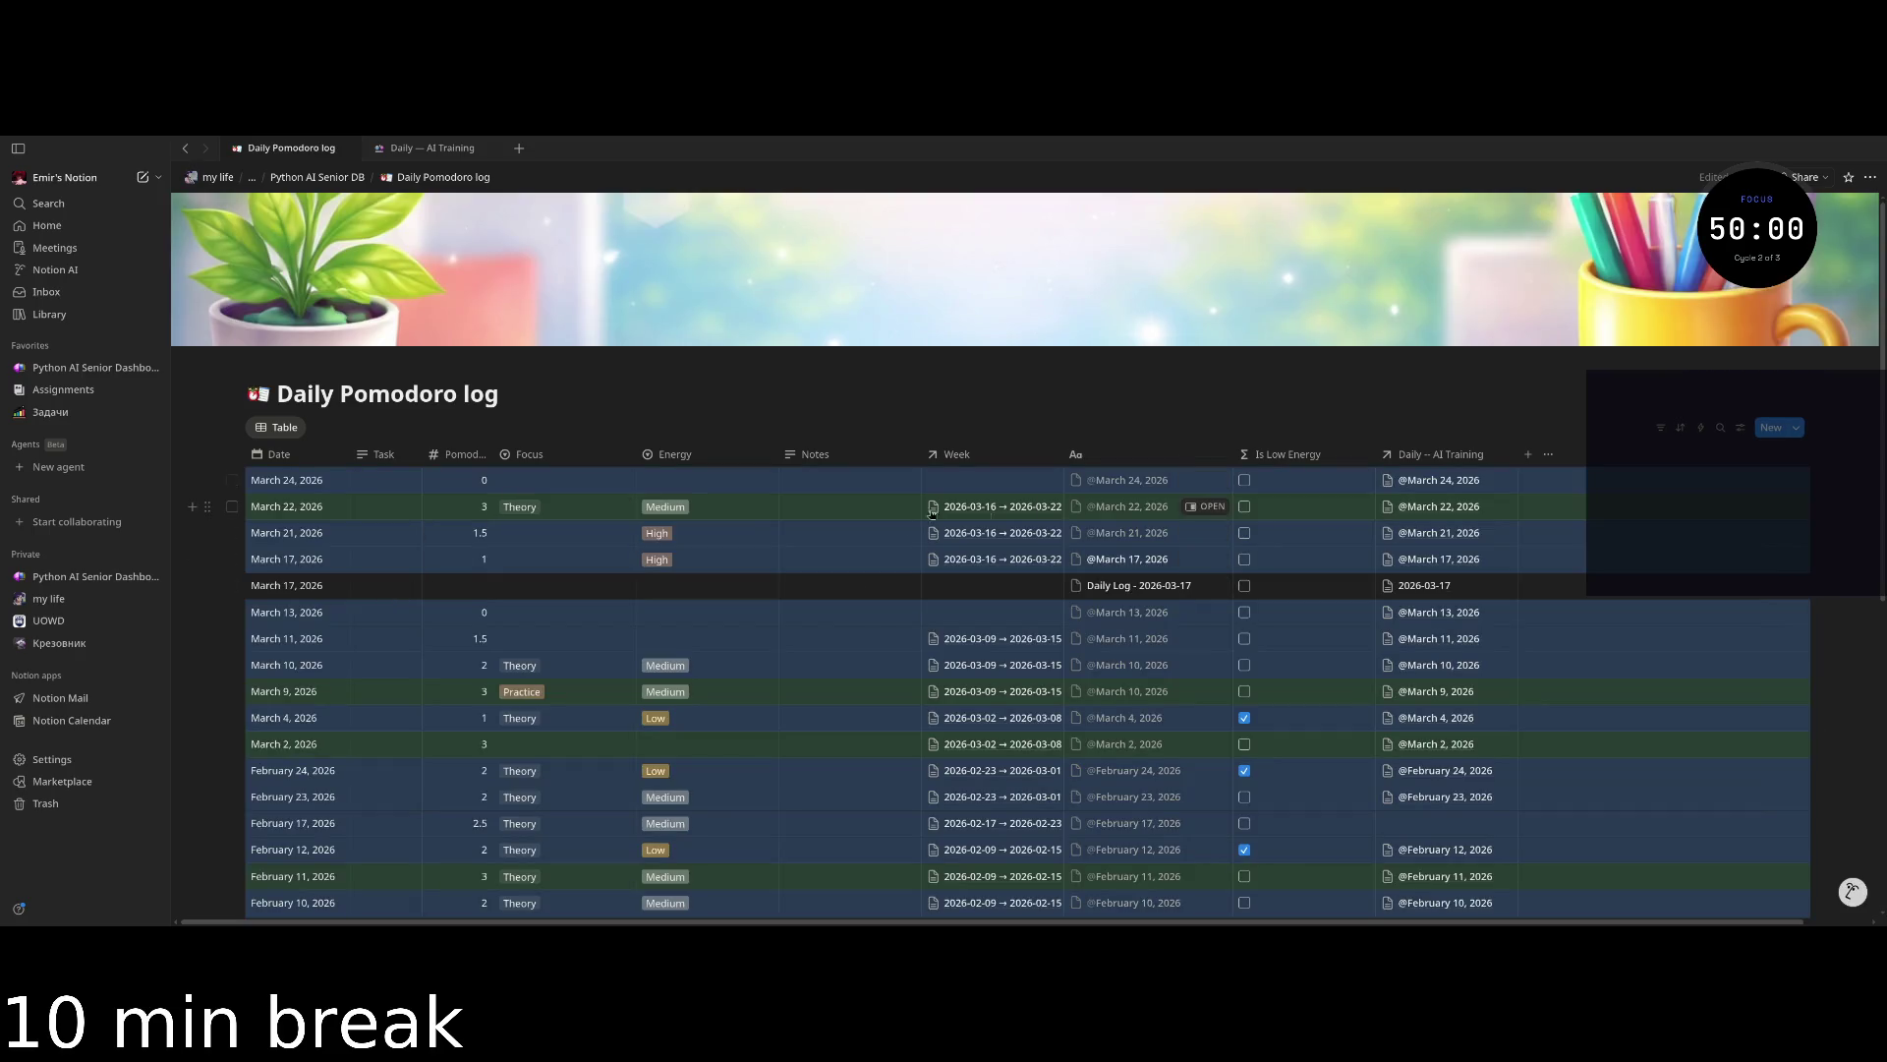
left_click(1051, 479)
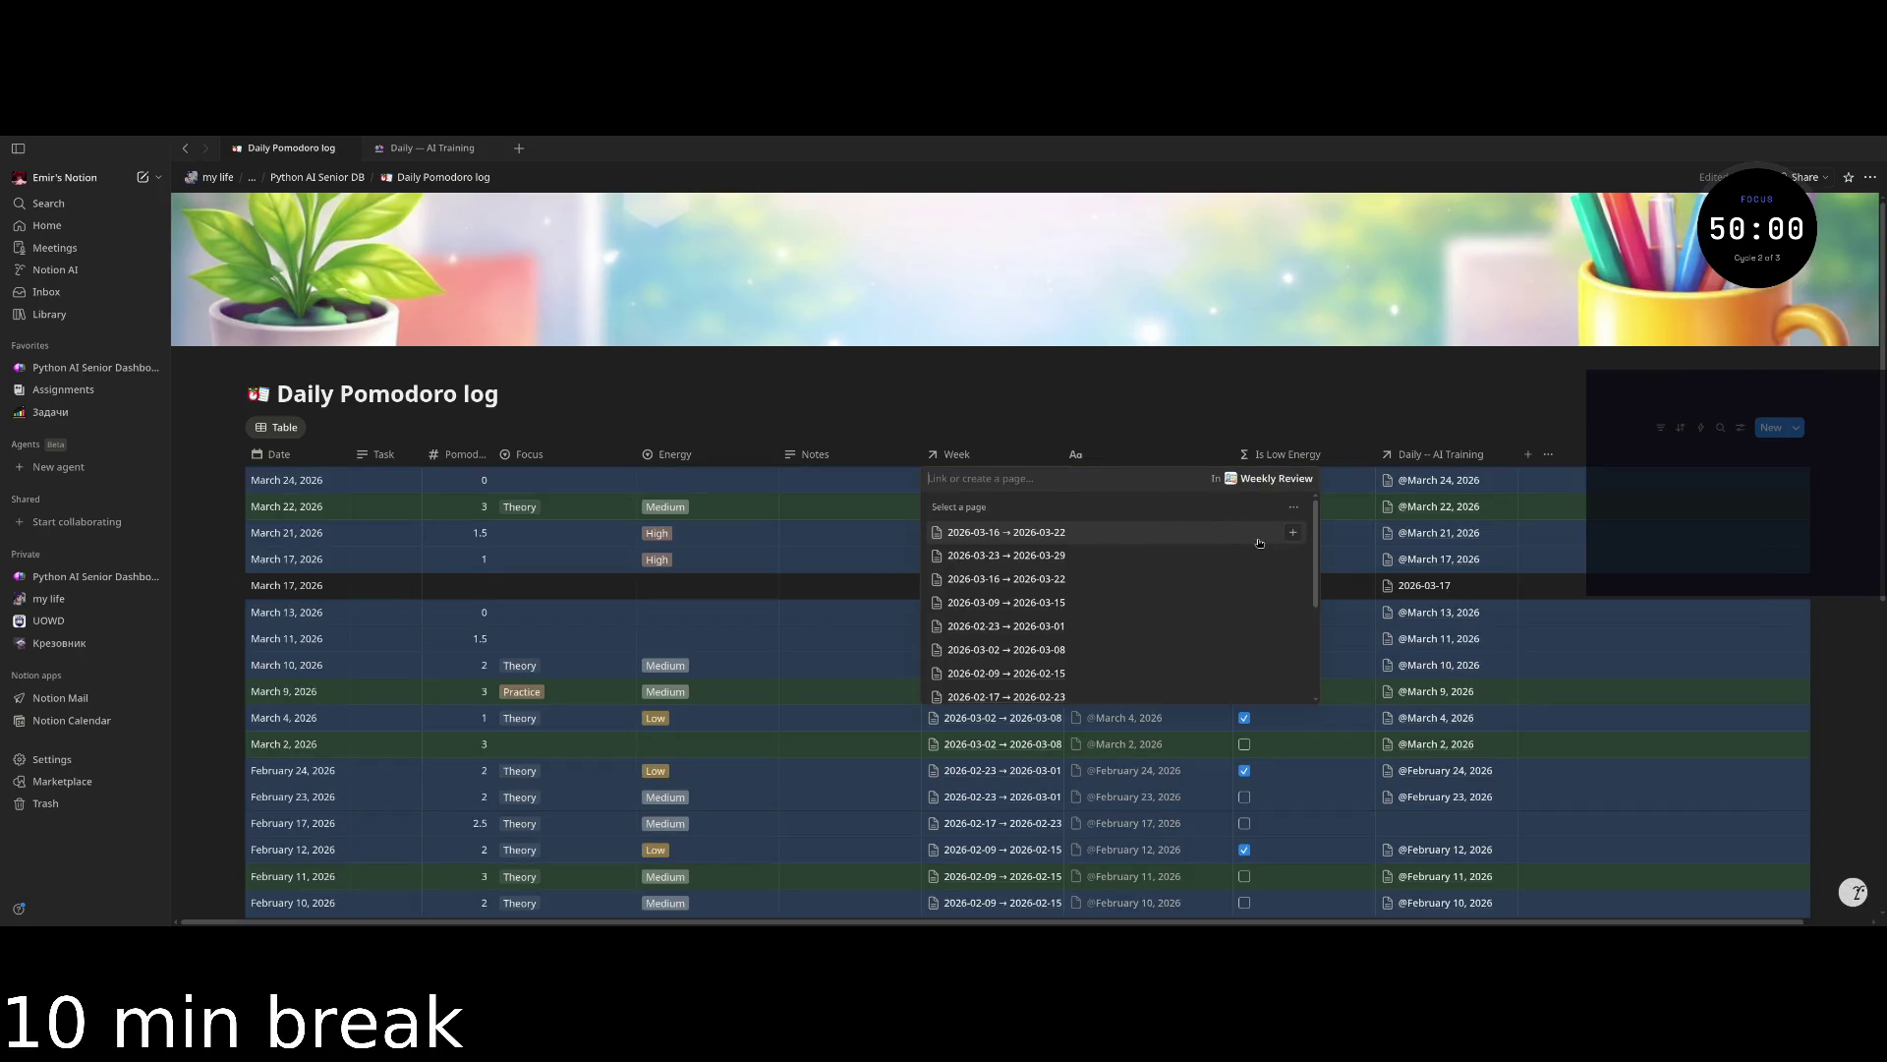
type("29")
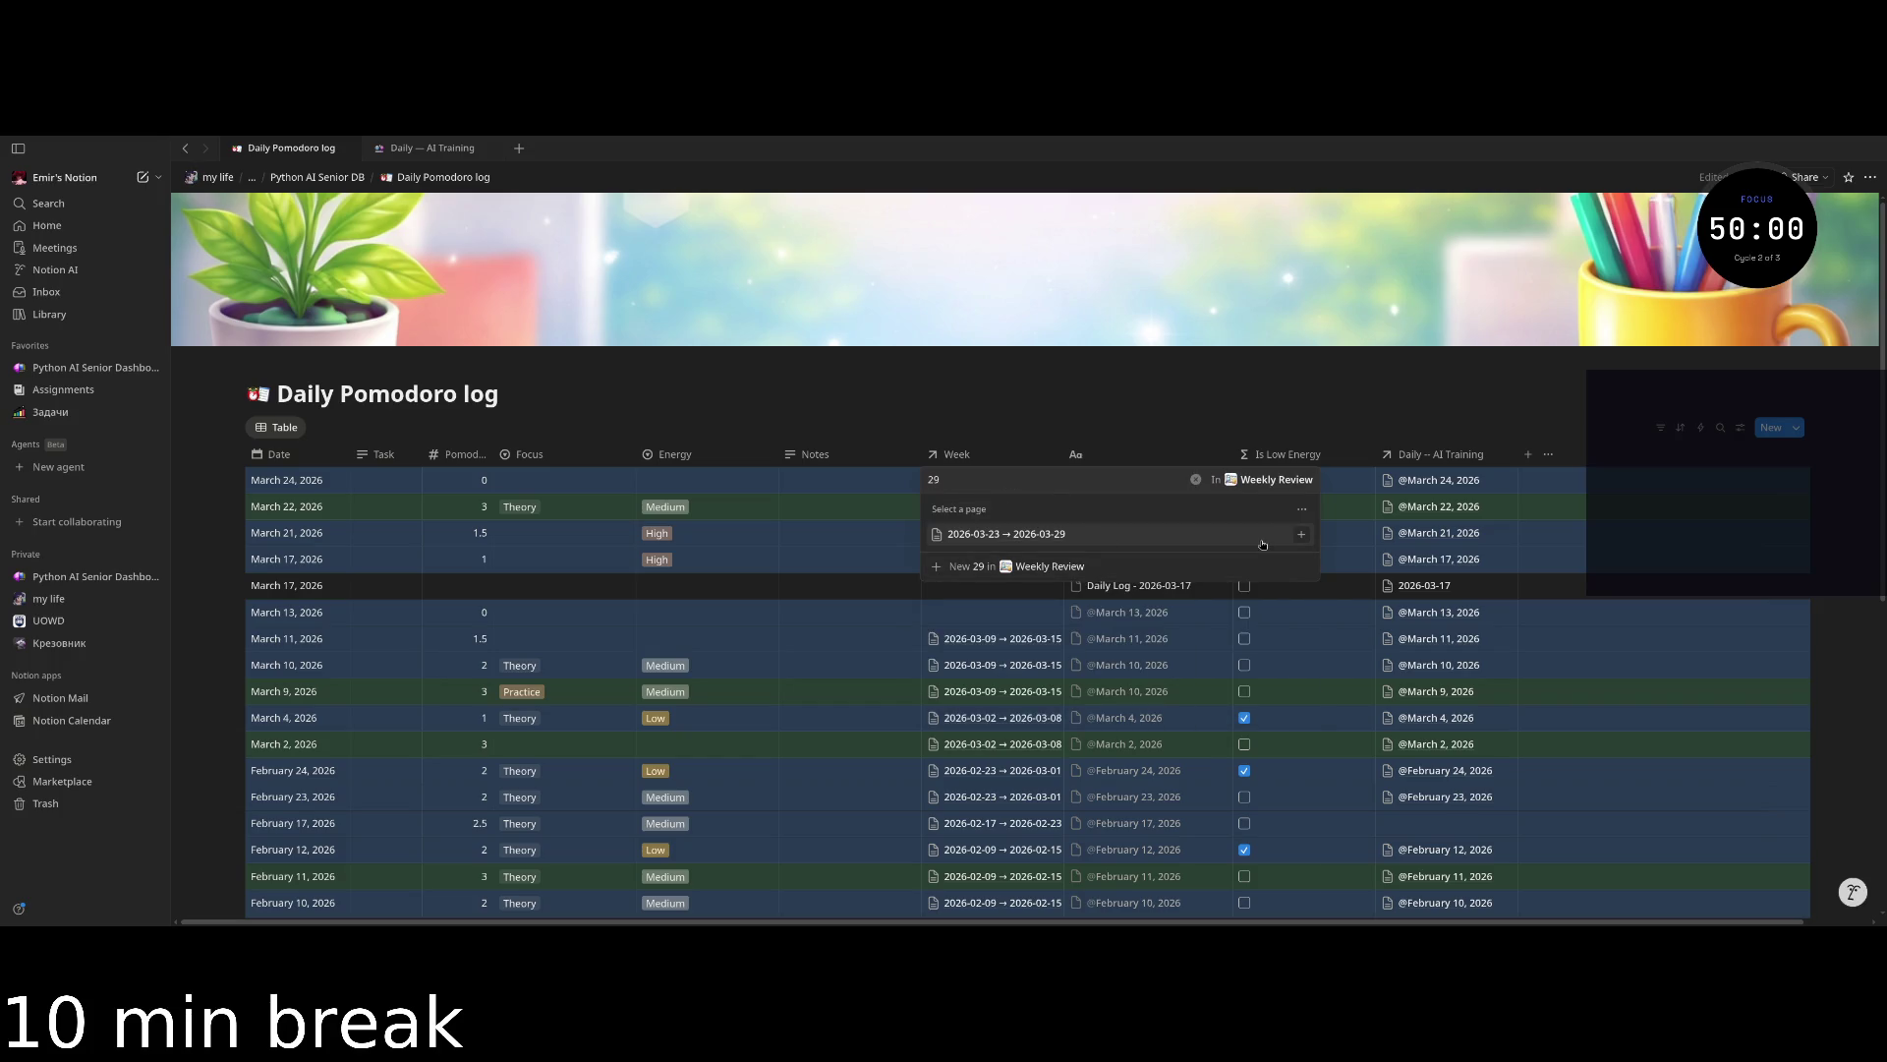
left_click(1302, 534)
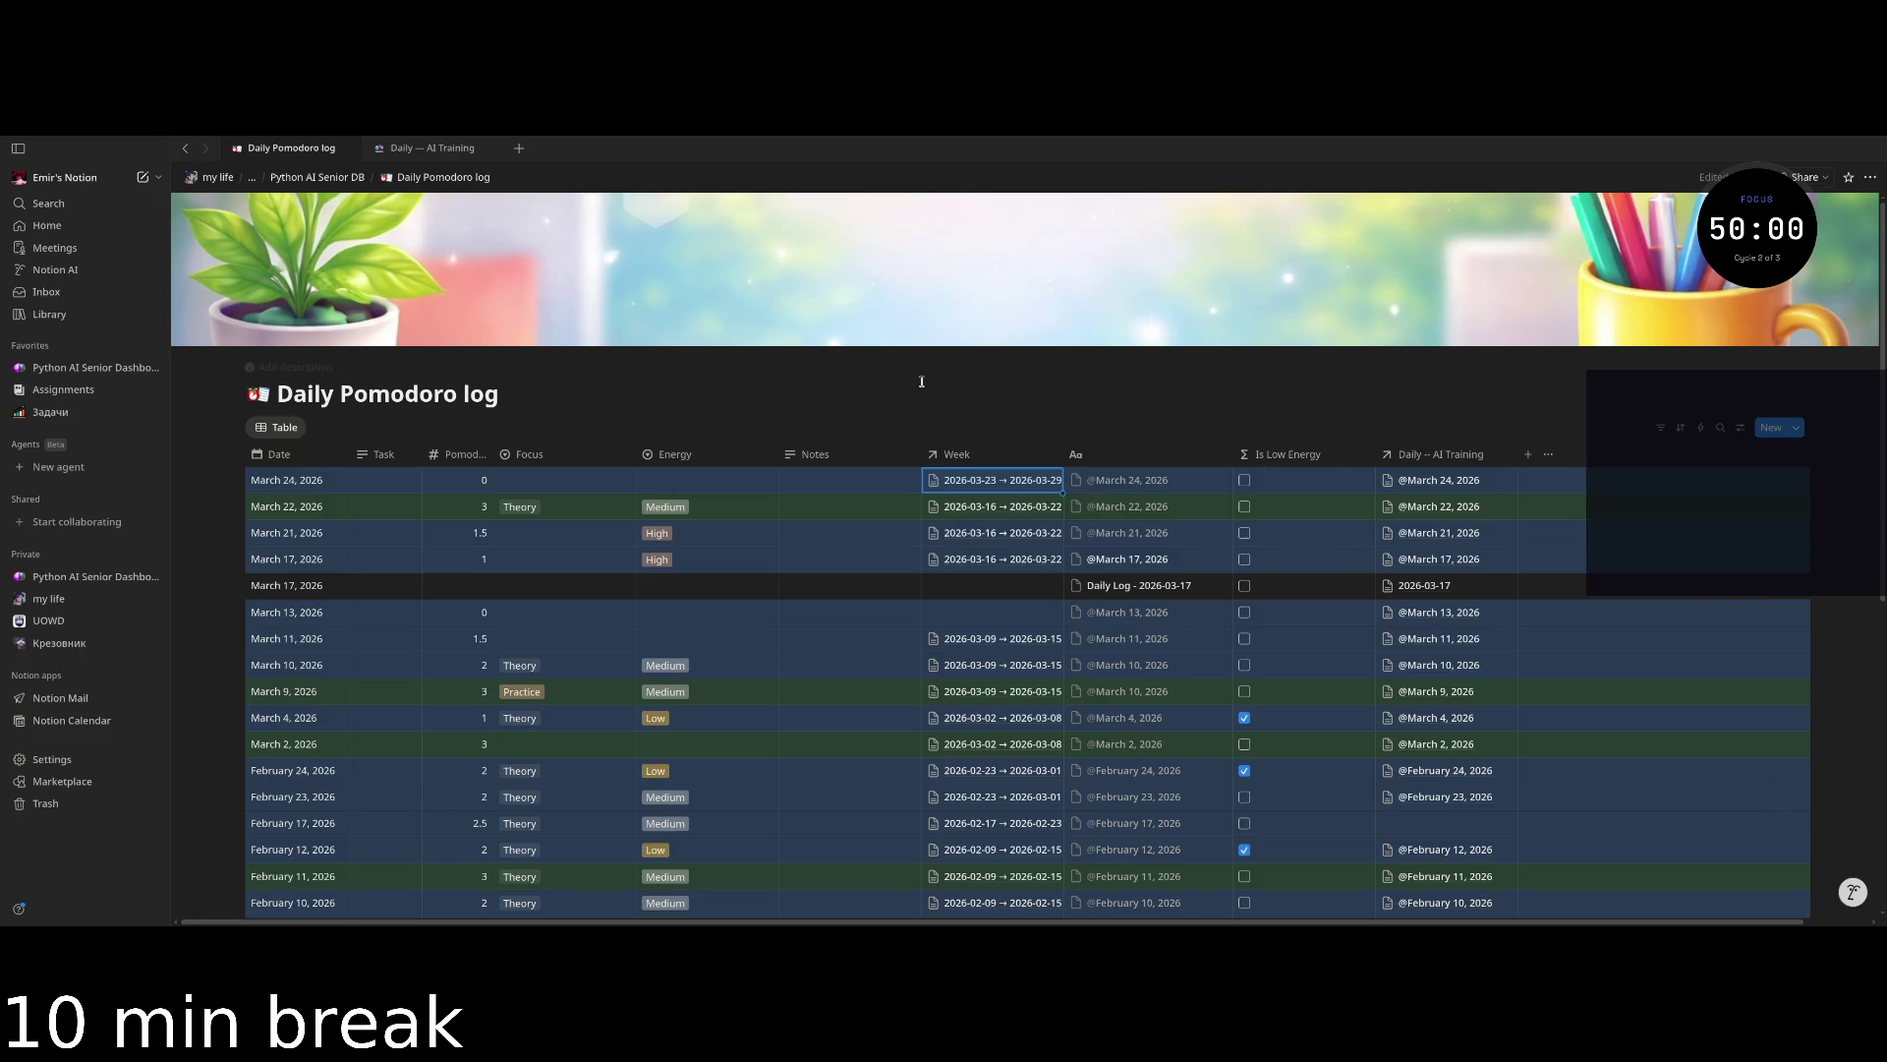
left_click(476, 479)
Leave the Pomodoro log and switch to the Obsidian lecture notes workspace.
key("Escape")
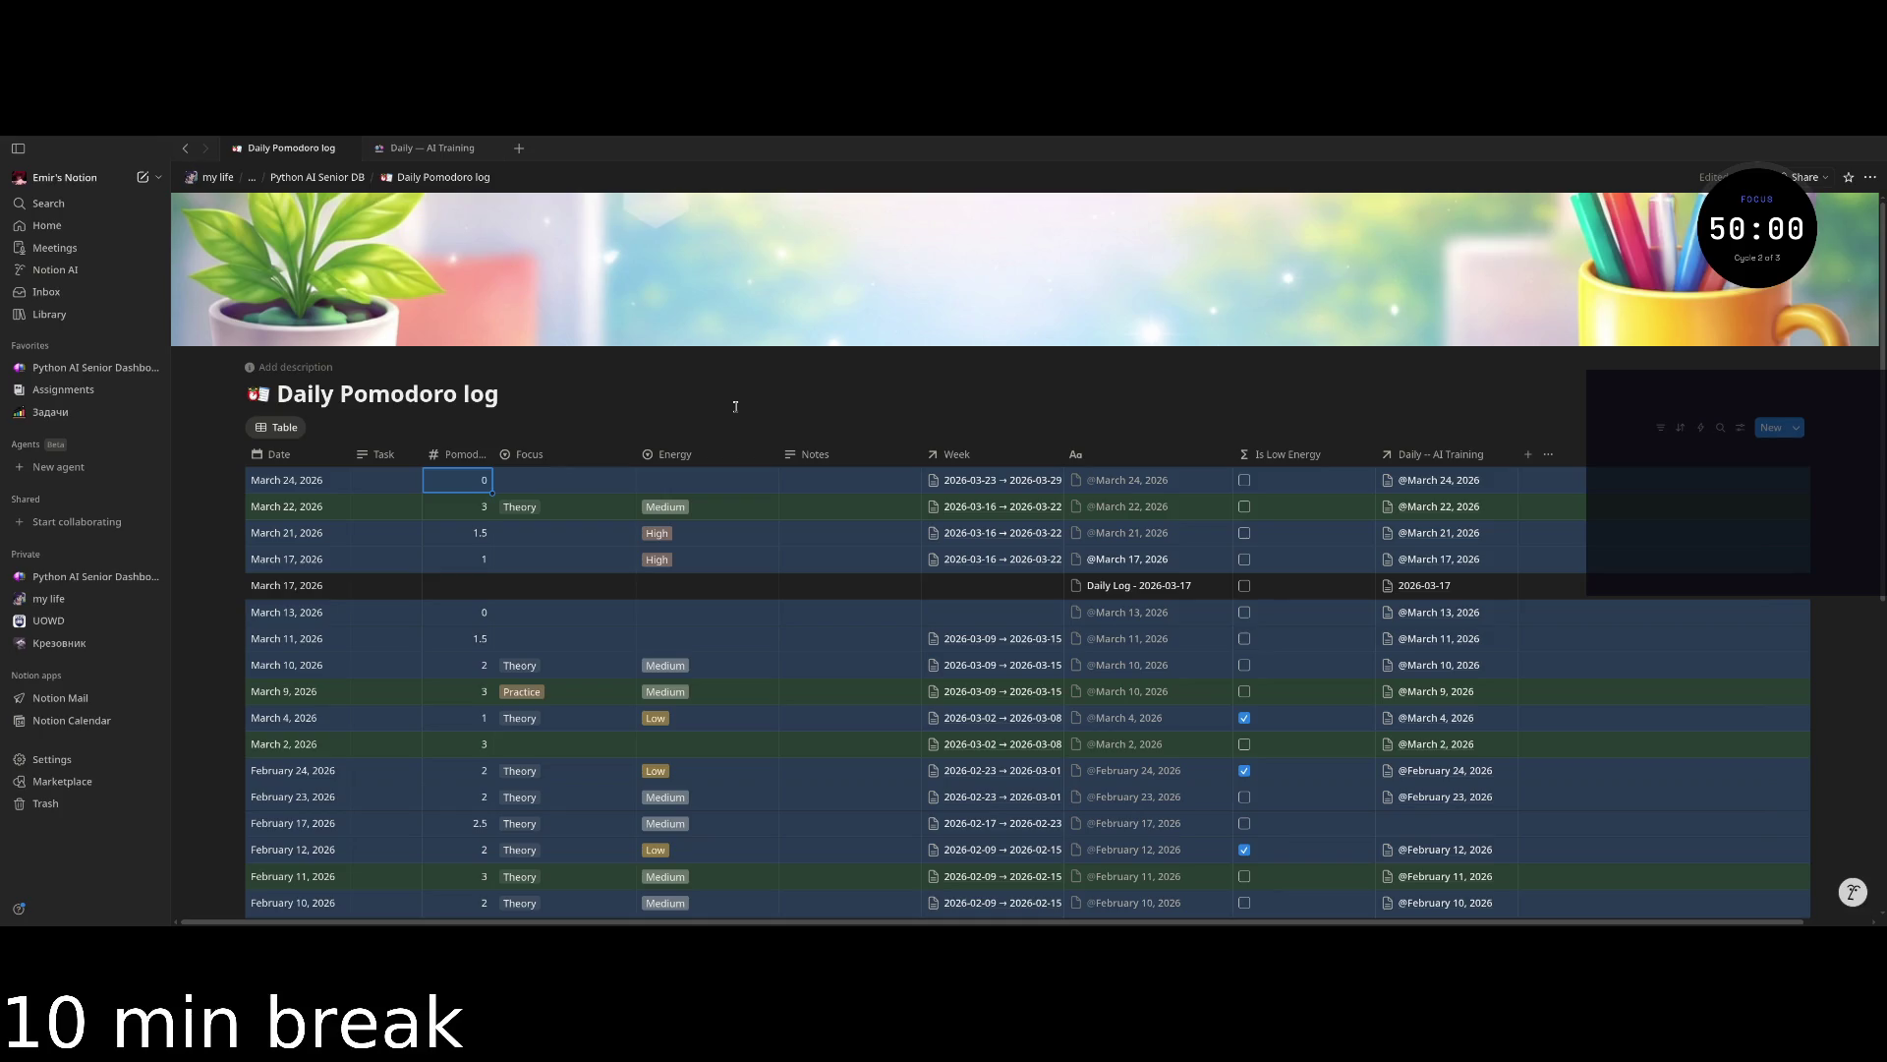
key("ctrl+bracketleft")
key("ctrl+bracketleft")
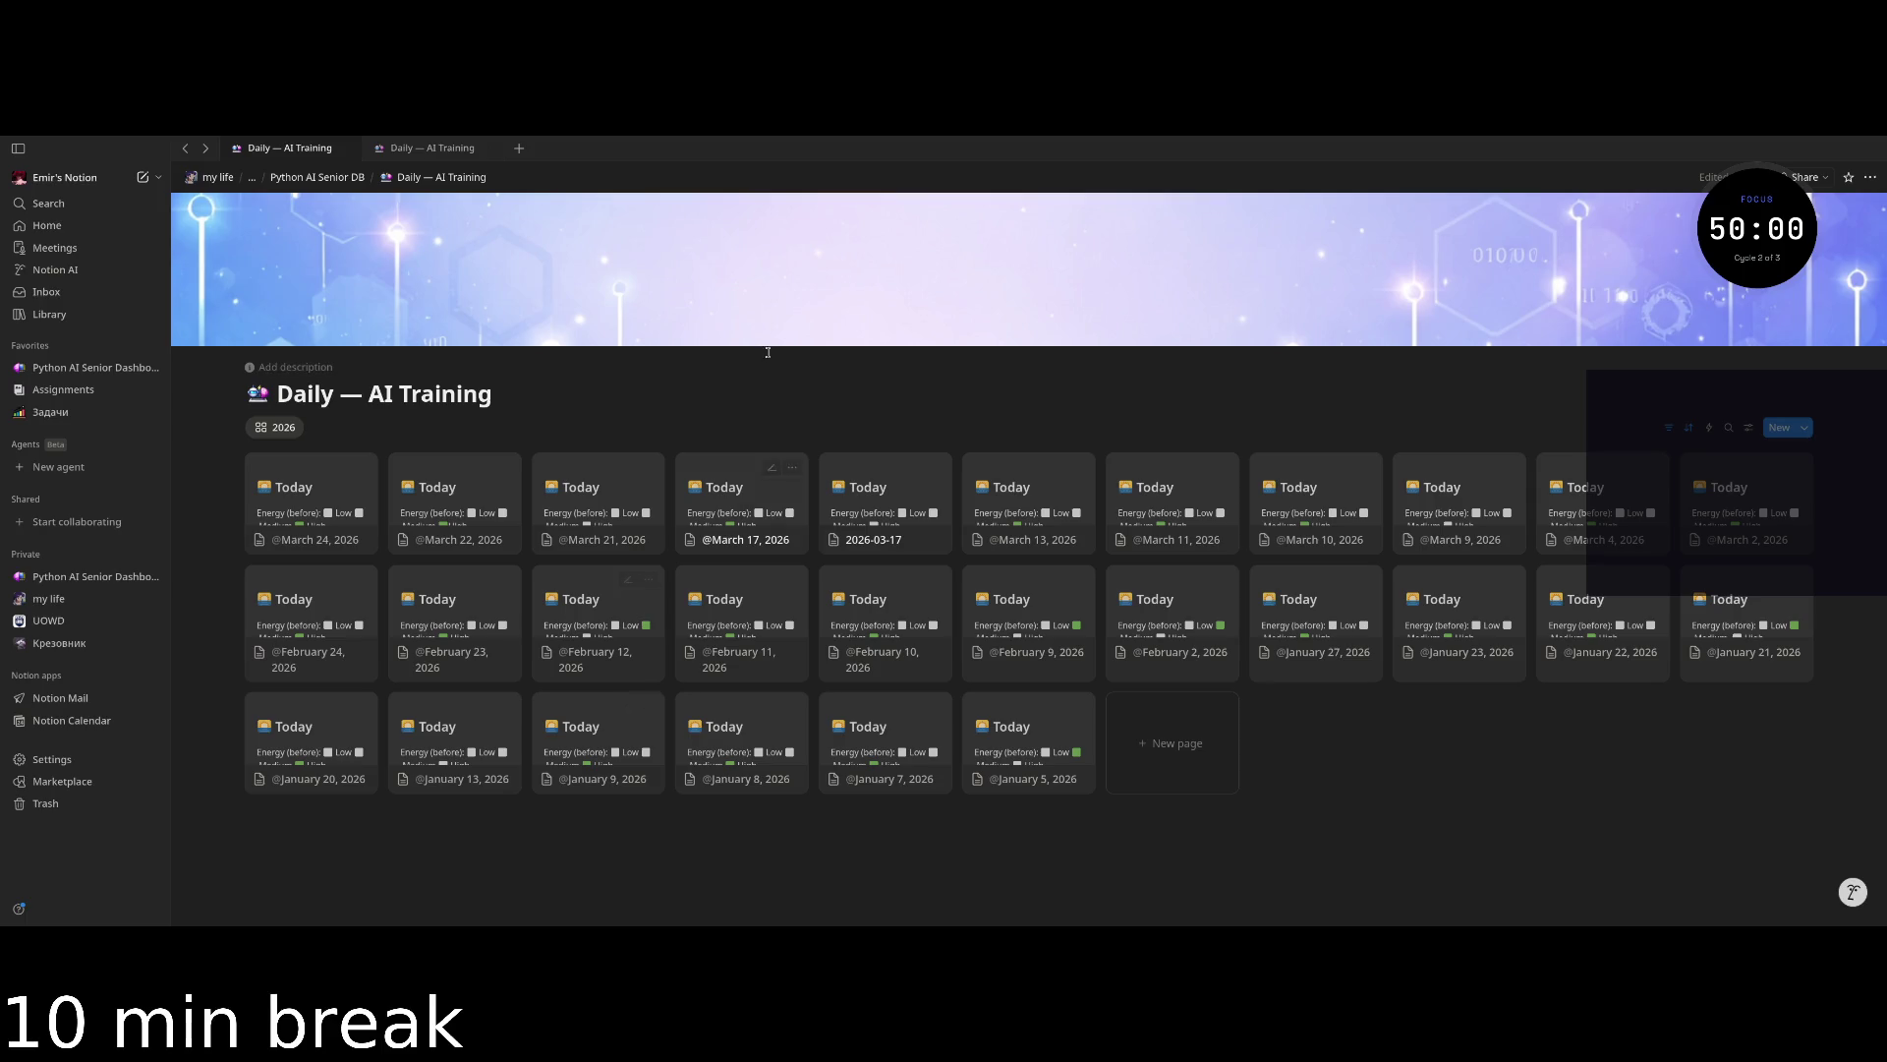
key("super+2")
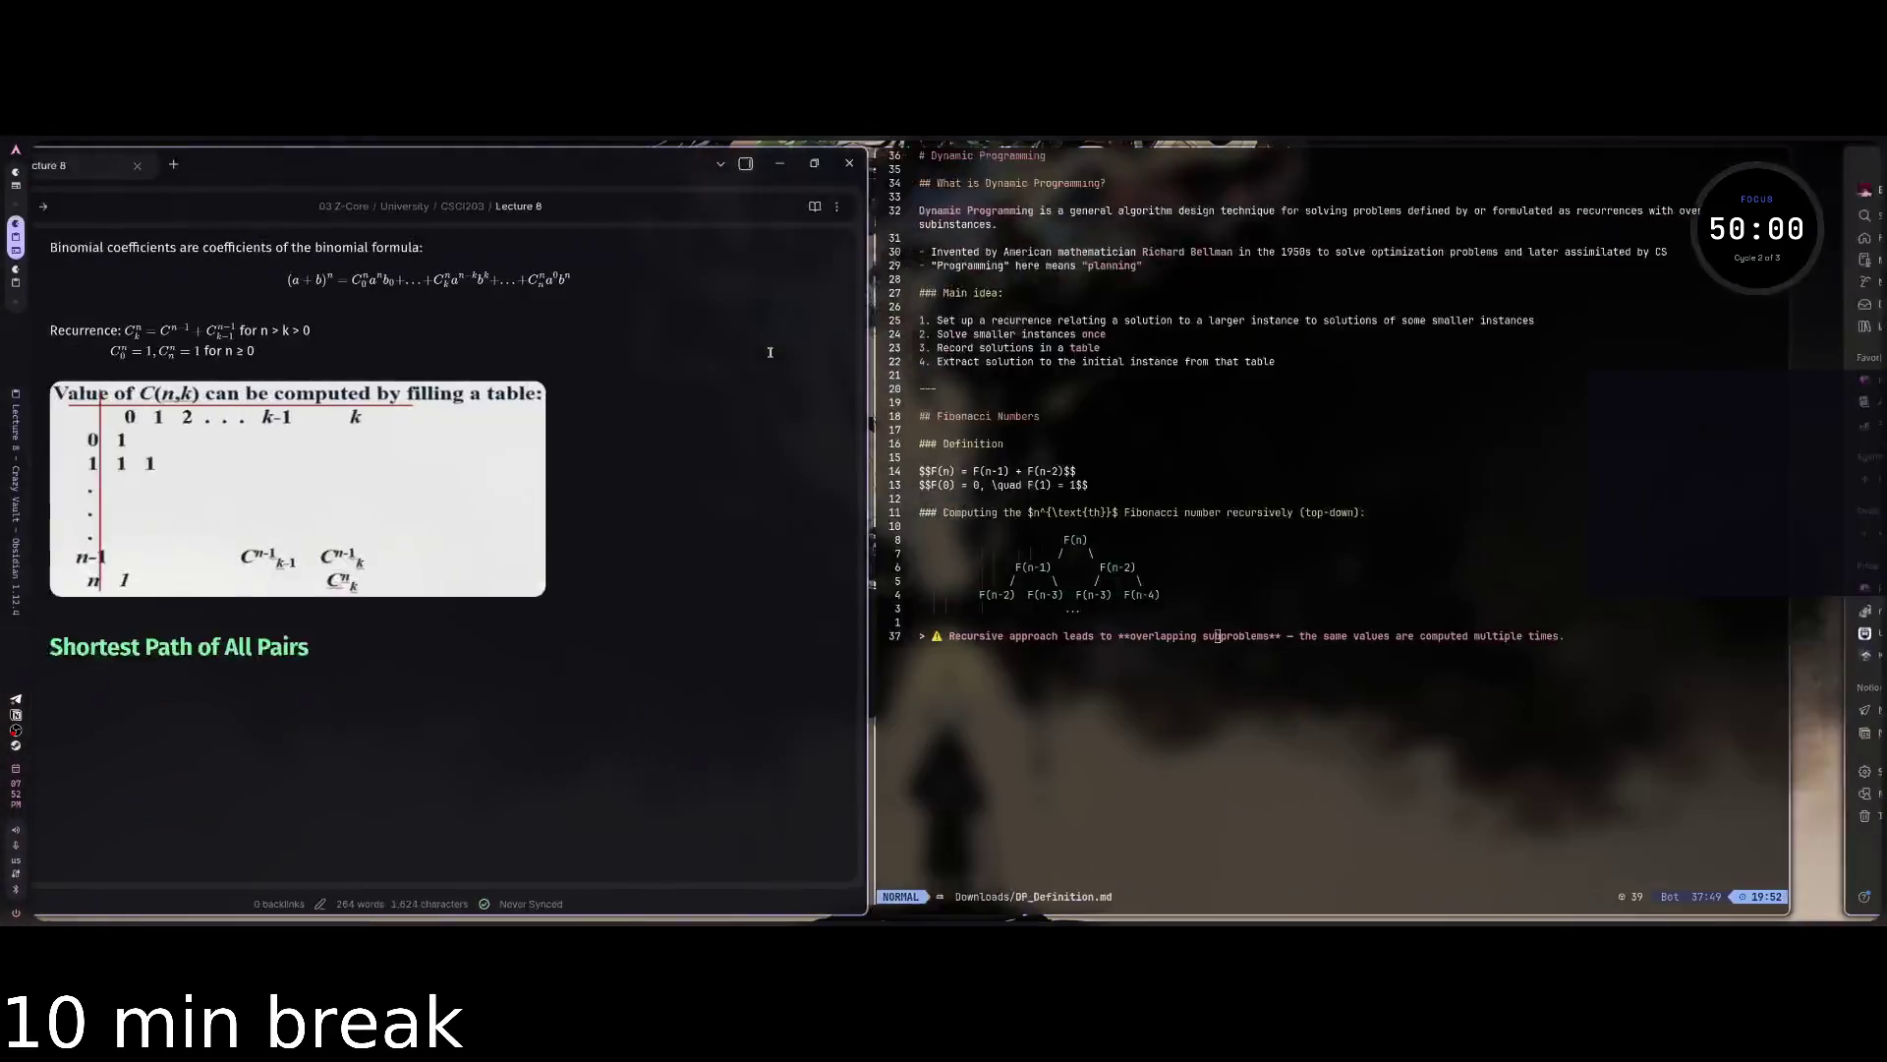